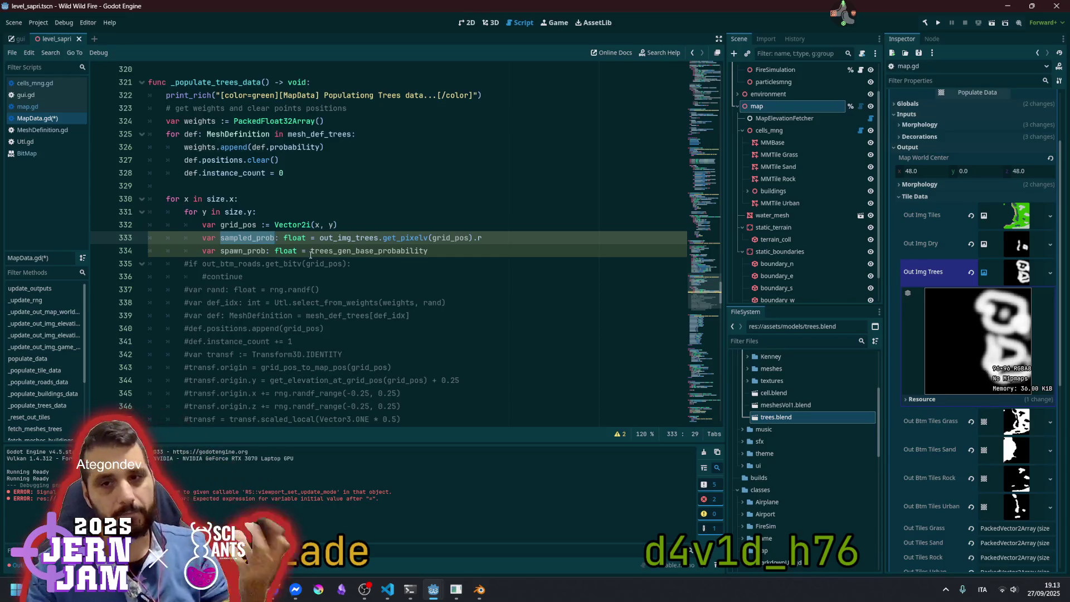
Append ' + sampled_prob' after trees_gen_base_probability on line 334
{"action": "key", "text": "Down"}
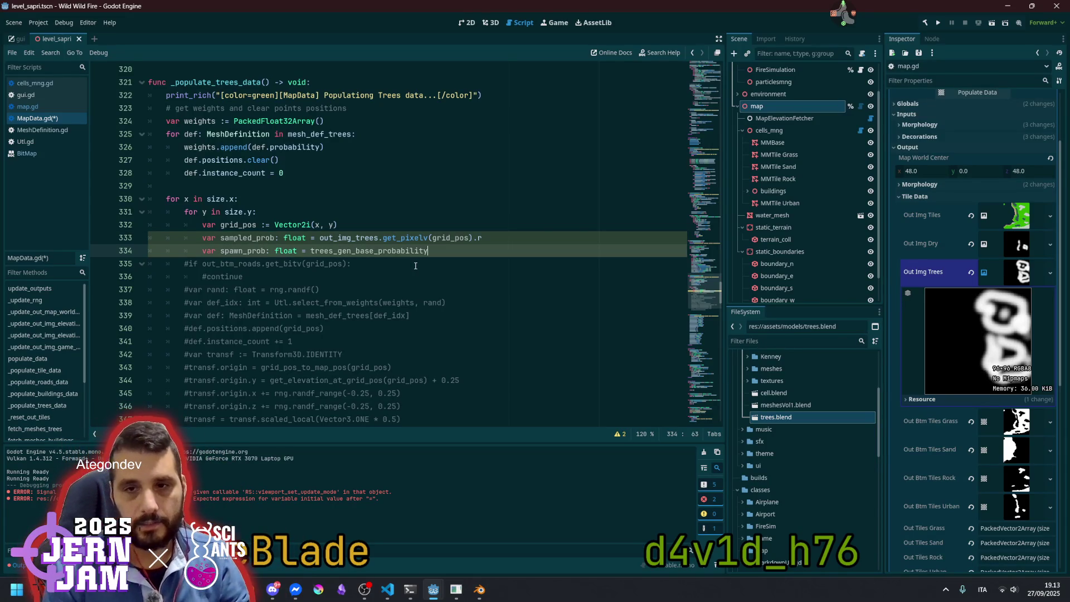
{"action": "type", "text": " +"}
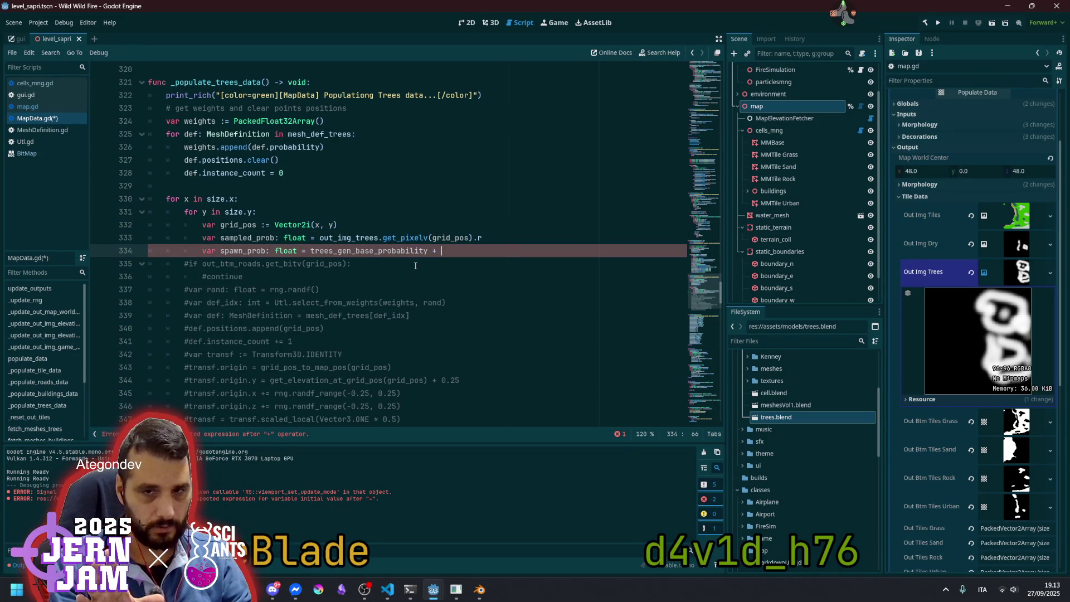
{"action": "type", "text": "sampled_prob"}
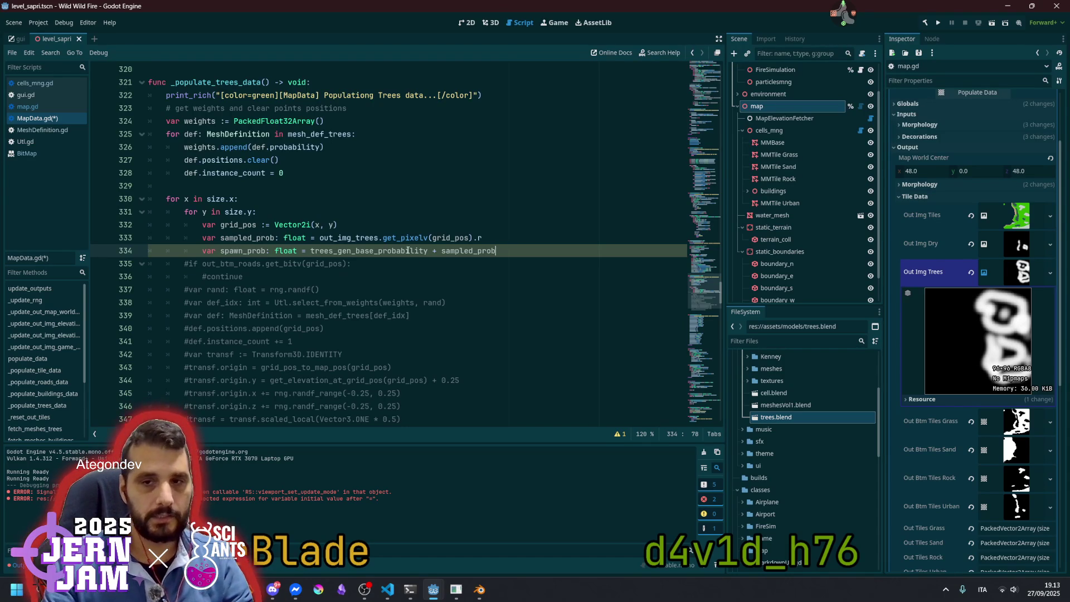
Review the trees_gen_base_probability, sampled_prob and spawn_prob names in the new expression
{"action": "double_click", "coordinate": [408, 250]}
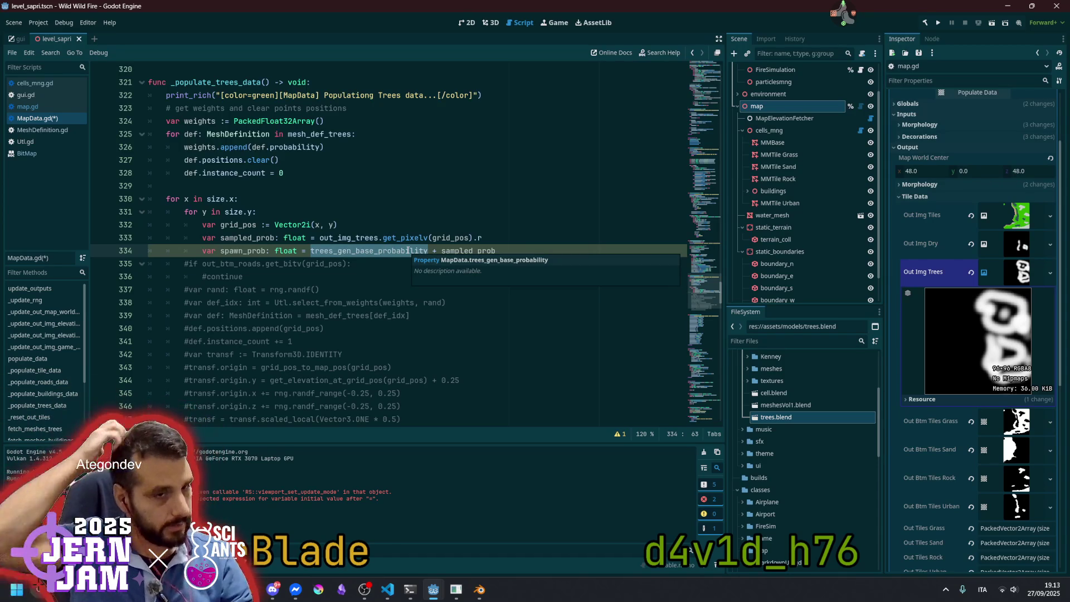
{"action": "left_click", "coordinate": [408, 251]}
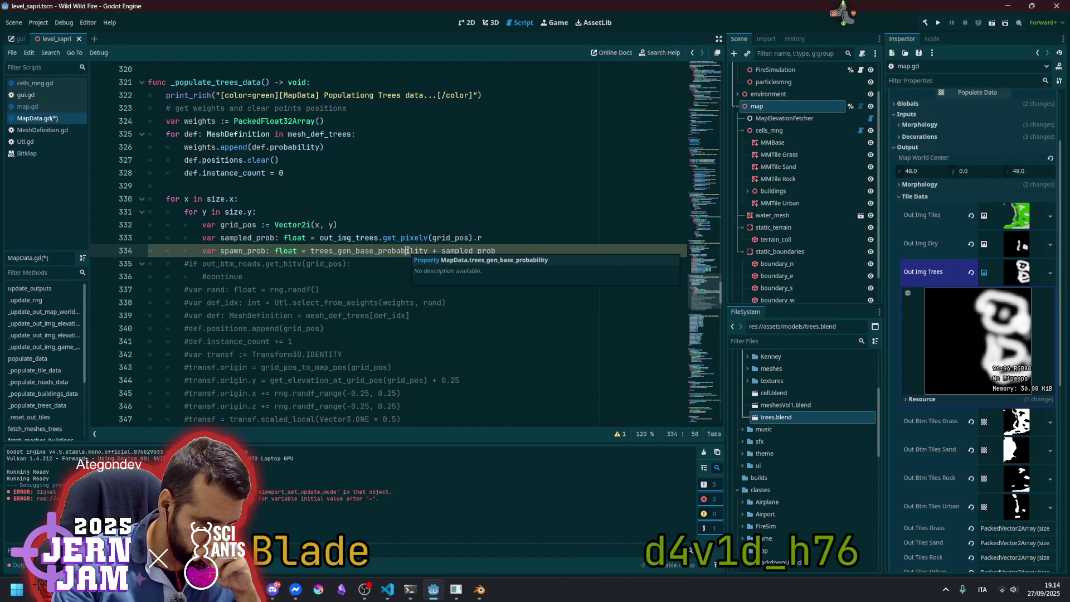
{"action": "double_click", "coordinate": [474, 251]}
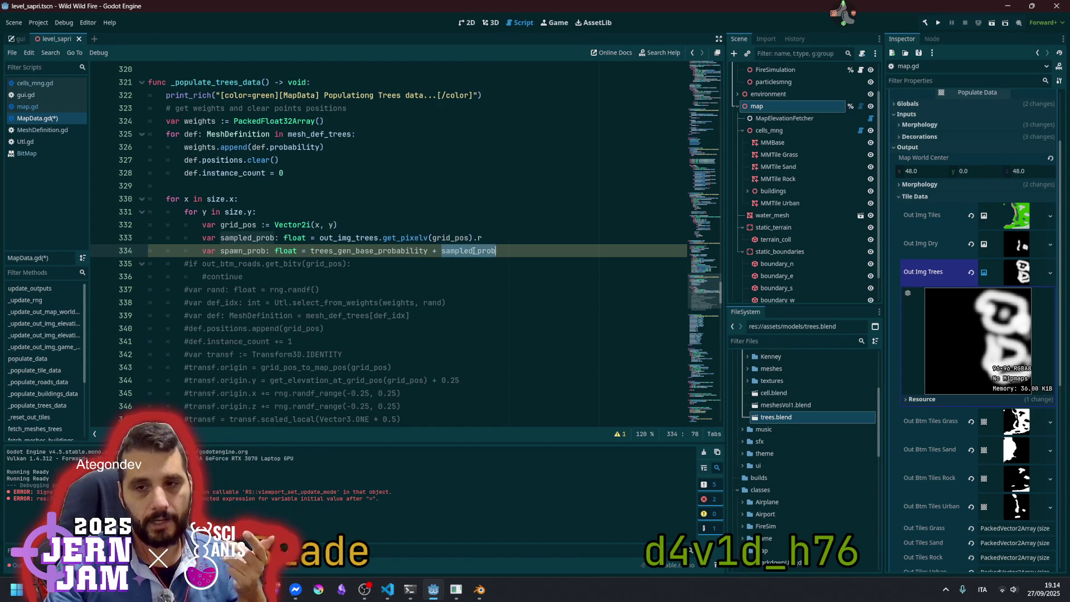
{"action": "left_click", "coordinate": [352, 250]}
{"action": "mouse_move", "coordinate": [310, 251]}
{"action": "left_mouse_down"}
{"action": "mouse_move", "coordinate": [540, 264]}
{"action": "mouse_move", "coordinate": [534, 255]}
{"action": "left_mouse_up"}
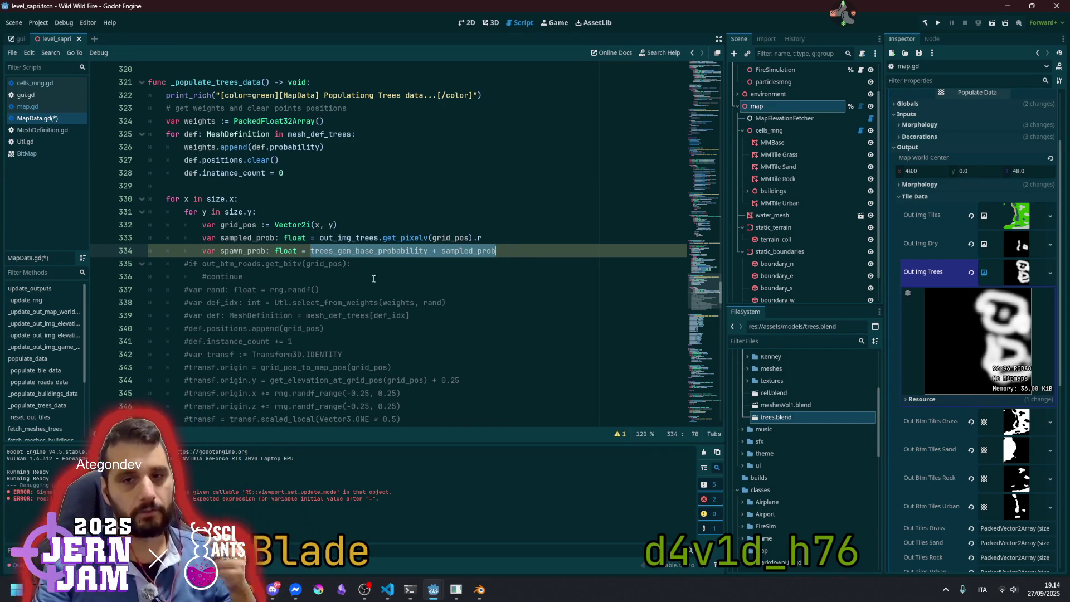
{"action": "double_click", "coordinate": [253, 252]}
{"action": "left_click", "coordinate": [310, 251]}
{"action": "left_click", "coordinate": [506, 258]}
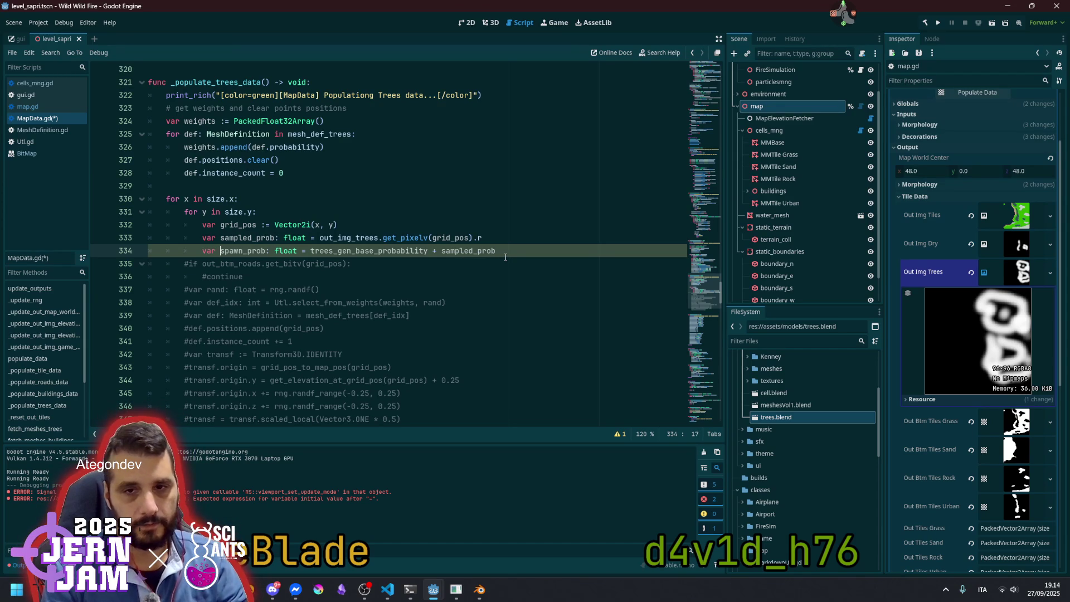
Add a comment line '# spawn_prob (0, 1) = 0.3 + (0.0, 0.7)' below line 334
{"action": "key", "text": "End"}
{"action": "key", "text": "Return"}
{"action": "type", "text": "spawn_prob"}
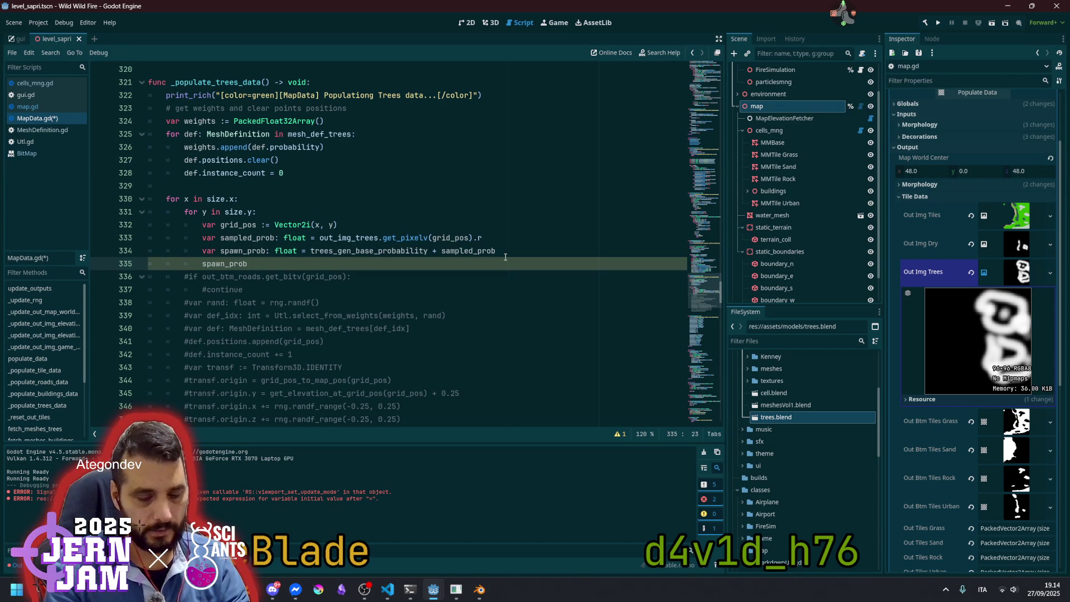
{"action": "type", "text": " (0, 1"}
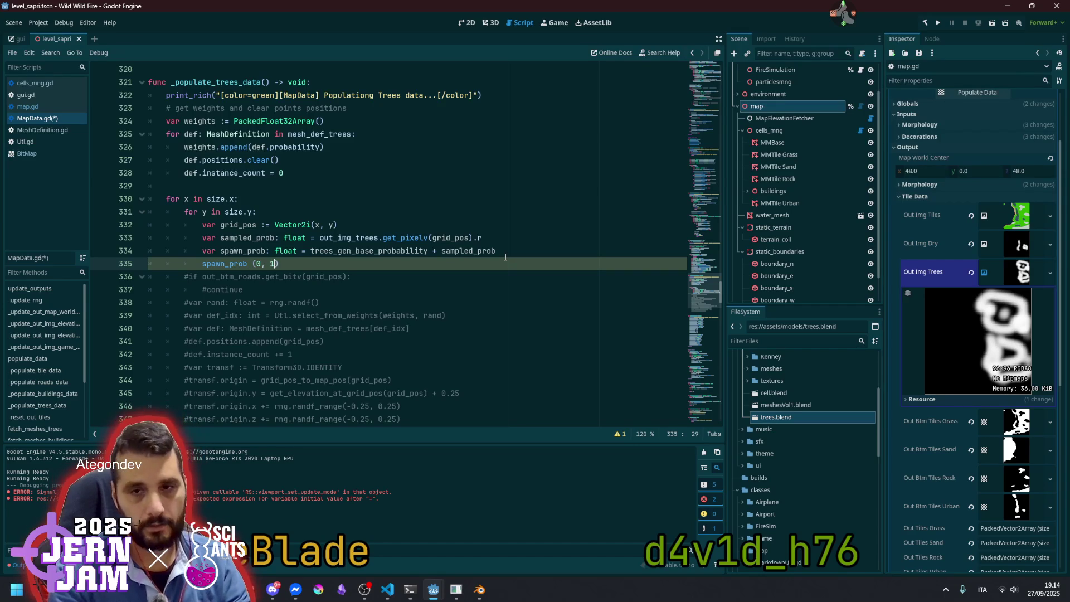
{"action": "key", "text": "ctrl+k"}
{"action": "key", "text": "End"}
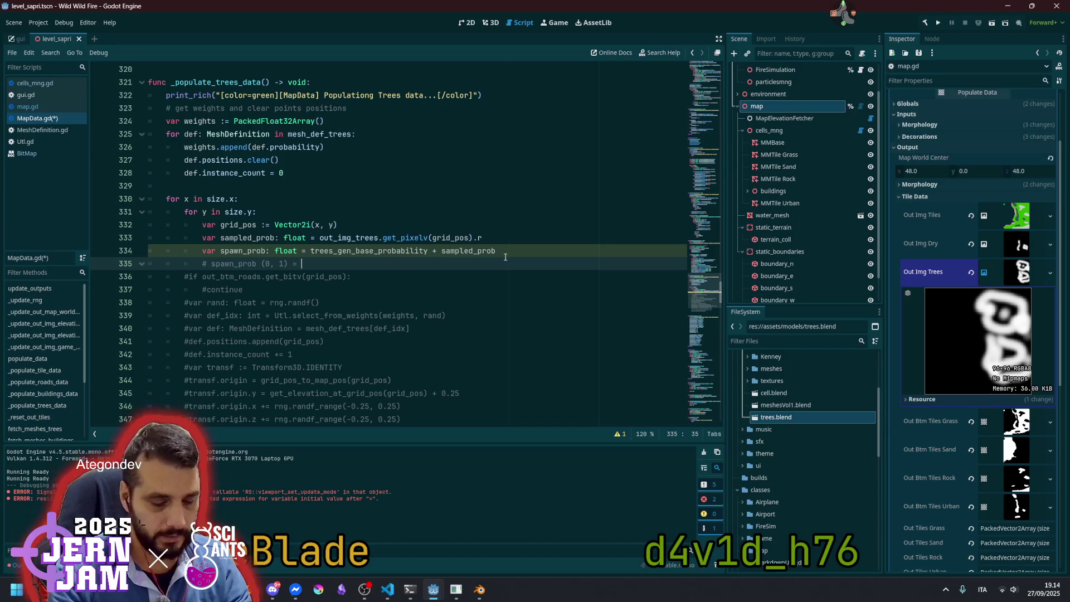
{"action": "type", "text": "0.3 +"}
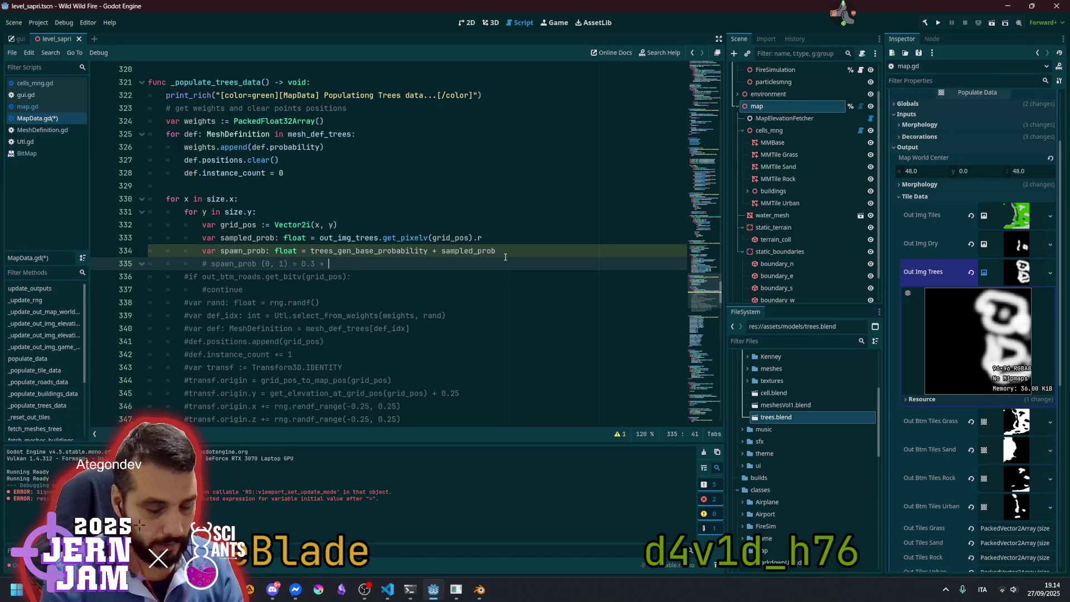
{"action": "type", "text": "("}
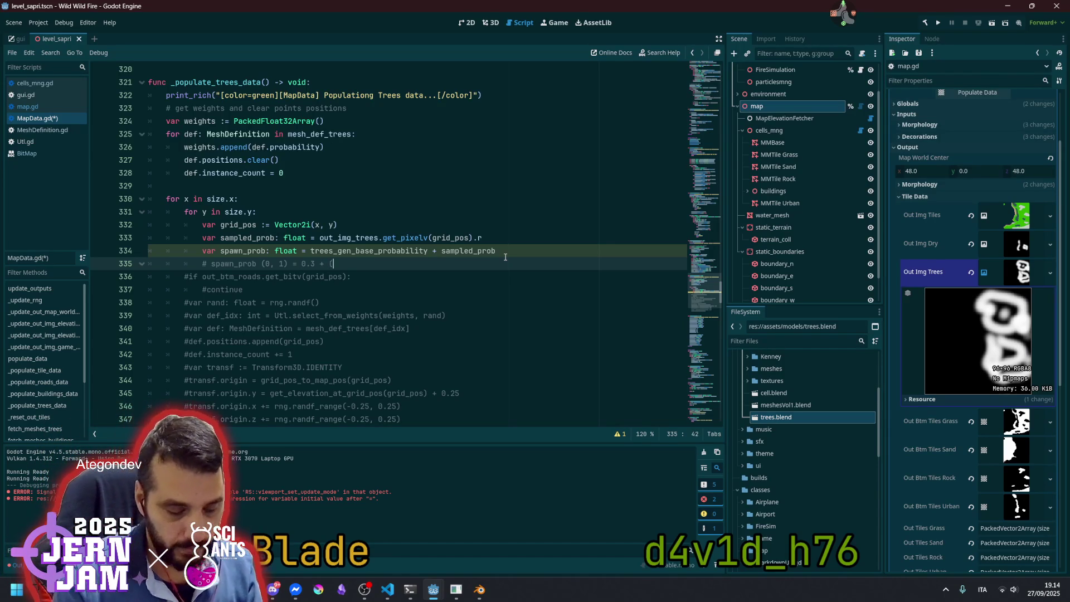
{"action": "type", "text": "0.0, 0.7)"}
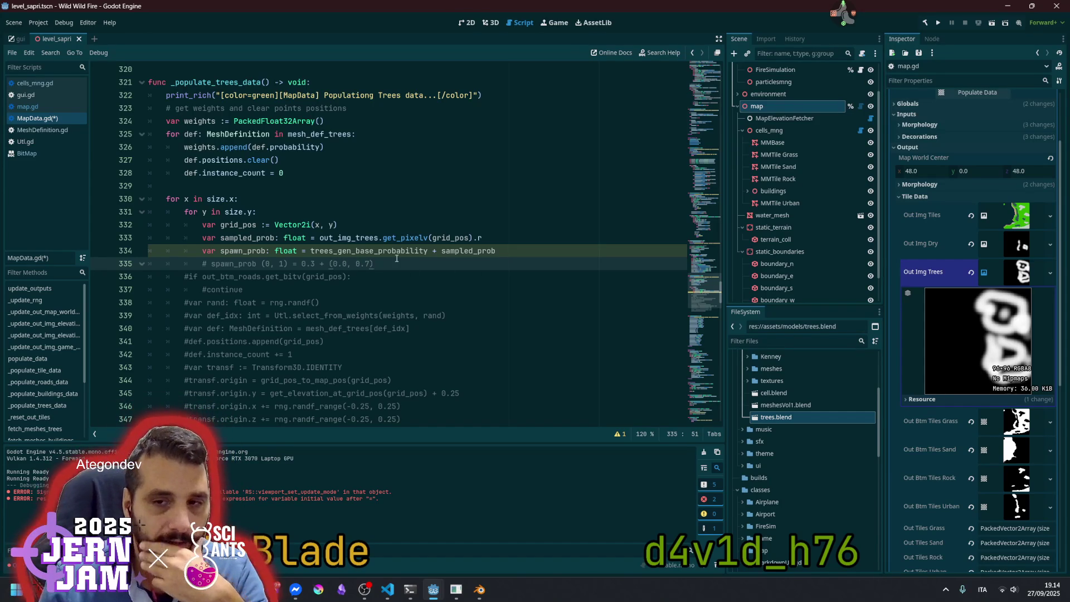
Rewrite line 334 as trees_gen_base_probability + (1.0-trees_gen_base_probability) * sampled_prob
{"action": "left_click", "coordinate": [437, 251]}
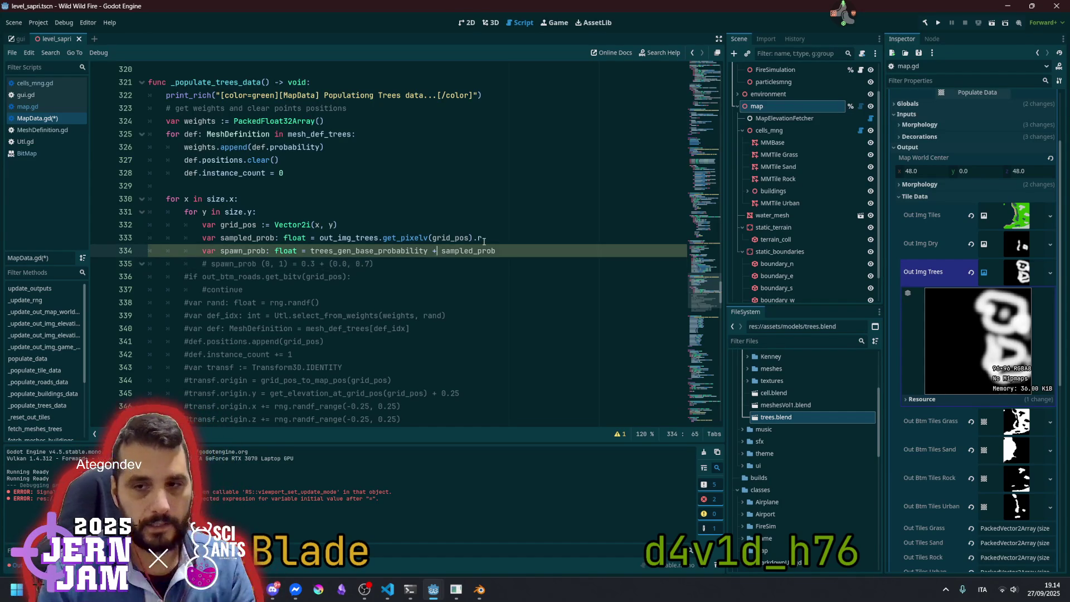
{"action": "type", "text": "(1.0-"}
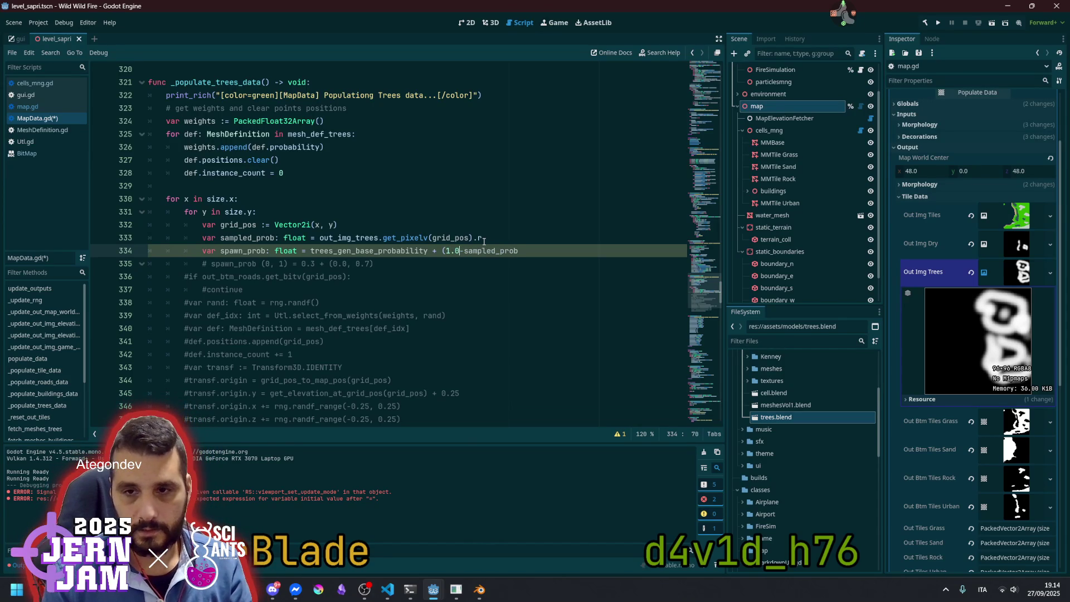
{"action": "key", "text": "ctrl+Left"}
{"action": "key", "text": "ctrl+Left"}
{"action": "key", "text": "ctrl+Left"}
{"action": "key", "text": "ctrl+shift+Right"}
{"action": "key", "text": "ctrl+c"}
{"action": "key", "text": "Right"}
{"action": "key", "text": "Right"}
{"action": "key", "text": "Right"}
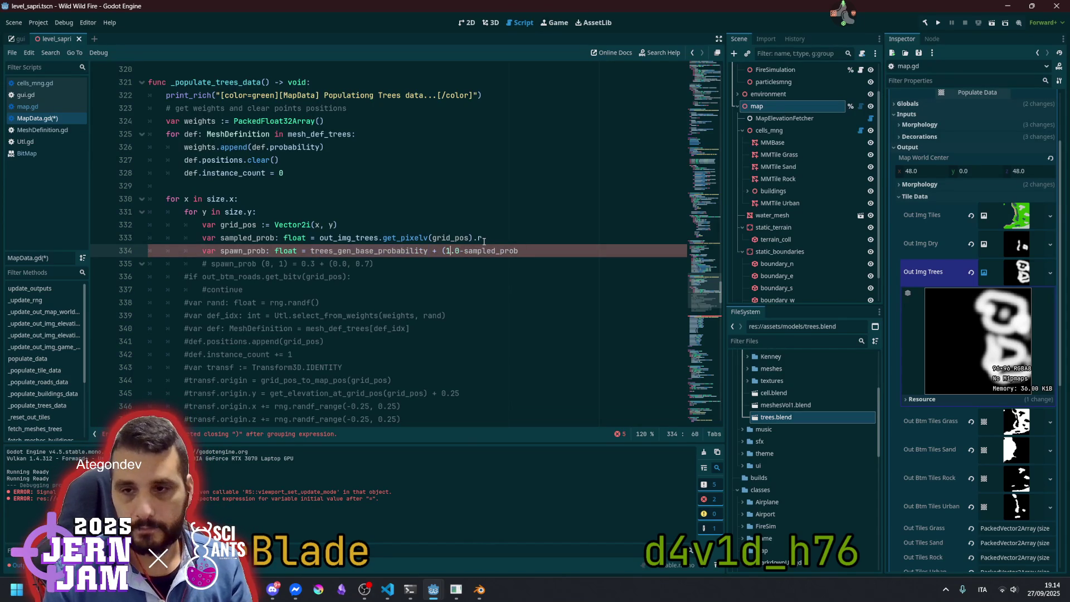
{"action": "key", "text": "ctrl+v"}
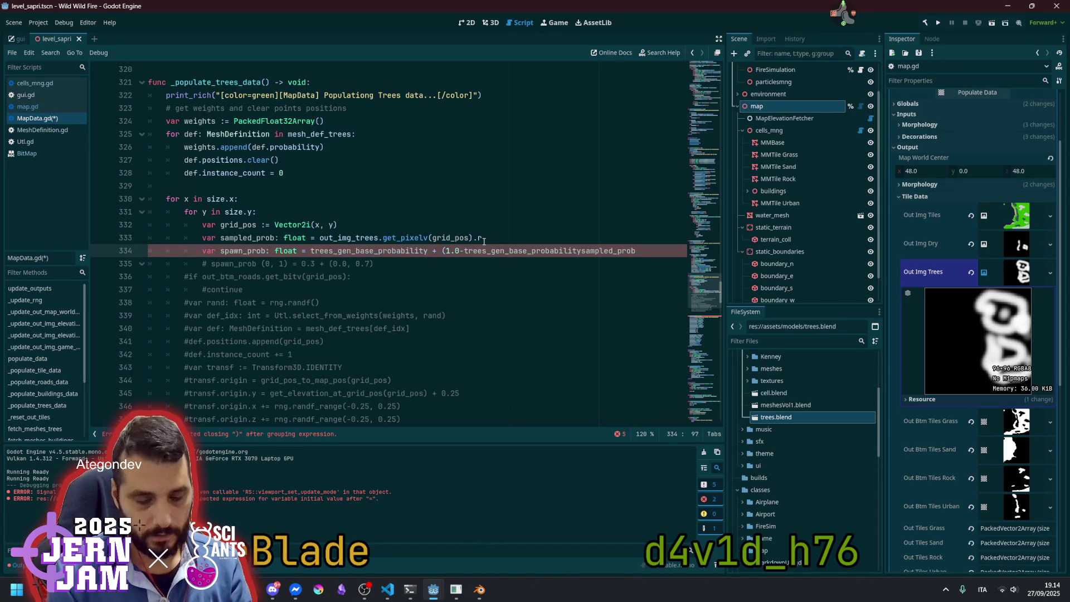
{"action": "type", "text": ") *"}
{"action": "key", "text": "End"}
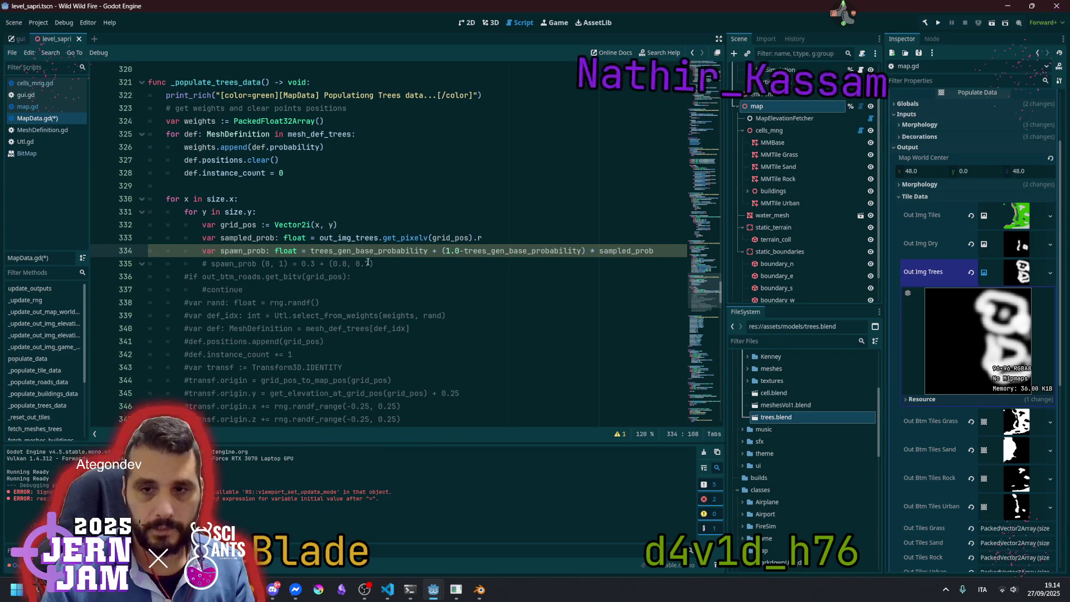
Place the caret just inside the parenthesis before 1.0 on line 334
{"action": "left_click", "coordinate": [443, 263]}
{"action": "double_click", "coordinate": [624, 251]}
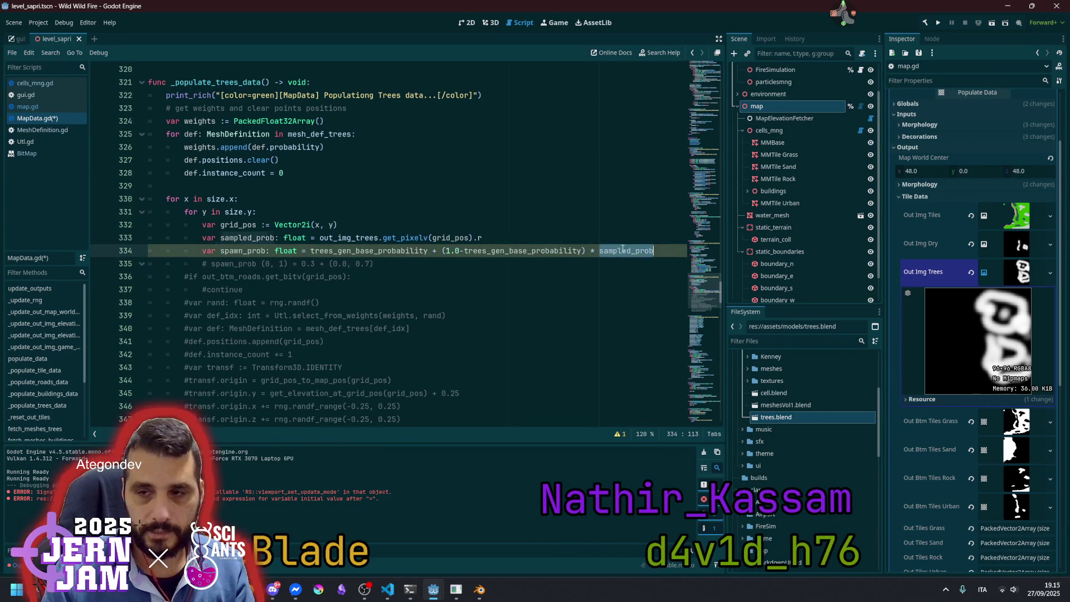
{"action": "left_click", "coordinate": [444, 251]}
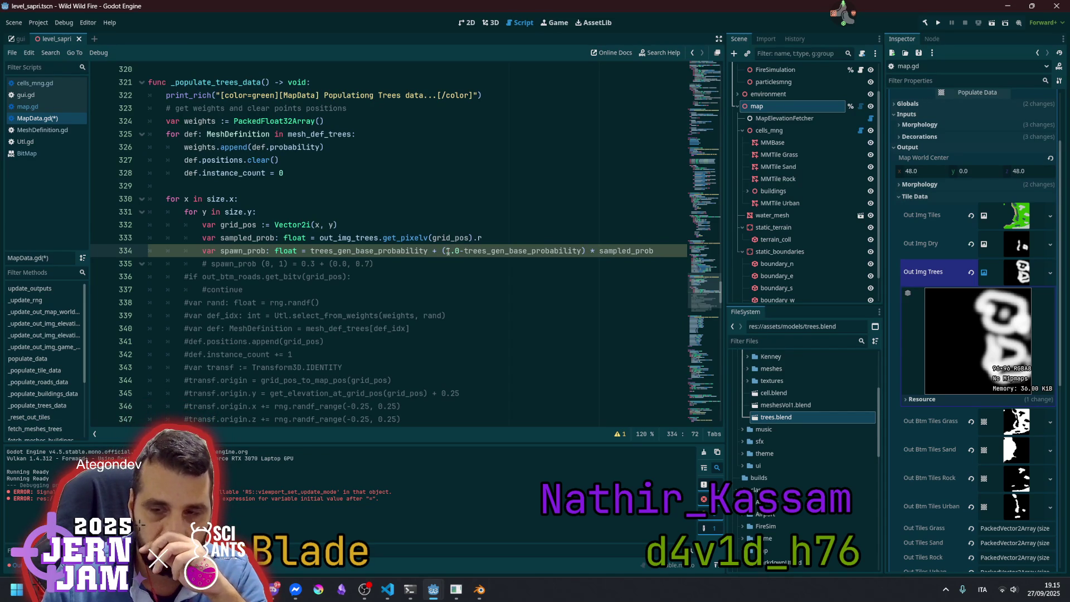
{"action": "left_click", "coordinate": [447, 251]}
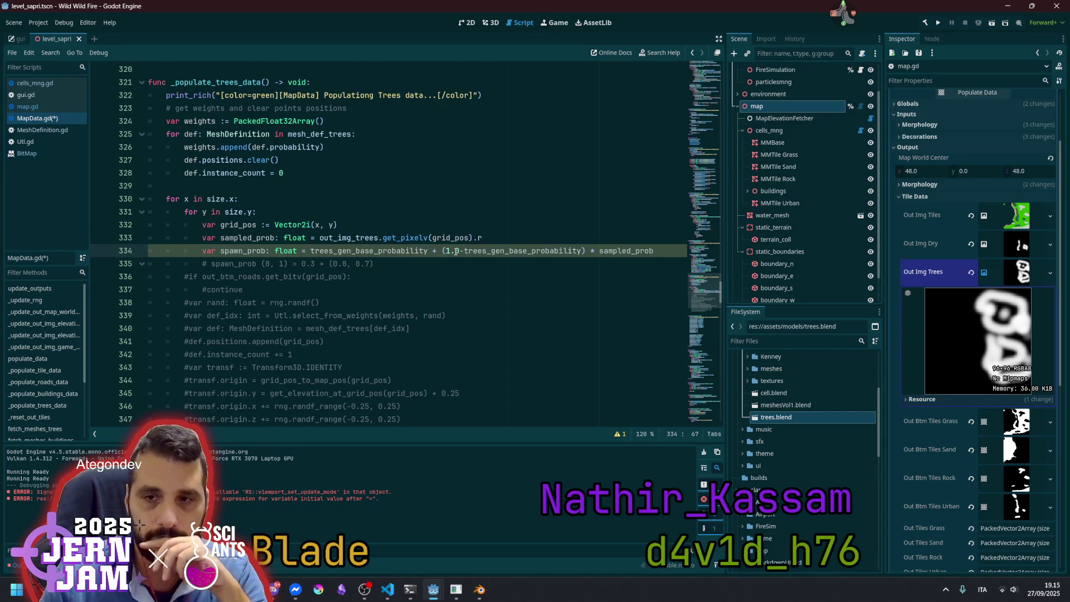
{"action": "key", "text": "Down"}
{"action": "key", "text": "Up"}
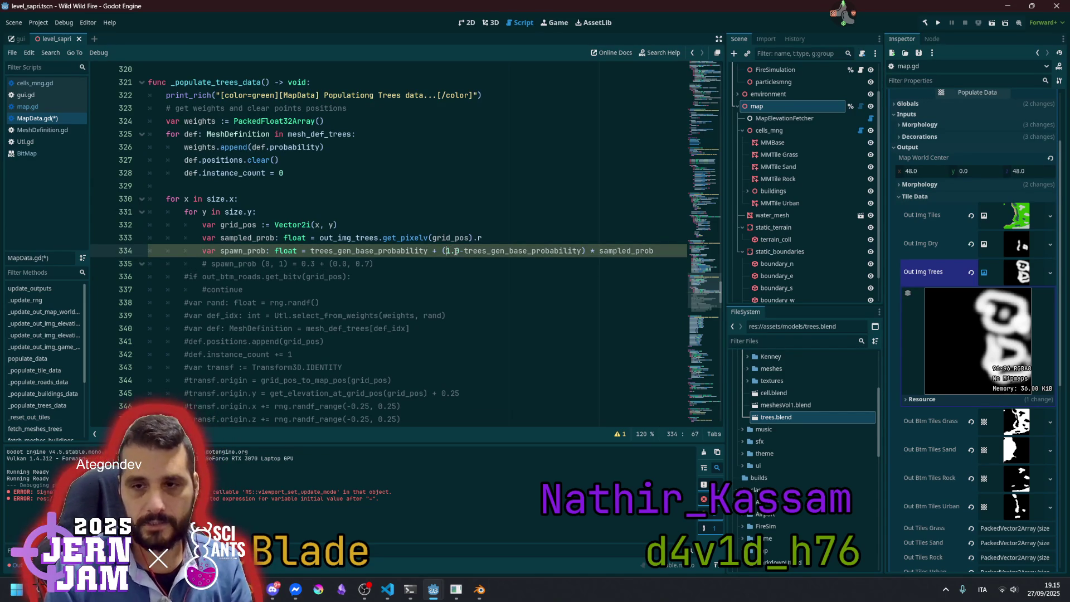
Insert a lerpf call taking 0.0 as its first argument
{"action": "type", "text": "lerp"}
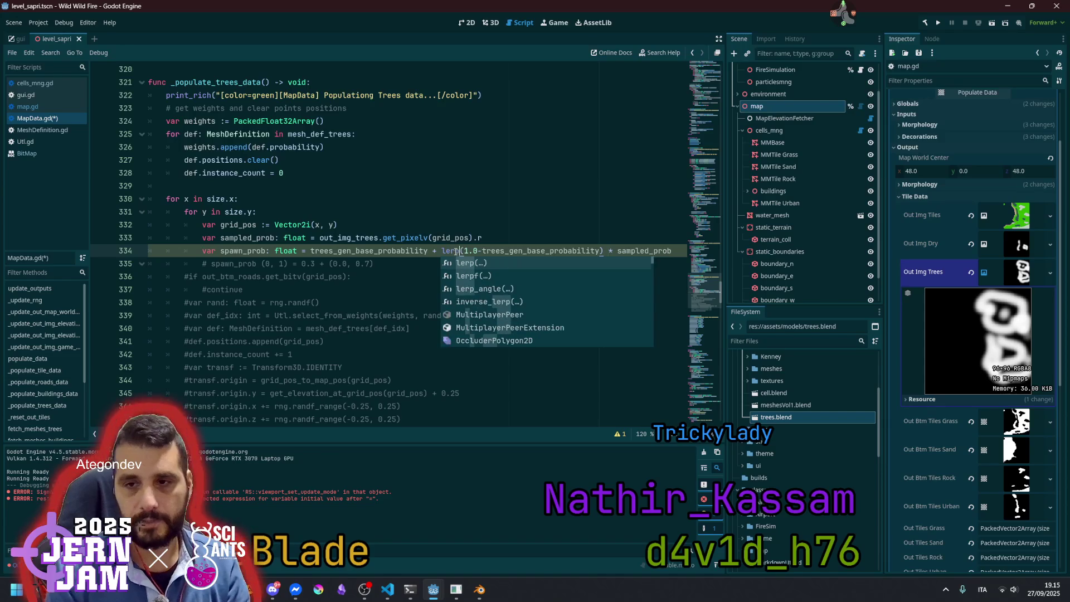
{"action": "key", "text": "Down"}
{"action": "key", "text": "Return"}
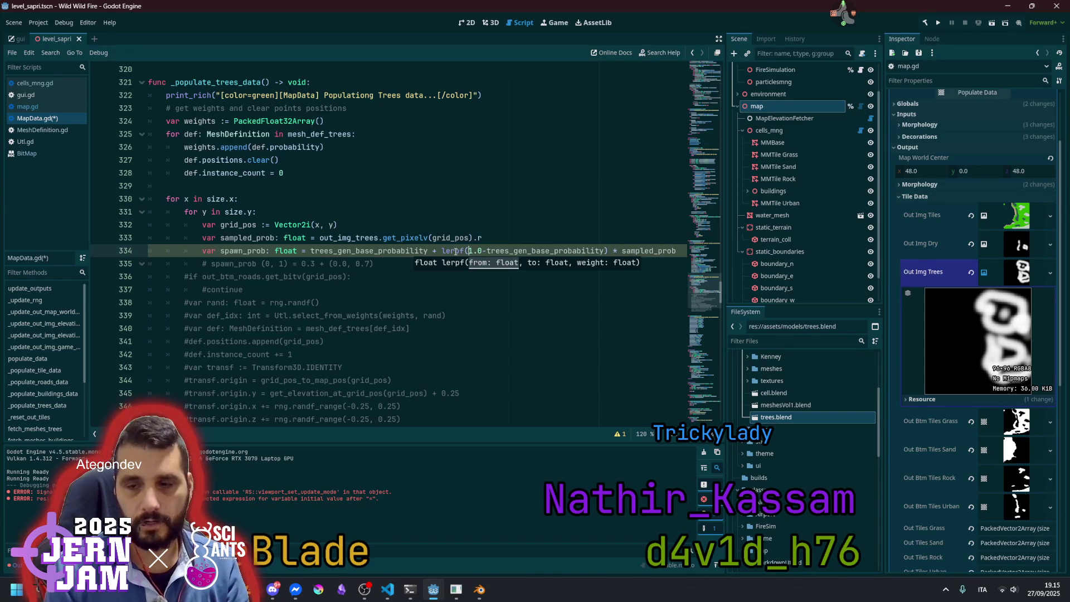
{"action": "key", "text": "Delete"}
{"action": "type", "text": "0"}
{"action": "key", "text": "Delete"}
{"action": "type", "text": ","}
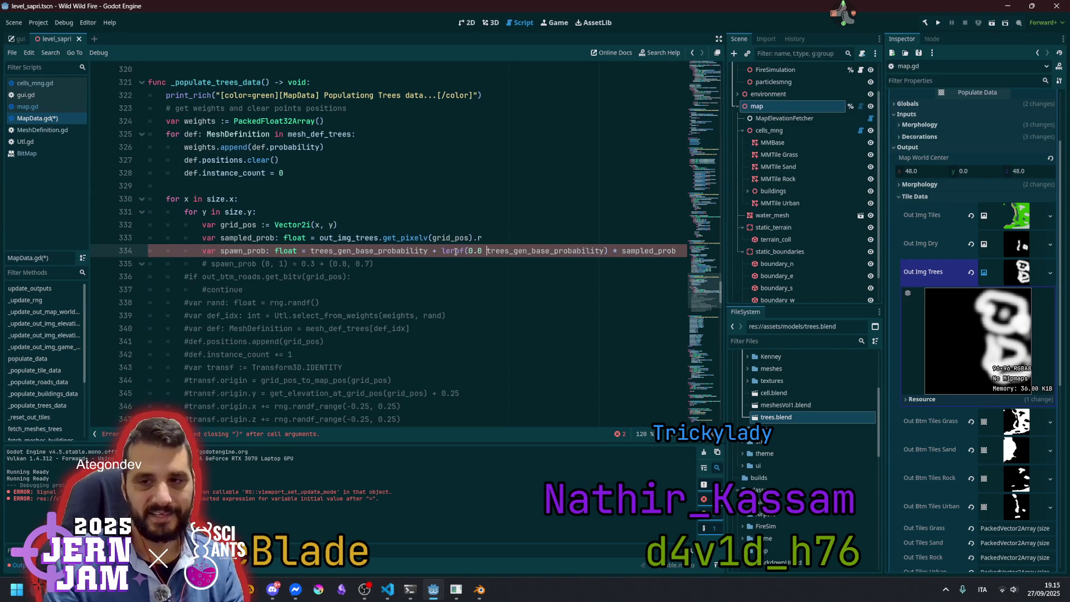
Make lerpf's arguments 0.0, 1.0 - trees_gen_base_probability, sampled_prob, dropping '* sampled_prob'
{"action": "type", "text": "1.0 -"}
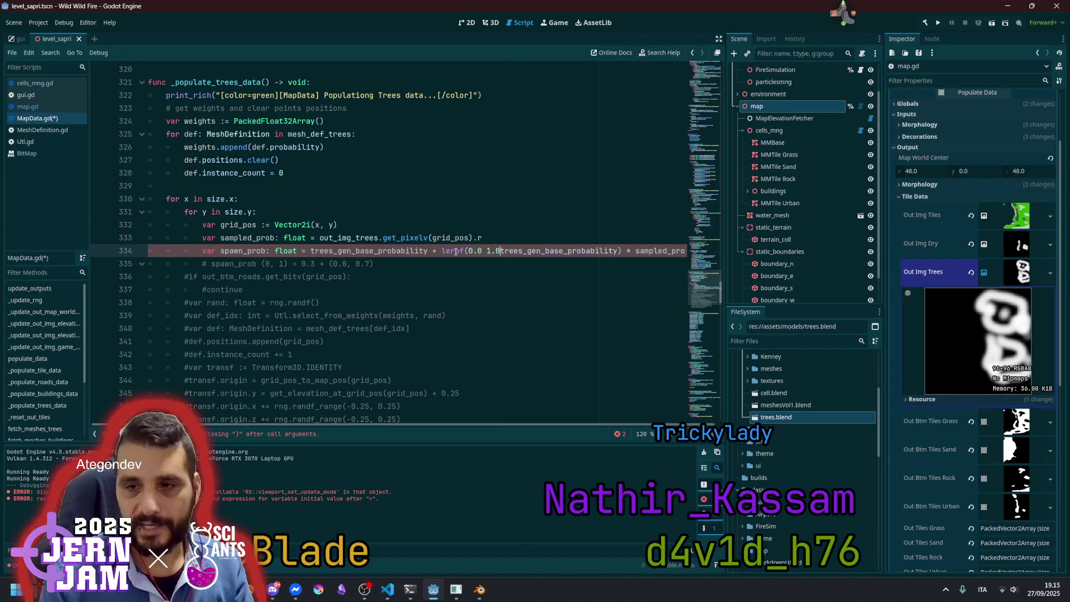
{"action": "key", "text": "Left"}
{"action": "key", "text": "Left"}
{"action": "key", "text": "Left"}
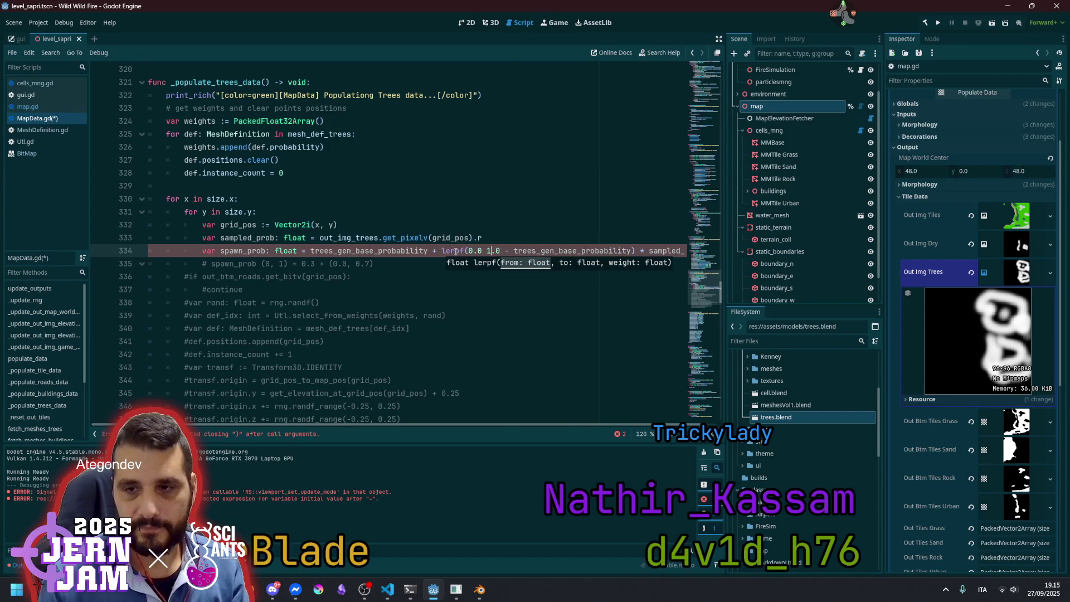
{"action": "type", "text": ","}
{"action": "key", "text": "End"}
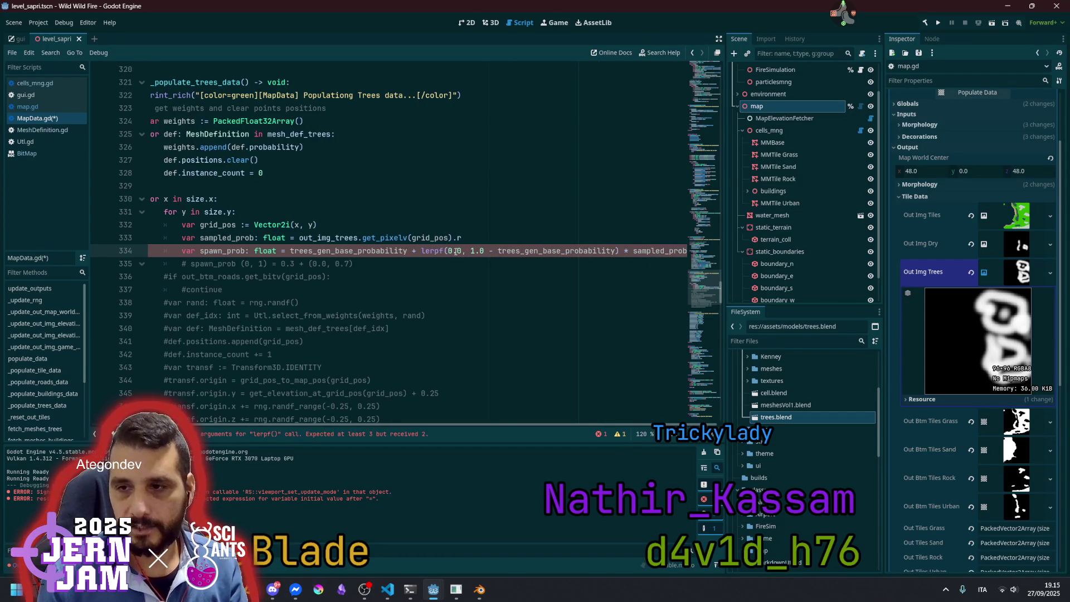
{"action": "key", "text": "ctrl+shift+Left"}
{"action": "key", "text": "BackSpace"}
{"action": "key", "text": "BackSpace"}
{"action": "key", "text": "BackSpace"}
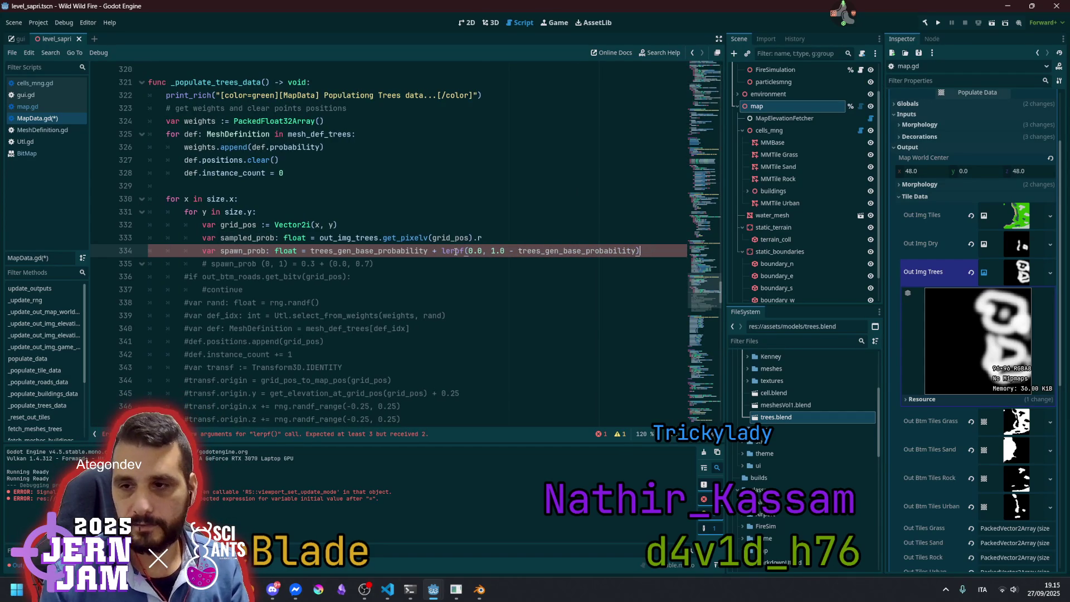
{"action": "type", "text": ", sampled_prob"}
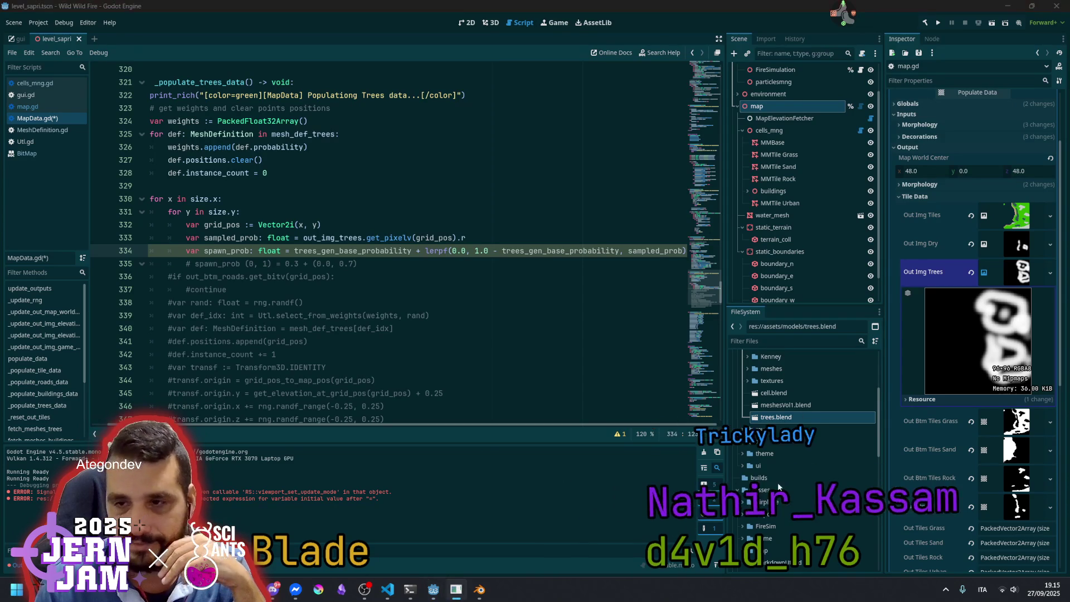
Move the '+ lerpf(...)' term onto its own line
{"action": "left_click", "coordinate": [329, 252]}
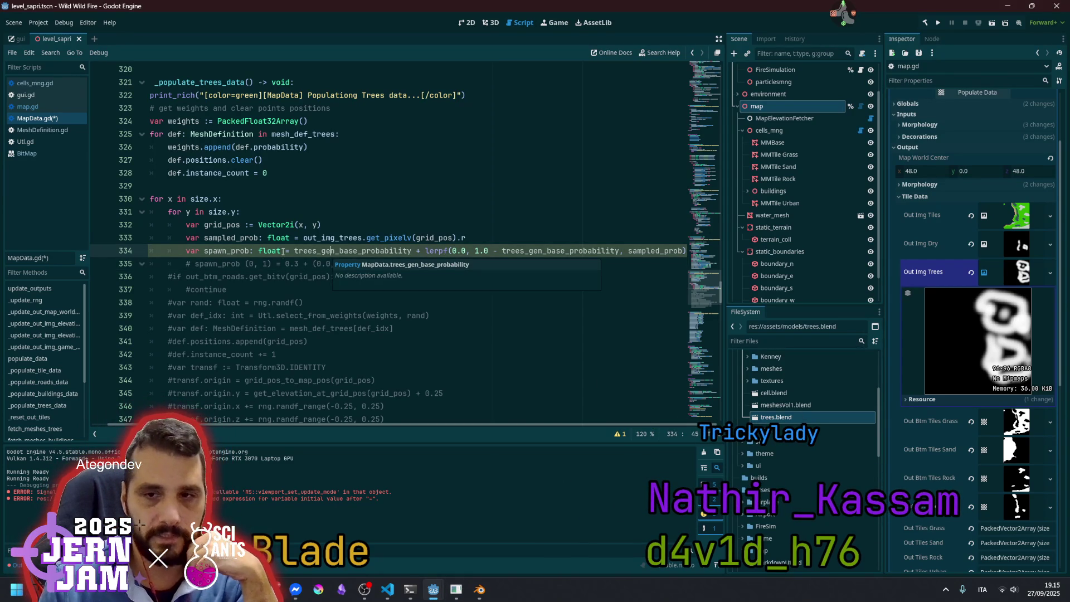
{"action": "left_click", "coordinate": [418, 251]}
{"action": "key", "text": "Return"}
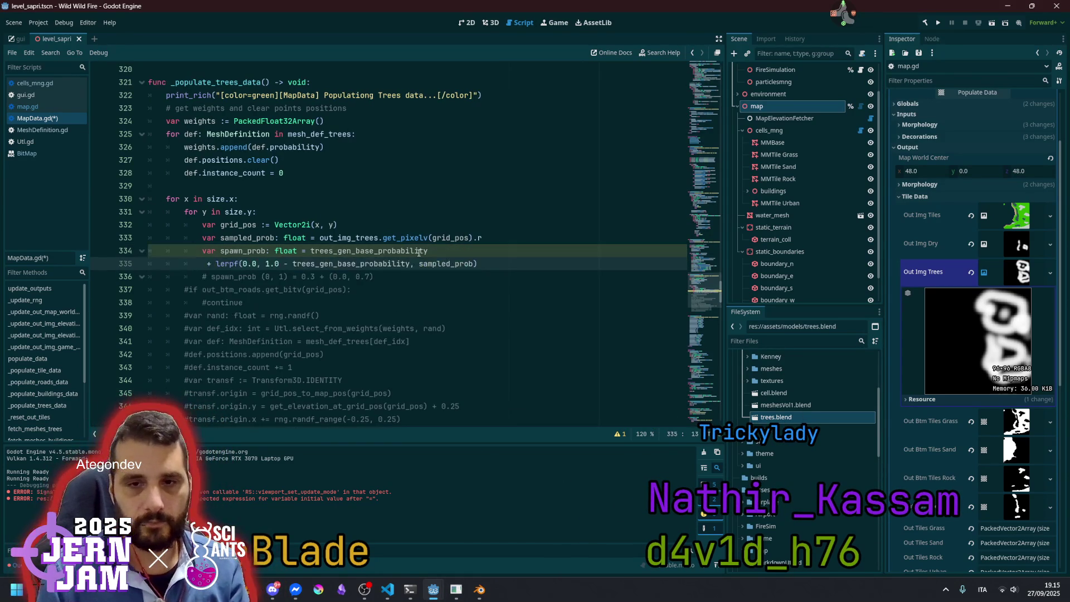
Start line 335 with spawn_prob and turn its '+' into '+='
{"action": "key", "text": "Up"}
{"action": "key", "text": "ctrl+Right"}
{"action": "key", "text": "ctrl+Right"}
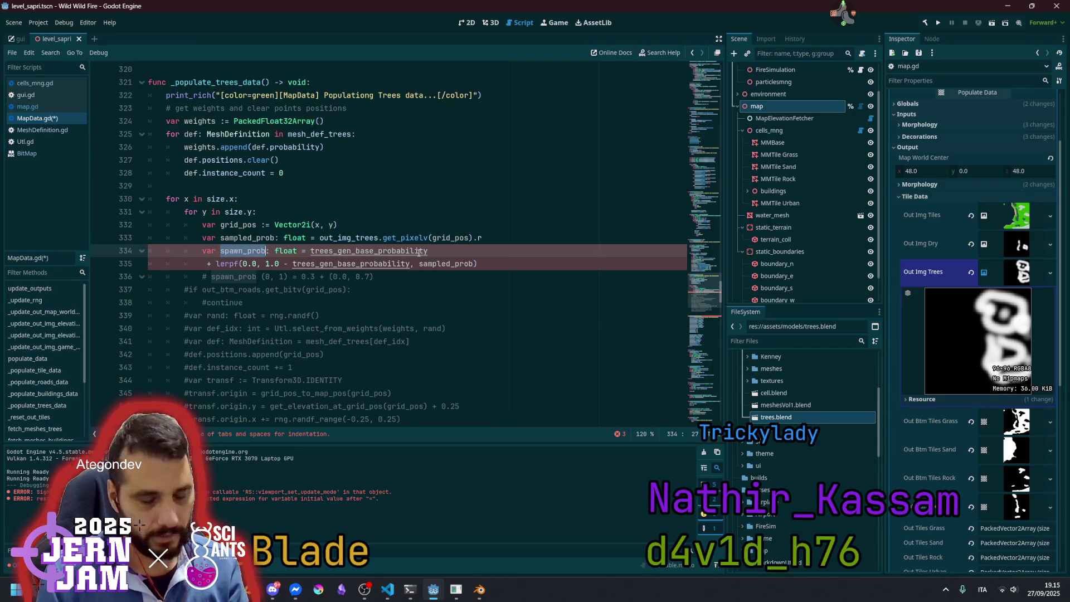
{"action": "key", "text": "ctrl+c"}
{"action": "key", "text": "Down"}
{"action": "key", "text": "Home"}
{"action": "key", "text": "ctrl+v"}
{"action": "key", "text": "Right"}
{"action": "type", "text": "="}
{"action": "key", "text": "ctrl+Right"}
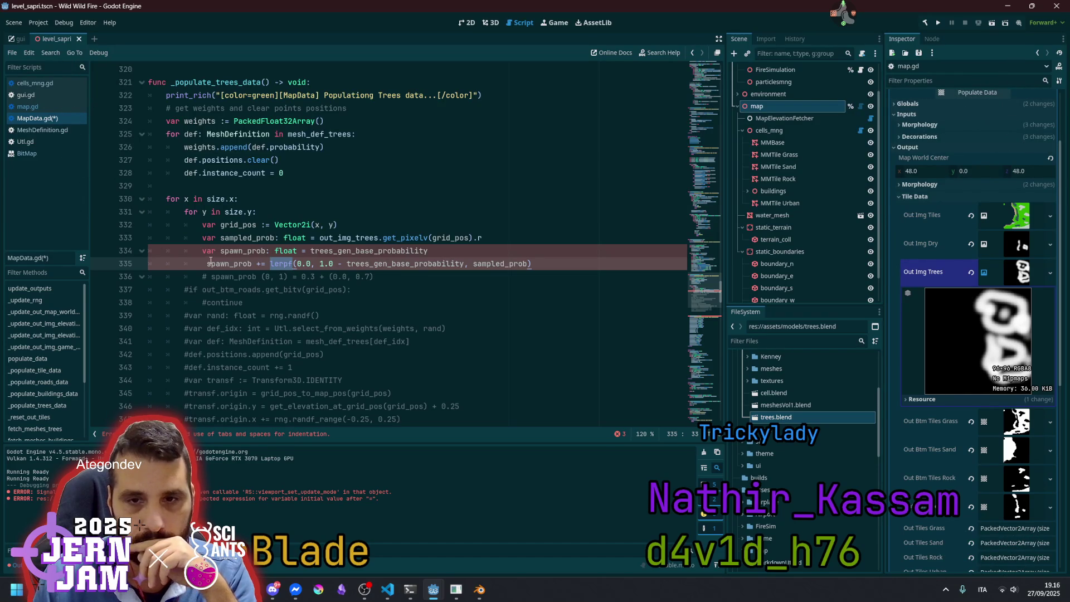
Remove the stray leading space before spawn_prob on line 335
{"action": "left_click", "coordinate": [208, 264]}
{"action": "key", "text": "BackSpace"}
{"action": "left_click", "coordinate": [265, 264]}
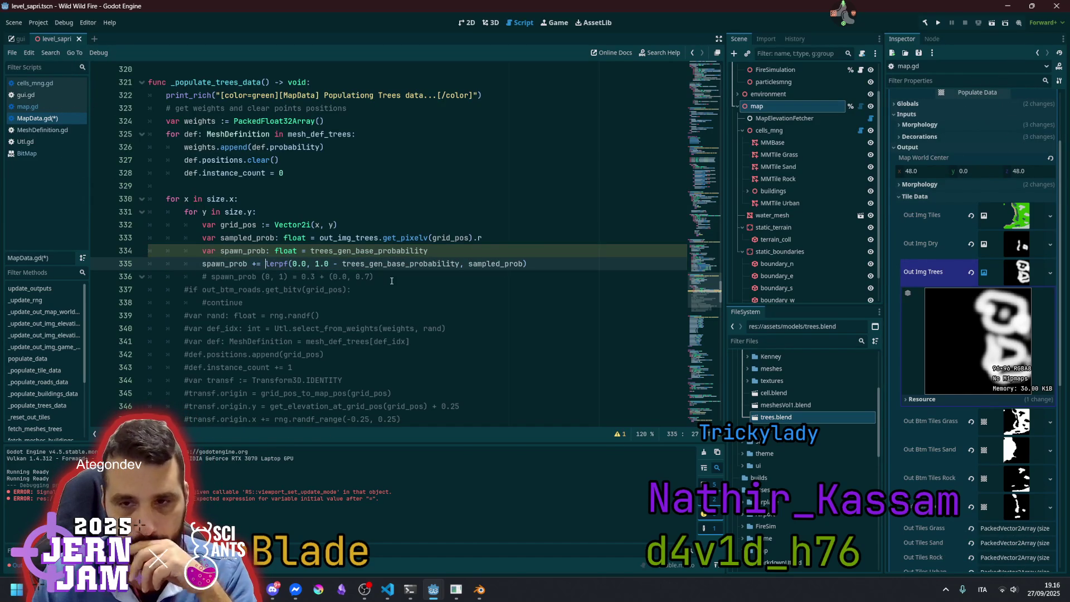
{"action": "double_click", "coordinate": [368, 251]}
{"action": "double_click", "coordinate": [226, 264]}
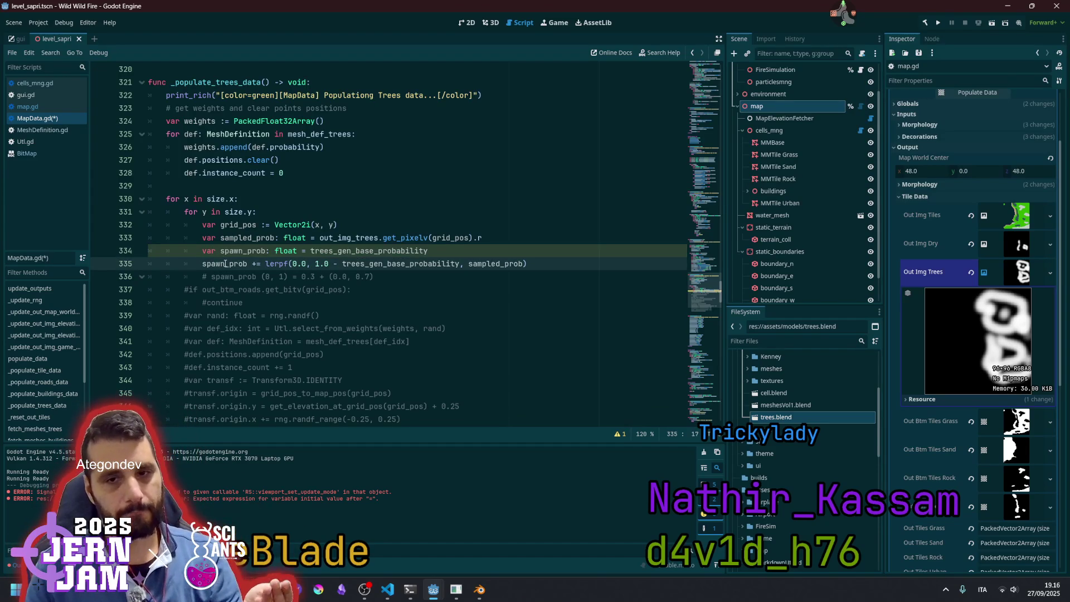
{"action": "mouse_move", "coordinate": [226, 264]}
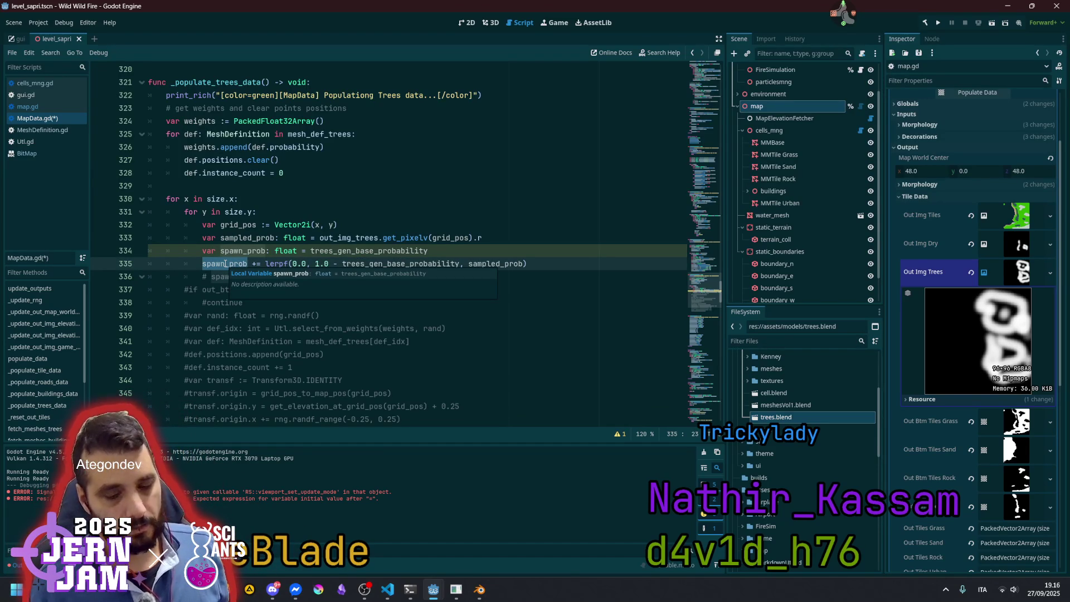
Add an empty line after the spawn_prob += lerpf line
{"action": "key", "text": "End"}
{"action": "key", "text": "Return"}
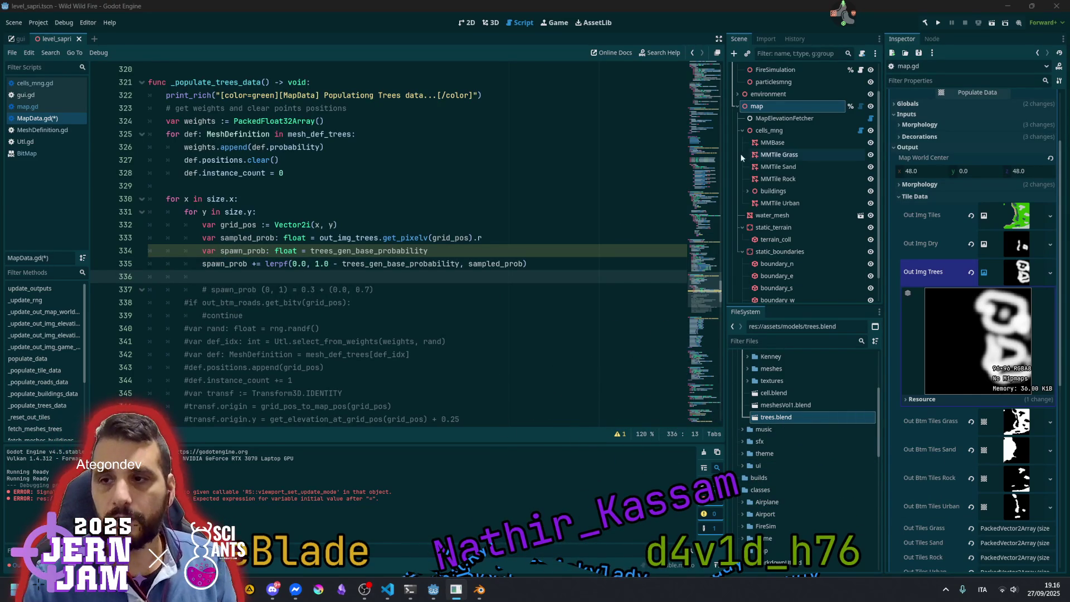
{"action": "left_click", "coordinate": [703, 189]}
{"action": "scroll", "coordinate": [361, 239], "scroll_direction": "up", "scroll_amount": 1}
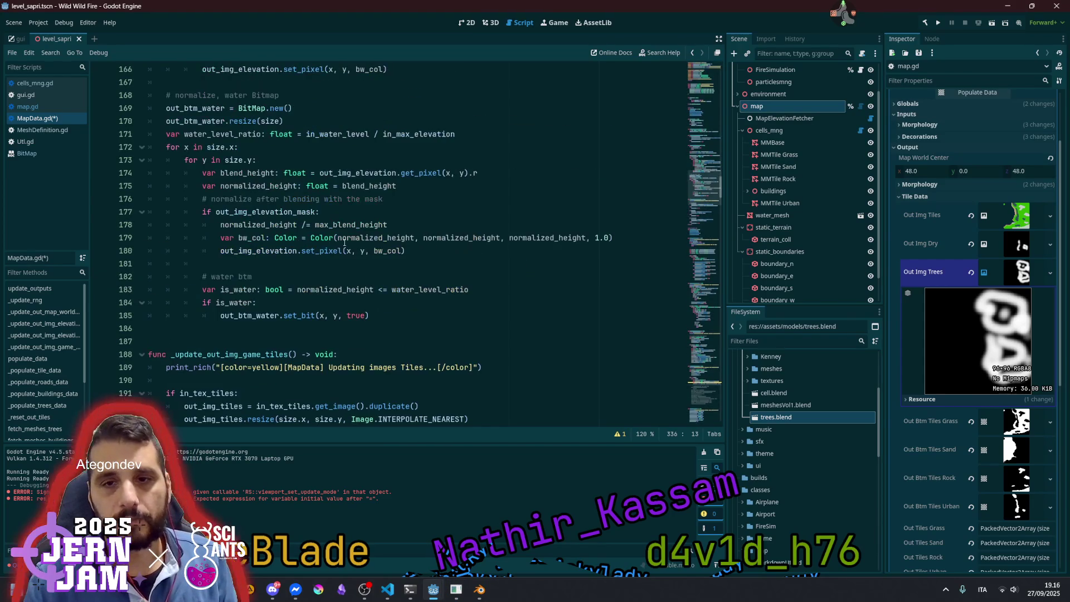
{"action": "double_click", "coordinate": [253, 316]}
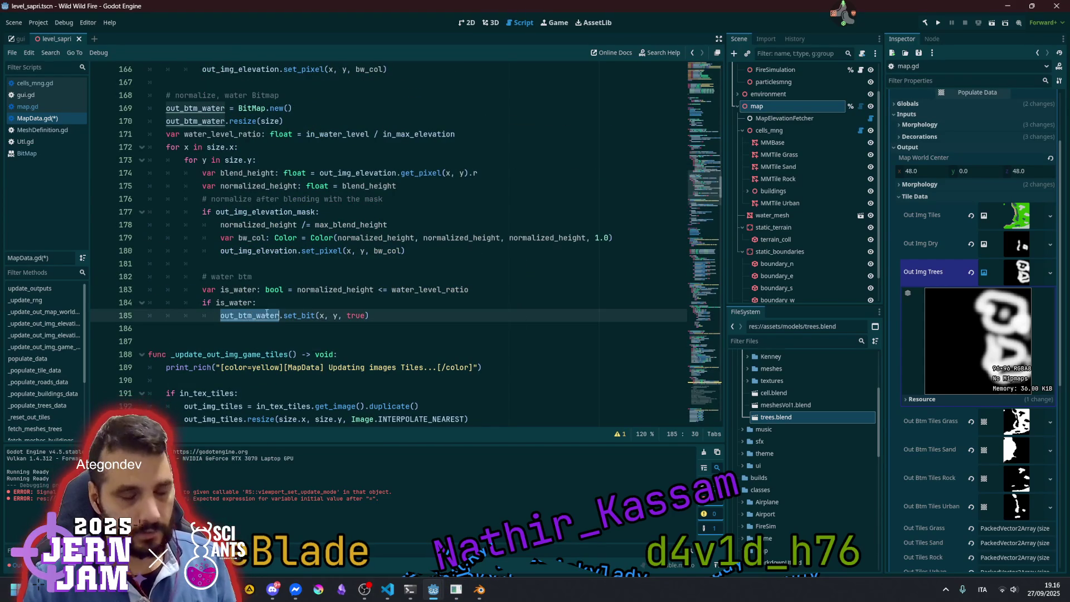
{"action": "scroll", "coordinate": [279, 310], "scroll_direction": "up", "scroll_amount": 12}
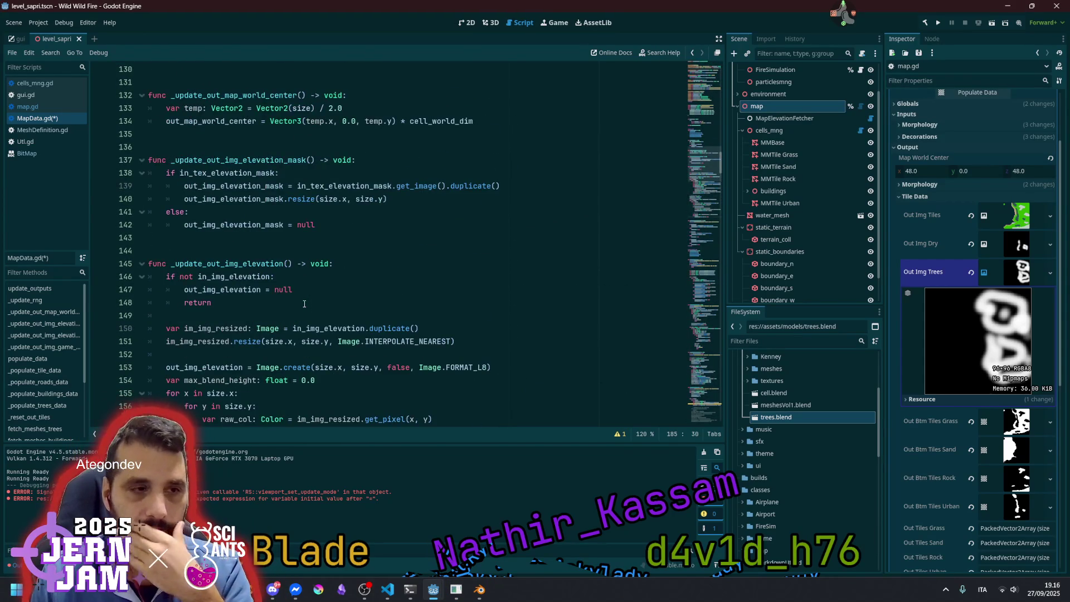
{"action": "scroll", "coordinate": [304, 304], "scroll_direction": "up", "scroll_amount": 2}
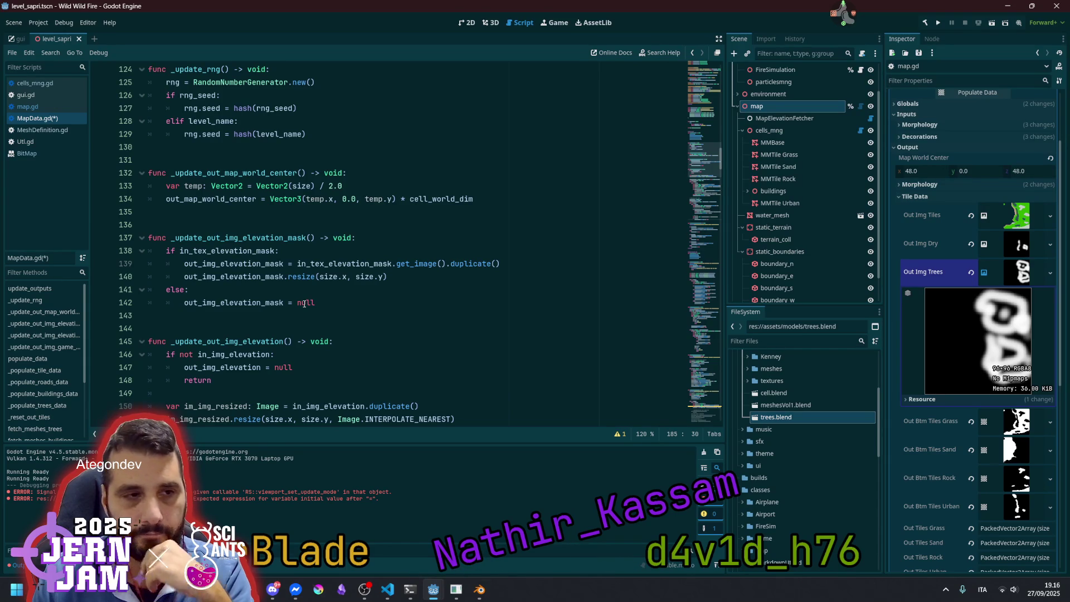
{"action": "scroll", "coordinate": [305, 303], "scroll_direction": "up", "scroll_amount": 15}
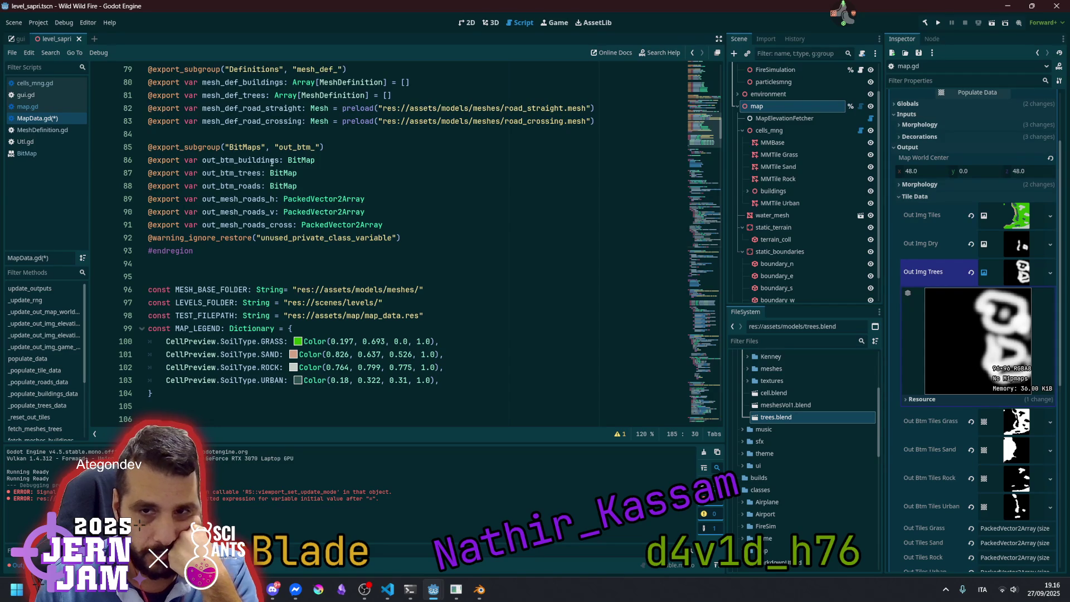
Locate the out_btm_trees bitmap declaration in MapData.gd
{"action": "double_click", "coordinate": [292, 147]}
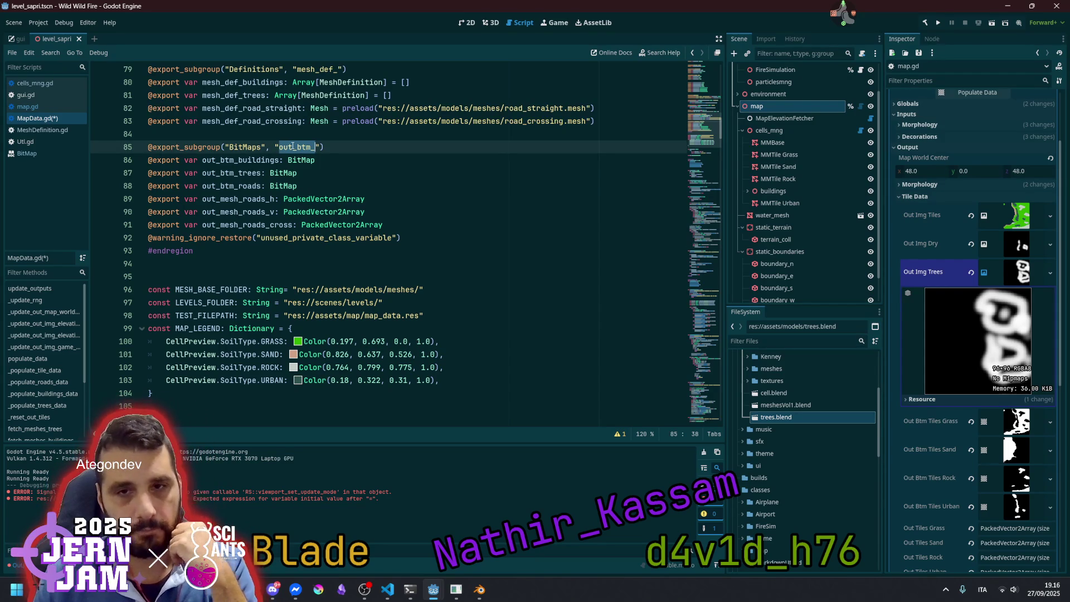
{"action": "scroll", "coordinate": [259, 236], "scroll_direction": "up", "scroll_amount": 2}
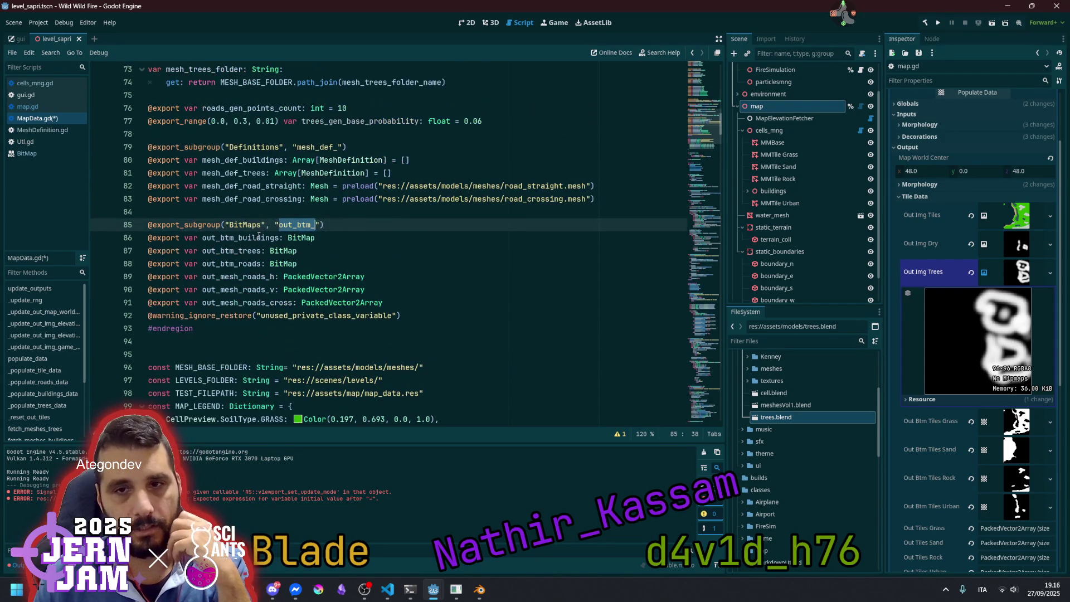
{"action": "double_click", "coordinate": [229, 251]}
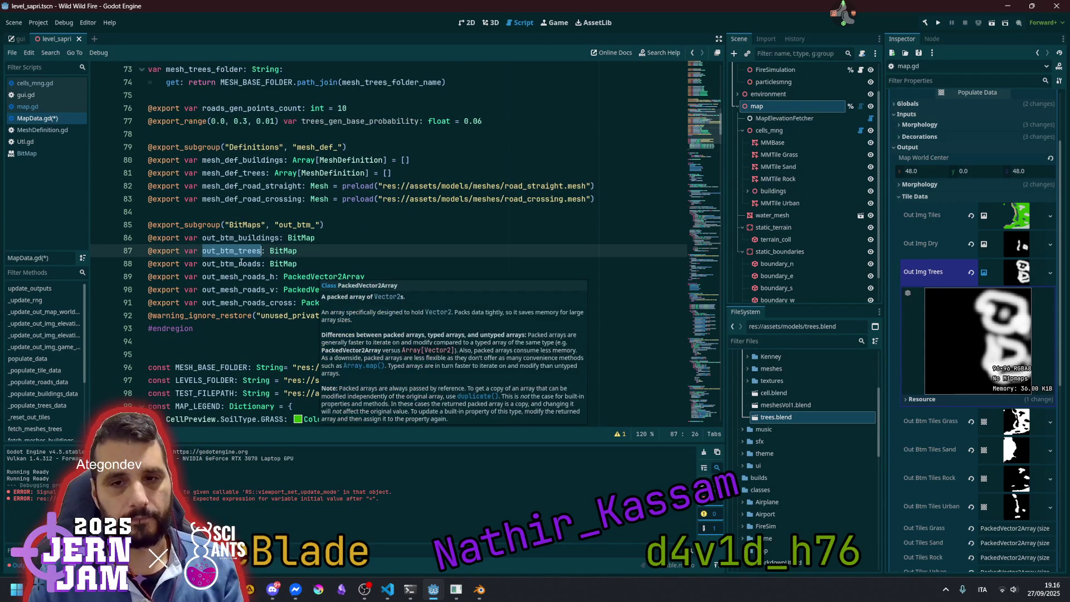
{"action": "left_click", "coordinate": [244, 238]}
{"action": "double_click", "coordinate": [239, 251]}
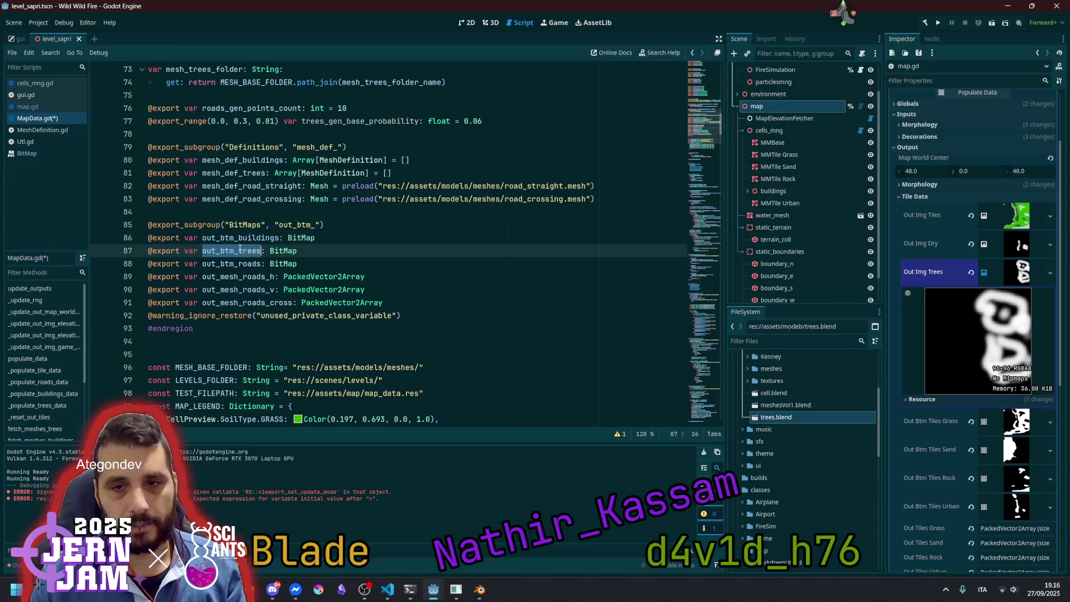
Expand the map node's BitMaps properties and preview the Buildings bitmap
{"action": "scroll", "coordinate": [924, 468], "scroll_direction": "down", "scroll_amount": 5}
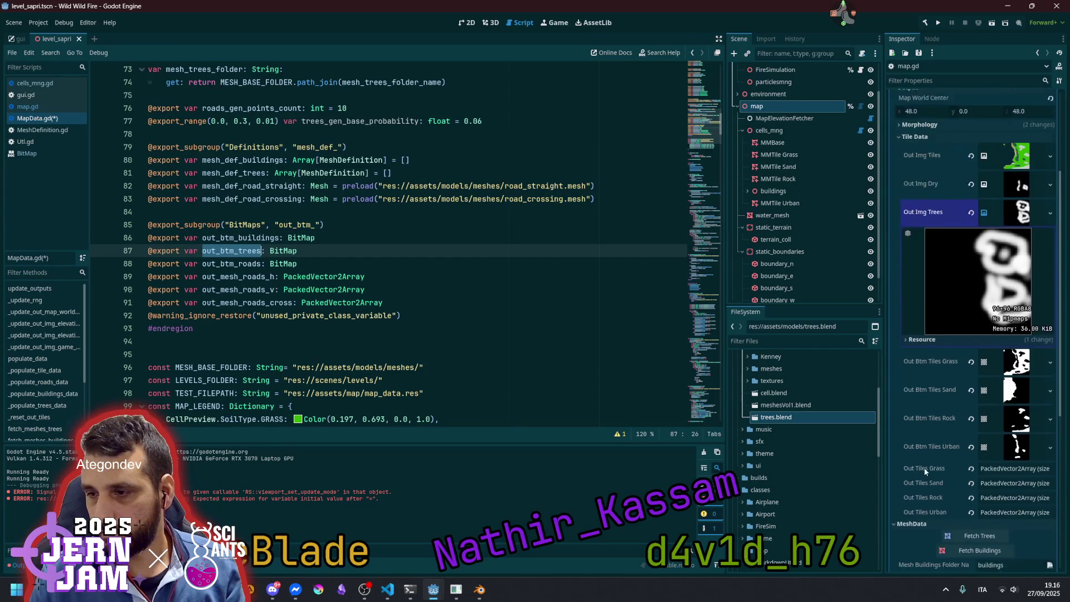
{"action": "scroll", "coordinate": [925, 430], "scroll_direction": "down", "scroll_amount": 3}
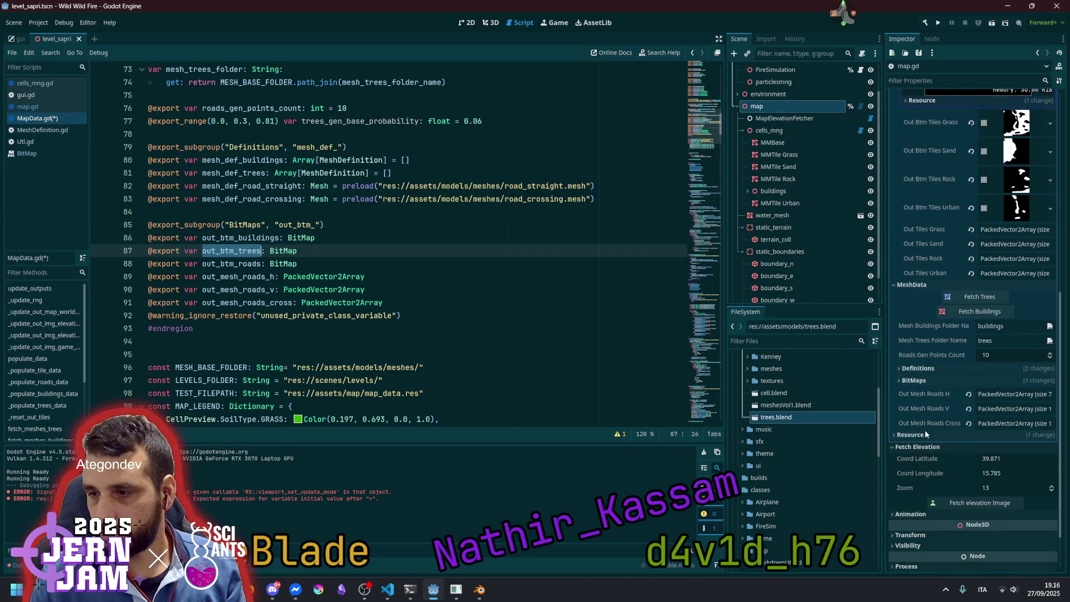
{"action": "left_click", "coordinate": [915, 380]}
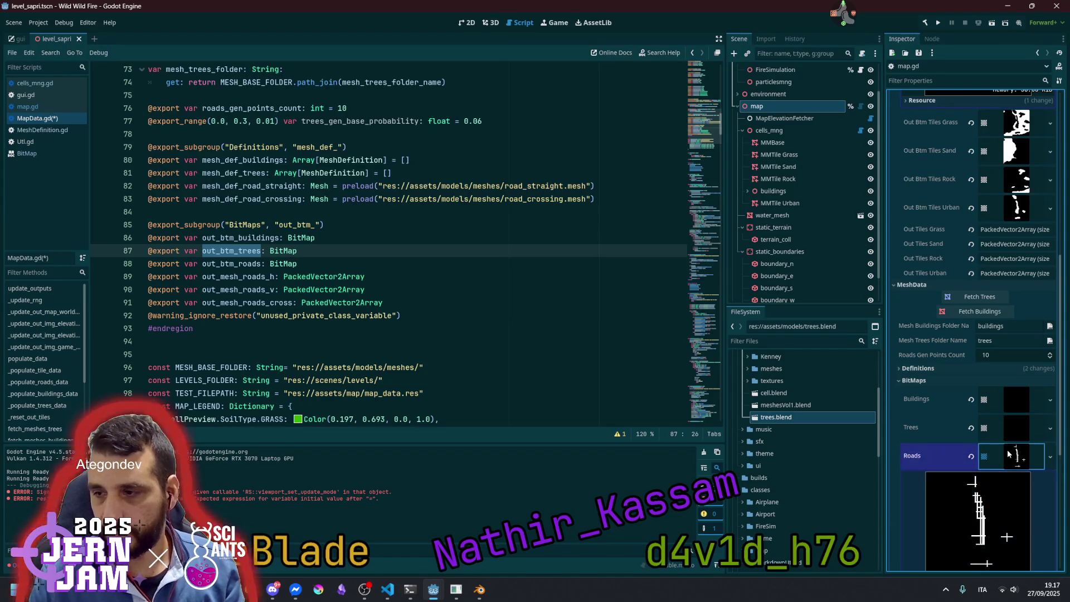
{"action": "left_click", "coordinate": [1009, 400]}
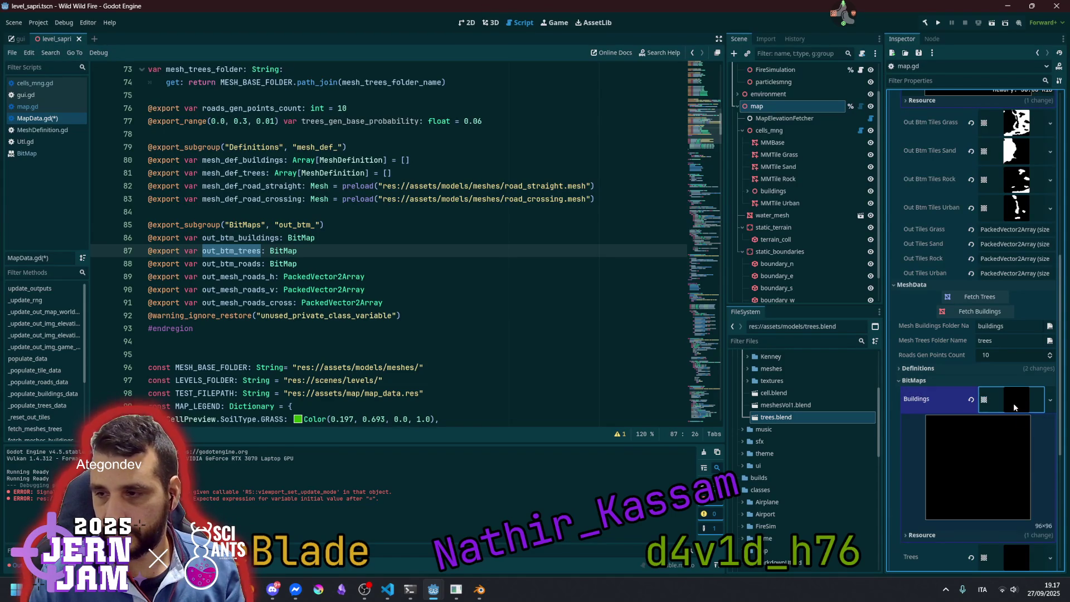
Select out_btm_trees in the script to search for its uses
{"action": "left_click", "coordinate": [406, 236]}
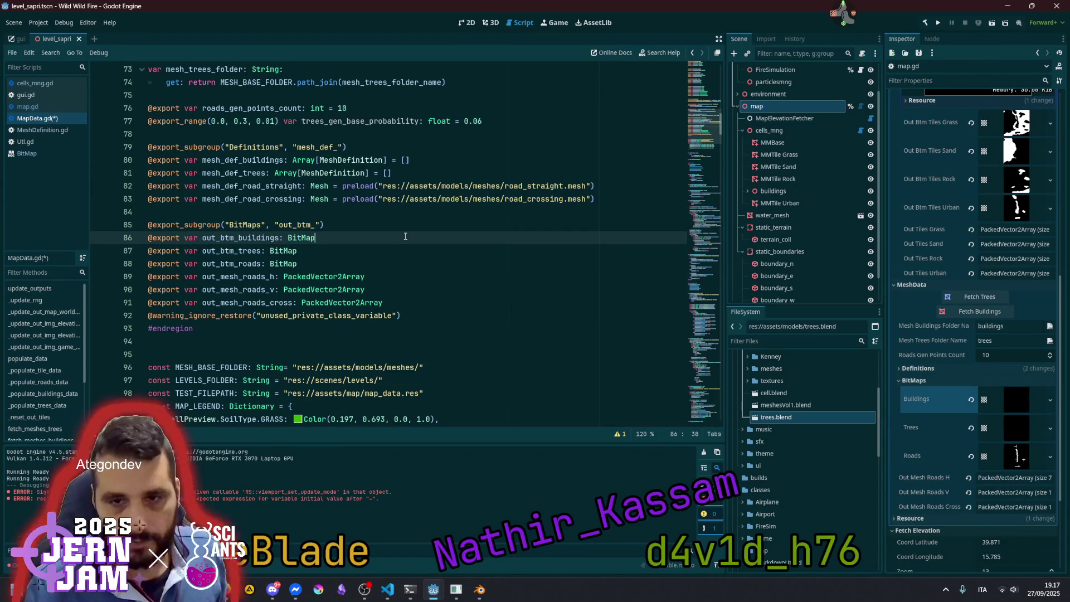
{"action": "double_click", "coordinate": [250, 249]}
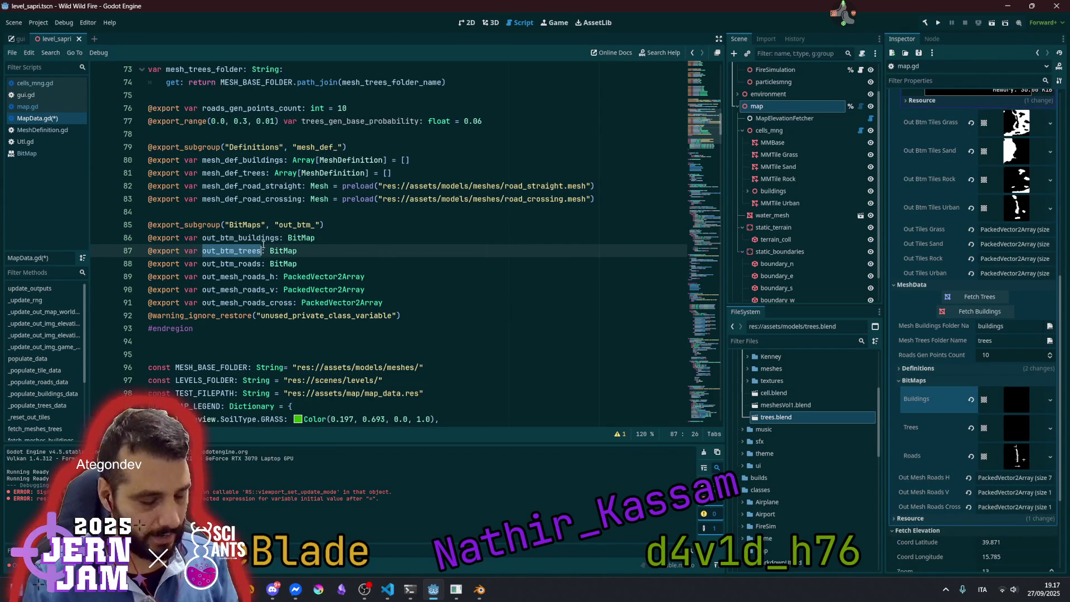
{"action": "left_click", "coordinate": [261, 241]}
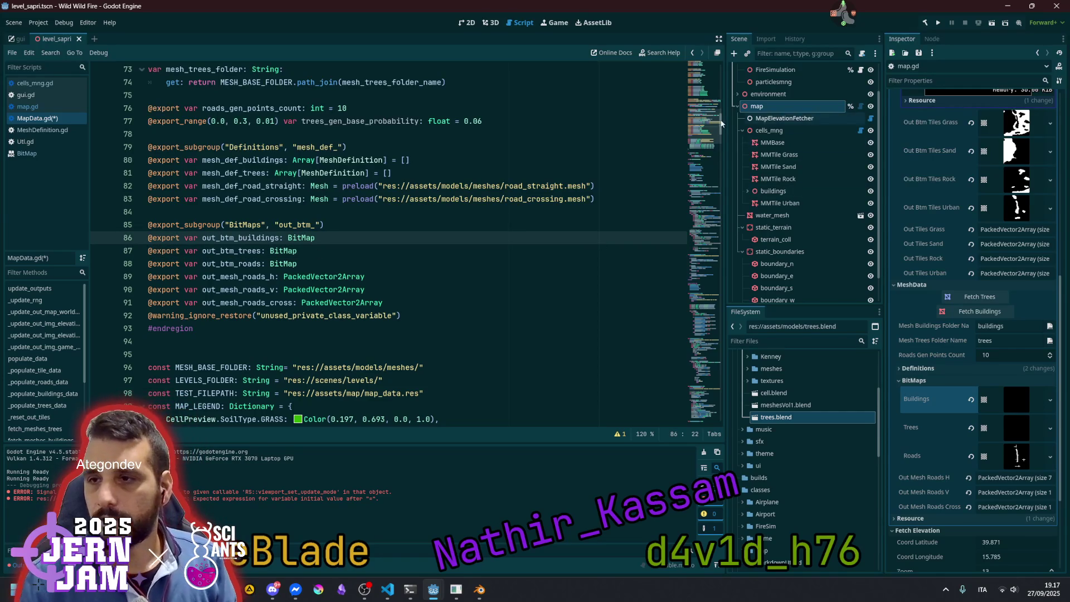
{"action": "double_click", "coordinate": [224, 252]}
{"action": "key", "text": "ctrl"}
{"action": "key", "text": "ctrl+f"}
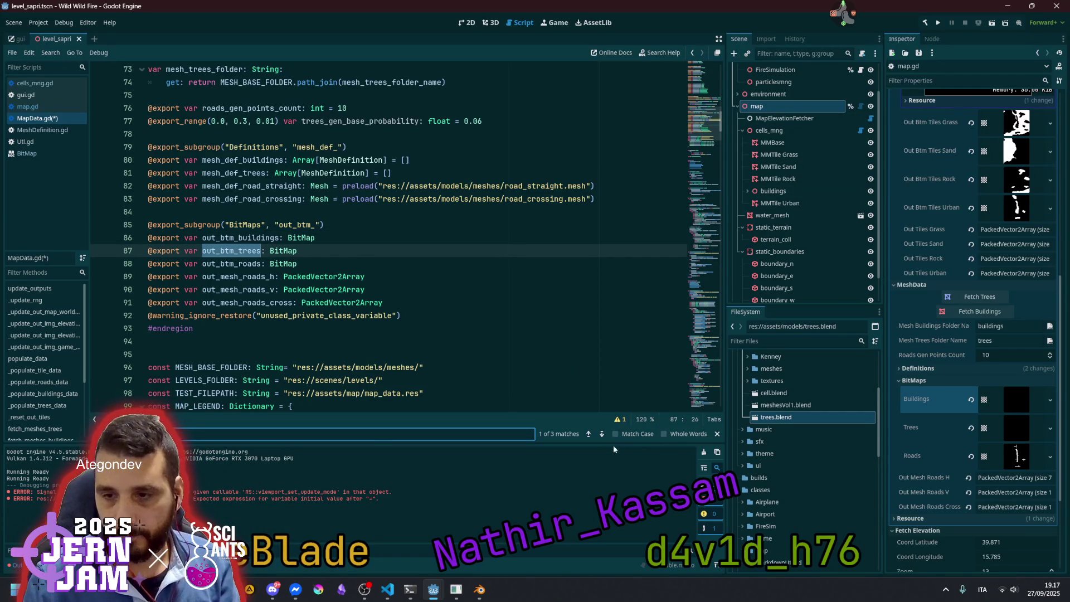
{"action": "left_click", "coordinate": [602, 435]}
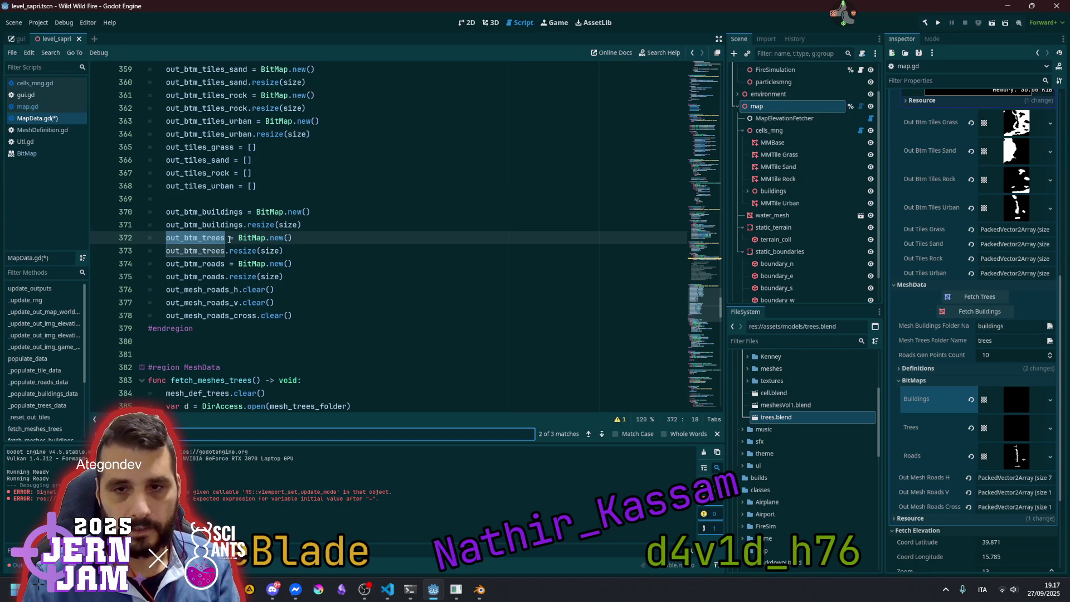
{"action": "double_click", "coordinate": [204, 213]}
{"action": "scroll", "coordinate": [270, 270], "scroll_direction": "down", "scroll_amount": 6}
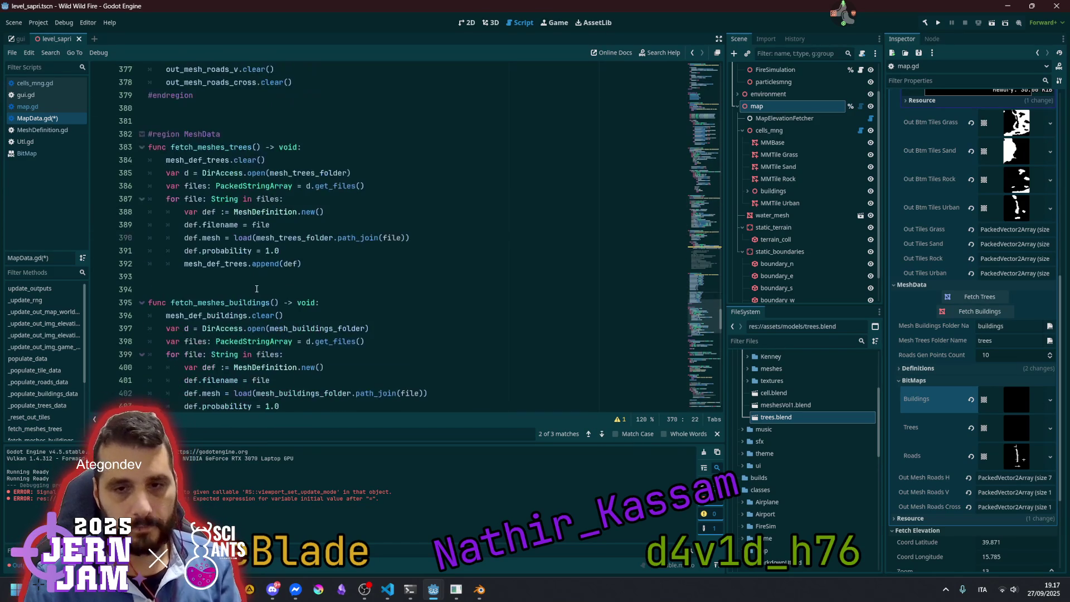
{"action": "left_click", "coordinate": [270, 290]}
{"action": "scroll", "coordinate": [270, 326], "scroll_direction": "down", "scroll_amount": 12}
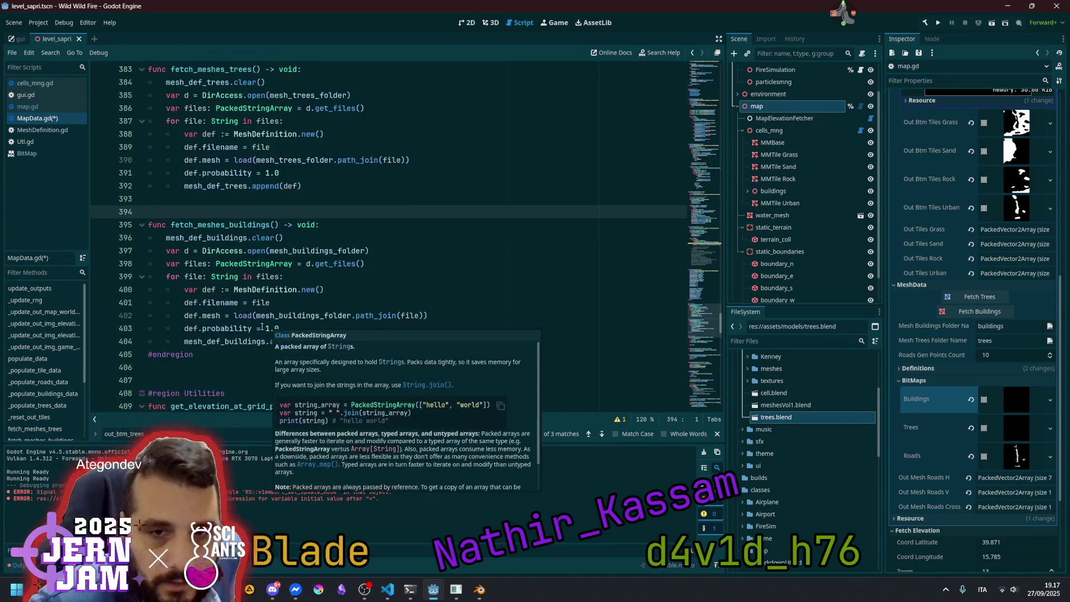
{"action": "scroll", "coordinate": [273, 307], "scroll_direction": "down", "scroll_amount": 5}
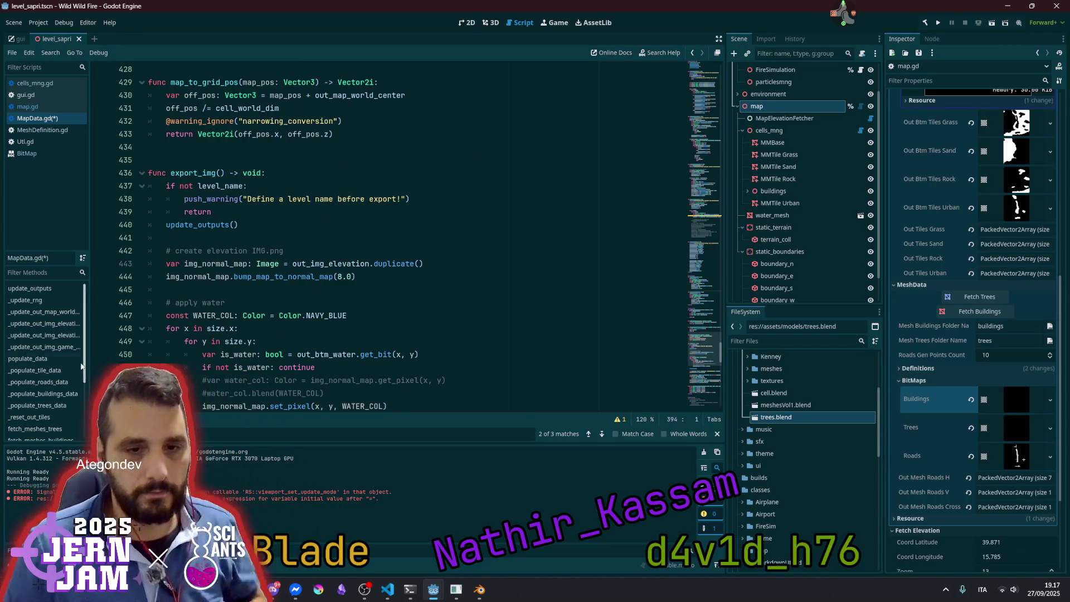
Jump to _populate_buildings_data and find the out_tiles_urban loop
{"action": "left_click", "coordinate": [48, 395]}
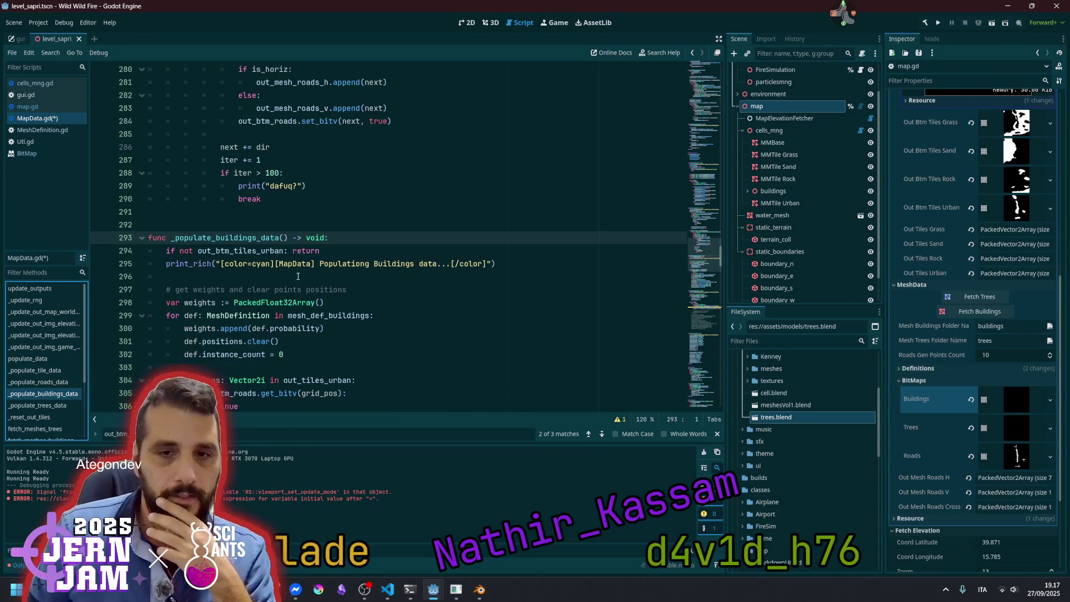
{"action": "scroll", "coordinate": [298, 277], "scroll_direction": "down", "scroll_amount": 3}
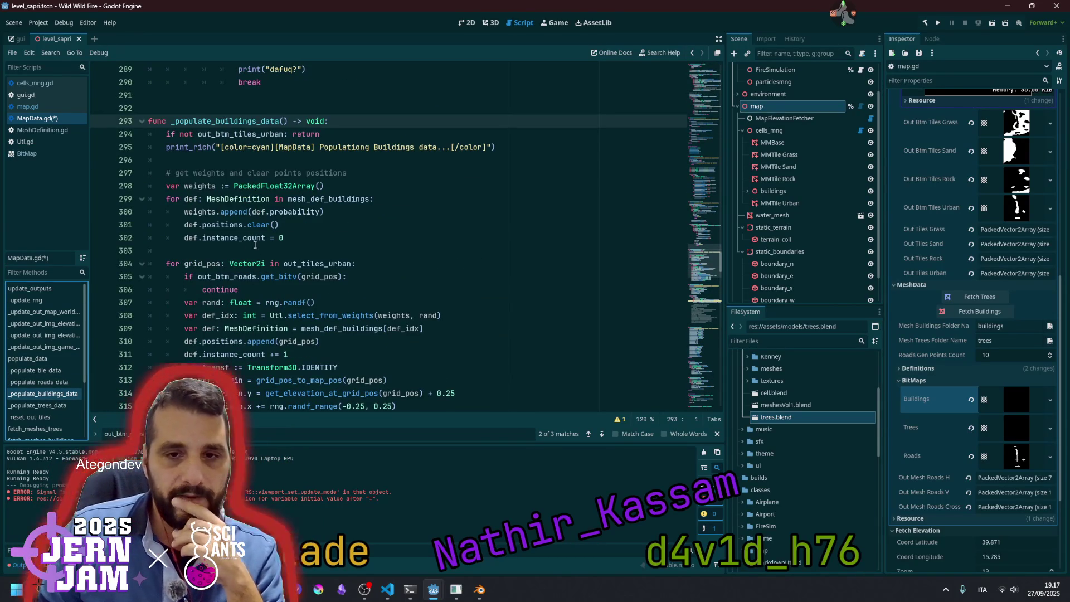
{"action": "scroll", "coordinate": [256, 245], "scroll_direction": "down", "scroll_amount": 2}
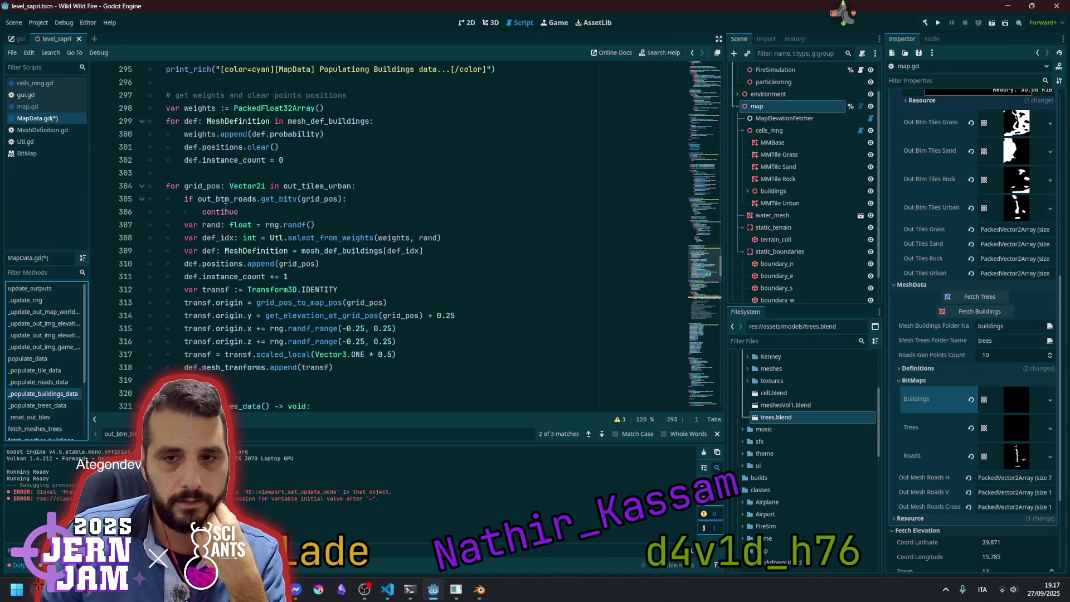
{"action": "double_click", "coordinate": [310, 186]}
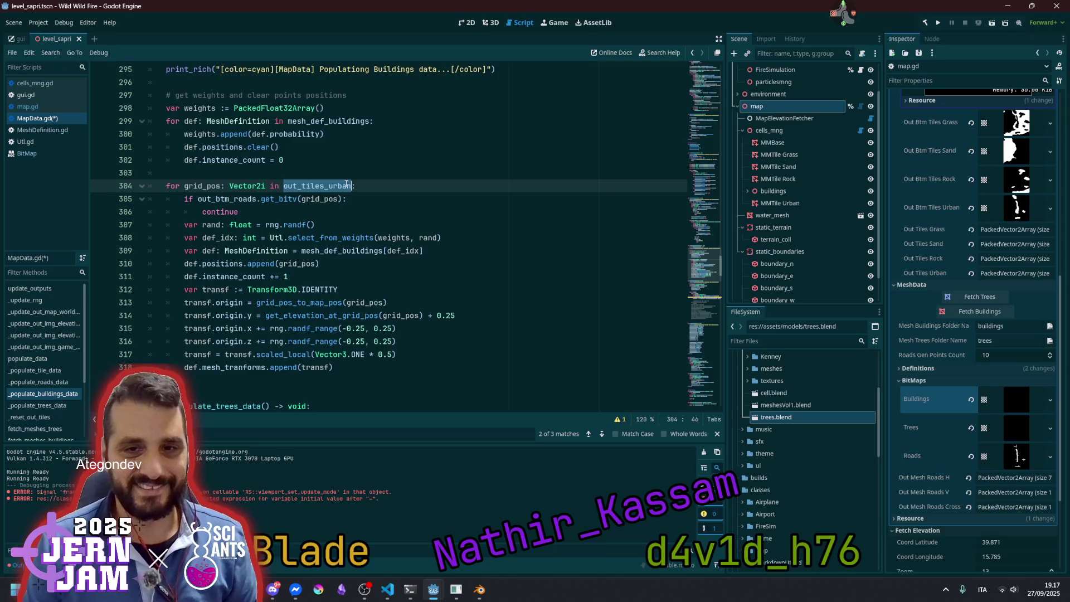
Add an out_btm_buildings.set_bitv call on a new line after the road-check continue
{"action": "left_click", "coordinate": [247, 212]}
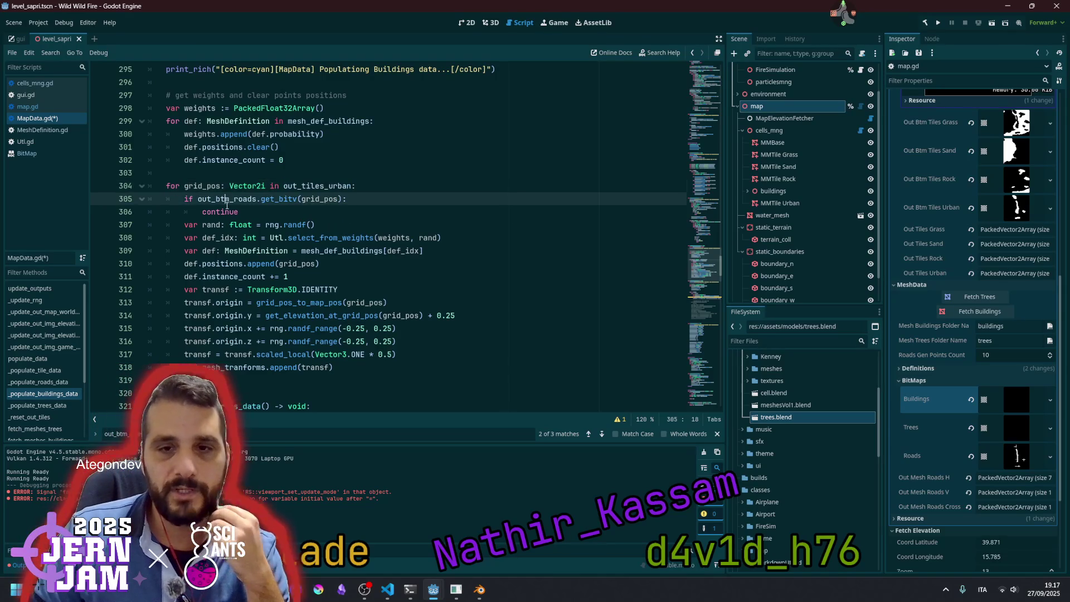
{"action": "key", "text": "Return"}
{"action": "type", "text": "out_btm_buildings.set"}
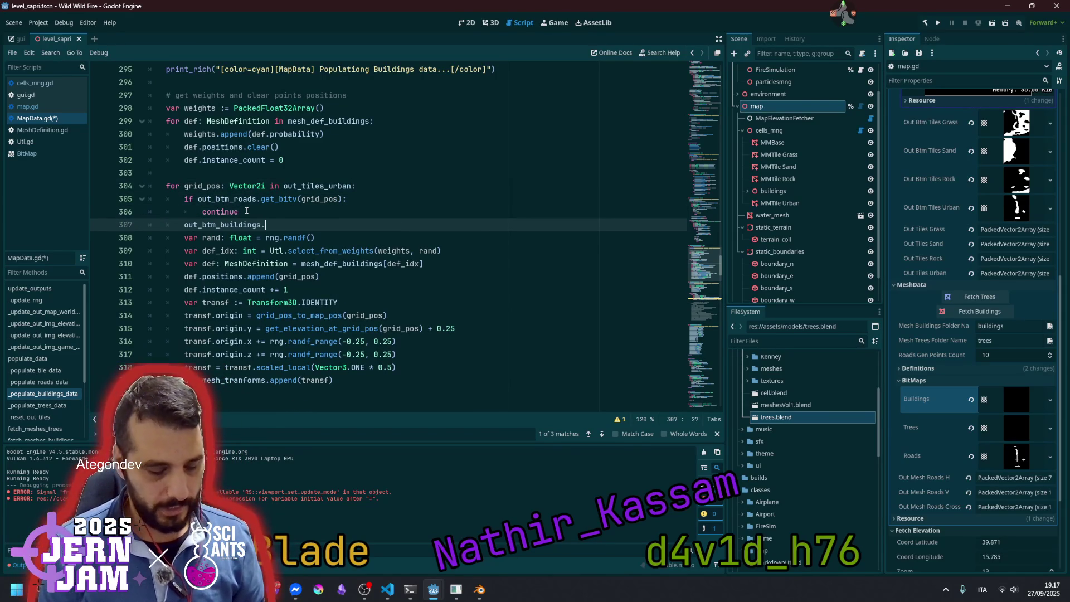
{"action": "key", "text": "Down"}
{"action": "key", "text": "Return"}
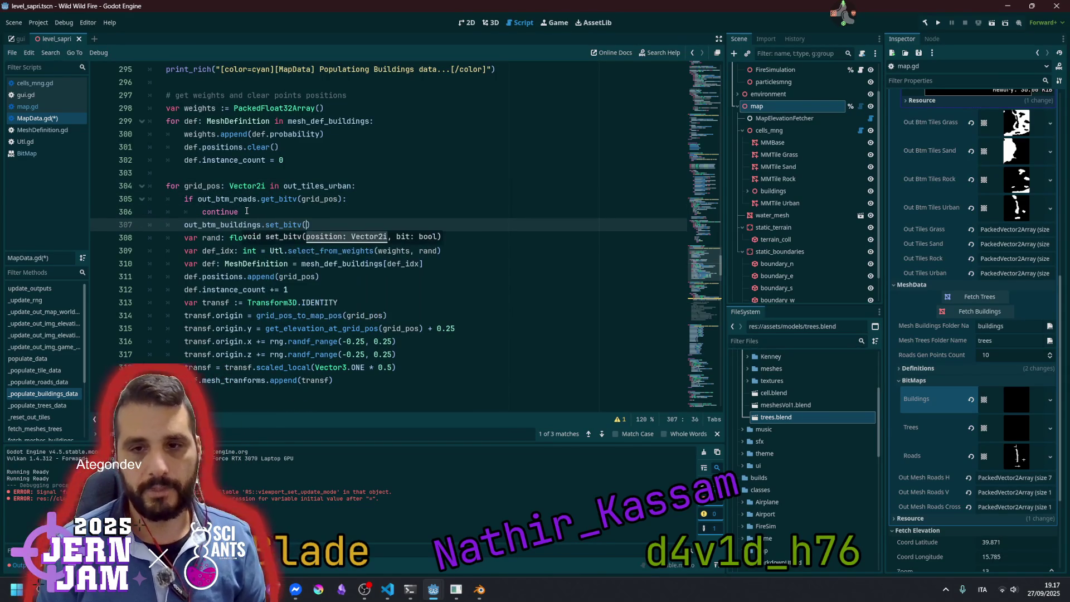
Fill in the call as set_bitv(grid_pos, true)
{"action": "double_click", "coordinate": [208, 186]}
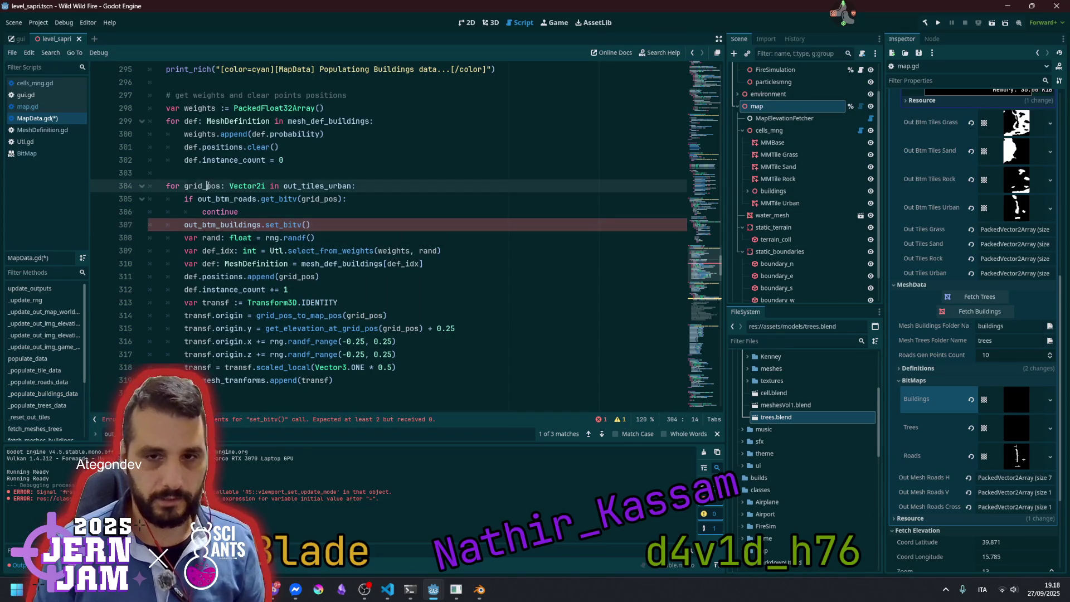
{"action": "key", "text": "ctrl+c"}
{"action": "left_click", "coordinate": [307, 225]}
{"action": "key", "text": "ctrl+v"}
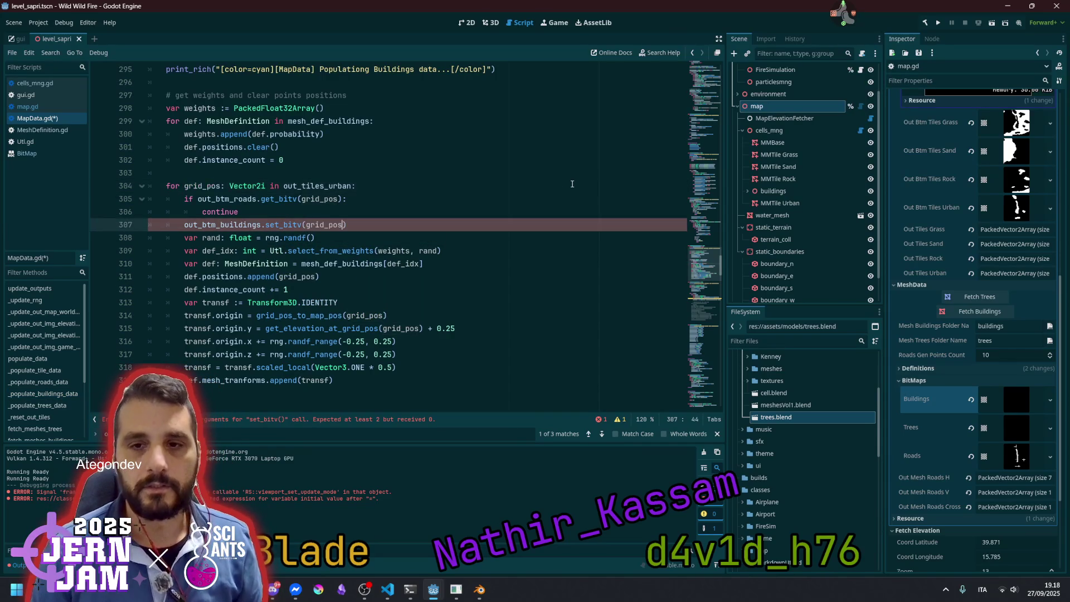
{"action": "type", "text": ", true"}
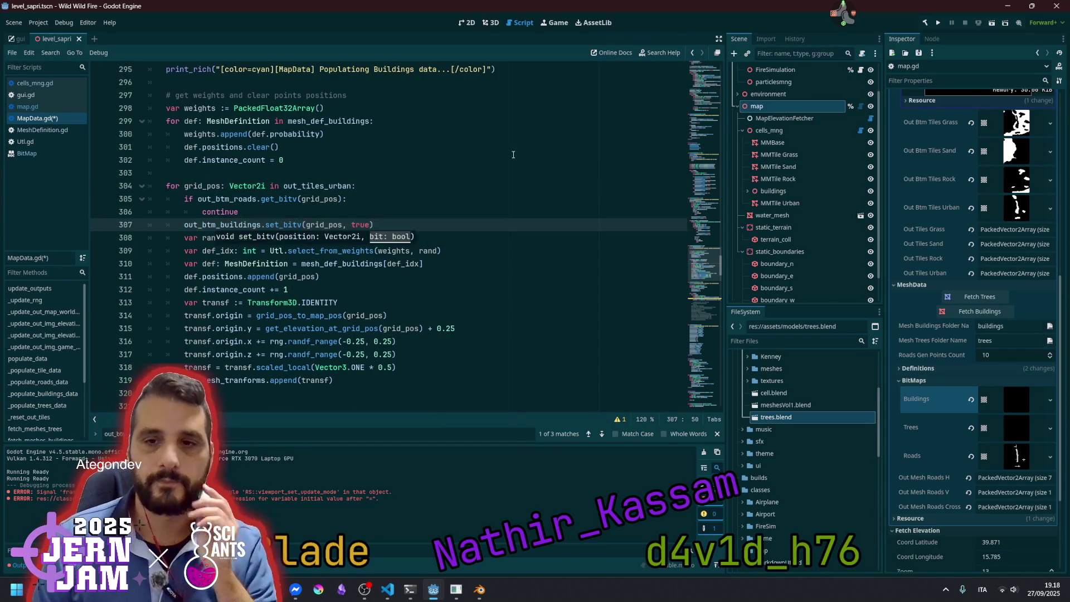
{"action": "key", "text": "Up"}
{"action": "key", "text": "Up"}
{"action": "key", "text": "Up"}
{"action": "left_click", "coordinate": [225, 228]}
{"action": "left_click", "coordinate": [232, 199]}
{"action": "left_click", "coordinate": [235, 225]}
{"action": "scroll", "coordinate": [235, 224], "scroll_direction": "down", "scroll_amount": 5}
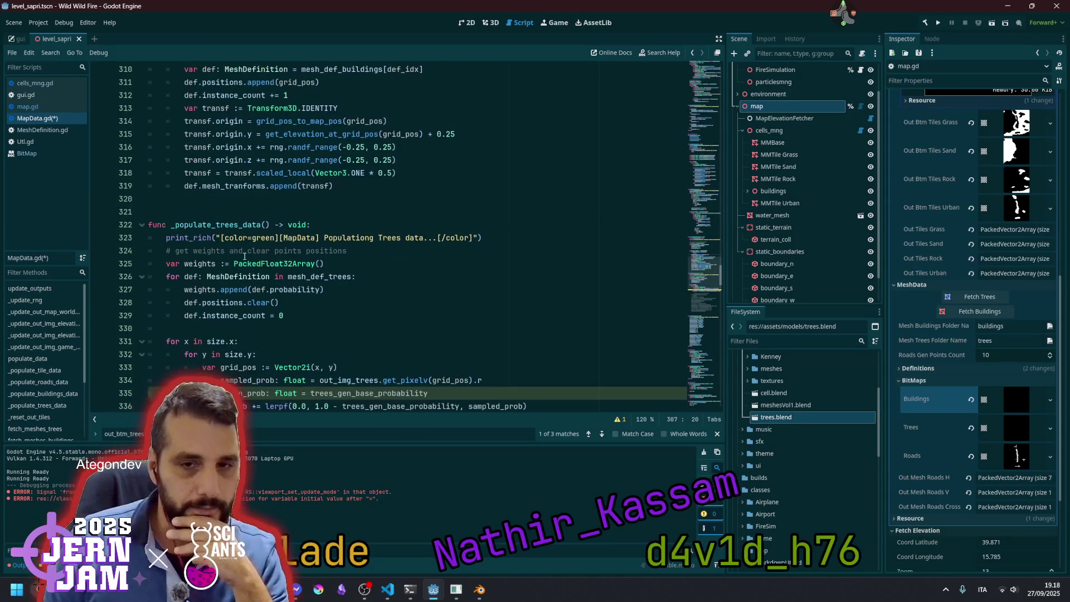
Start an out_btm_trees line below the spawn_prob update and preview the Trees bitmap
{"action": "scroll", "coordinate": [244, 256], "scroll_direction": "down", "scroll_amount": 2}
{"action": "double_click", "coordinate": [243, 315]}
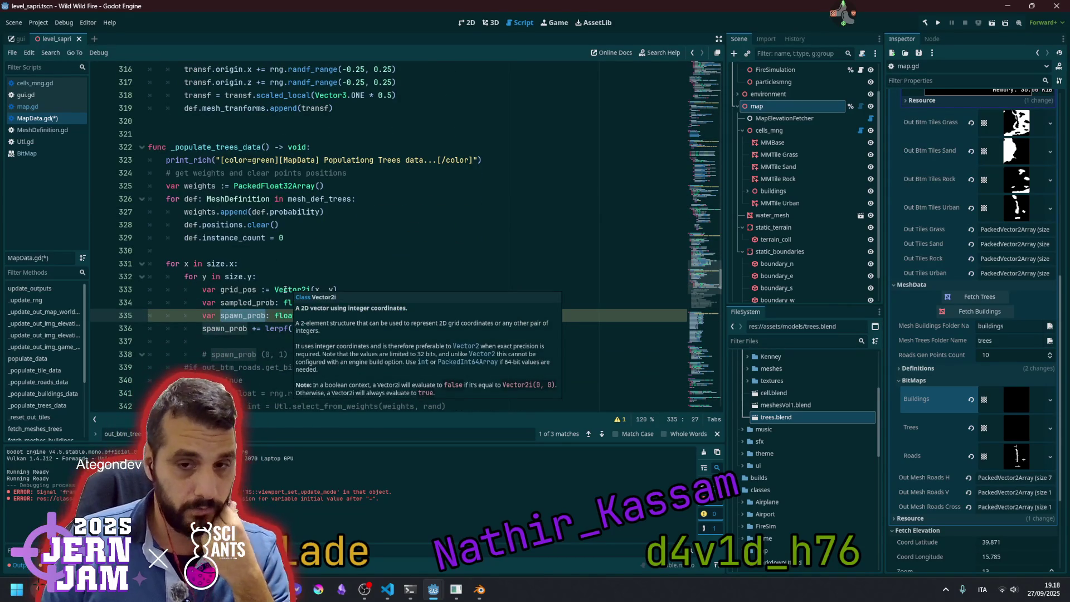
{"action": "left_click", "coordinate": [225, 329]}
{"action": "key", "text": "End"}
{"action": "key", "text": "Return"}
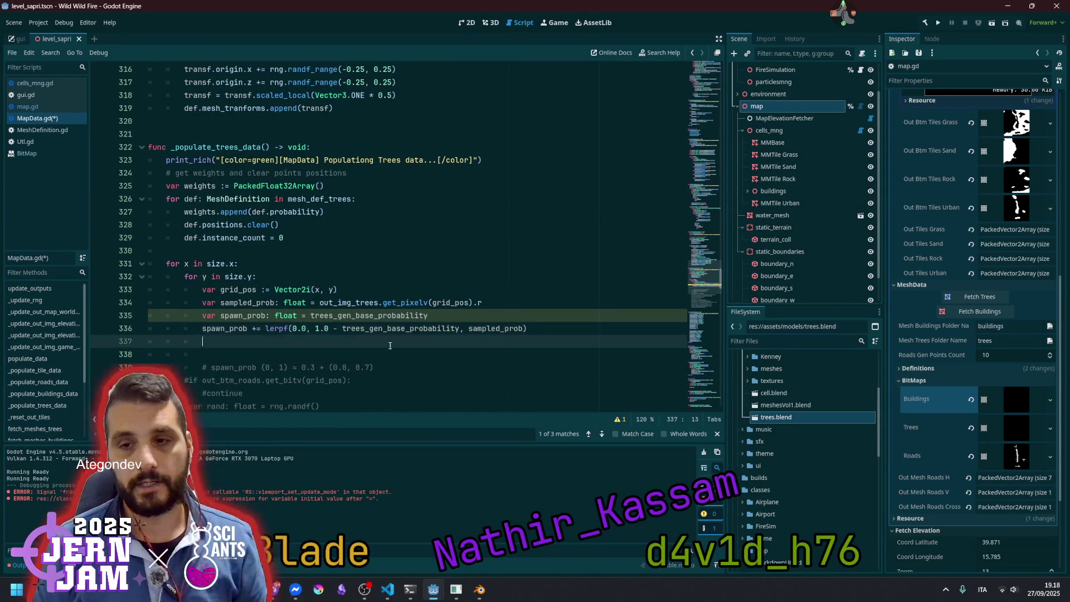
{"action": "type", "text": "out_"}
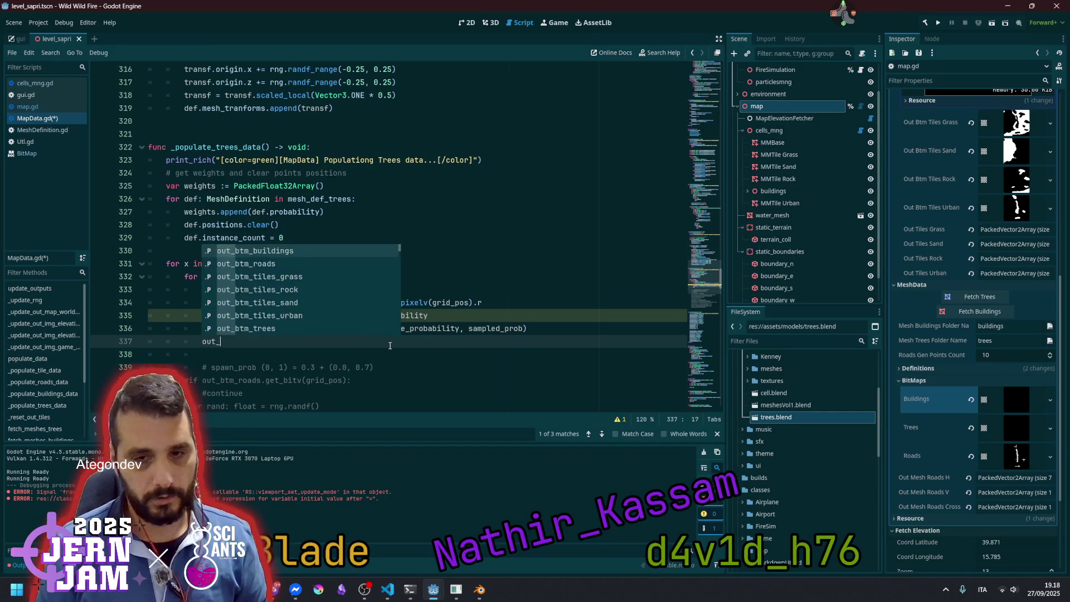
{"action": "type", "text": "b"}
{"action": "key", "text": "Down"}
{"action": "key", "text": "Down"}
{"action": "key", "text": "Down"}
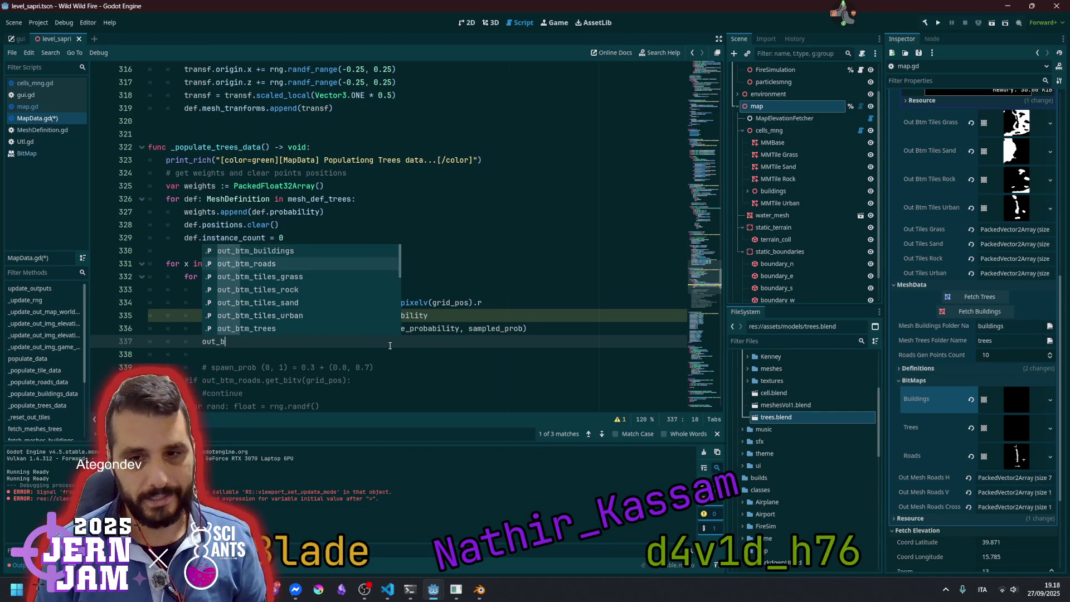
{"action": "key", "text": "Down"}
{"action": "key", "text": "Return"}
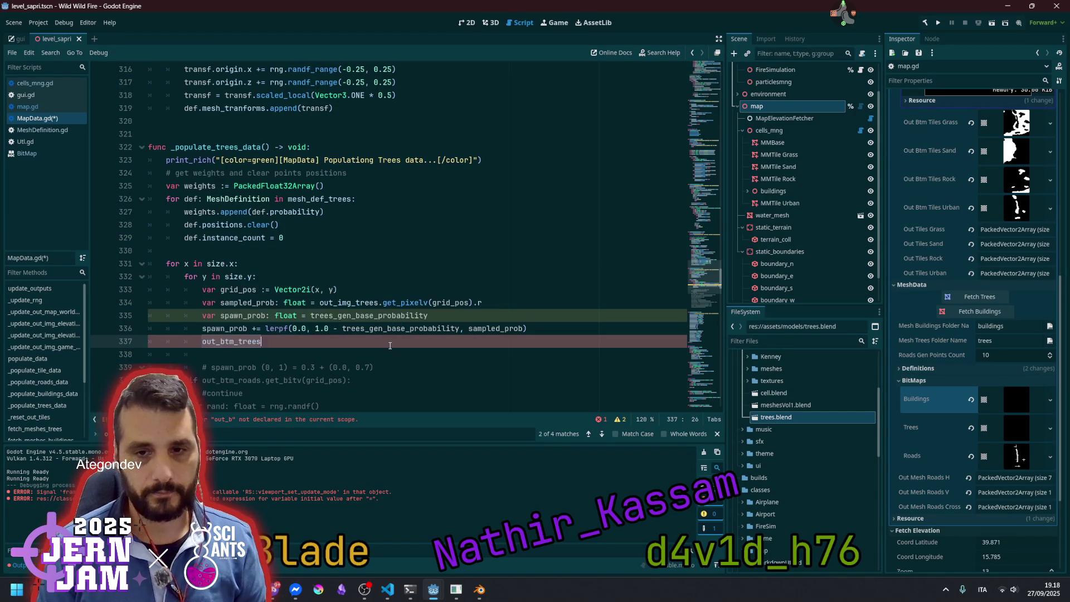
{"action": "left_click", "coordinate": [1023, 428]}
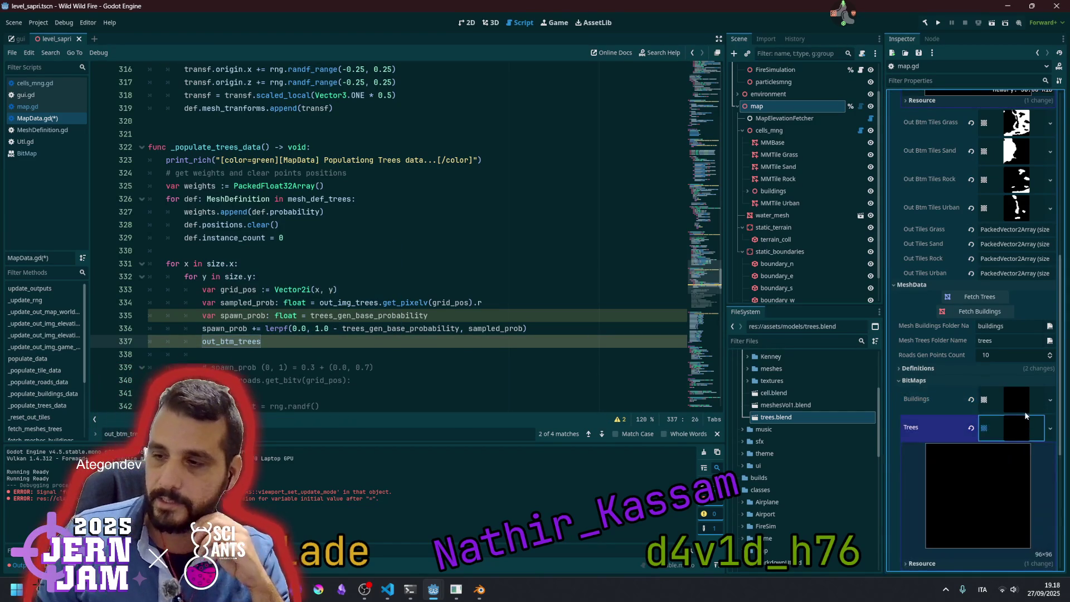
{"action": "scroll", "coordinate": [955, 297], "scroll_direction": "down", "scroll_amount": 3}
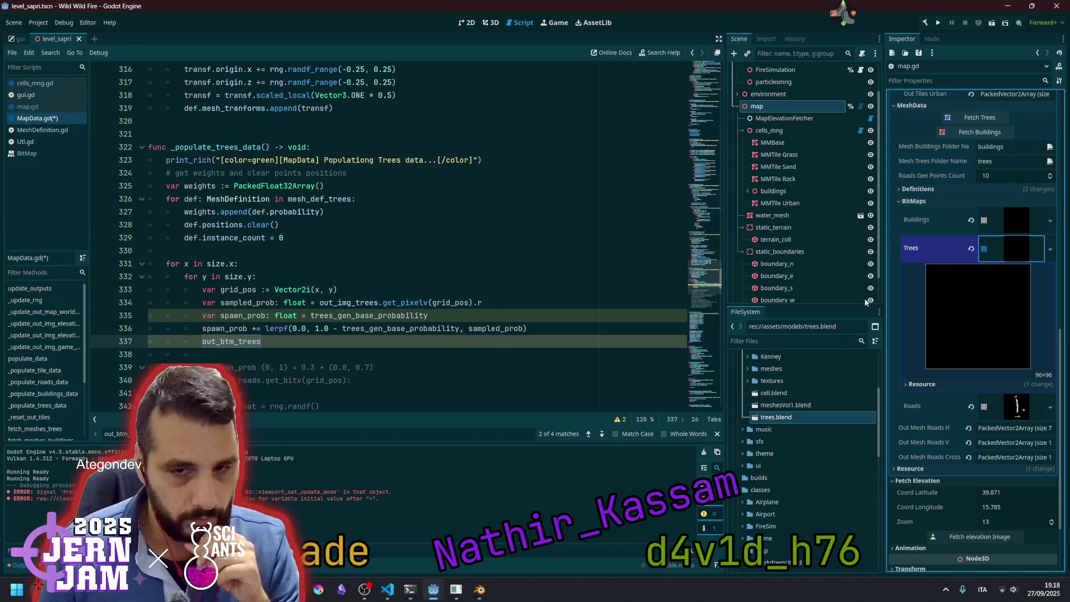
Begin an 'if out_btm_tiles_grass' check right after the grid_pos line 333
{"action": "left_click", "coordinate": [245, 287]}
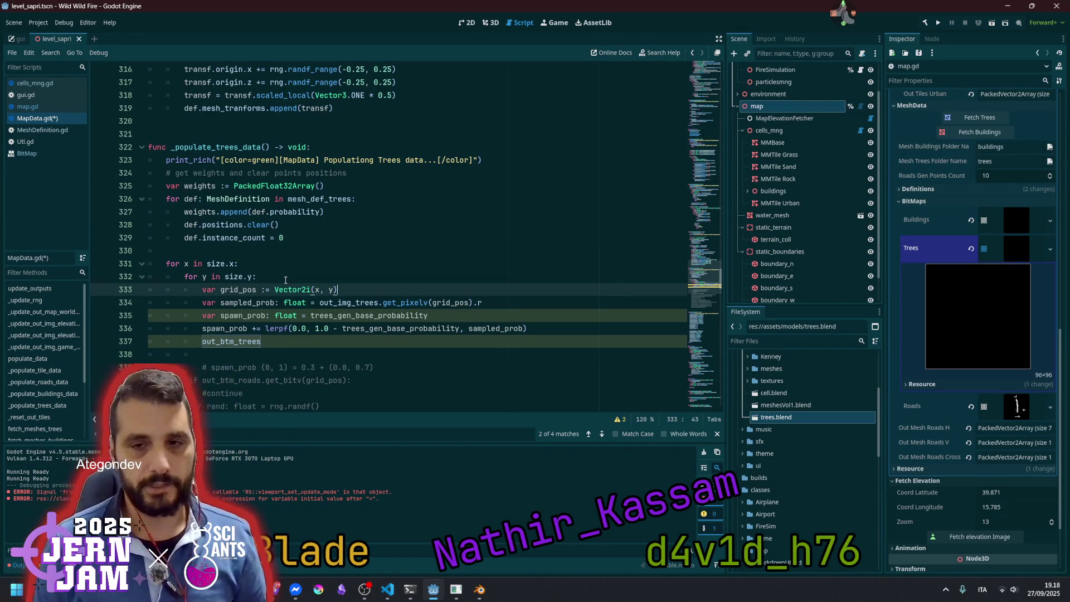
{"action": "key", "text": "Return"}
{"action": "key", "text": "Return"}
{"action": "key", "text": "Up"}
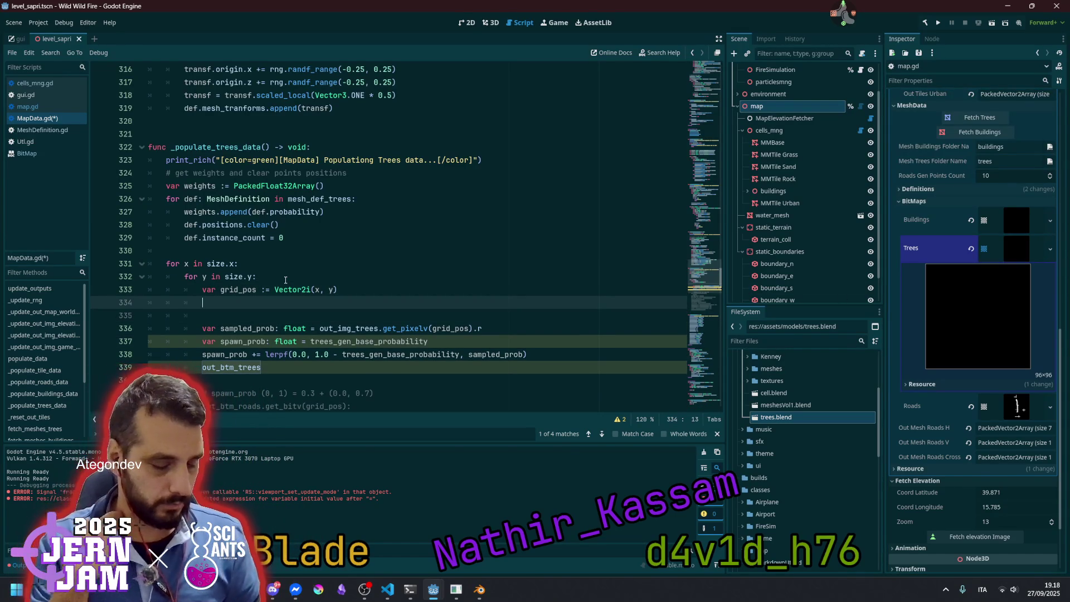
{"action": "type", "text": "if "}
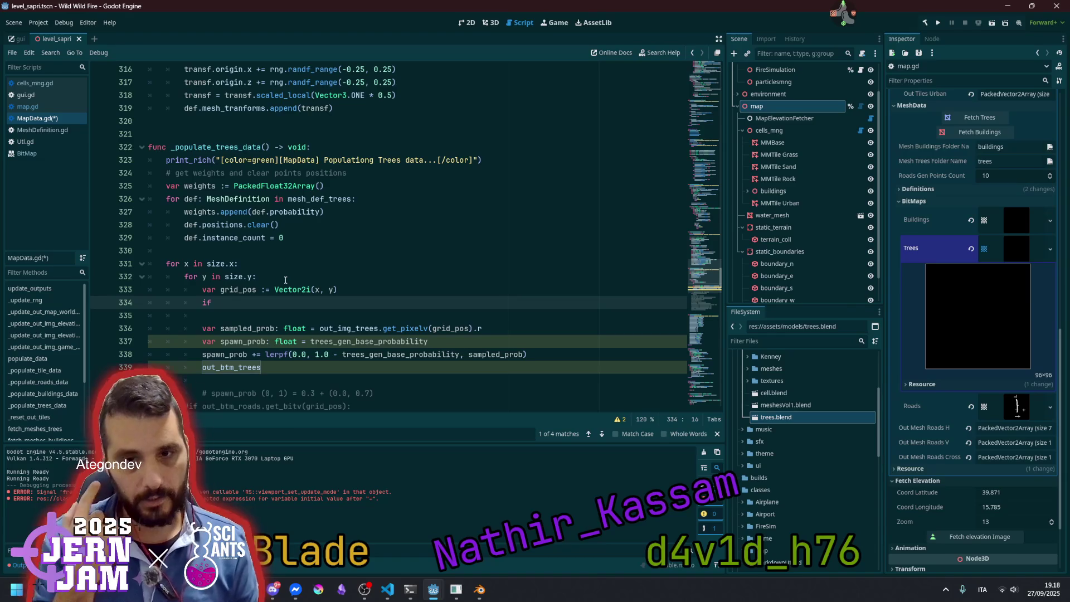
{"action": "type", "text": "out_bt"}
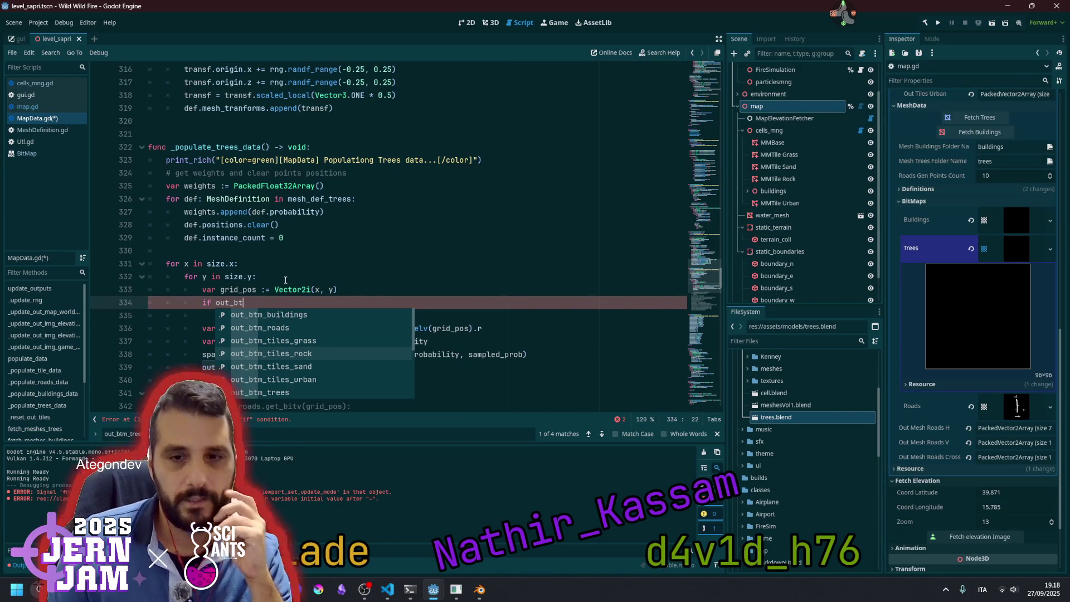
{"action": "key", "text": "Up"}
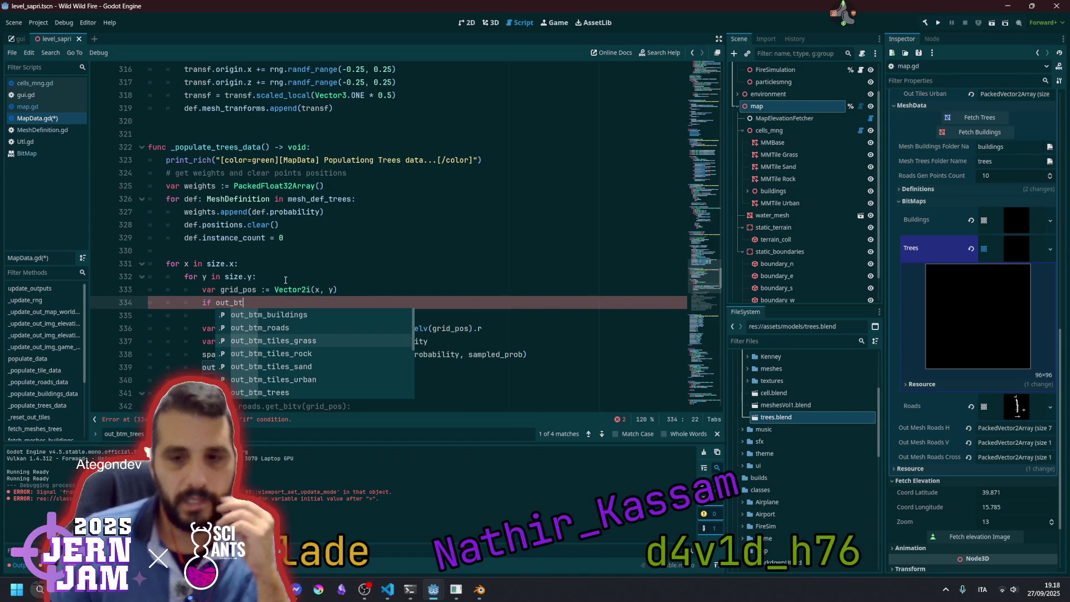
{"action": "key", "text": "Return"}
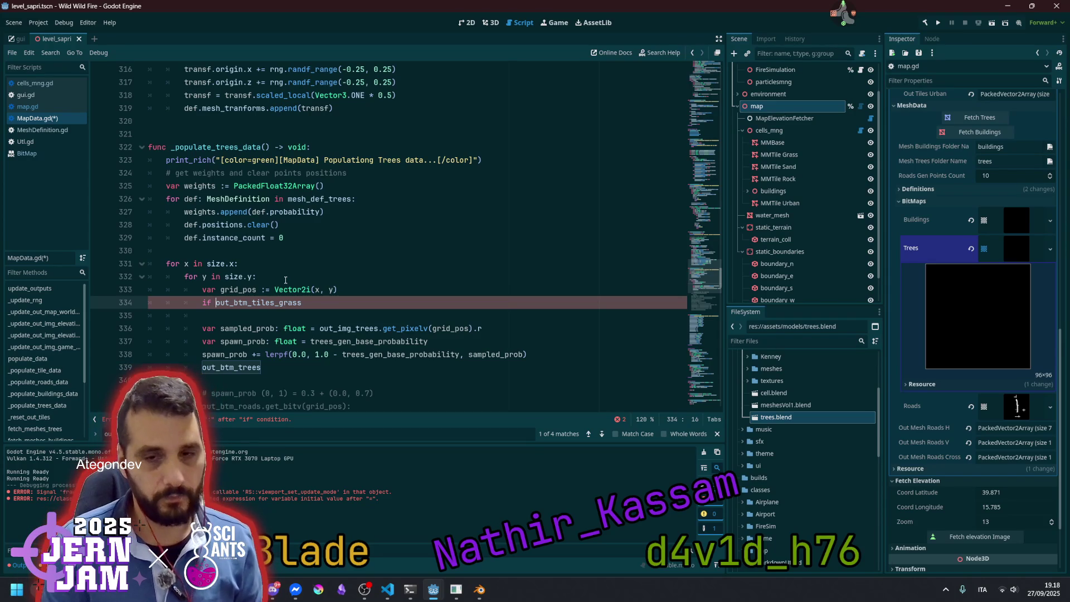
Complete 'if not out_btm_tiles_grass.get_bitv(grid_pos):' with continue on the next indented line
{"action": "type", "text": "not "}
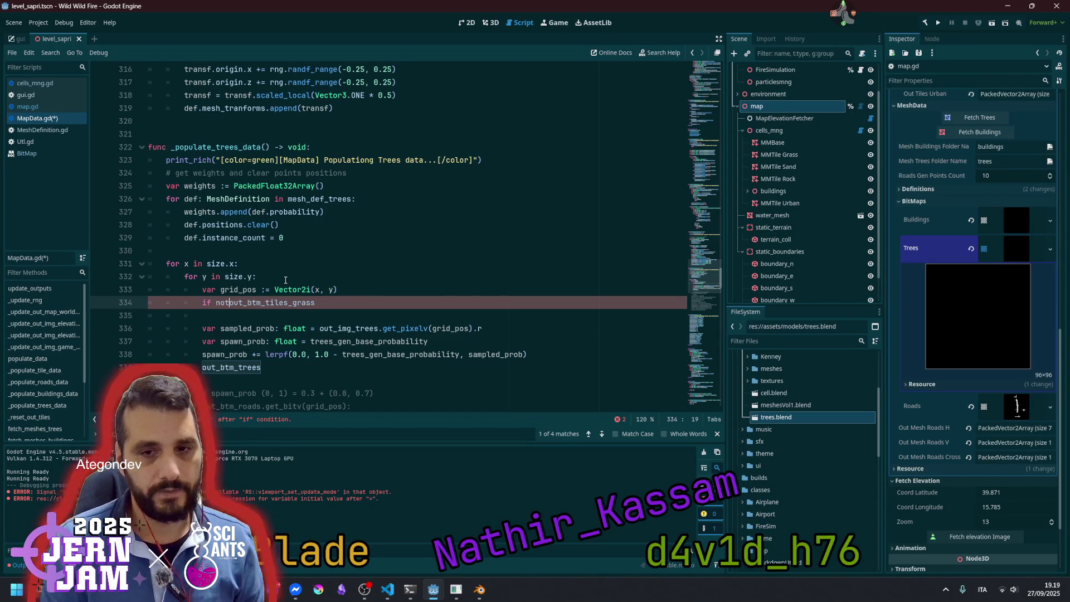
{"action": "type", "text": "."}
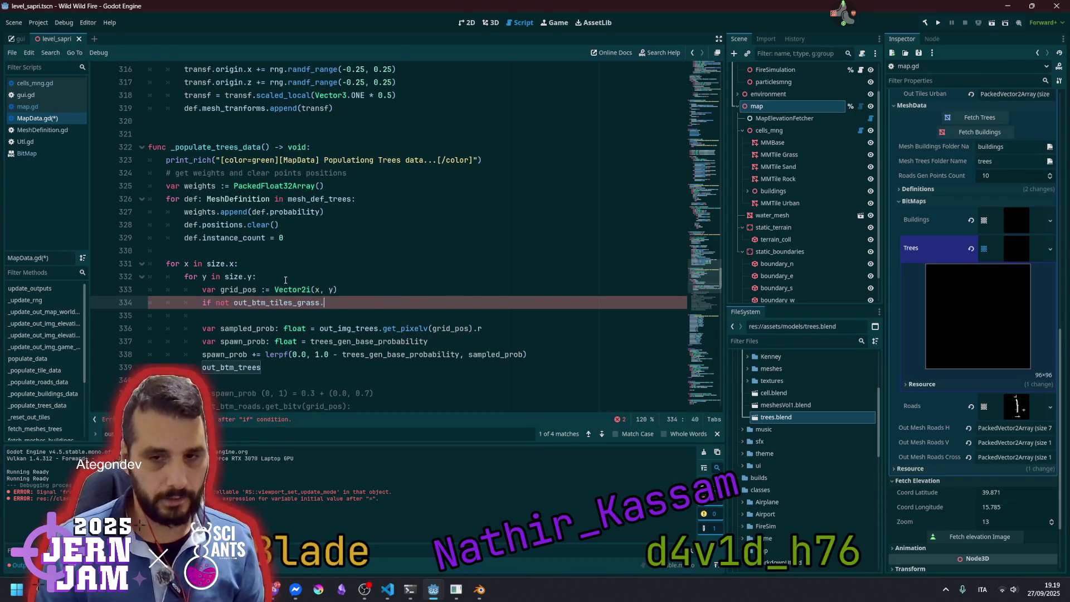
{"action": "type", "text": "get_"}
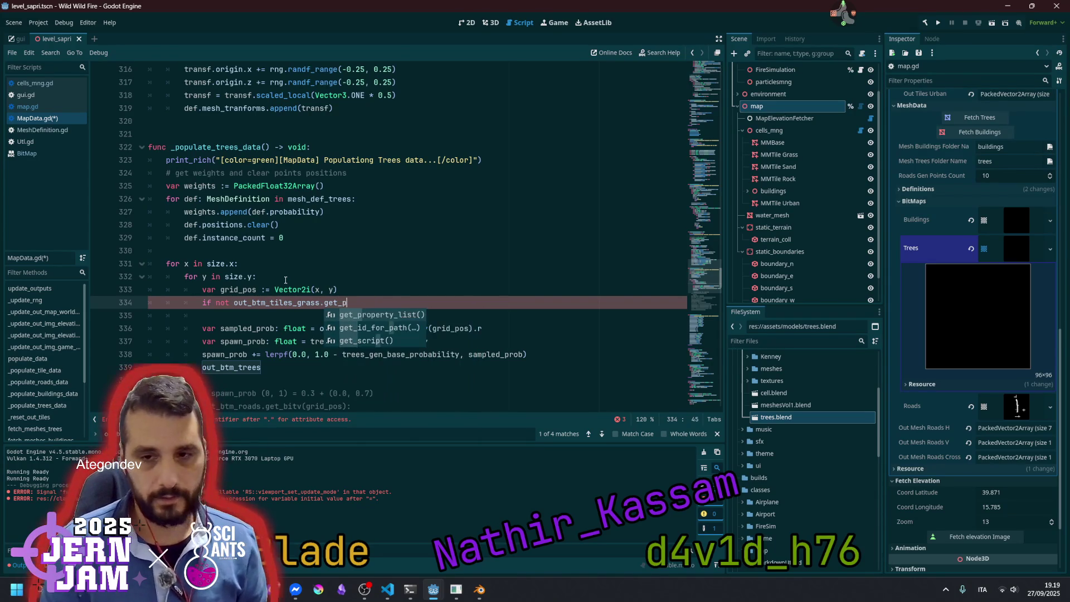
{"action": "key", "text": "Down"}
{"action": "key", "text": "Return"}
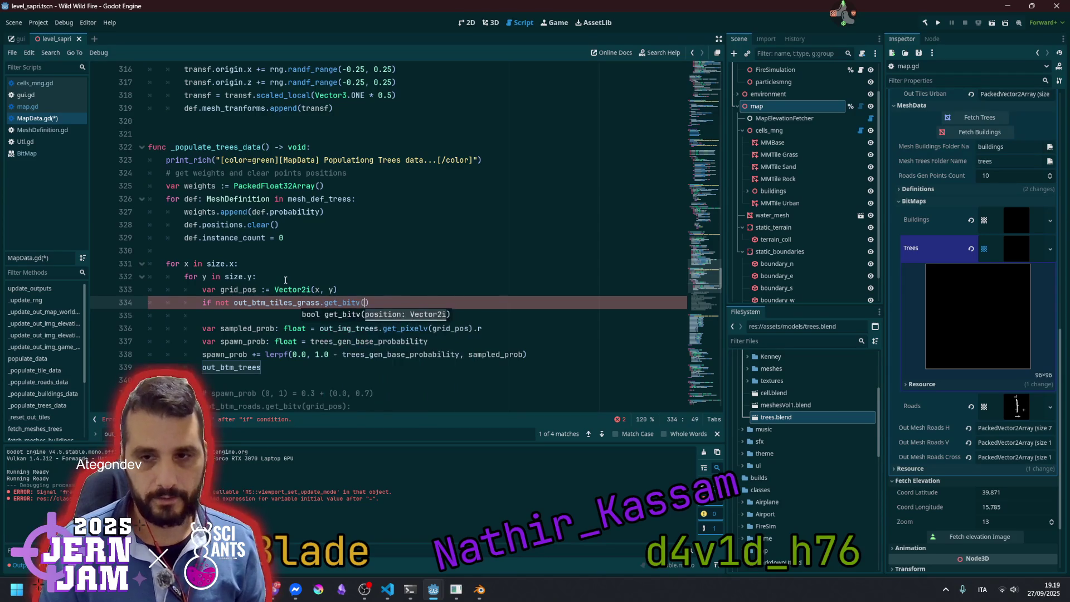
{"action": "type", "text": "grid_p"}
{"action": "key", "text": "Return"}
{"action": "key", "text": "Right"}
{"action": "type", "text": "continue"}
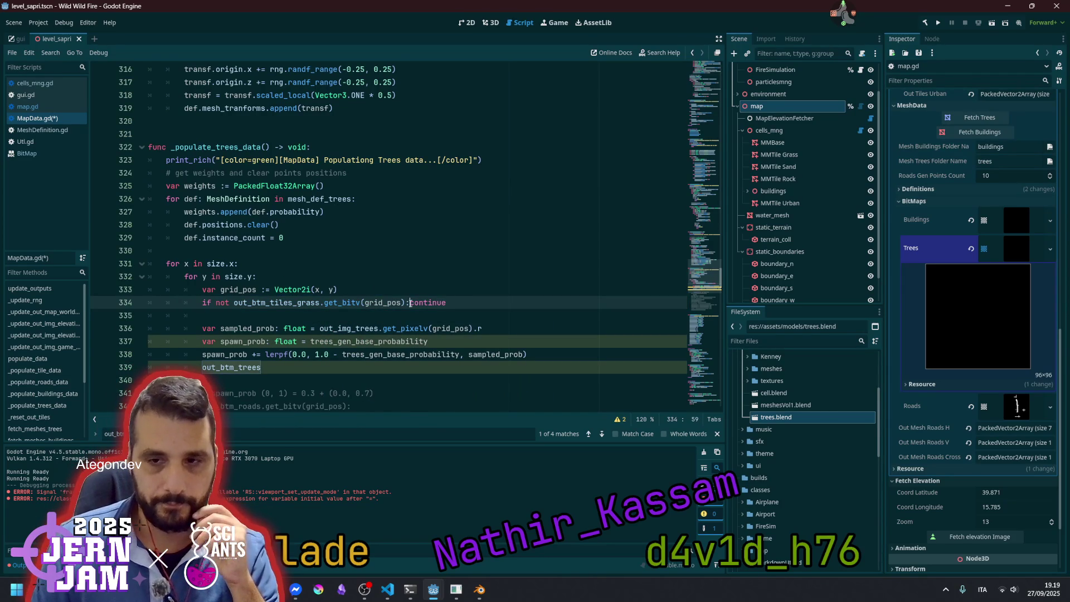
{"action": "key", "text": "Return"}
Review the uses of out_btm_tiles_grass, grid_pos, sampled_prob and spawn_prob in the tree loop
{"action": "double_click", "coordinate": [253, 303]}
{"action": "double_click", "coordinate": [238, 290]}
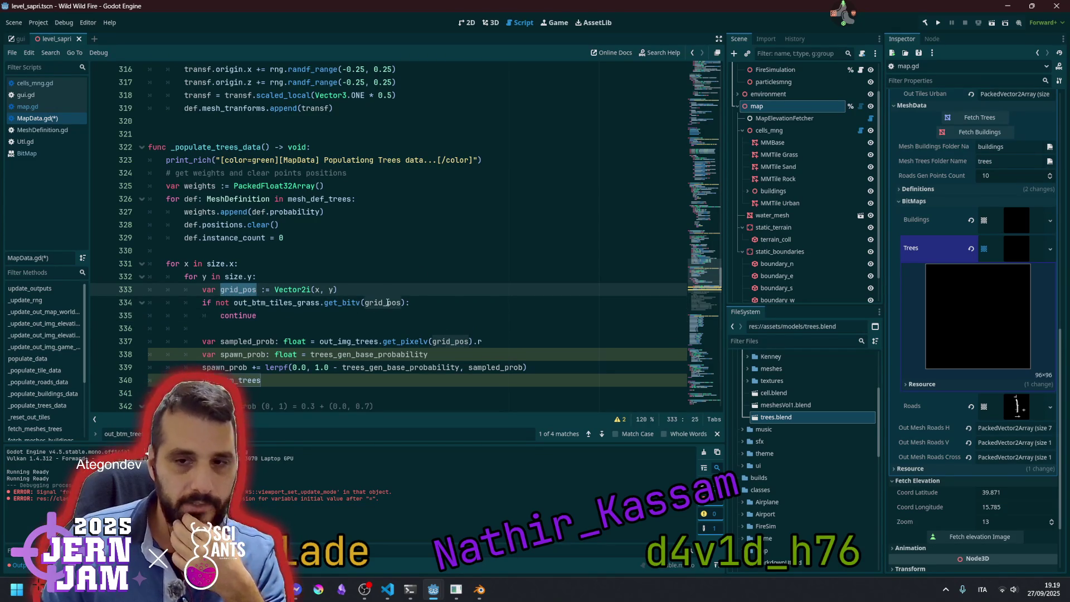
{"action": "double_click", "coordinate": [387, 303]}
{"action": "scroll", "coordinate": [312, 278], "scroll_direction": "down", "scroll_amount": 1}
{"action": "left_click", "coordinate": [227, 238]}
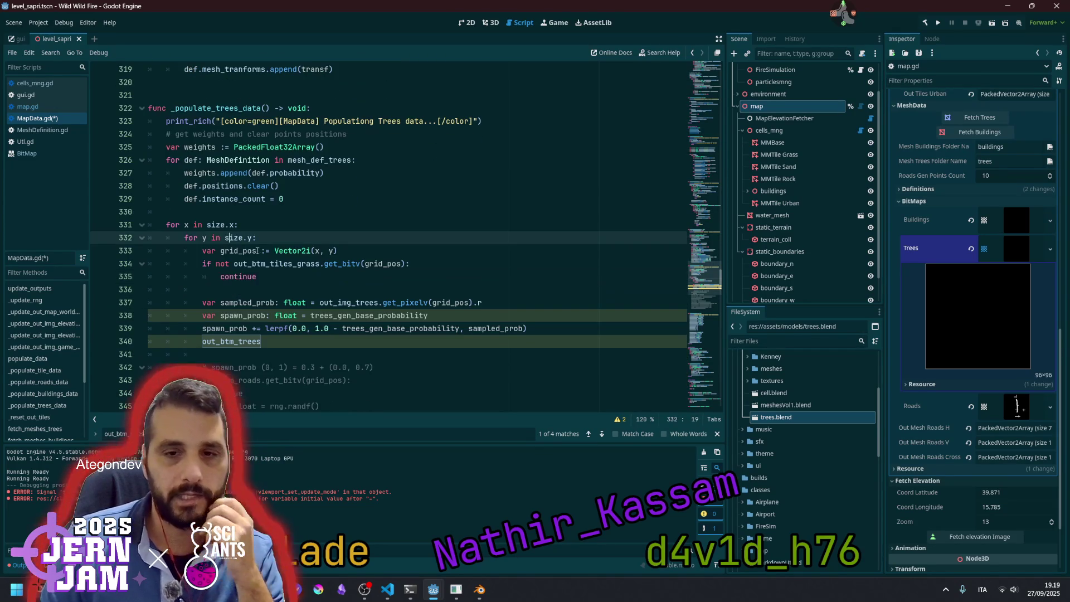
{"action": "double_click", "coordinate": [272, 264]}
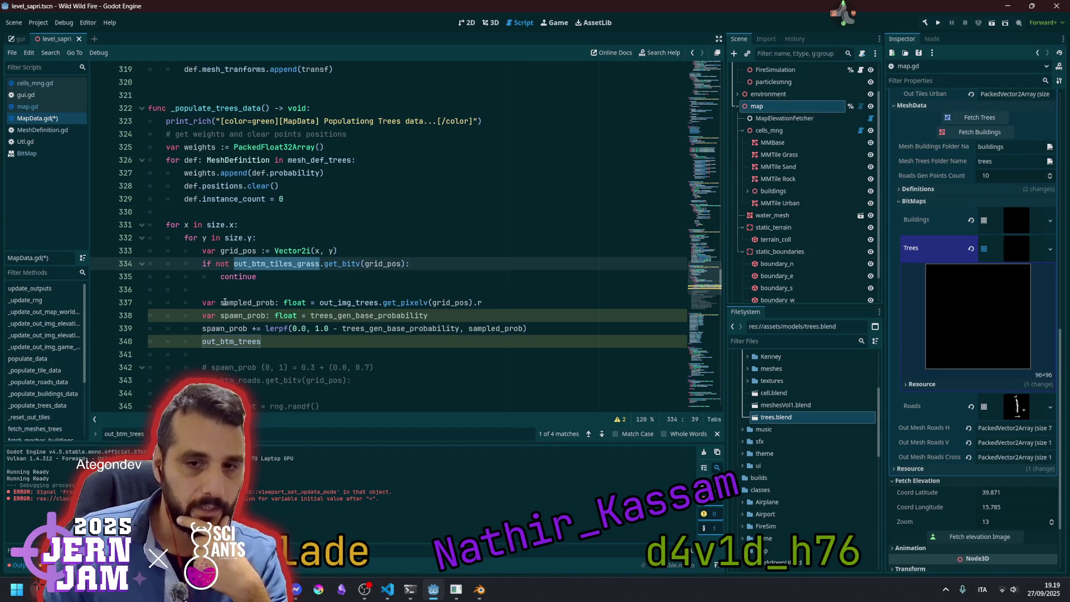
{"action": "double_click", "coordinate": [234, 303]}
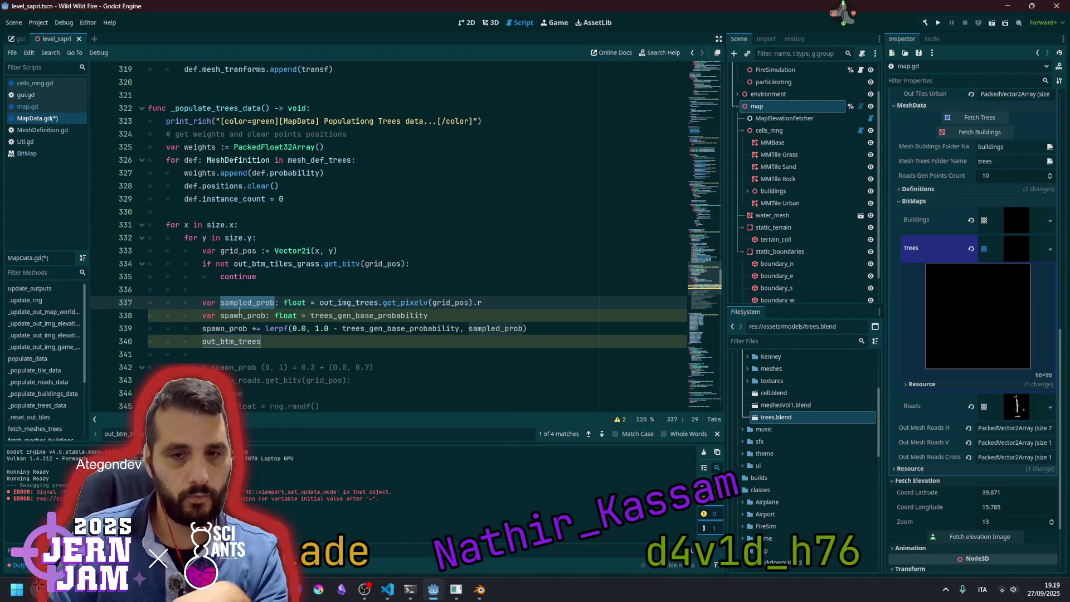
{"action": "double_click", "coordinate": [239, 313]}
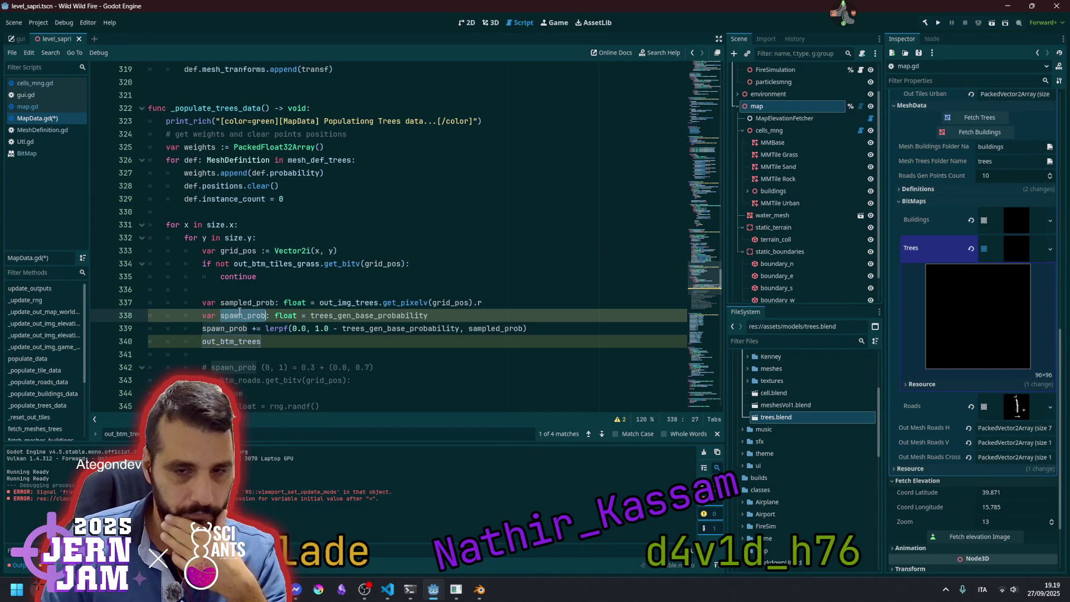
Add 'var is_spawn: bool = spawn_prob > rng.randf()' above the out_btm_trees line
{"action": "left_click", "coordinate": [231, 342]}
{"action": "key", "text": "ctrl+shift+Return"}
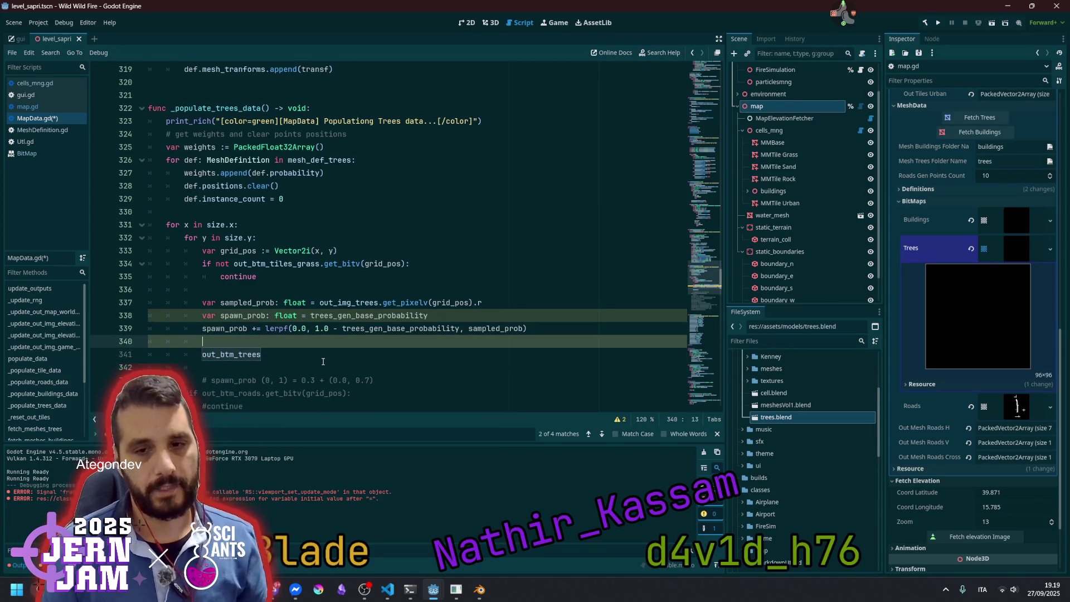
{"action": "key", "text": "Down"}
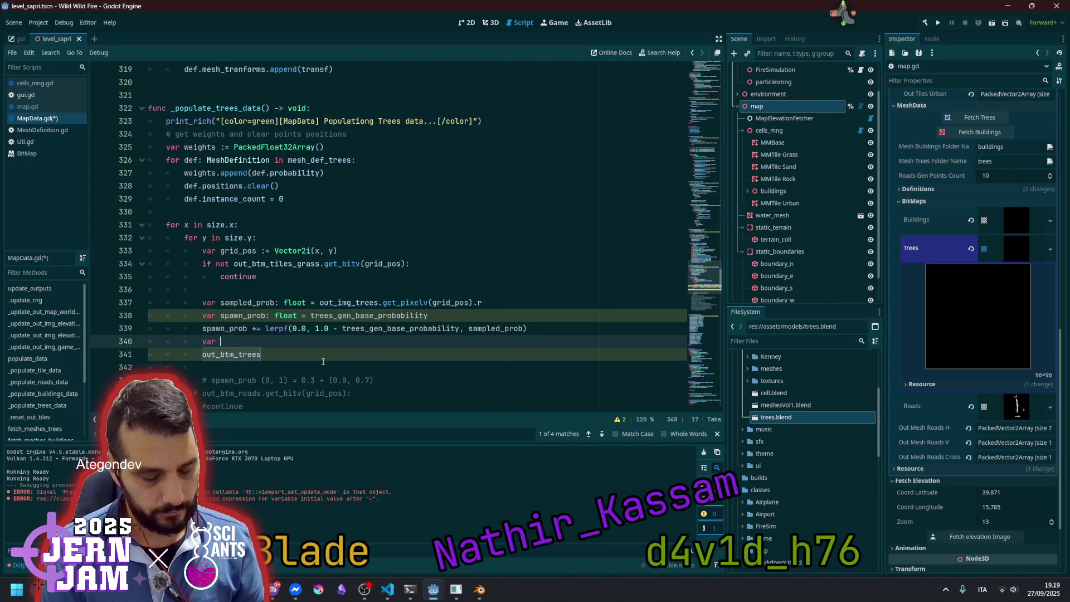
{"action": "type", "text": "is_spawns"}
{"action": "key", "text": "BackSpace"}
{"action": "type", "text": ": bool ="}
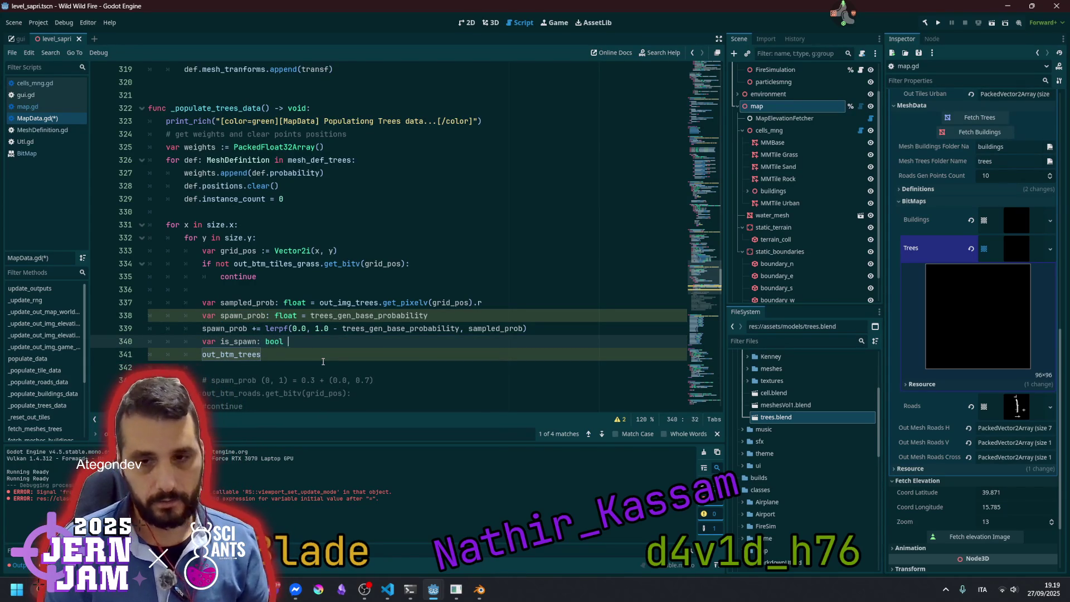
{"action": "scroll", "coordinate": [319, 362], "scroll_direction": "down", "scroll_amount": 1}
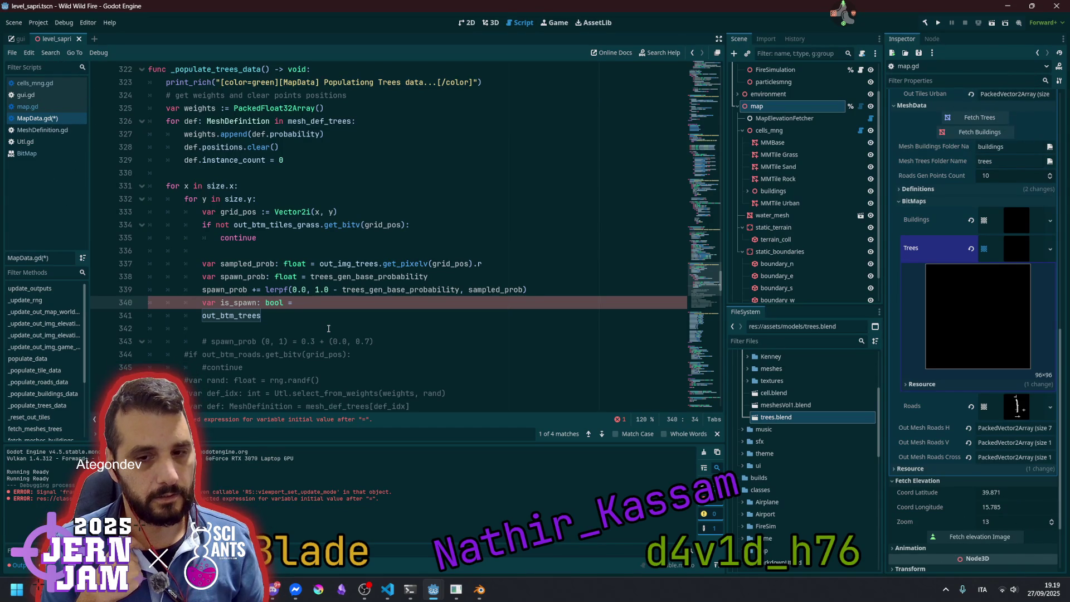
{"action": "type", "text": "ng.ra"}
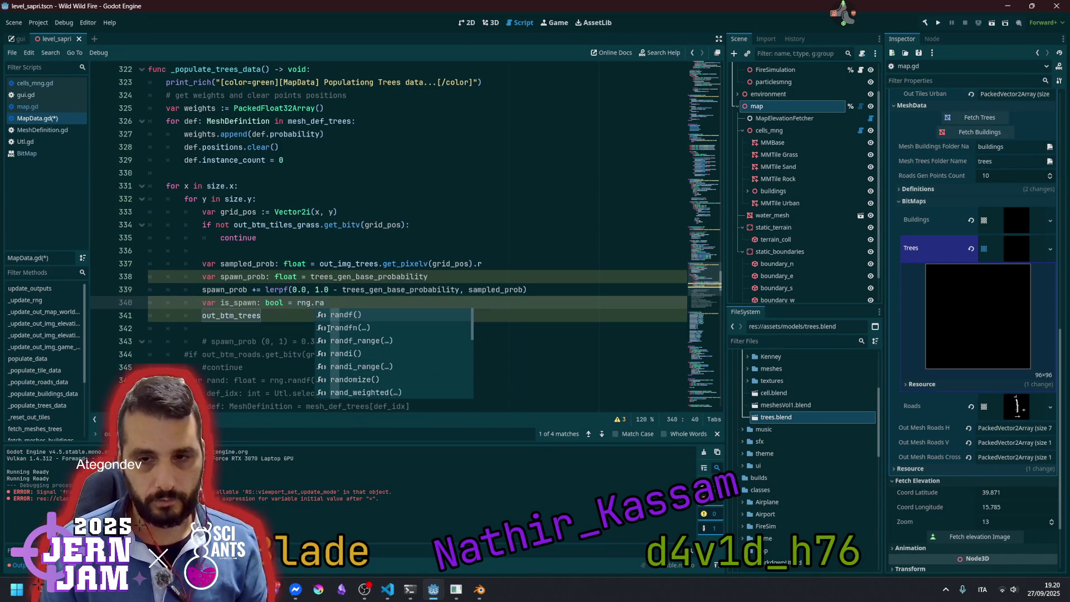
{"action": "key", "text": "Return"}
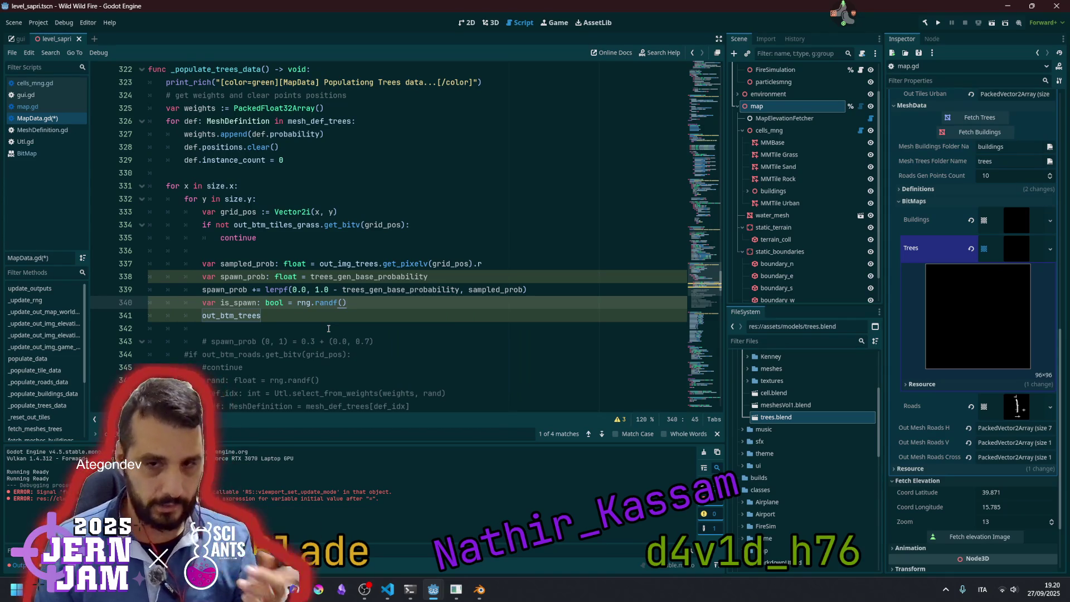
{"action": "type", "text": ">"}
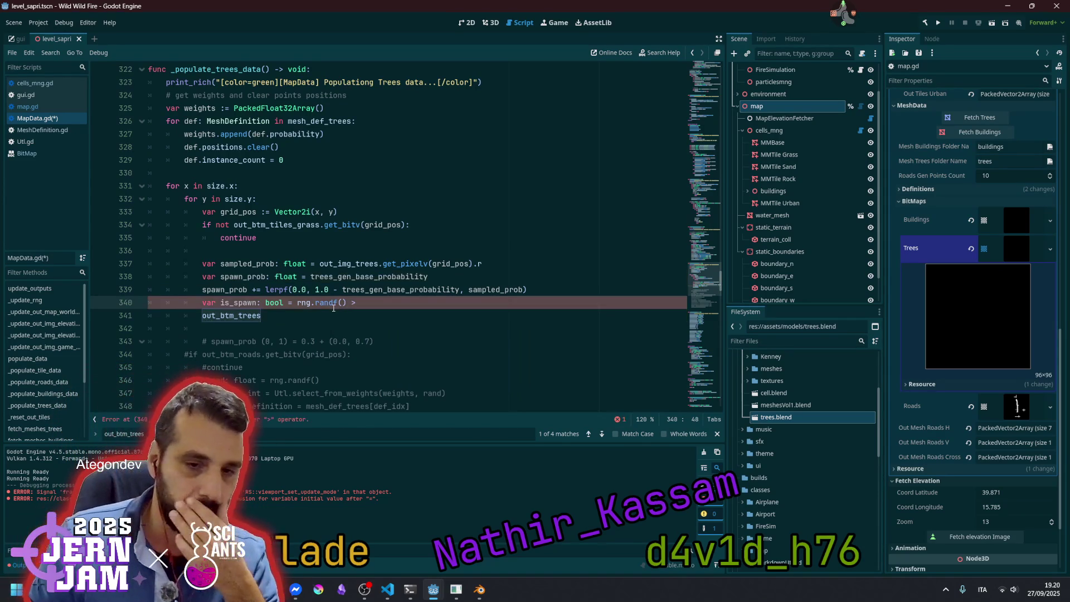
{"action": "mouse_move", "coordinate": [333, 308]}
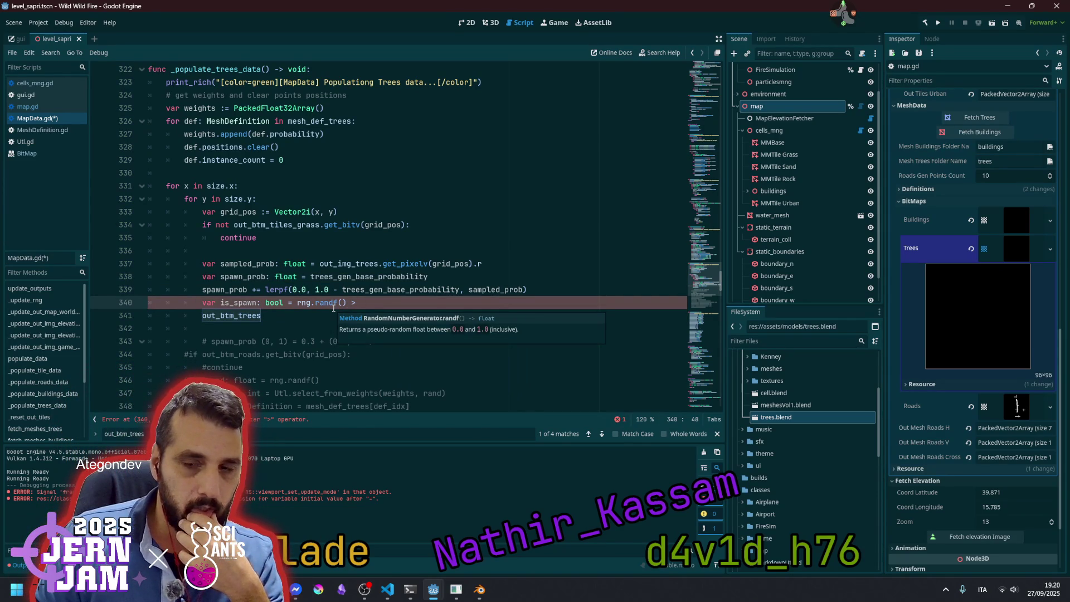
{"action": "key", "text": "BackSpace"}
{"action": "key", "text": "BackSpace"}
{"action": "key", "text": "ctrl+Left"}
{"action": "key", "text": "ctrl+Left"}
{"action": "key", "text": "ctrl+Left"}
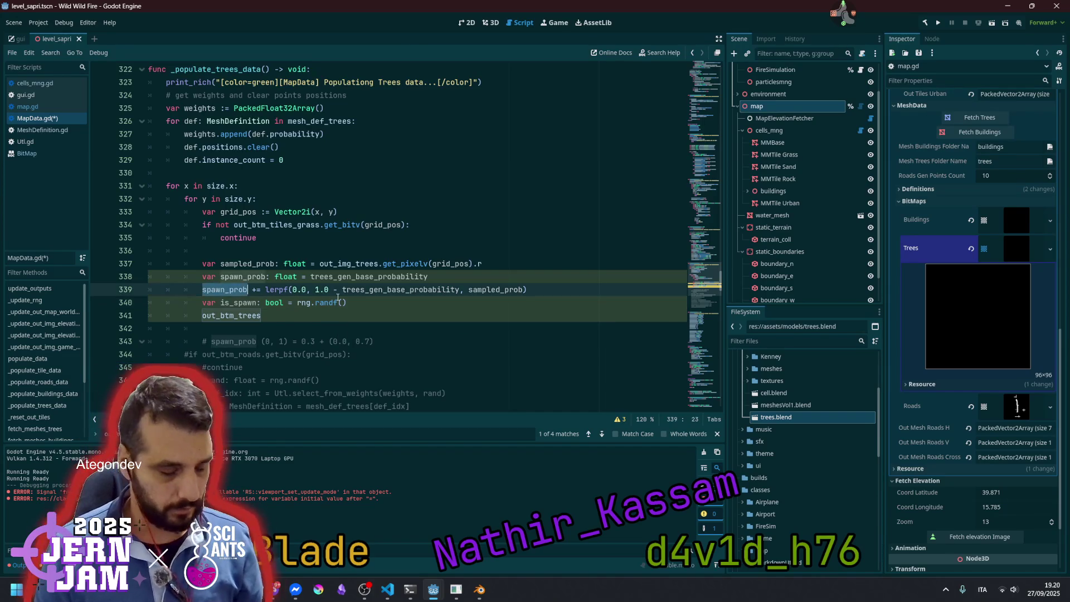
{"action": "type", "text": "spawn_prob >"}
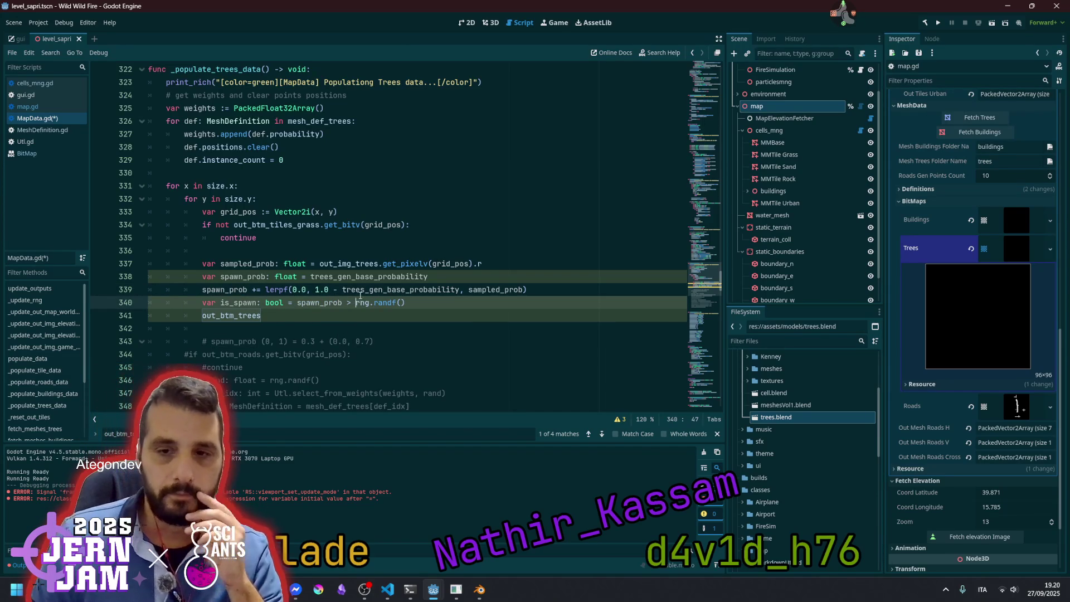
Add 'if not is_spawn: continue' beneath the is_spawn line
{"action": "left_click", "coordinate": [451, 309]}
{"action": "key", "text": "Return"}
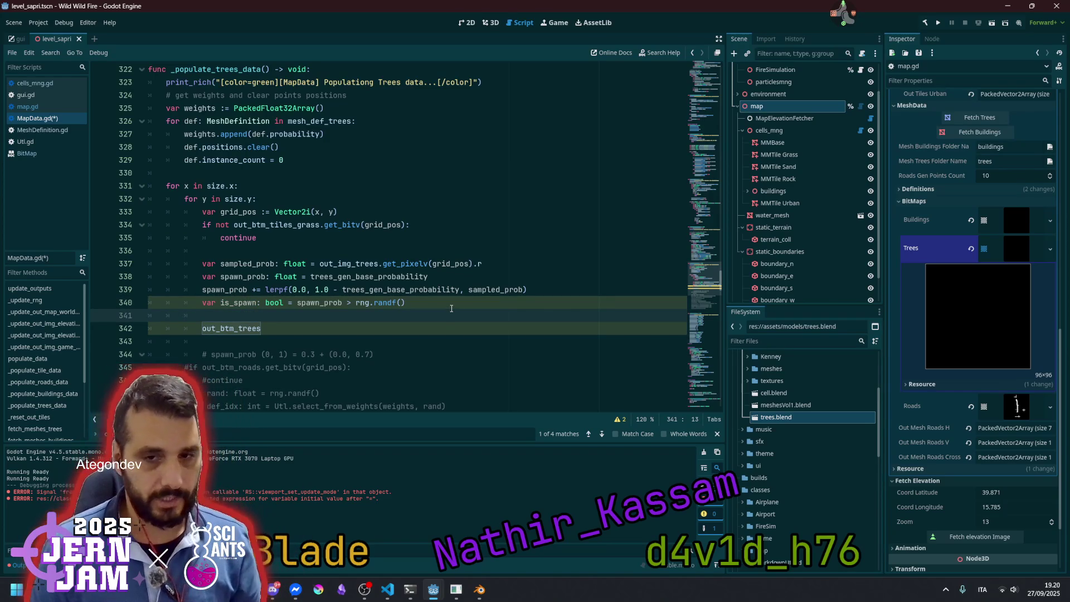
{"action": "left_click_drag", "start_coordinate": [238, 264], "coordinate": [254, 295]}
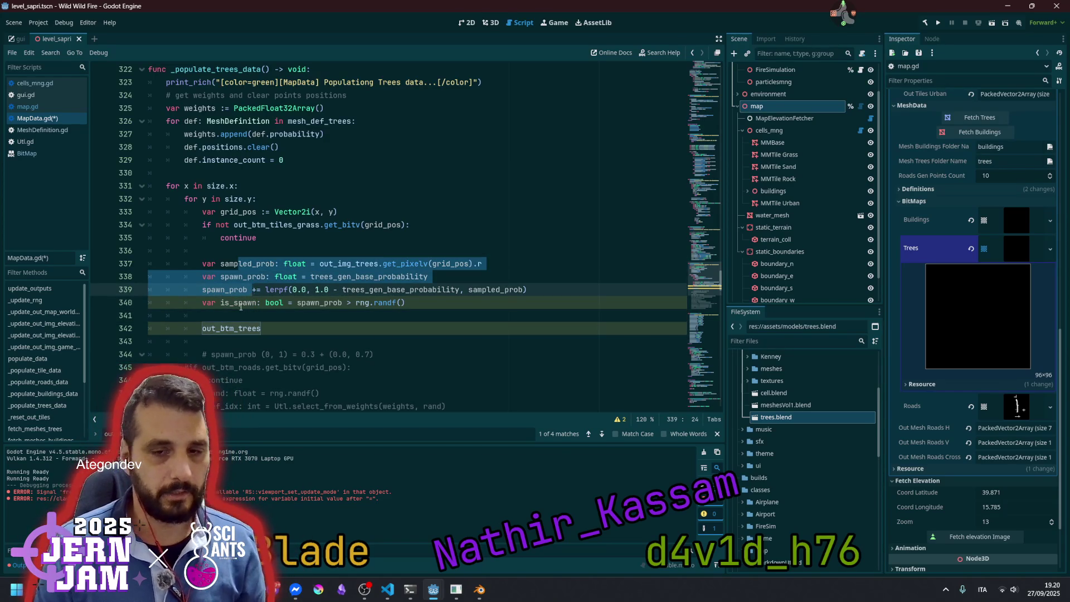
{"action": "left_click", "coordinate": [241, 307]}
{"action": "key", "text": "Down"}
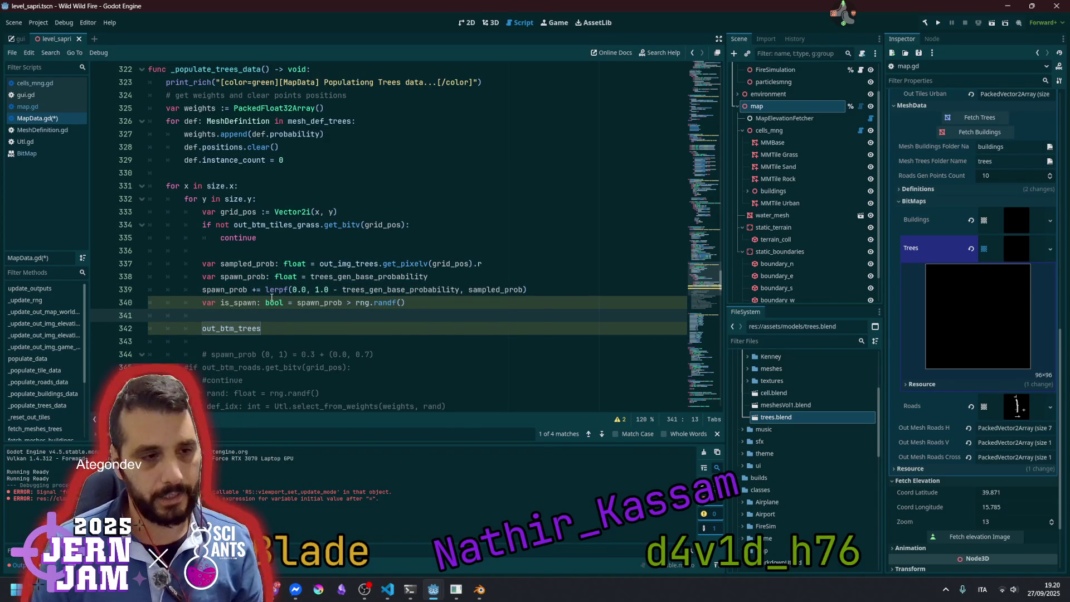
{"action": "type", "text": "if not is_"}
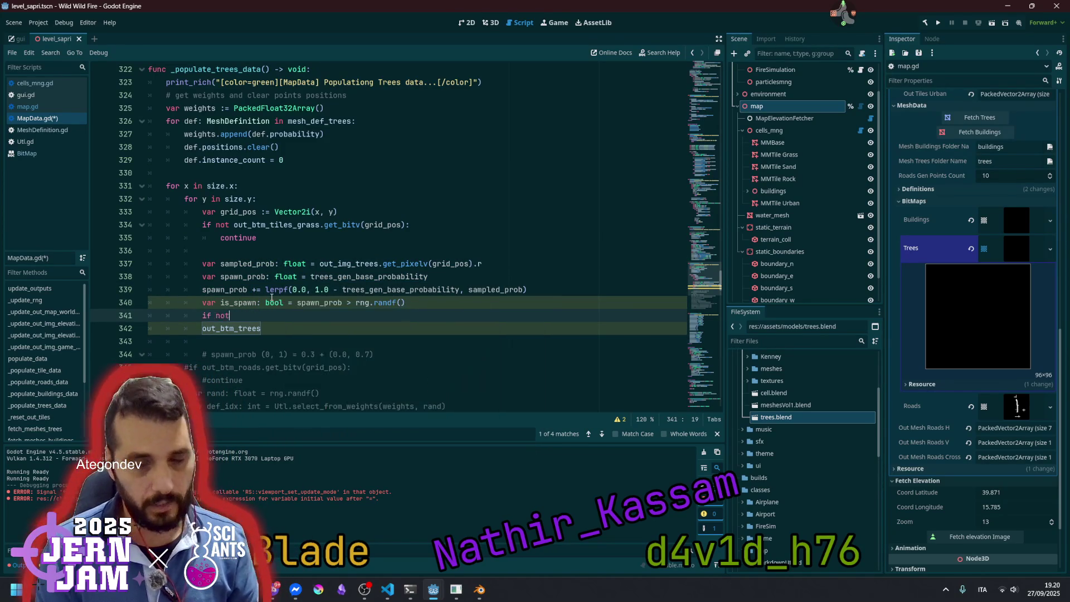
{"action": "key", "text": "Return"}
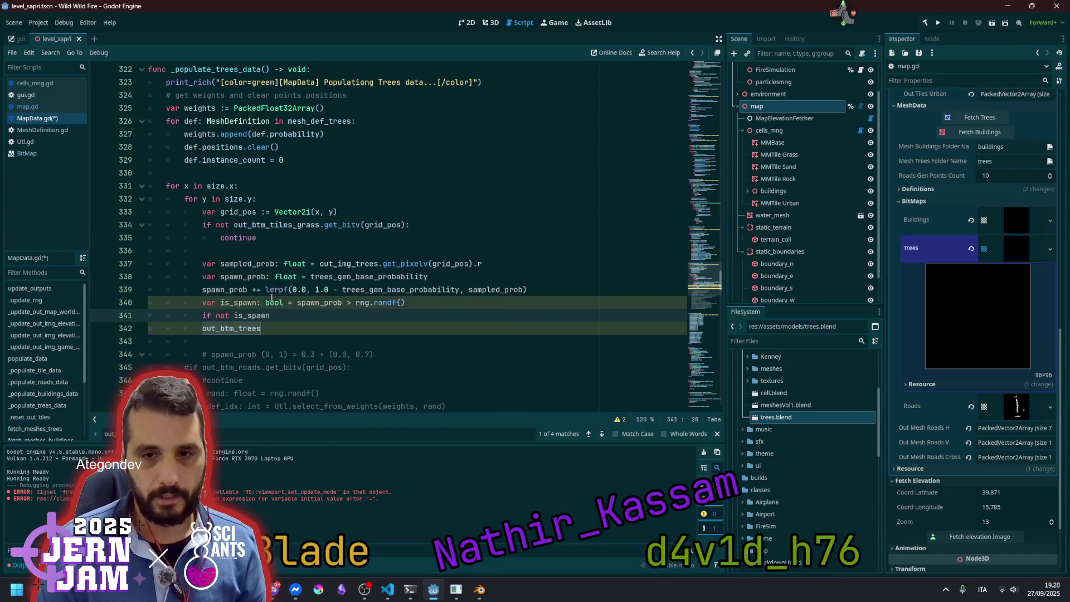
{"action": "type", "text": ":"}
{"action": "key", "text": "Return"}
{"action": "type", "text": "conti"}
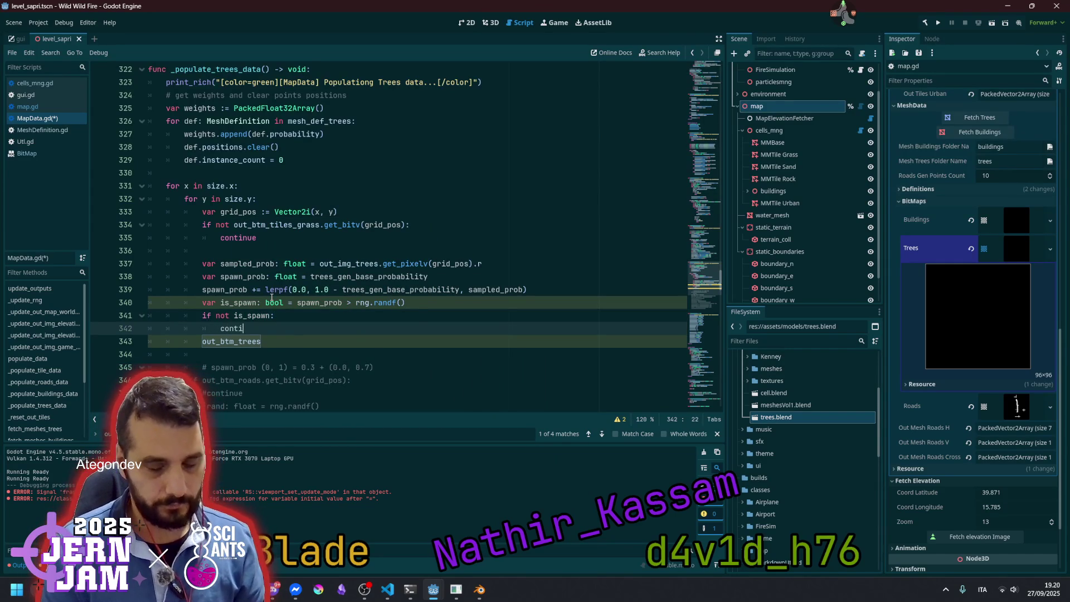
{"action": "key", "text": "Return"}
{"action": "key", "text": "Down"}
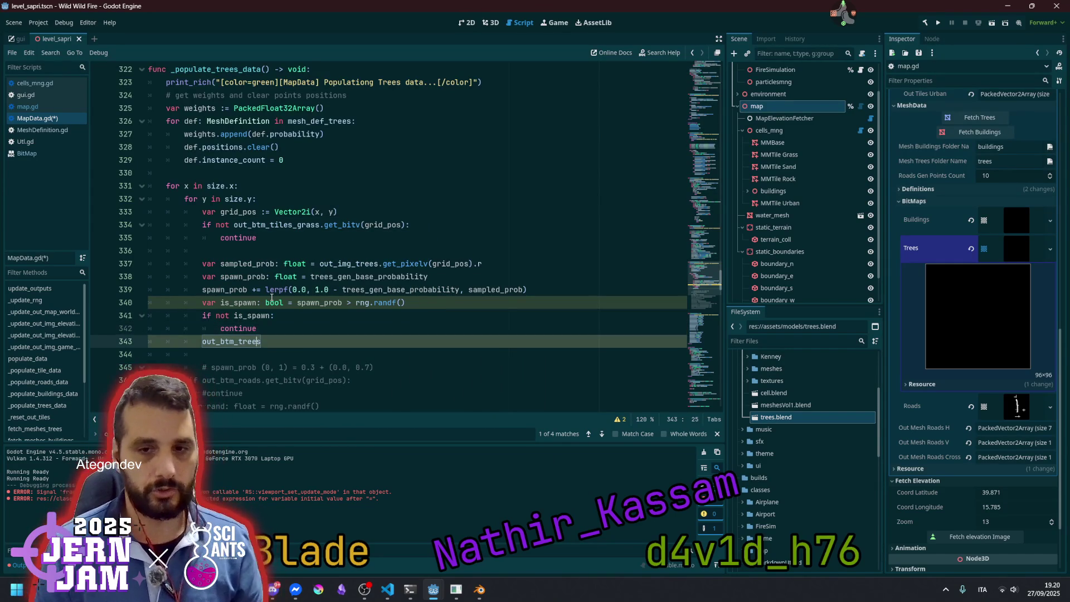
{"action": "key", "text": "Return"}
{"action": "left_click", "coordinate": [272, 295]}
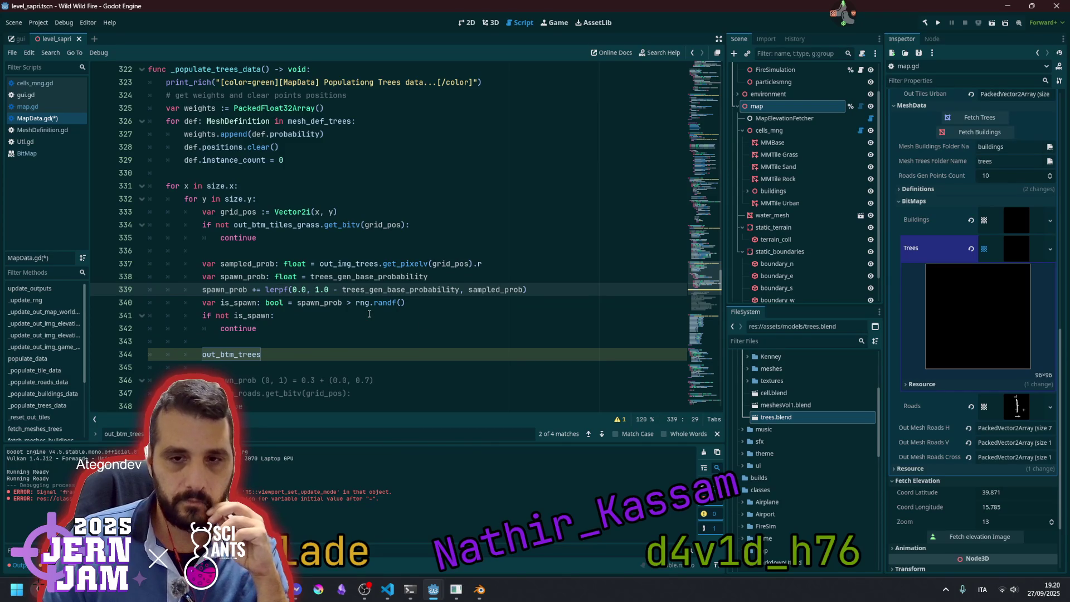
{"action": "scroll", "coordinate": [215, 251], "scroll_direction": "down", "scroll_amount": 2}
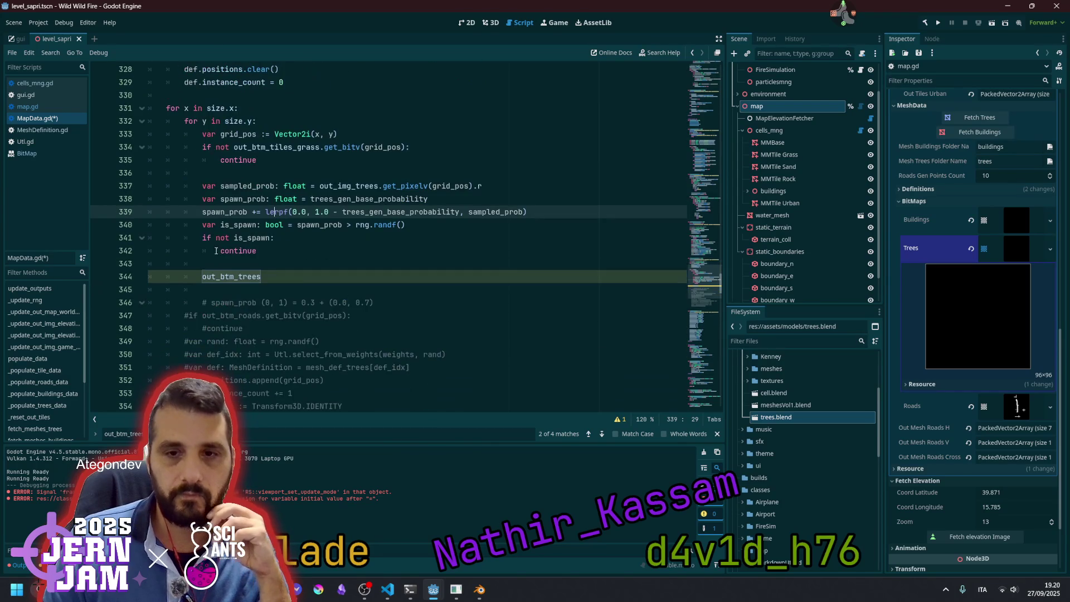
Complete the line as out_btm_trees.set_bitv(grid_pos, true) and save MapData.gd
{"action": "left_click", "coordinate": [278, 277]}
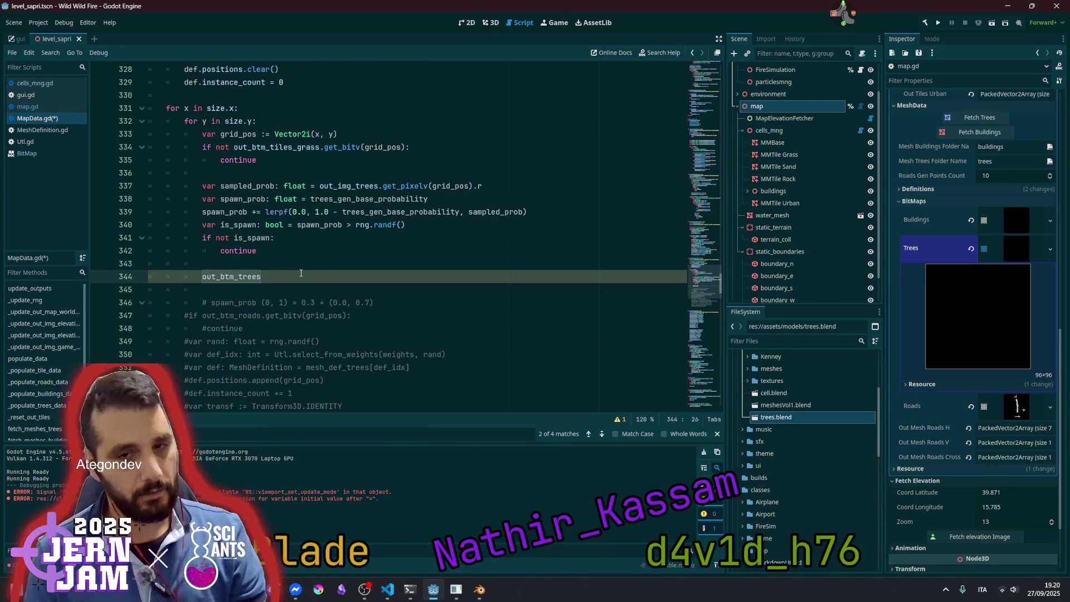
{"action": "type", "text": ".set"}
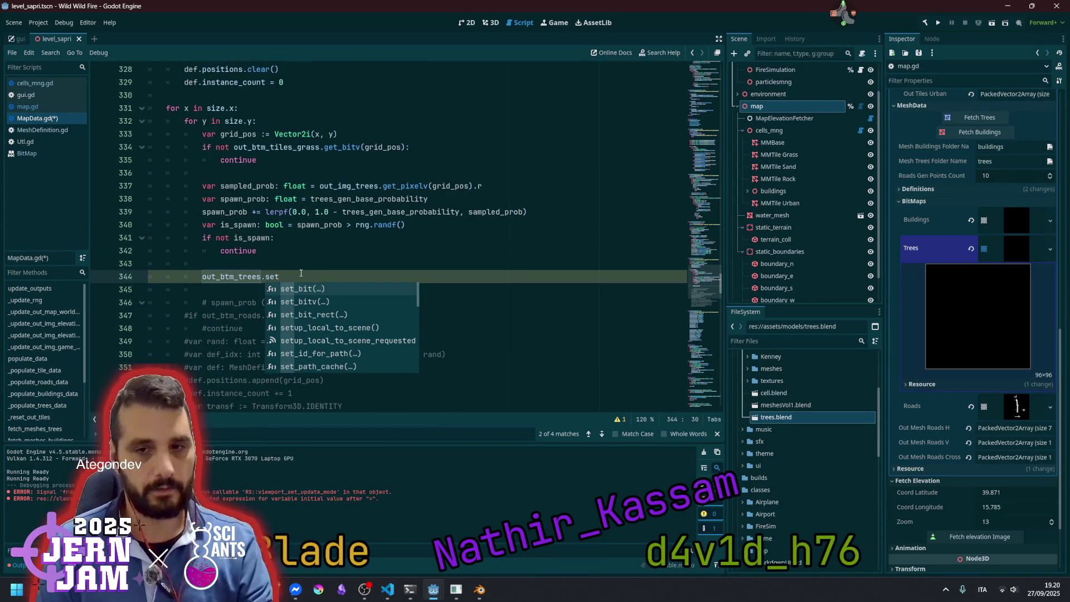
{"action": "key", "text": "Down"}
{"action": "key", "text": "Return"}
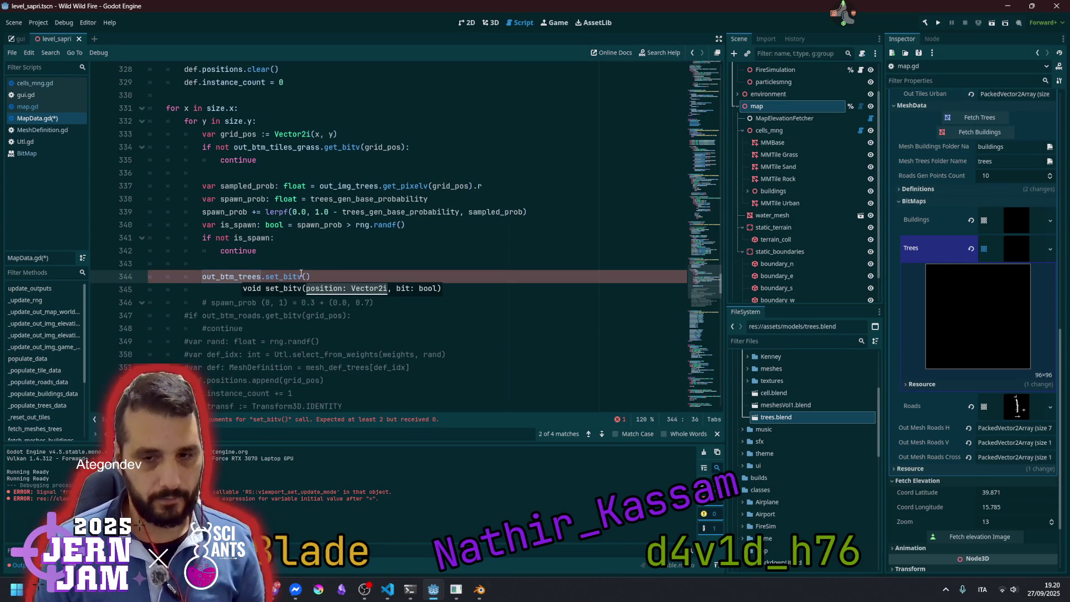
{"action": "type", "text": "grid_pos"}
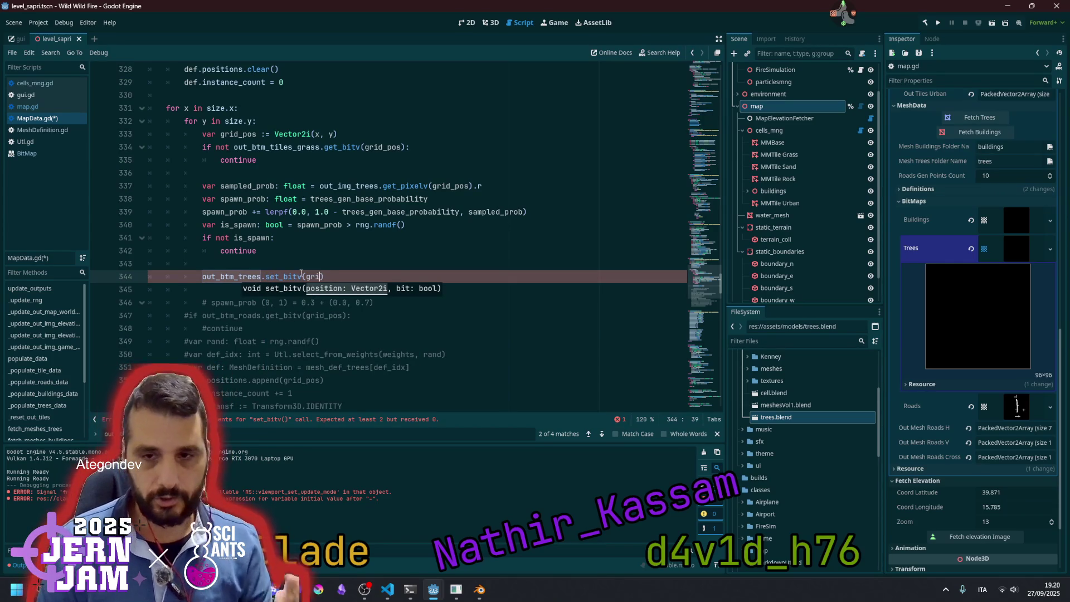
{"action": "type", "text": ", true"}
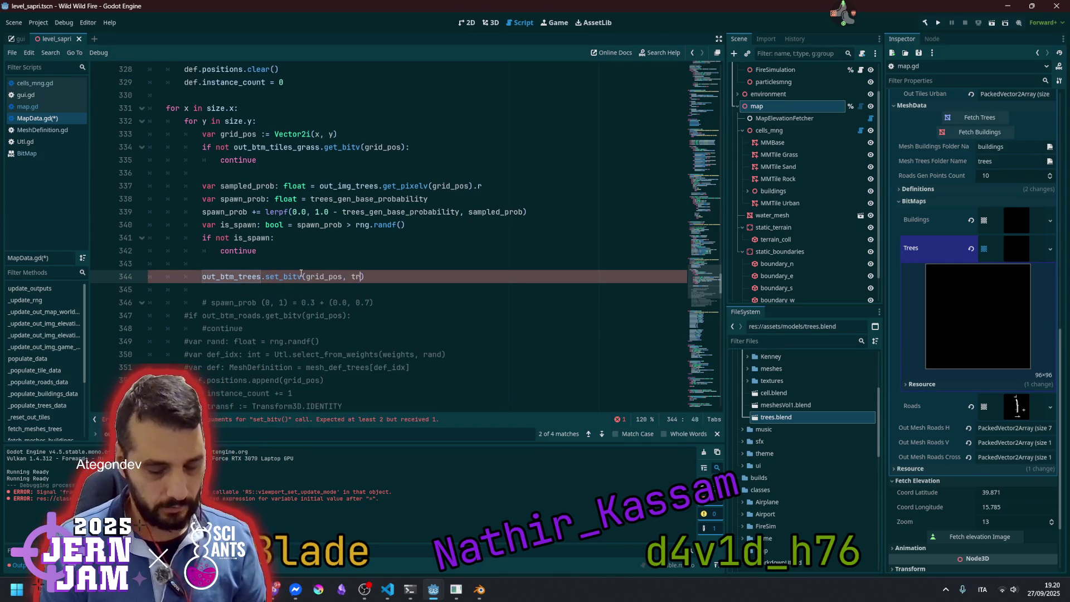
{"action": "left_click", "coordinate": [332, 261]}
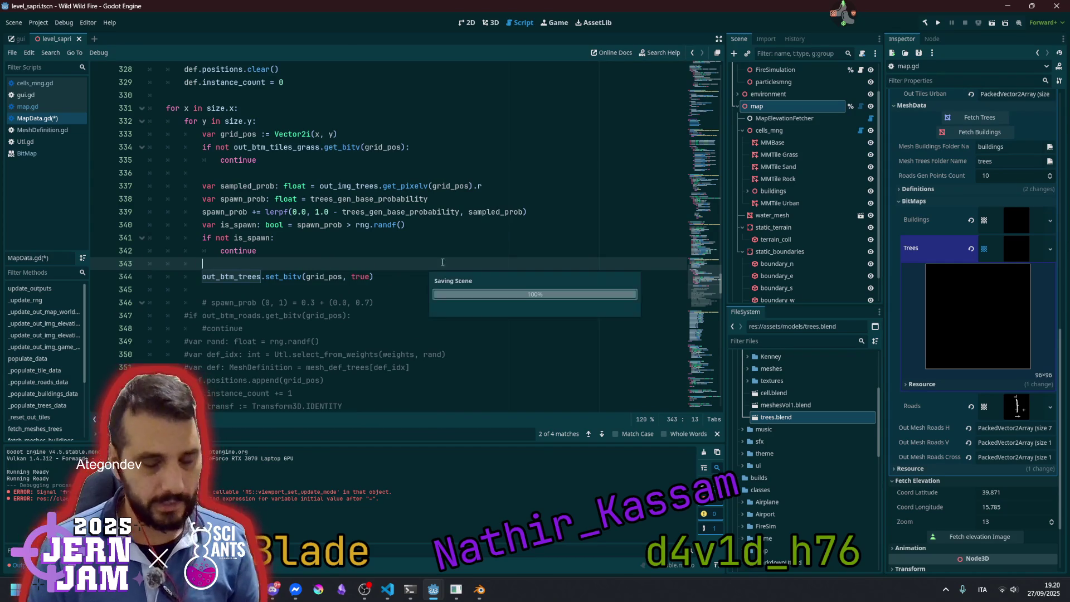
{"action": "key", "text": "ctrl+s"}
{"action": "left_click", "coordinate": [346, 186]}
{"action": "left_click", "coordinate": [993, 117]}
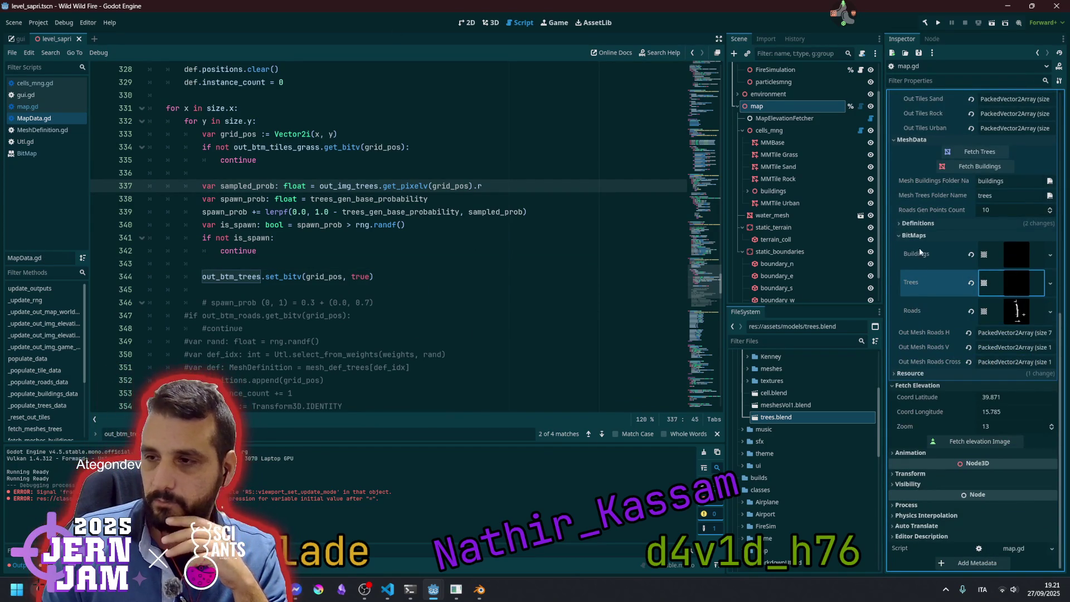
Check the Buildings and Trees bitmap previews, then fold the Output and MeshData sections
{"action": "left_click", "coordinate": [1024, 259]}
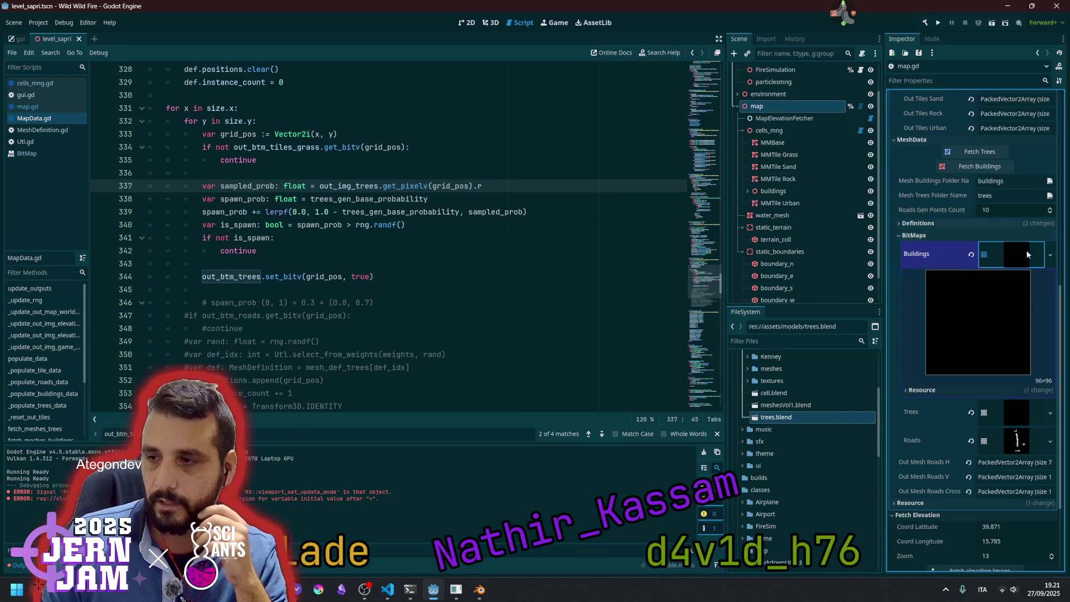
{"action": "left_click", "coordinate": [1026, 251]}
{"action": "left_click", "coordinate": [1021, 278]}
{"action": "left_click", "coordinate": [1012, 279]}
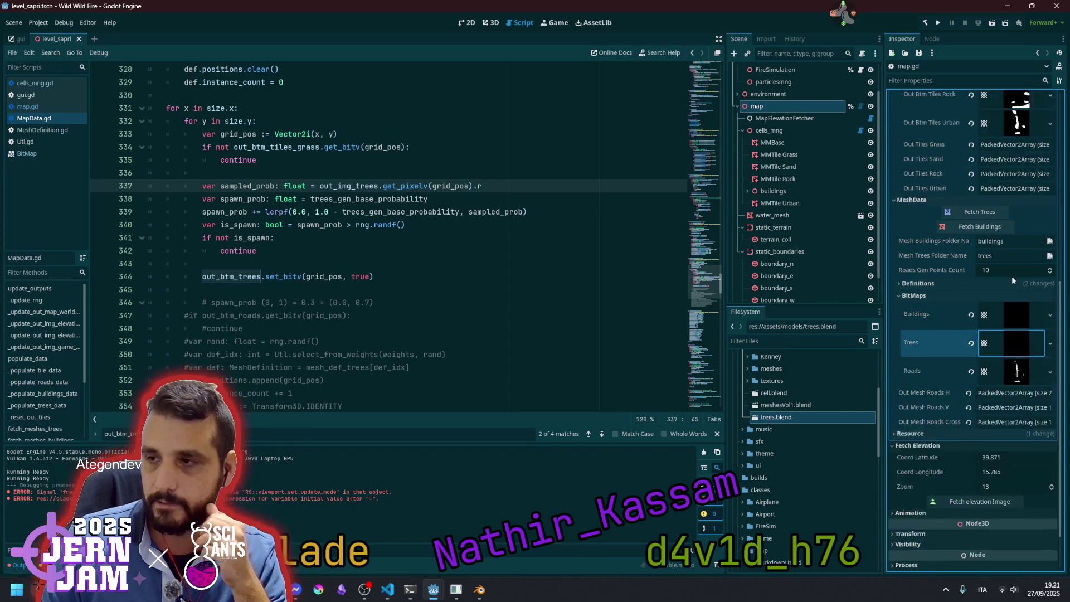
{"action": "left_click", "coordinate": [941, 242]}
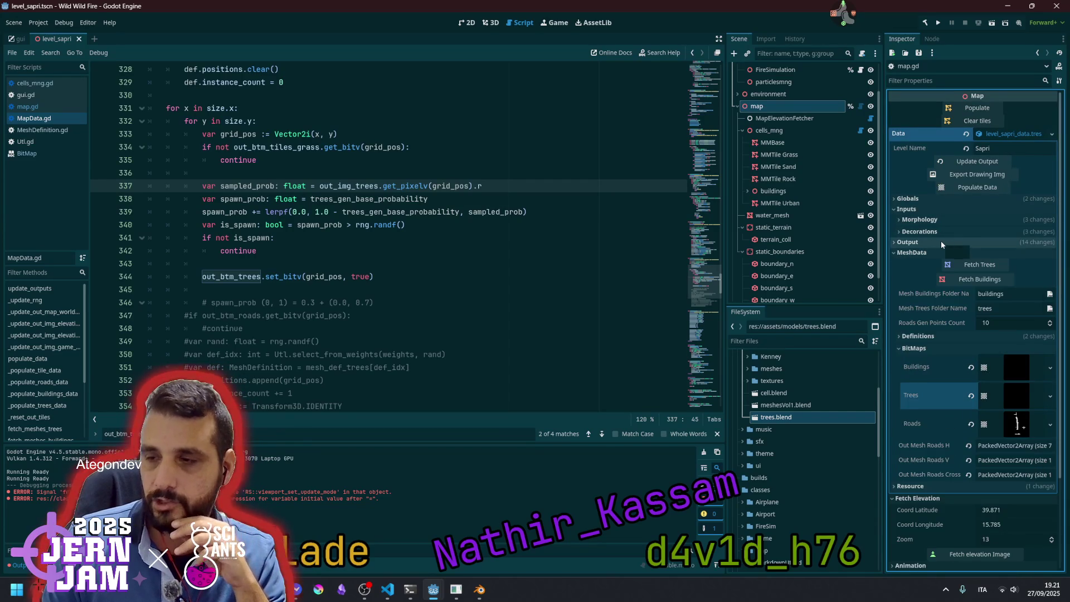
{"action": "left_click", "coordinate": [934, 252]}
Run Update Output and Populate Data, then preview the regenerated Trees bitmap
{"action": "left_click", "coordinate": [979, 161]}
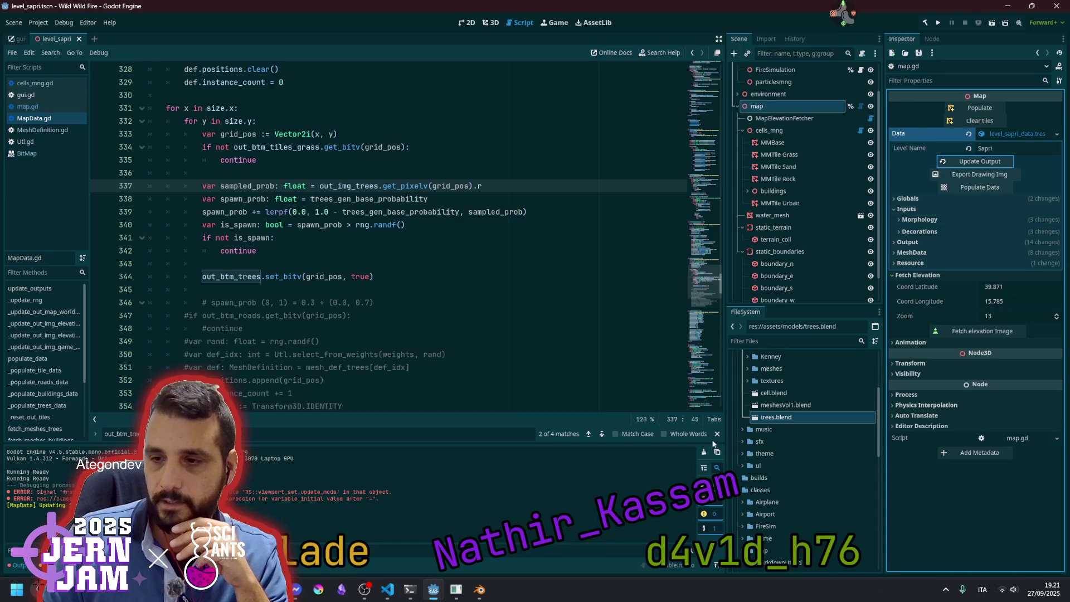
{"action": "left_click", "coordinate": [704, 452]}
{"action": "left_click", "coordinate": [983, 190]}
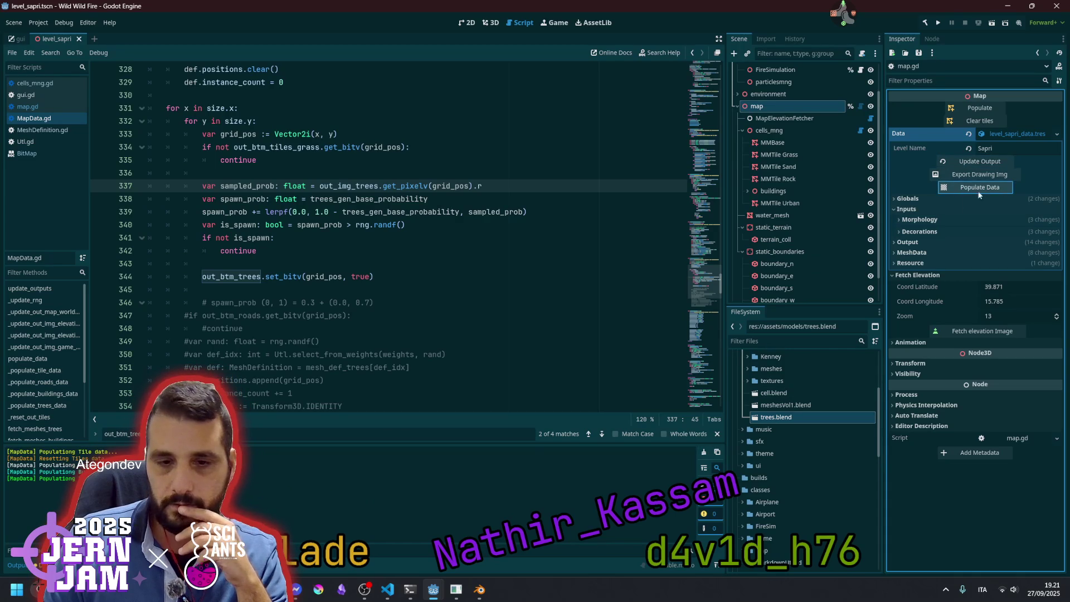
{"action": "left_click", "coordinate": [923, 241]}
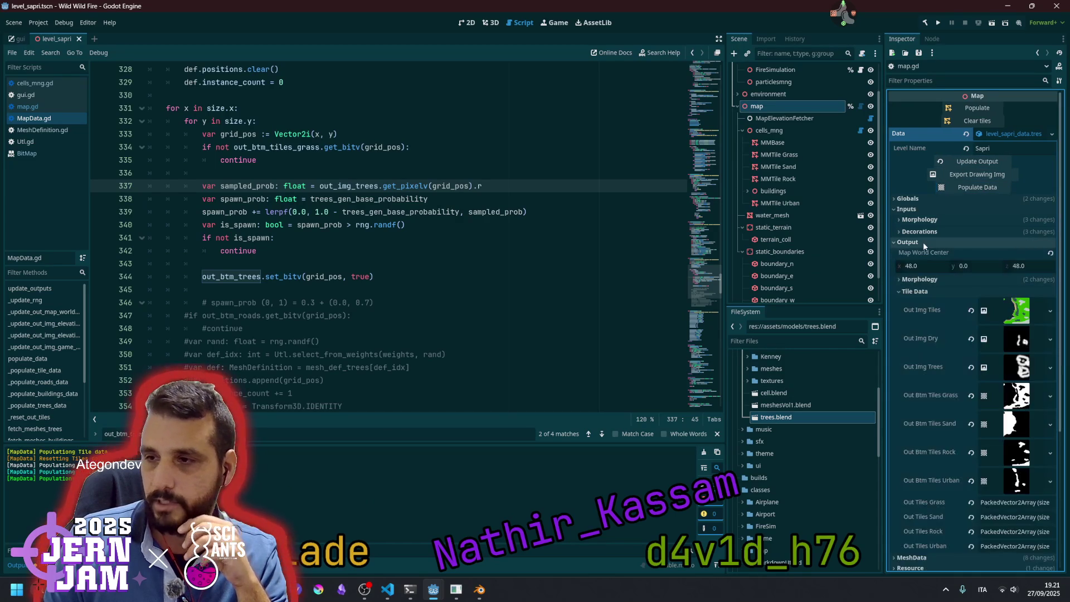
{"action": "left_click", "coordinate": [924, 242]}
{"action": "left_click", "coordinate": [923, 254]}
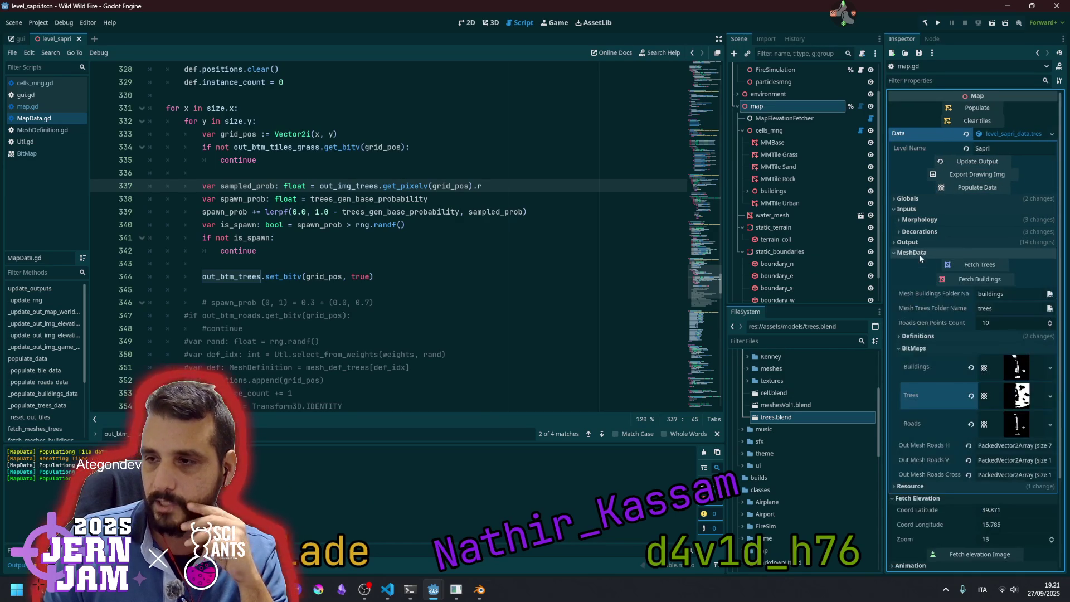
{"action": "left_click", "coordinate": [1026, 400]}
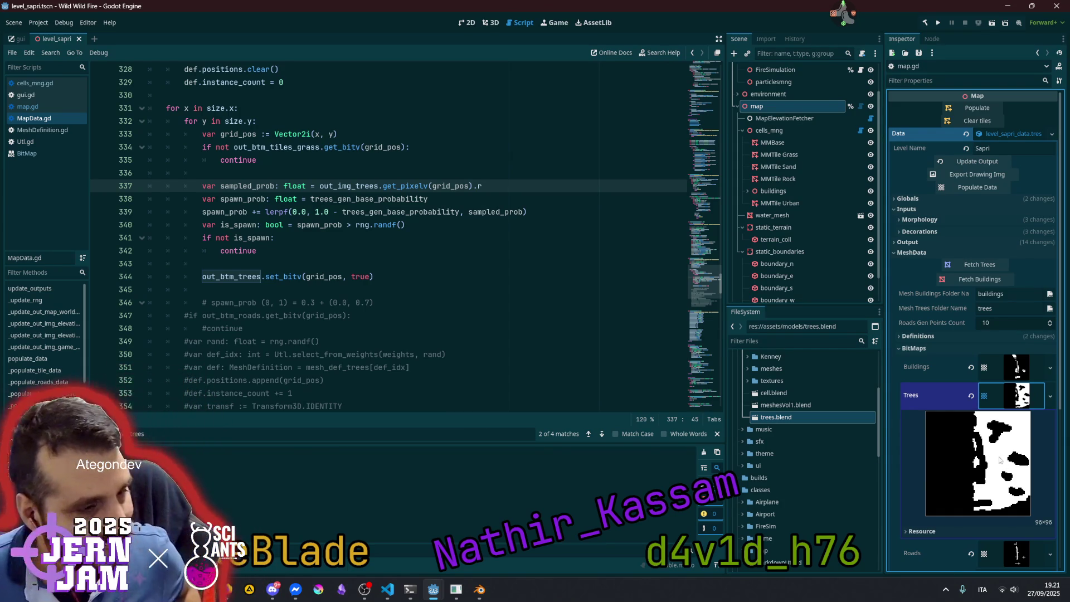
{"action": "scroll", "coordinate": [1002, 461], "scroll_direction": "down", "scroll_amount": 3}
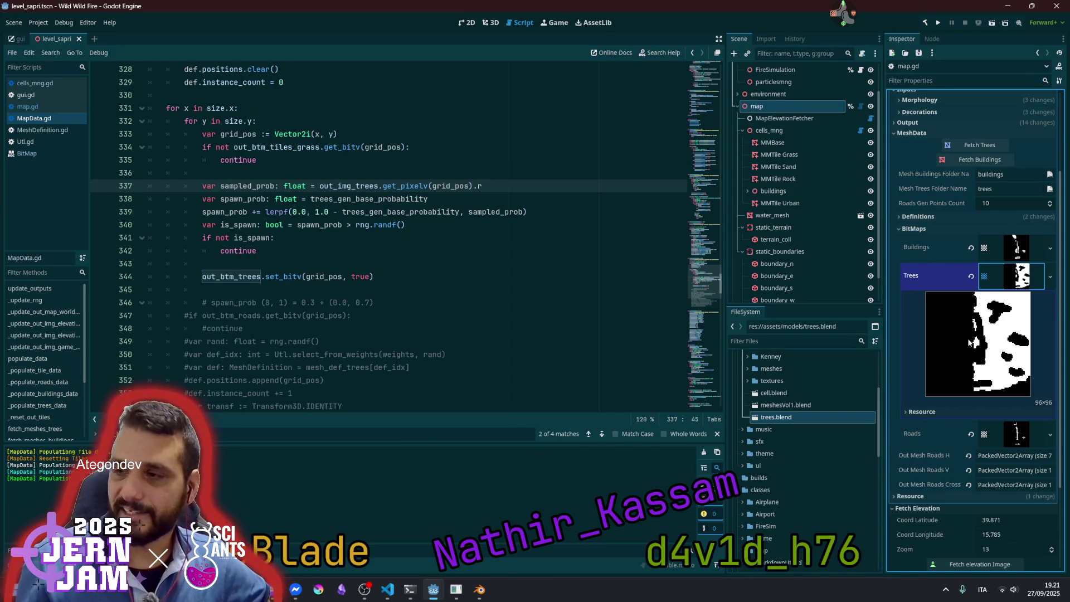
{"action": "scroll", "coordinate": [995, 337], "scroll_direction": "up", "scroll_amount": 3}
Compare the Trees bitmap against the Out Img Tiles map image preview
{"action": "left_click", "coordinate": [920, 220]}
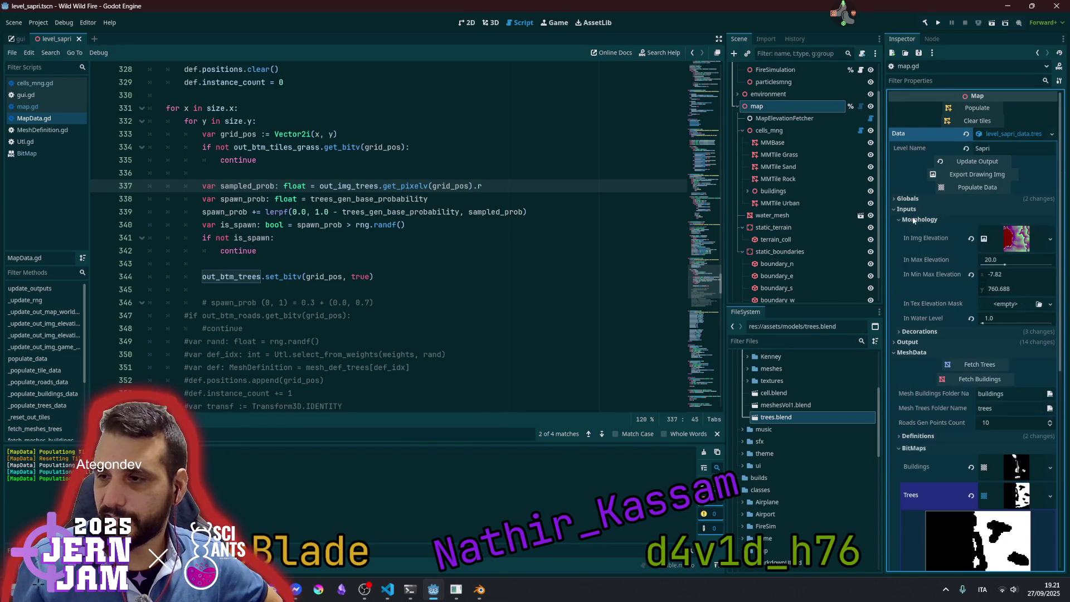
{"action": "left_click", "coordinate": [914, 221]}
{"action": "left_click", "coordinate": [925, 238]}
{"action": "left_click", "coordinate": [1012, 310]}
{"action": "scroll", "coordinate": [1011, 310], "scroll_direction": "down", "scroll_amount": 3}
{"action": "scroll", "coordinate": [1022, 342], "scroll_direction": "down", "scroll_amount": 2}
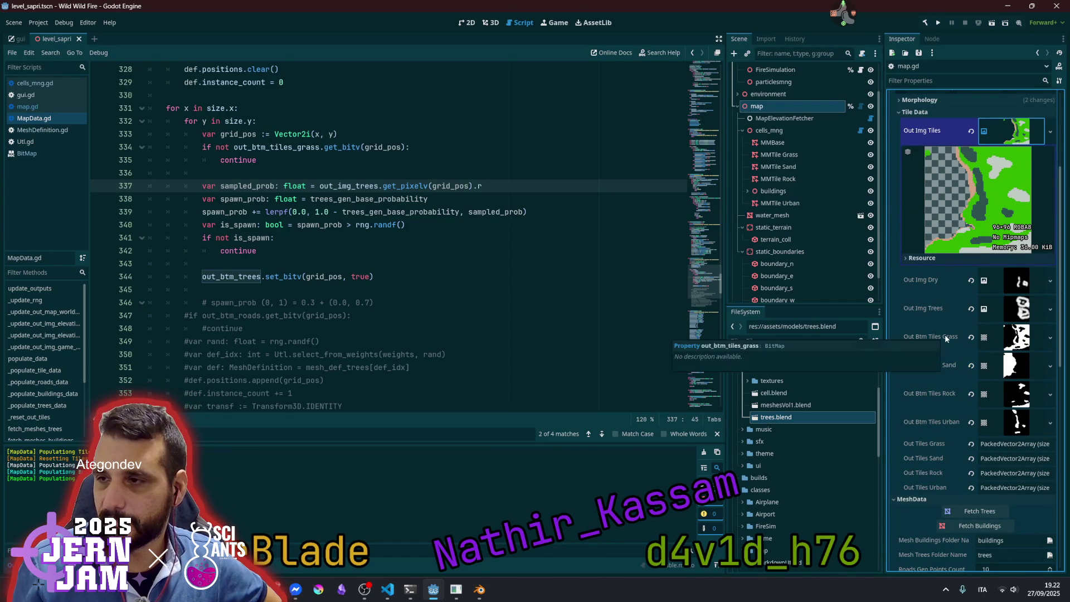
{"action": "scroll", "coordinate": [945, 335], "scroll_direction": "down", "scroll_amount": 6}
{"action": "scroll", "coordinate": [945, 335], "scroll_direction": "down", "scroll_amount": 2}
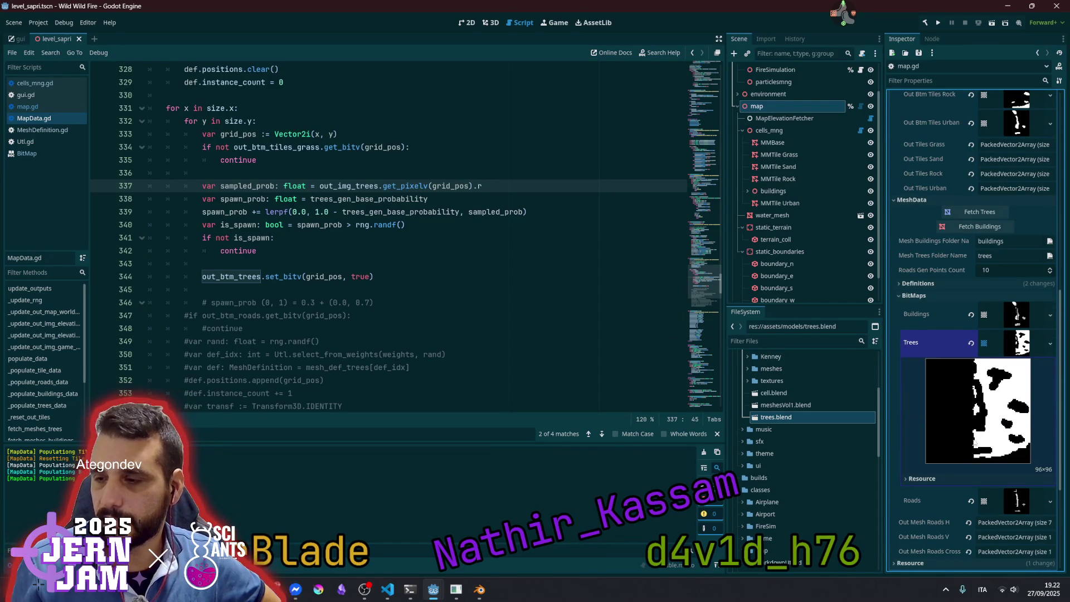
{"action": "scroll", "coordinate": [975, 394], "scroll_direction": "up", "scroll_amount": 12}
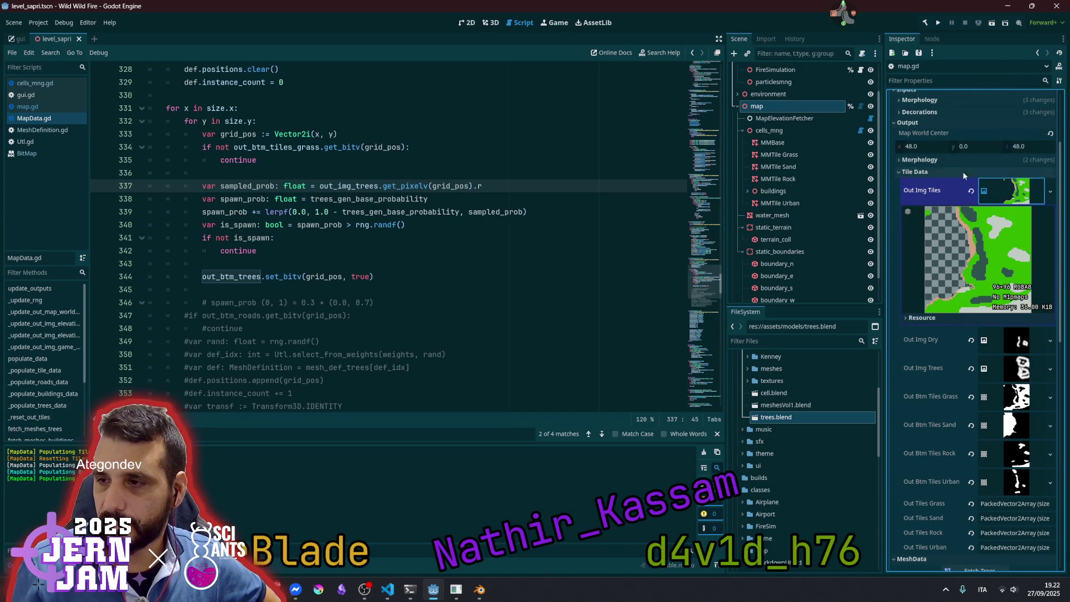
{"action": "scroll", "coordinate": [964, 398], "scroll_direction": "down", "scroll_amount": 12}
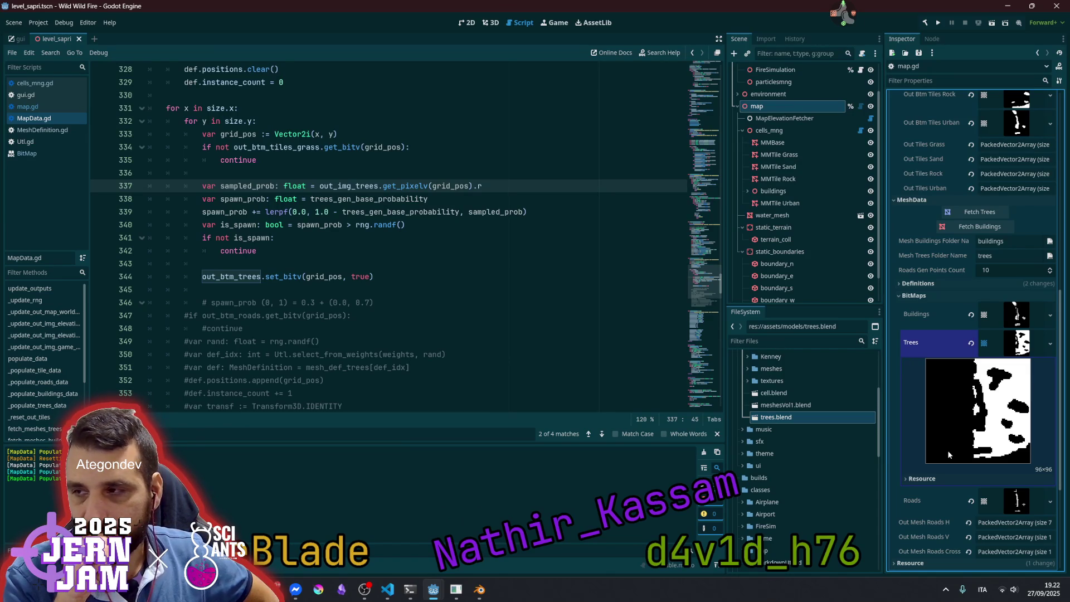
{"action": "scroll", "coordinate": [972, 364], "scroll_direction": "up", "scroll_amount": 12}
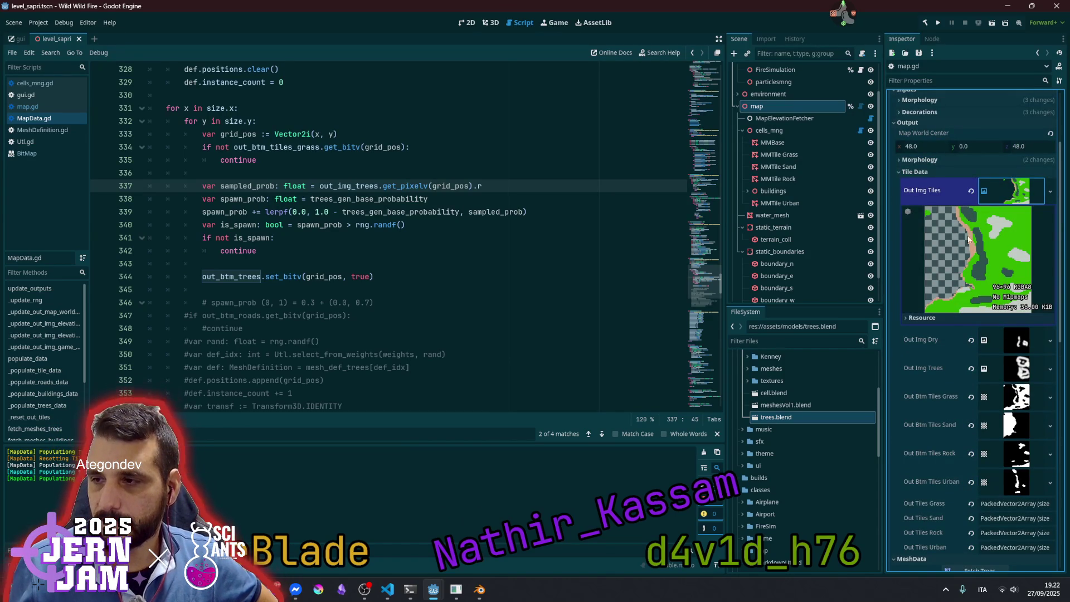
{"action": "scroll", "coordinate": [959, 510], "scroll_direction": "down", "scroll_amount": 6}
{"action": "scroll", "coordinate": [959, 509], "scroll_direction": "down", "scroll_amount": 5}
{"action": "scroll", "coordinate": [982, 431], "scroll_direction": "up", "scroll_amount": 12}
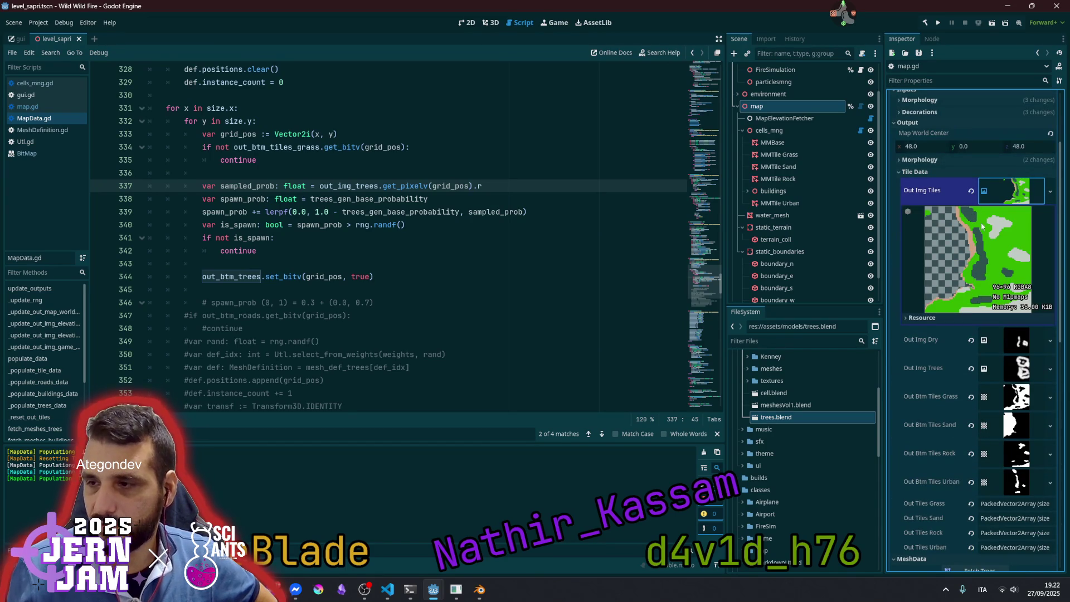
{"action": "scroll", "coordinate": [954, 460], "scroll_direction": "down", "scroll_amount": 12}
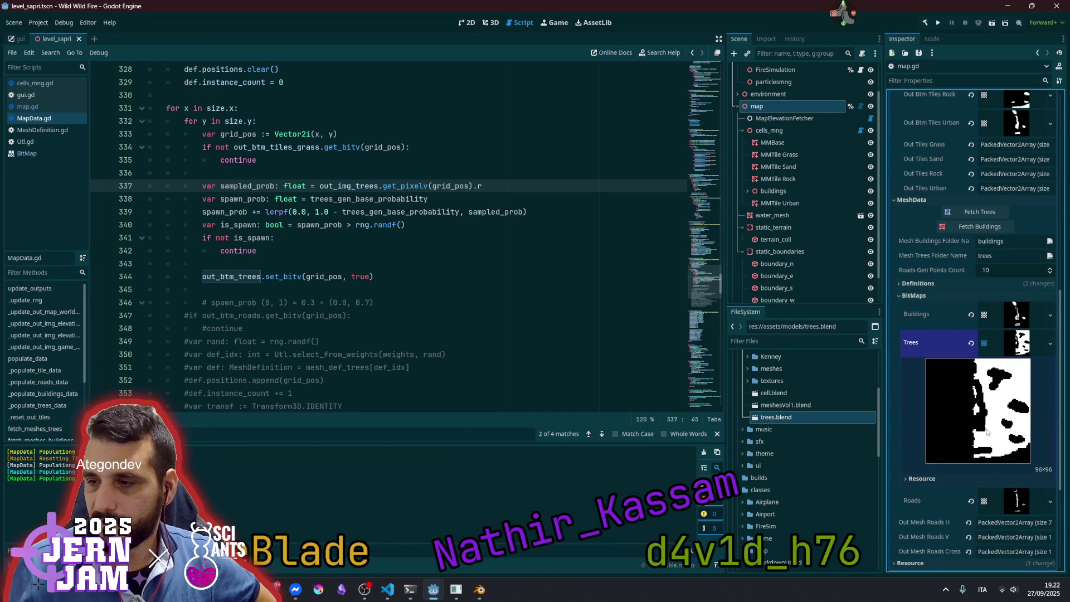
{"action": "scroll", "coordinate": [986, 428], "scroll_direction": "up", "scroll_amount": 10}
{"action": "scroll", "coordinate": [986, 428], "scroll_direction": "up", "scroll_amount": 3}
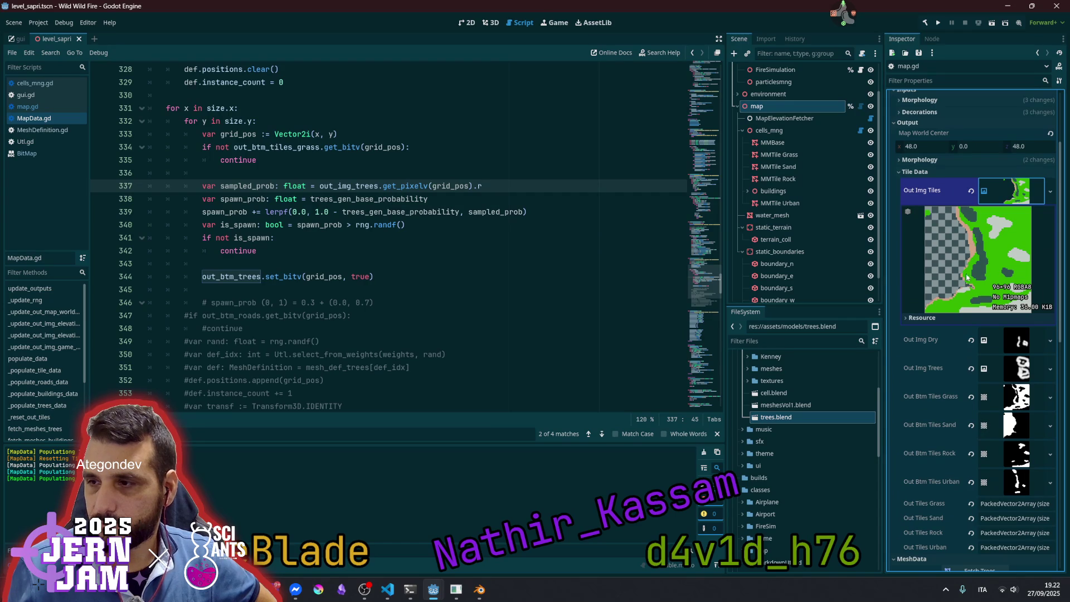
{"action": "scroll", "coordinate": [962, 370], "scroll_direction": "down", "scroll_amount": 10}
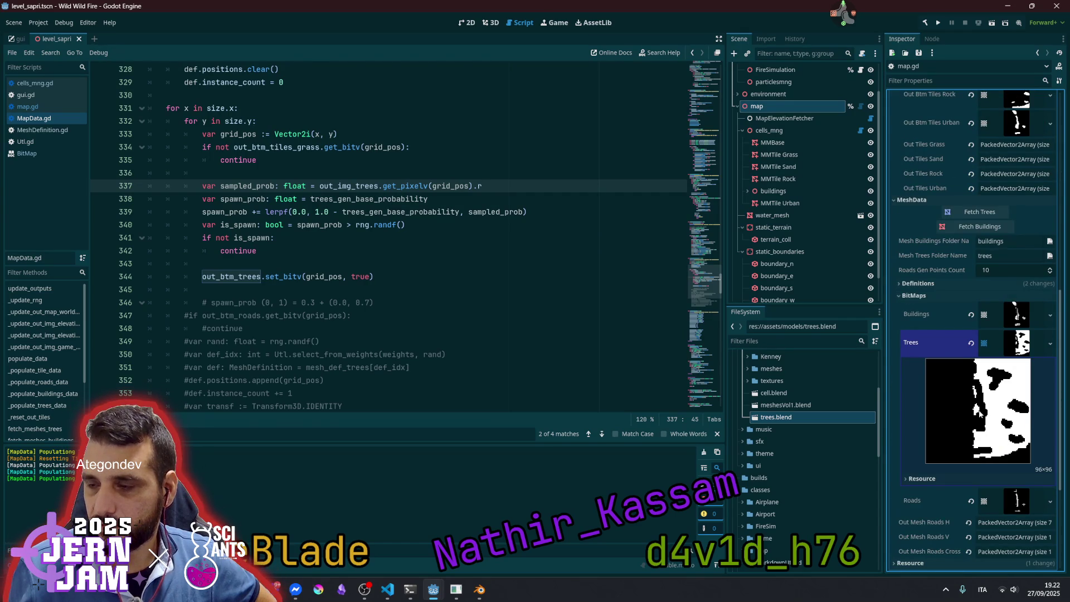
{"action": "scroll", "coordinate": [980, 413], "scroll_direction": "up", "scroll_amount": 5}
{"action": "scroll", "coordinate": [979, 412], "scroll_direction": "down", "scroll_amount": 3}
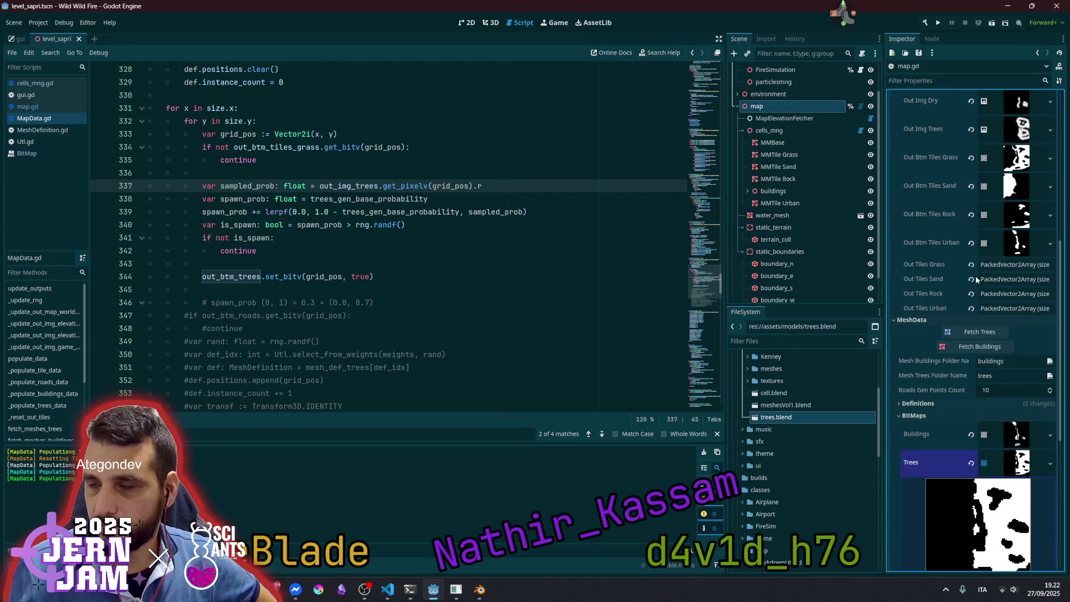
{"action": "left_click", "coordinate": [458, 212]}
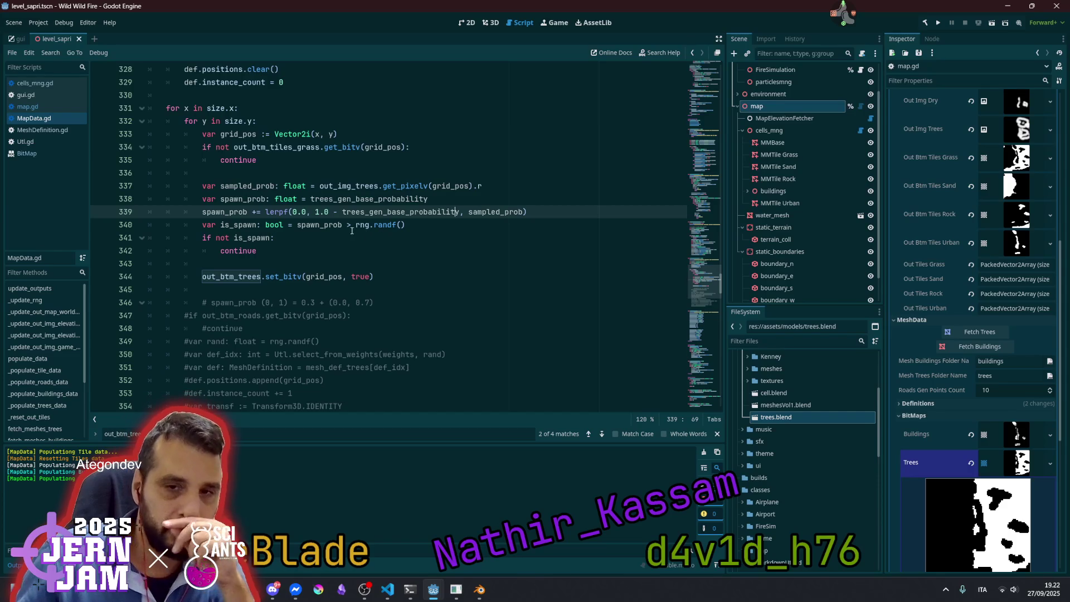
Comment out the lerpf spawn-probability line, save, and repopulate the map data
{"action": "left_click", "coordinate": [292, 212]}
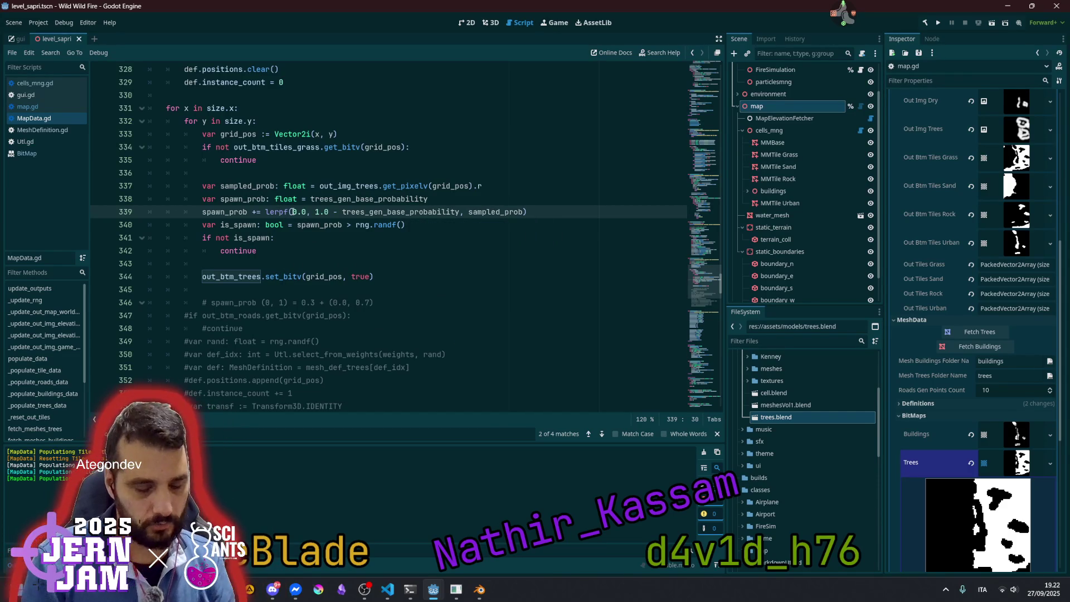
{"action": "key", "text": "ctrl+k"}
{"action": "key", "text": "ctrl+s"}
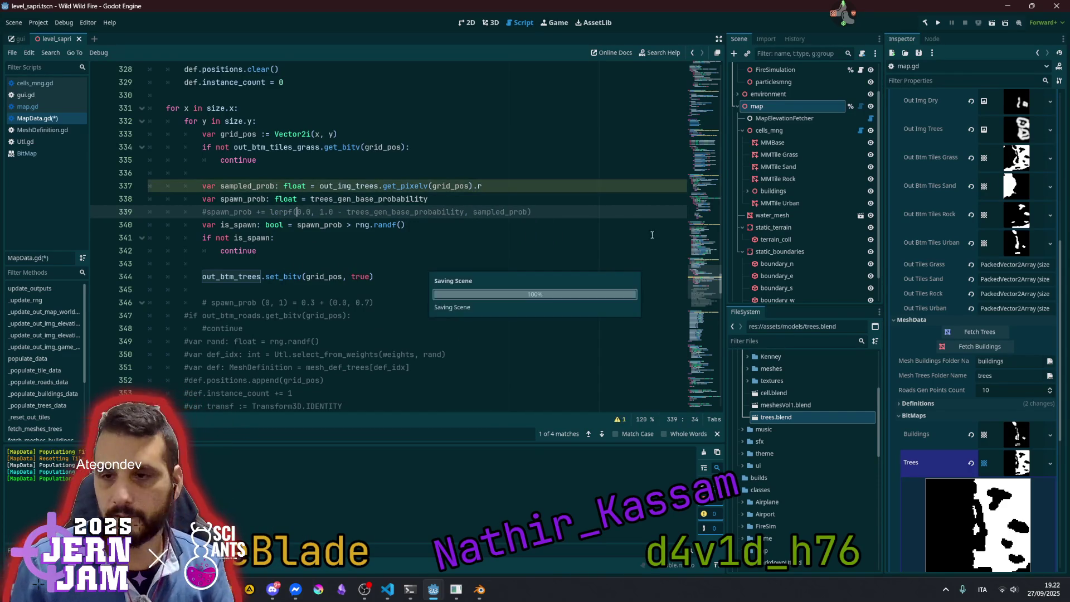
{"action": "scroll", "coordinate": [976, 182], "scroll_direction": "up", "scroll_amount": 5}
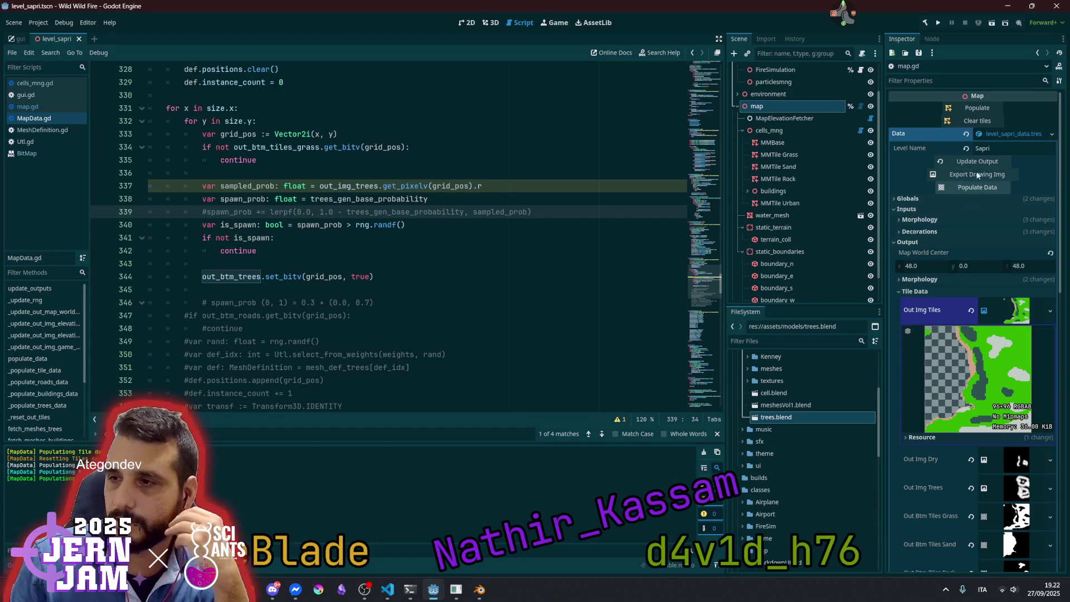
{"action": "left_click", "coordinate": [979, 189]}
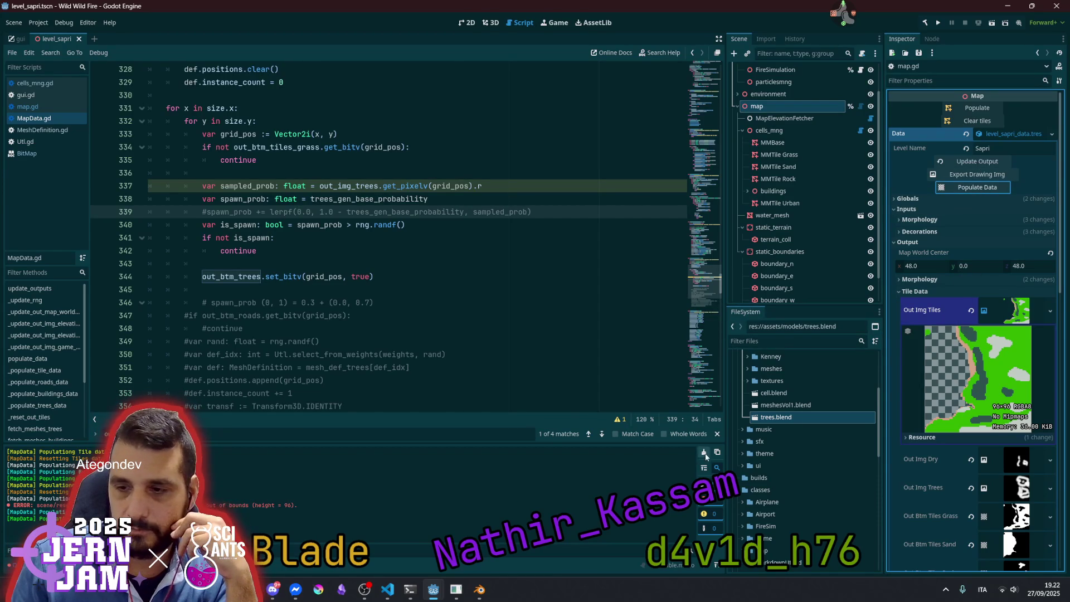
Collapse the Trees bitmap preview and inspect the enlarged Buildings bitmap
{"action": "scroll", "coordinate": [1009, 443], "scroll_direction": "down", "scroll_amount": 10}
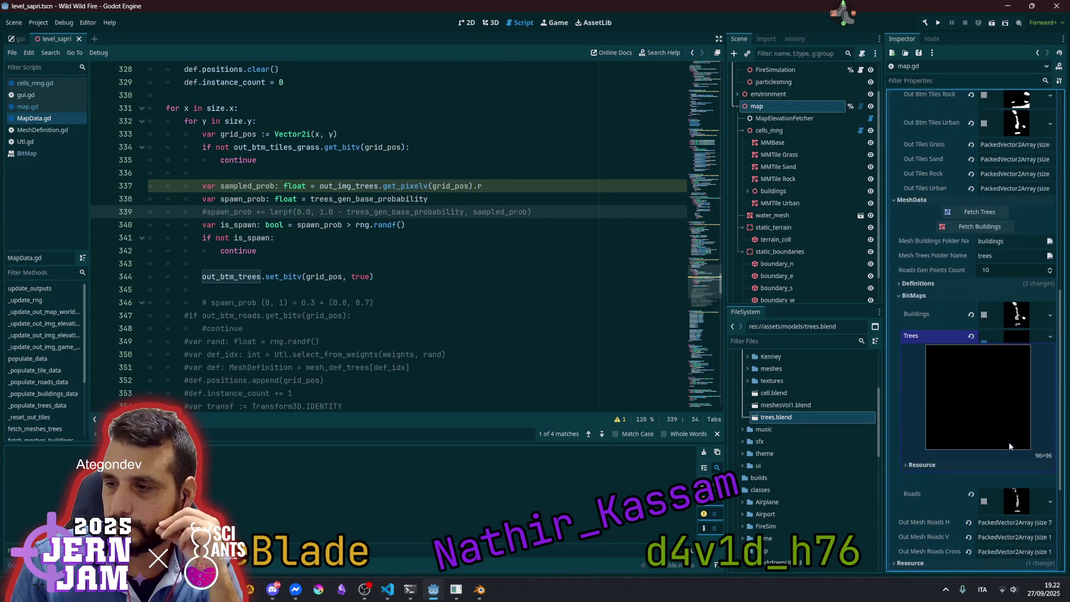
{"action": "left_click", "coordinate": [1016, 334]}
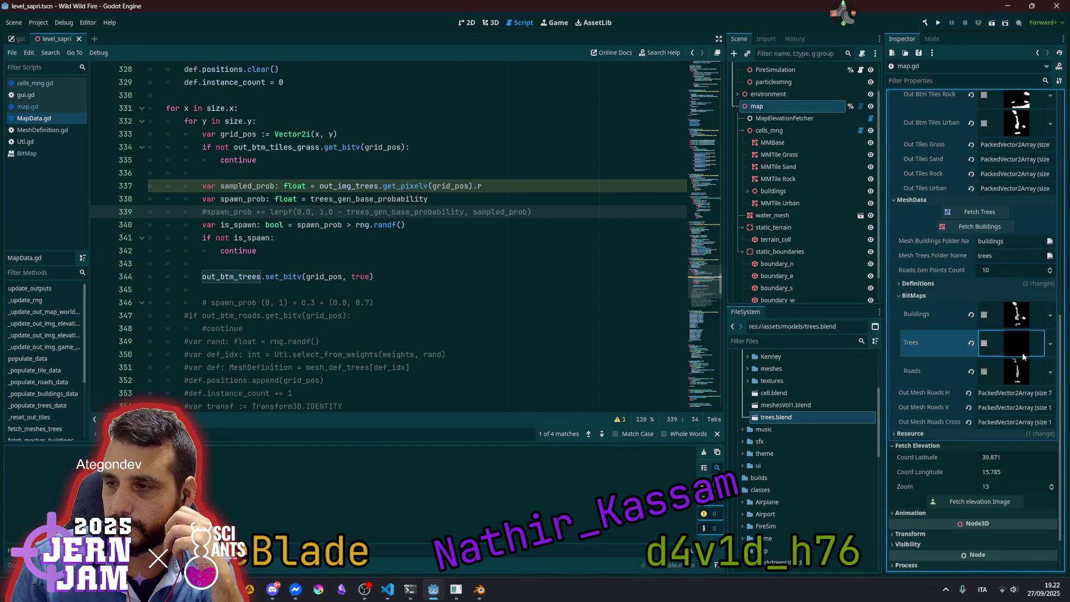
{"action": "left_click", "coordinate": [1015, 322]}
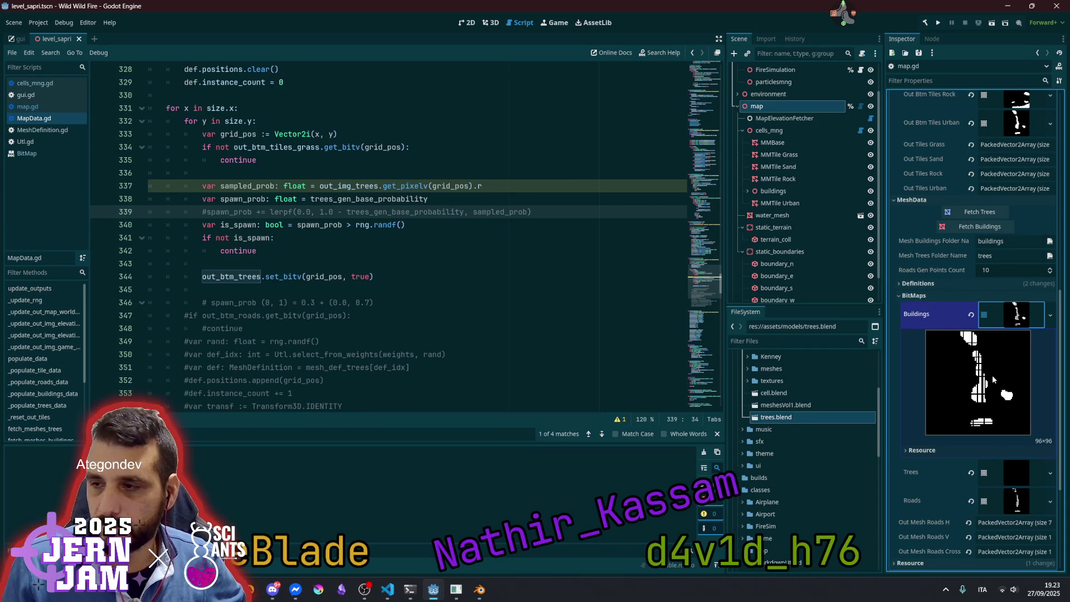
{"action": "left_click", "coordinate": [1012, 324]}
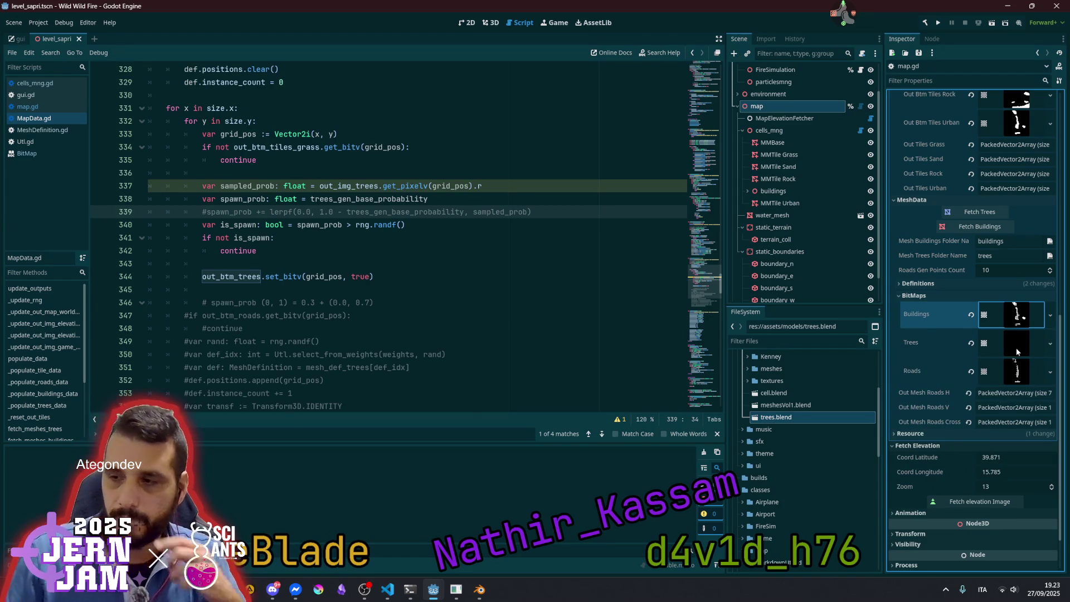
Toggle the Trees bitmap preview open and closed twice to inspect it
{"action": "left_click", "coordinate": [1016, 349]}
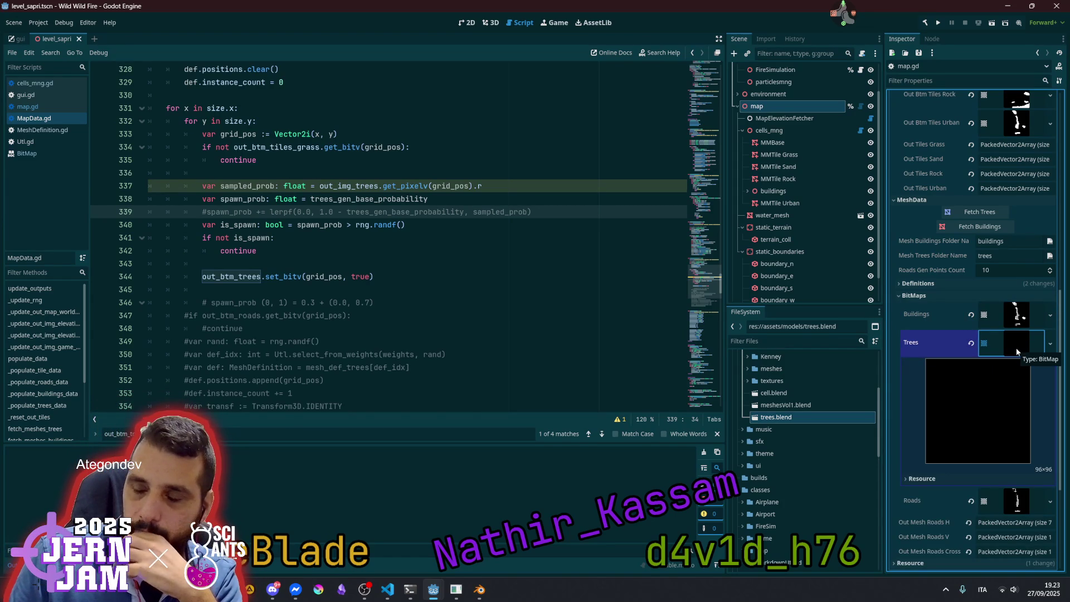
{"action": "left_click", "coordinate": [1017, 350]}
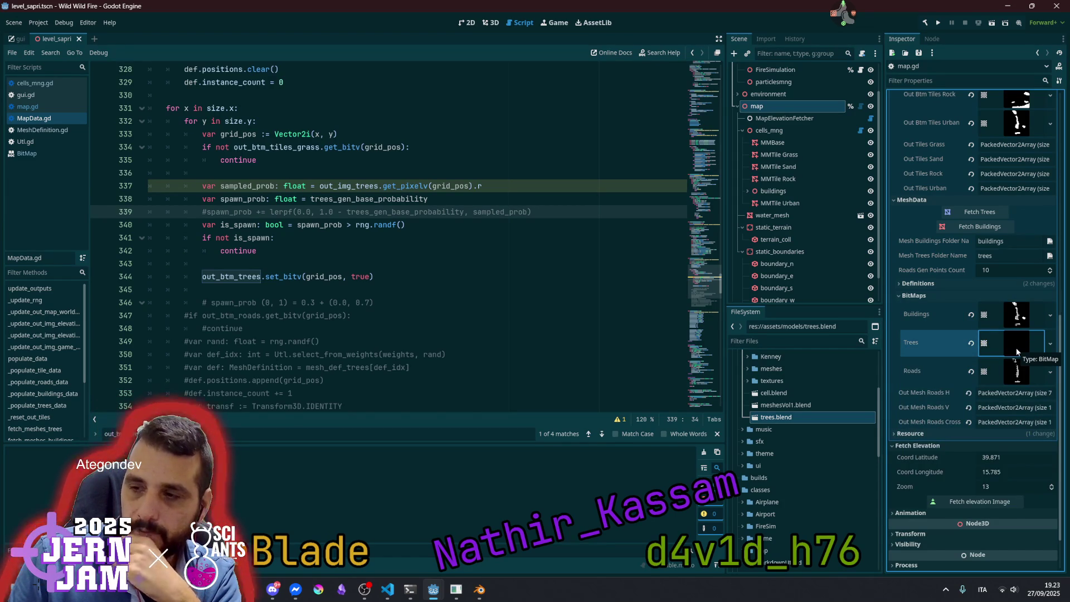
{"action": "left_click", "coordinate": [1016, 348]}
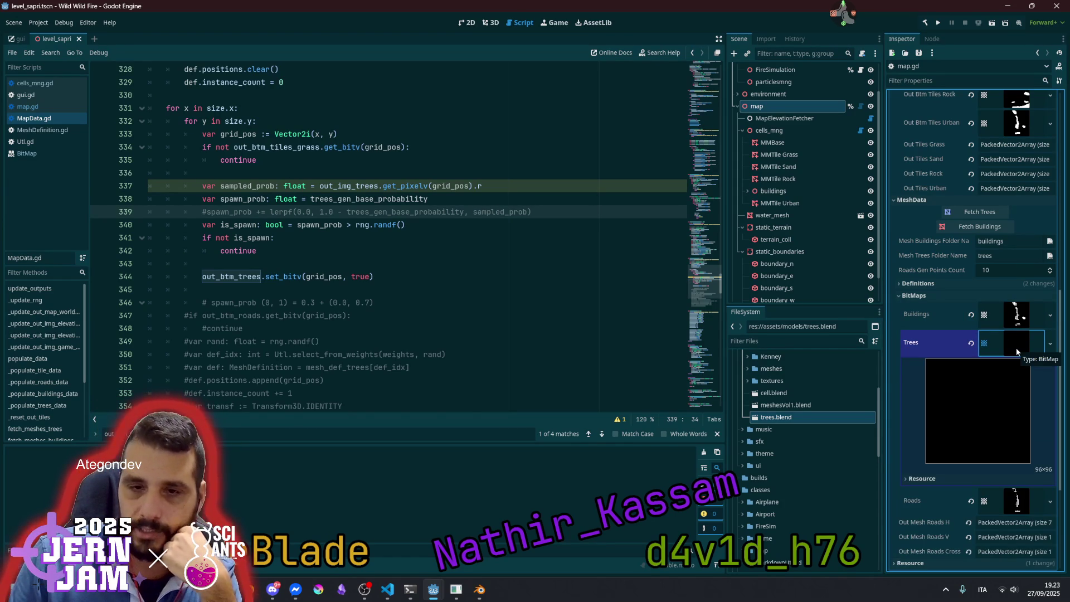
{"action": "left_click", "coordinate": [1017, 350]}
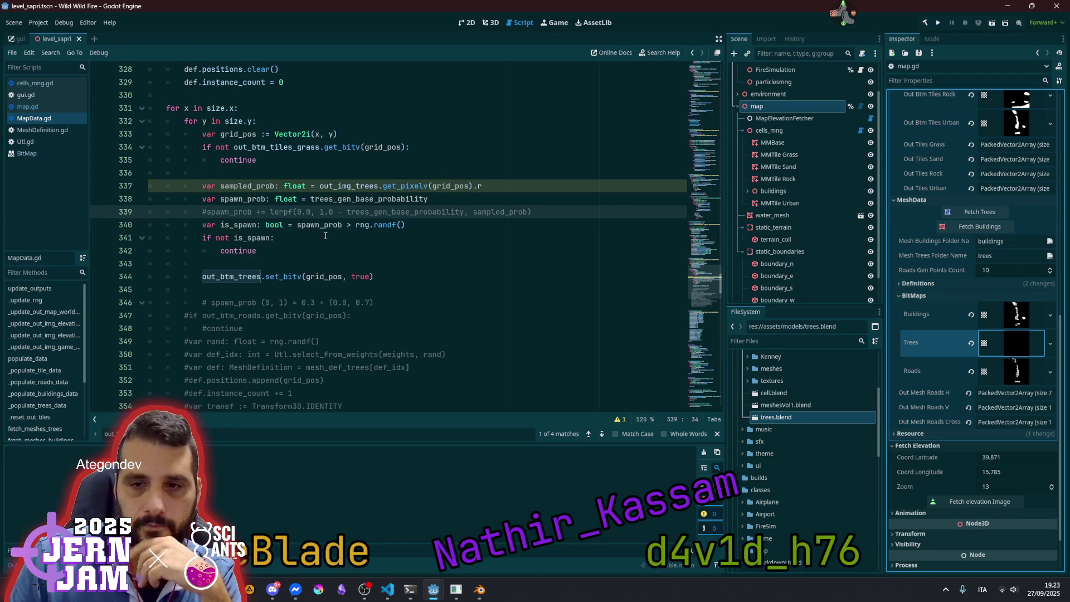
Jump to the trees_gen_base_probability declaration, showing its 0.06 default
{"action": "mouse_move", "coordinate": [358, 227]}
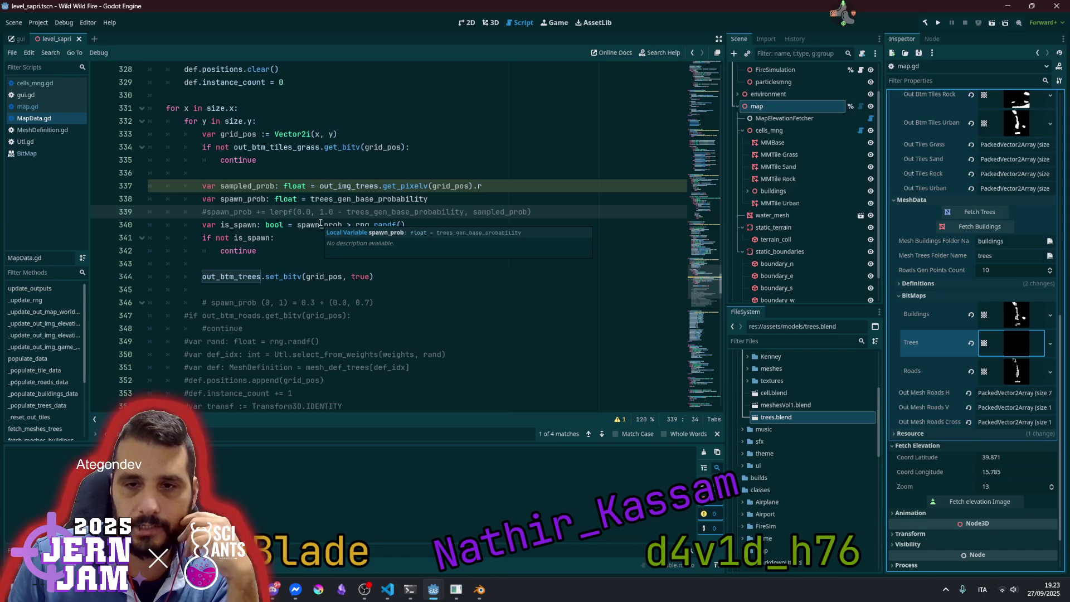
{"action": "mouse_move", "coordinate": [339, 199]}
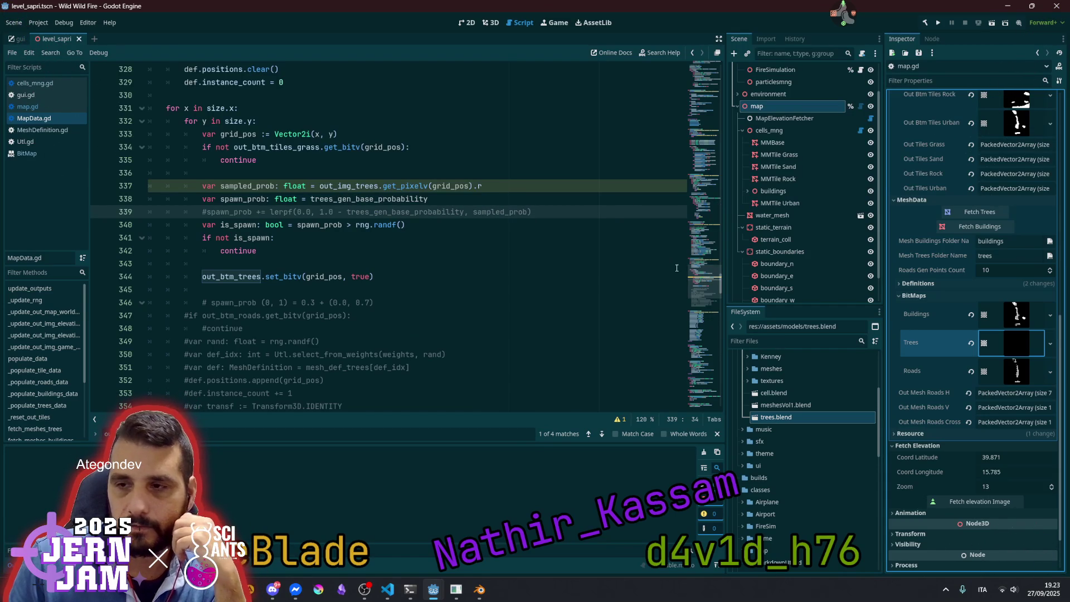
{"action": "left_click", "coordinate": [382, 199], "text": "ctrl"}
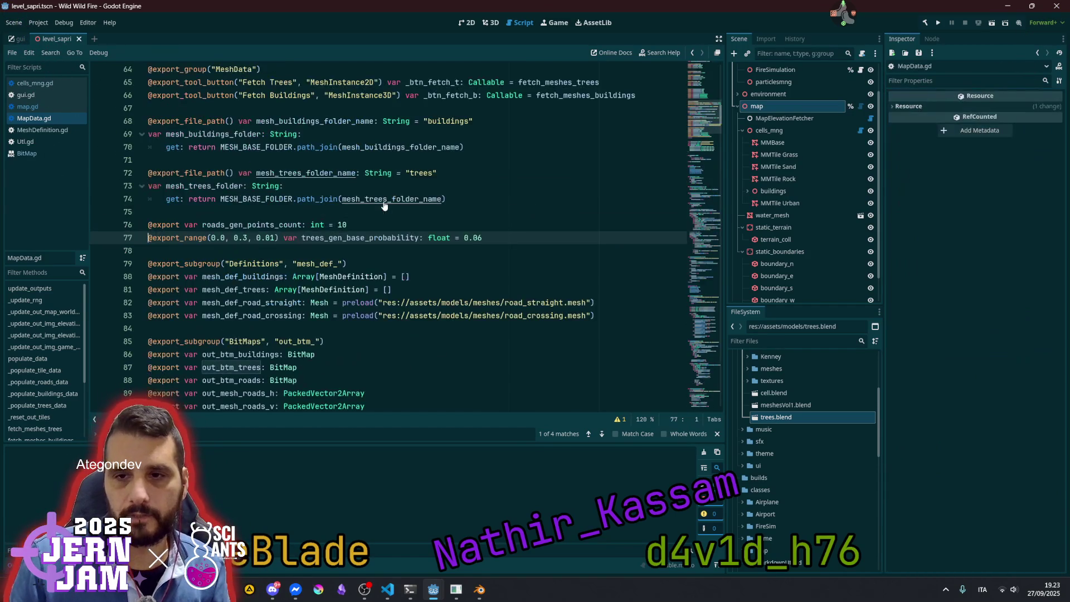
Change the tree probability default to 0.1, save, and revert the map's property to it
{"action": "key", "text": "Delete"}
{"action": "type", "text": "8"}
{"action": "key", "text": "BackSpace"}
{"action": "key", "text": "BackSpace"}
{"action": "type", "text": "1"}
{"action": "left_click", "coordinate": [589, 208]}
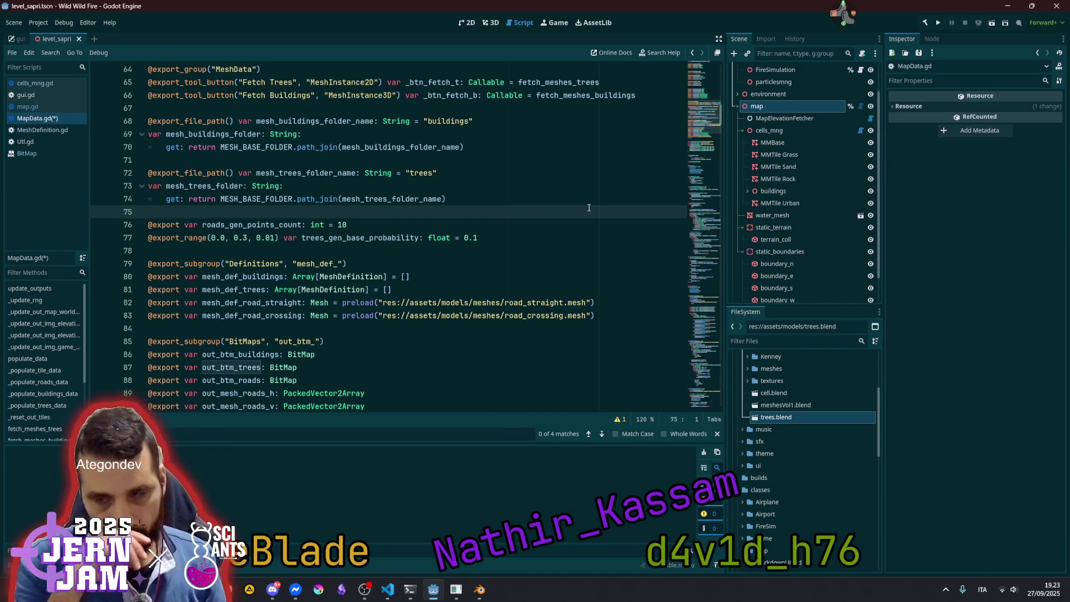
{"action": "left_click", "coordinate": [493, 235]}
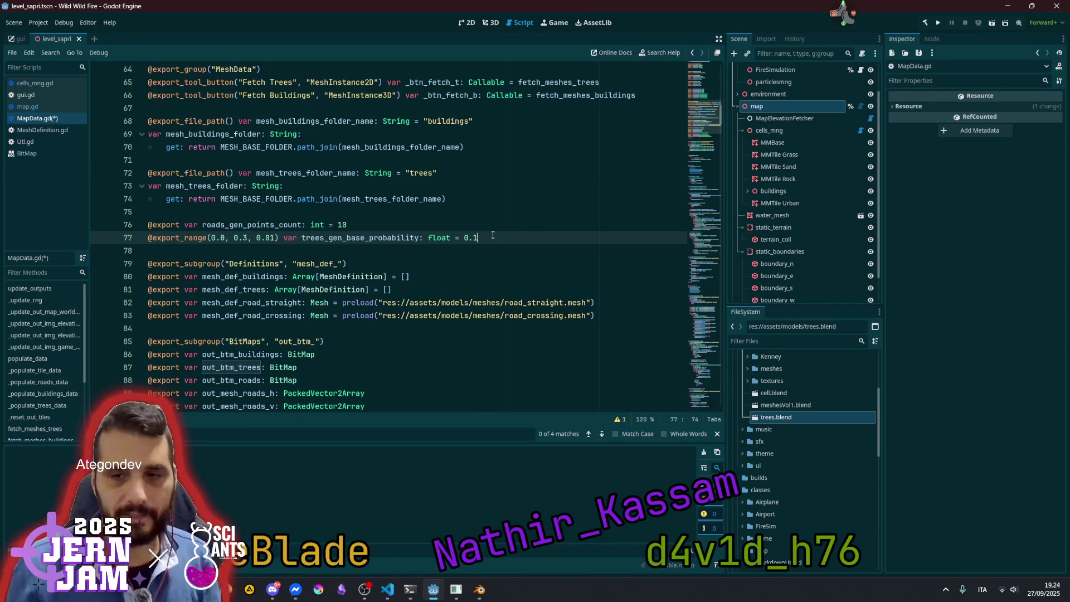
{"action": "key", "text": "ctrl+s"}
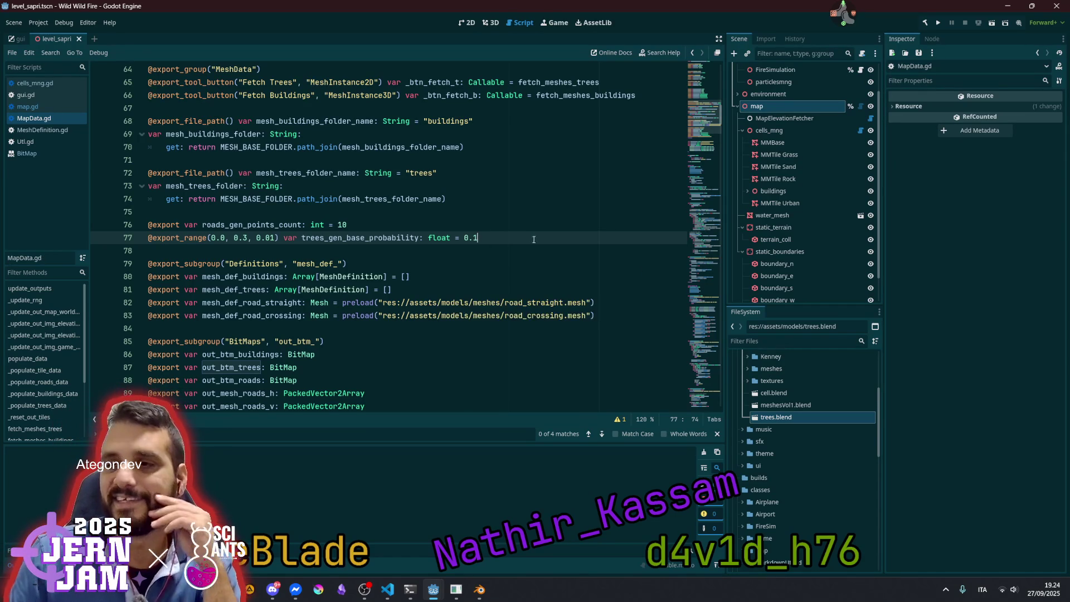
{"action": "left_click", "coordinate": [779, 95]}
{"action": "left_click", "coordinate": [780, 105]}
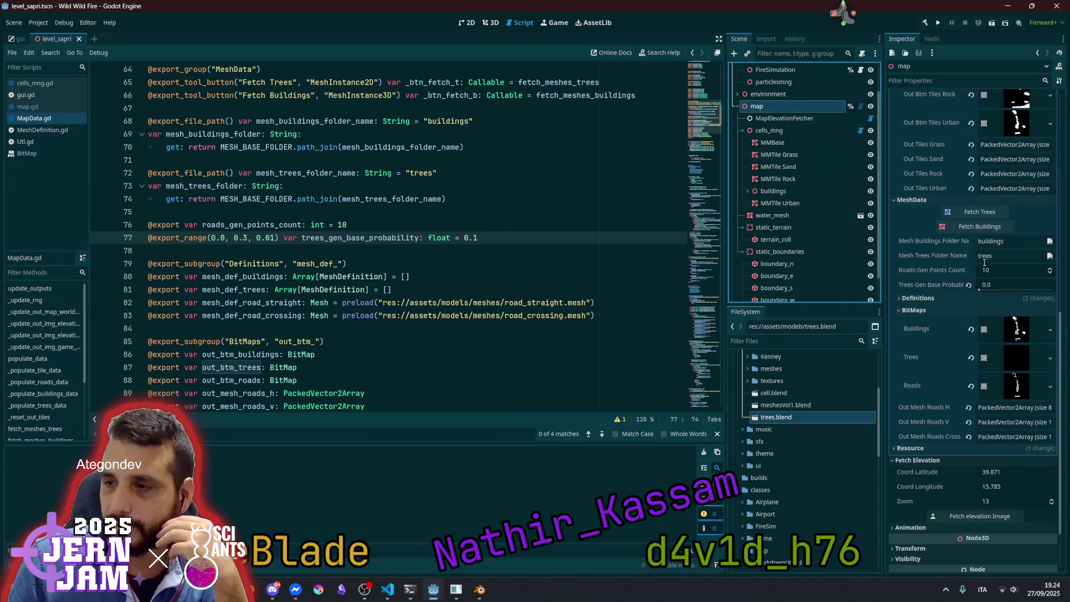
{"action": "left_click", "coordinate": [466, 237]}
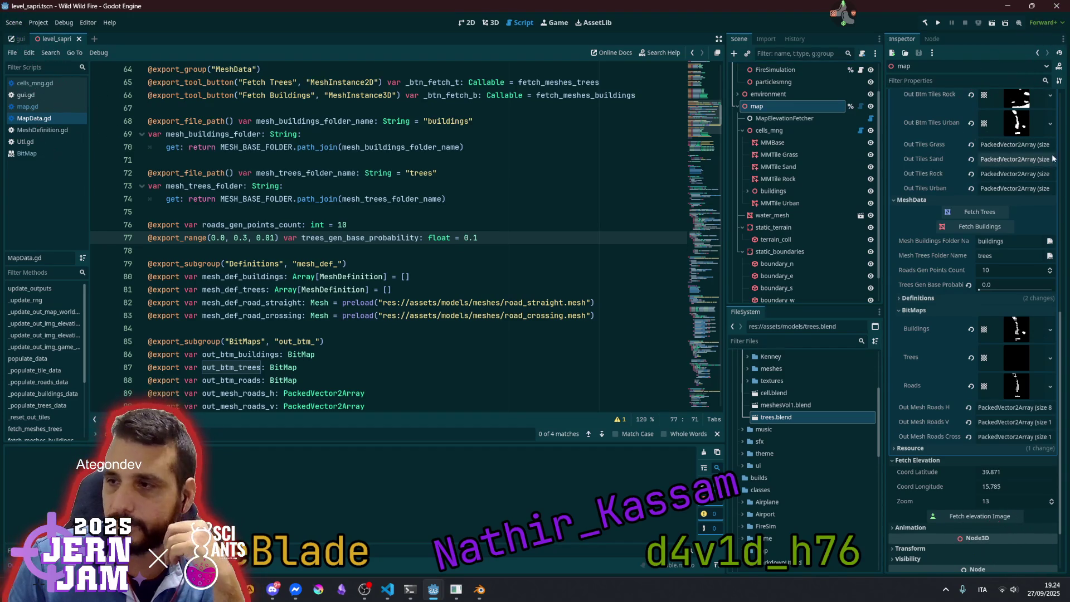
{"action": "left_click", "coordinate": [969, 285]}
Restore the default to 0.06, save, and revert Trees Gen Base Probability to 0.06
{"action": "left_click", "coordinate": [515, 239]}
{"action": "key", "text": "BackSpace"}
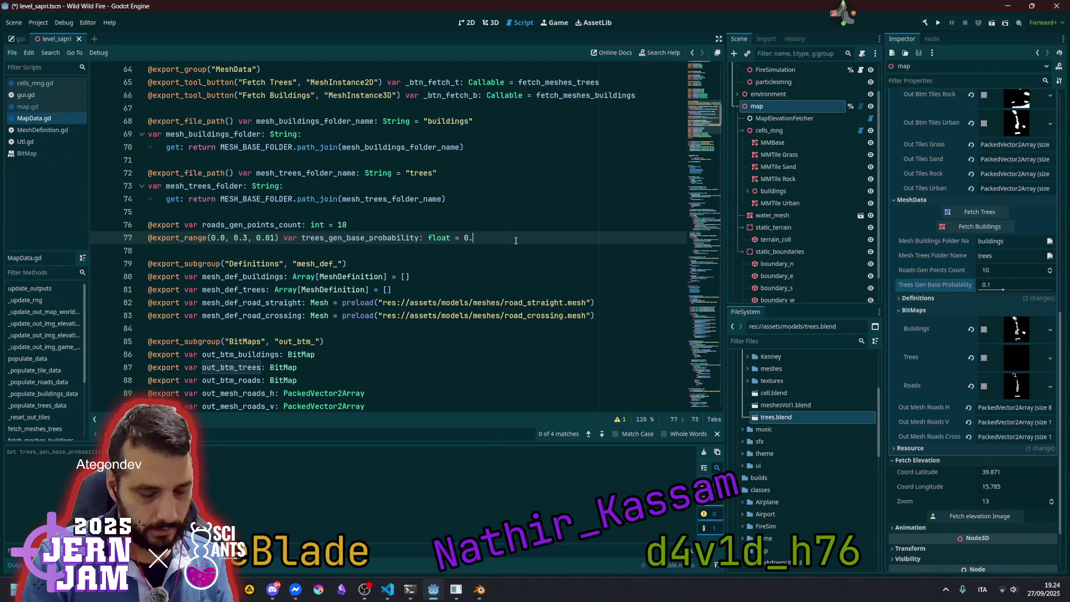
{"action": "type", "text": "06"}
{"action": "left_click", "coordinate": [502, 220]}
{"action": "key", "text": "ctrl+s"}
{"action": "key", "text": "Up"}
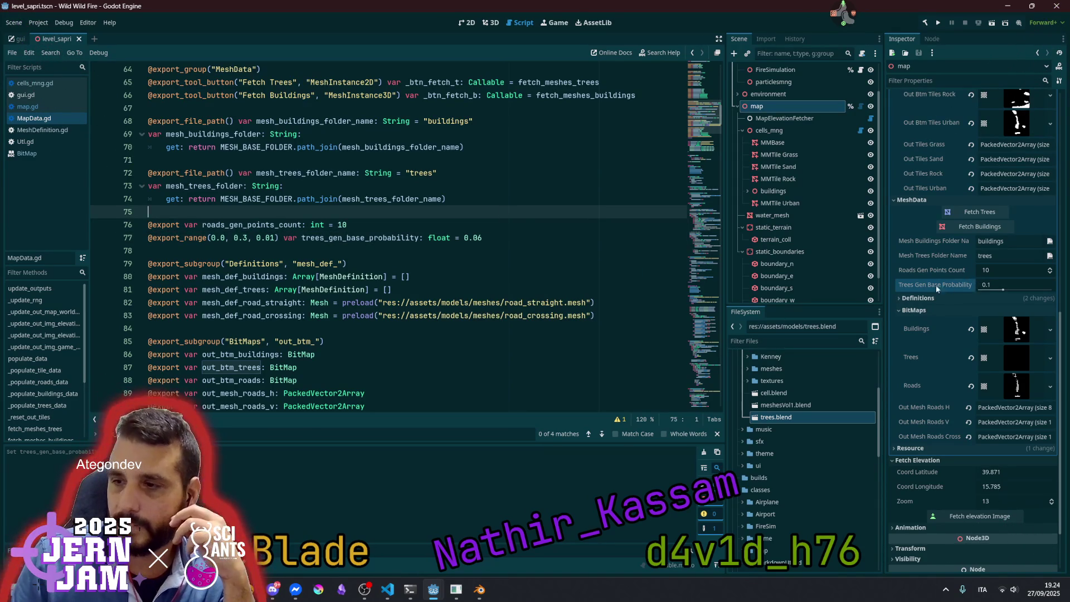
{"action": "left_click", "coordinate": [804, 92]}
{"action": "left_click", "coordinate": [765, 106]}
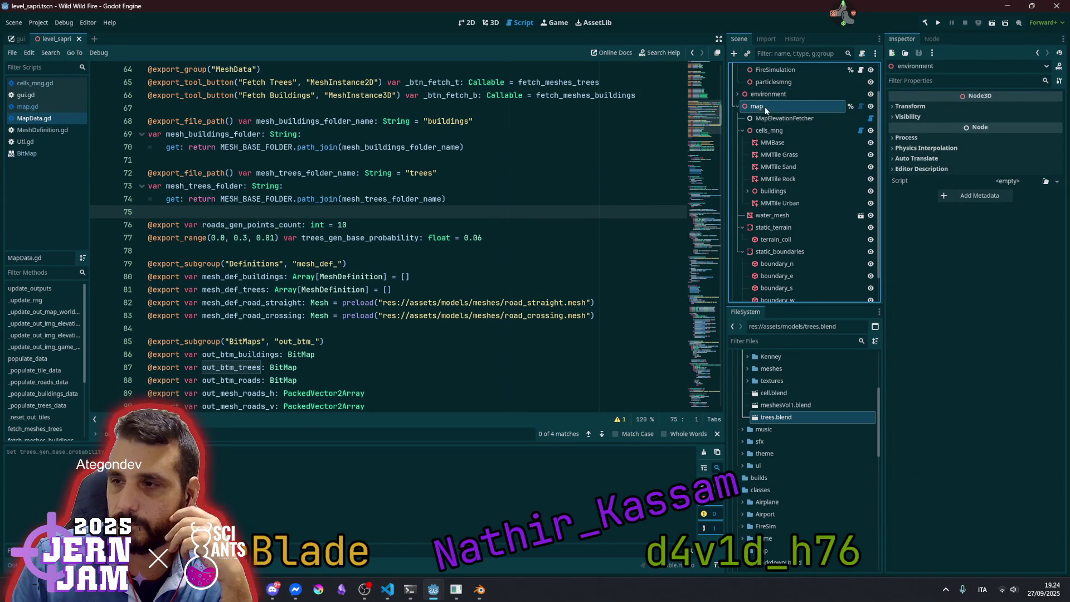
{"action": "left_click", "coordinate": [968, 285]}
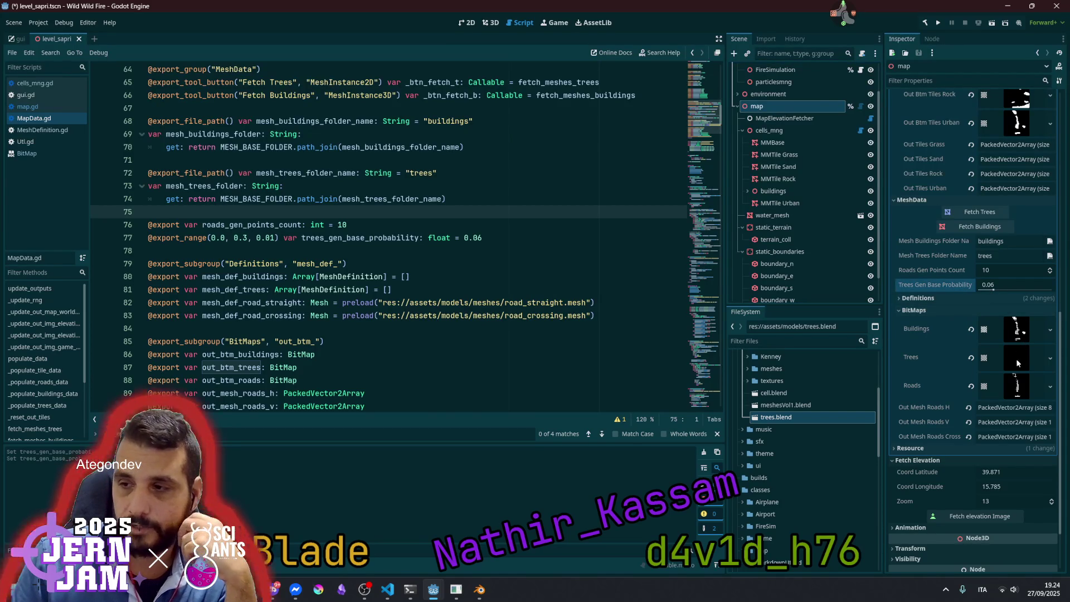
Run Update Output and Populate Data, then view the Trees bitmap's scattered trees
{"action": "scroll", "coordinate": [1011, 293], "scroll_direction": "up", "scroll_amount": 10}
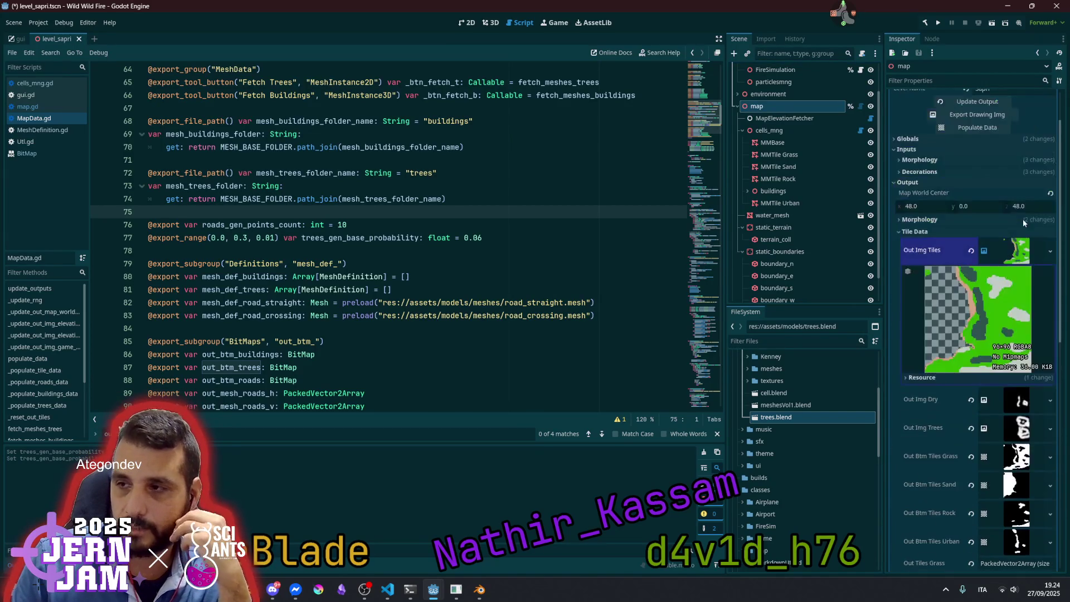
{"action": "scroll", "coordinate": [1022, 219], "scroll_direction": "down", "scroll_amount": 2}
{"action": "left_click", "coordinate": [984, 162]}
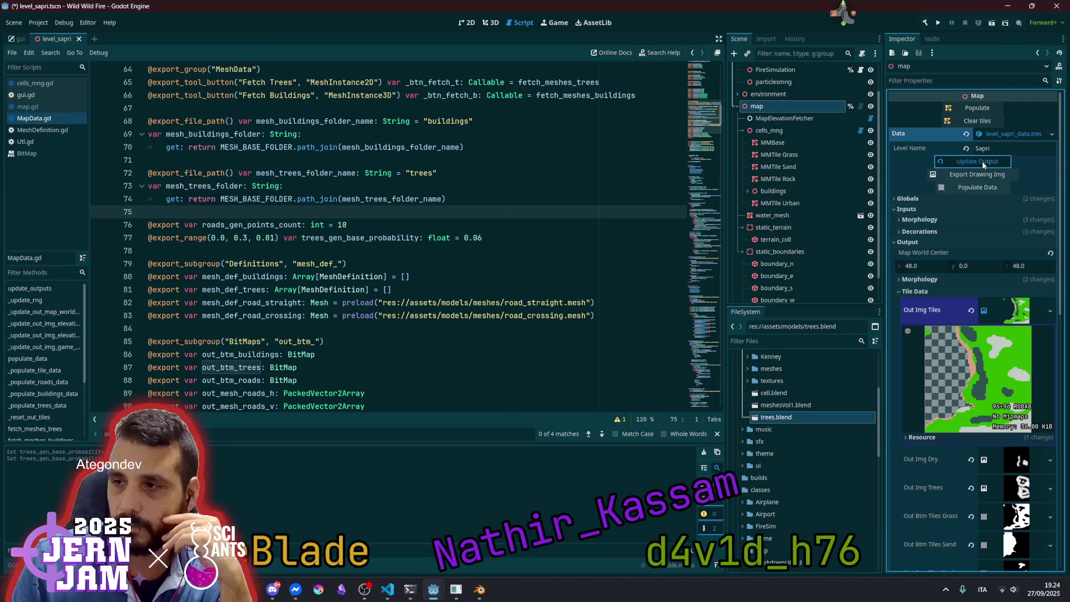
{"action": "left_click", "coordinate": [982, 192]}
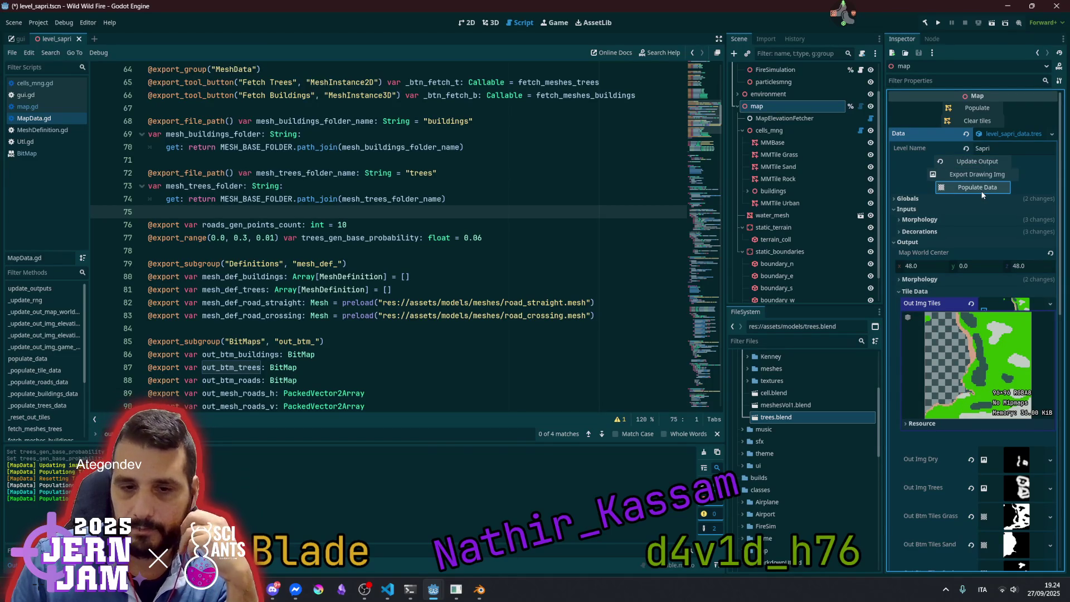
{"action": "scroll", "coordinate": [996, 312], "scroll_direction": "down", "scroll_amount": 8}
{"action": "left_click", "coordinate": [1019, 307]}
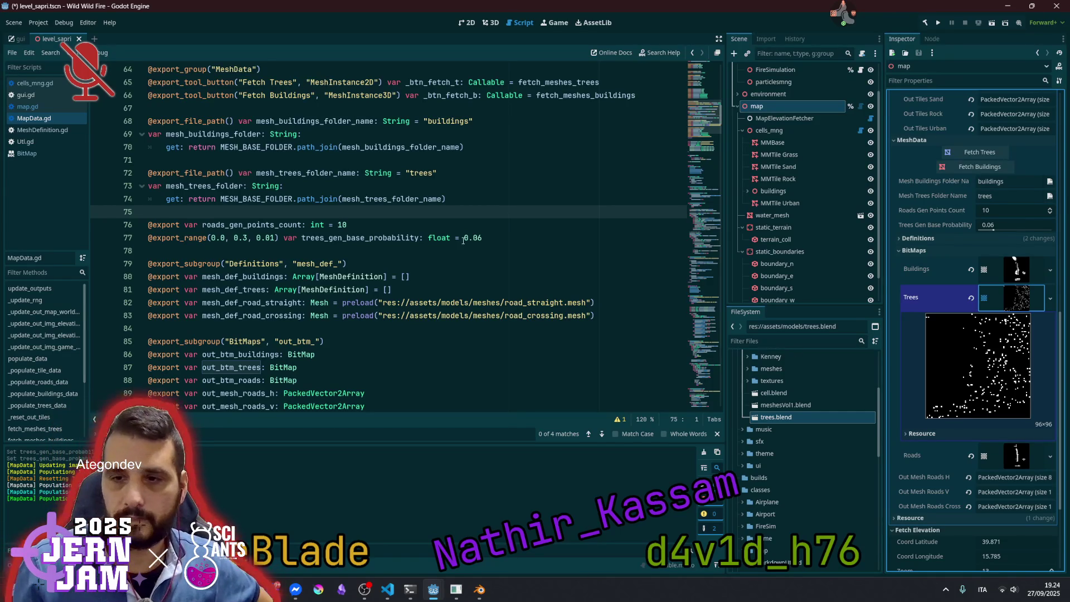
Set the export_range maximum to 0.1 and the default to 0.03, then save
{"action": "left_click", "coordinate": [482, 238]}
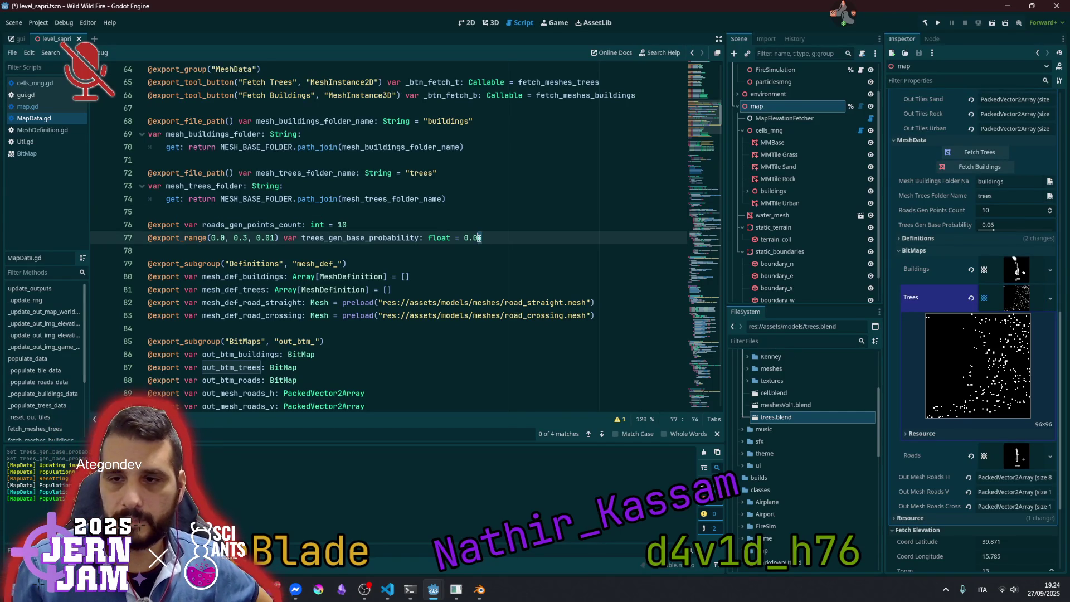
{"action": "double_click", "coordinate": [245, 238]}
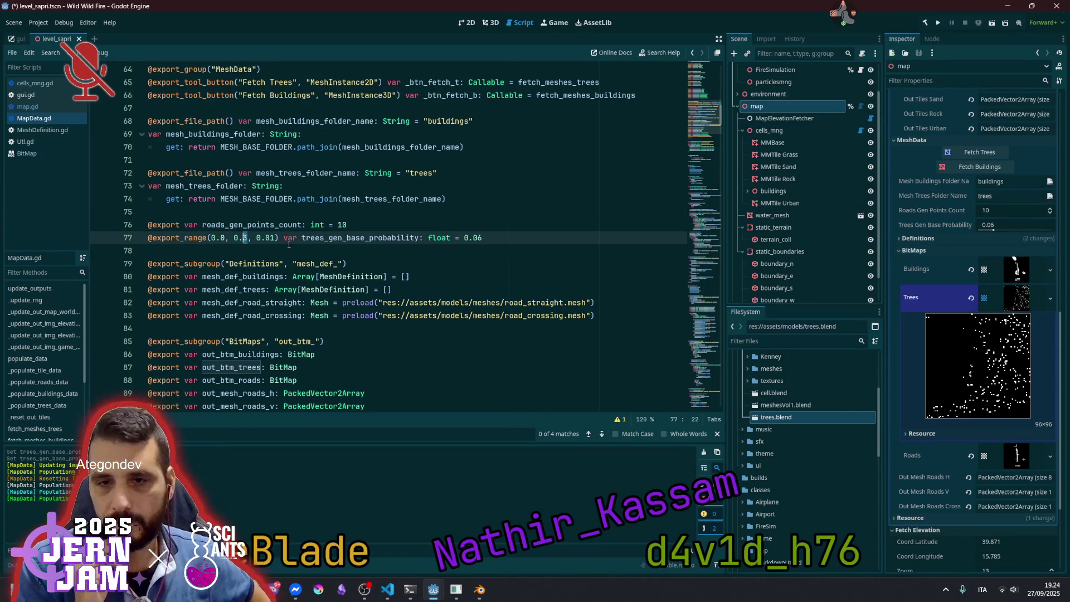
{"action": "type", "text": "2"}
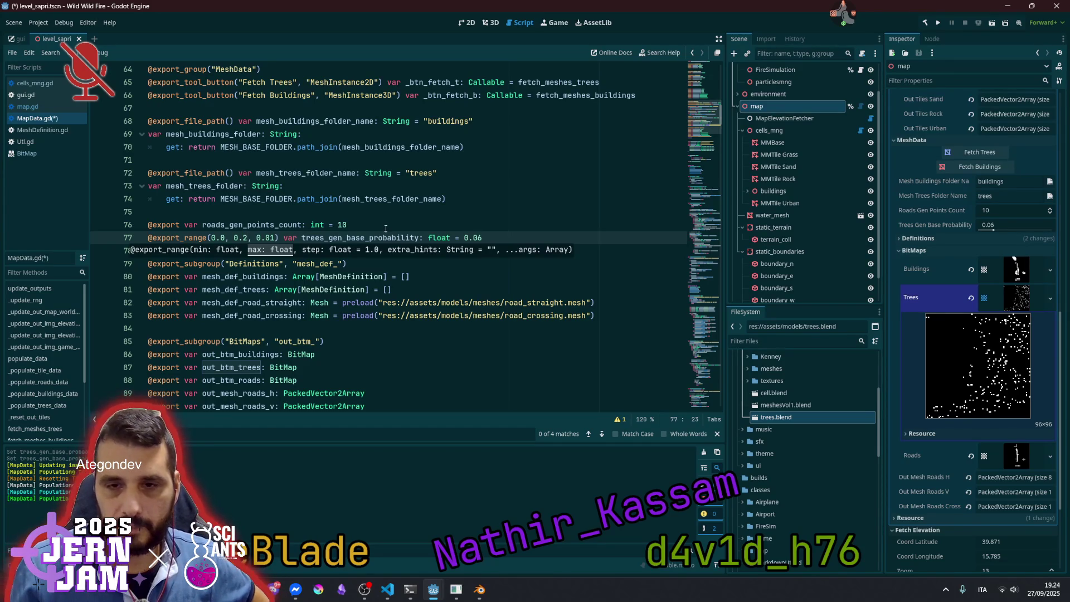
{"action": "key", "text": "BackSpace"}
{"action": "type", "text": "1"}
{"action": "left_click", "coordinate": [386, 225]}
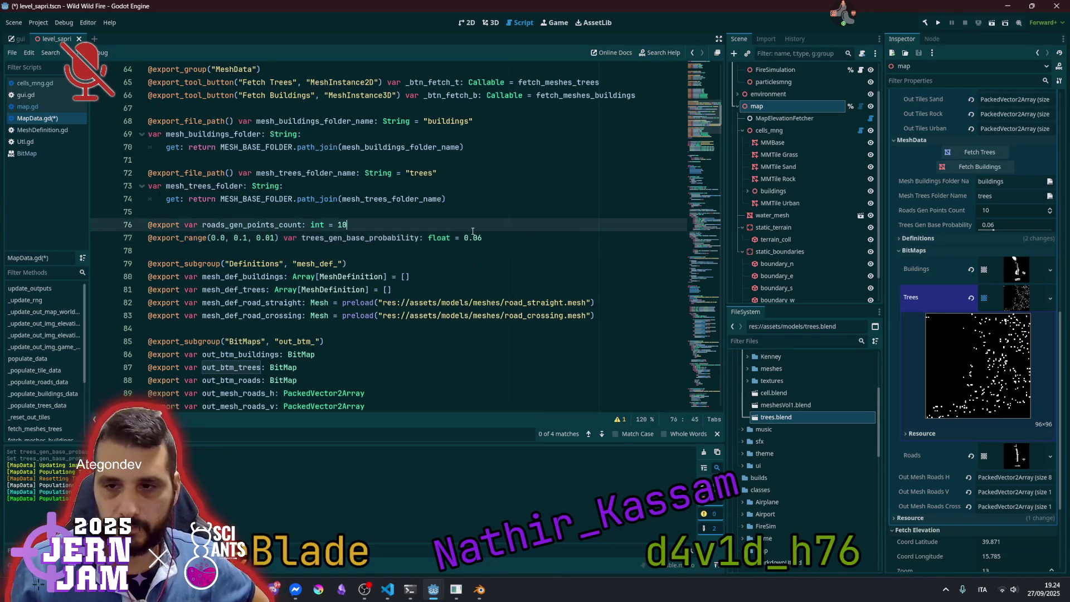
{"action": "left_click", "coordinate": [478, 237]}
{"action": "key", "text": "Delete"}
{"action": "type", "text": "3"}
{"action": "key", "text": "ctrl+s"}
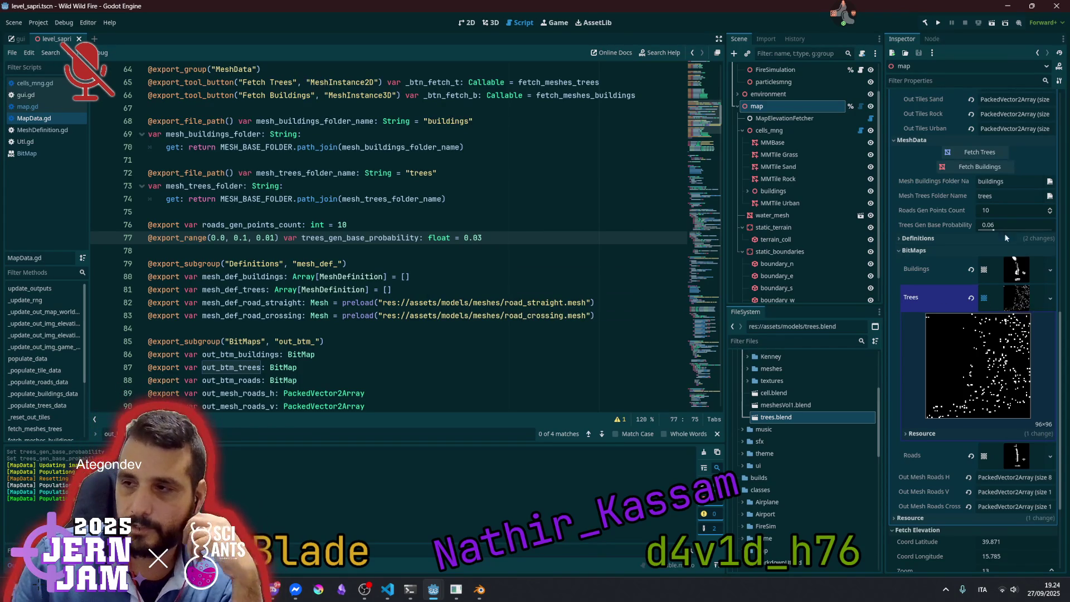
Revert the map's Trees Gen Base Probability to the new 0.03 default
{"action": "scroll", "coordinate": [1008, 218], "scroll_direction": "up", "scroll_amount": 10}
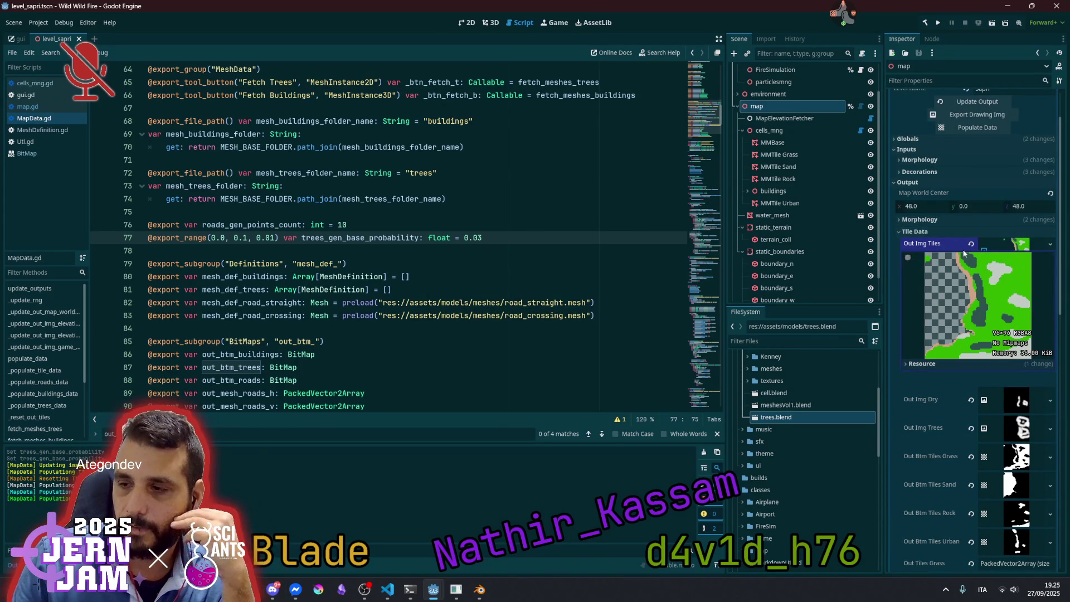
{"action": "key", "text": "shift+Left"}
{"action": "key", "text": "shift+Left"}
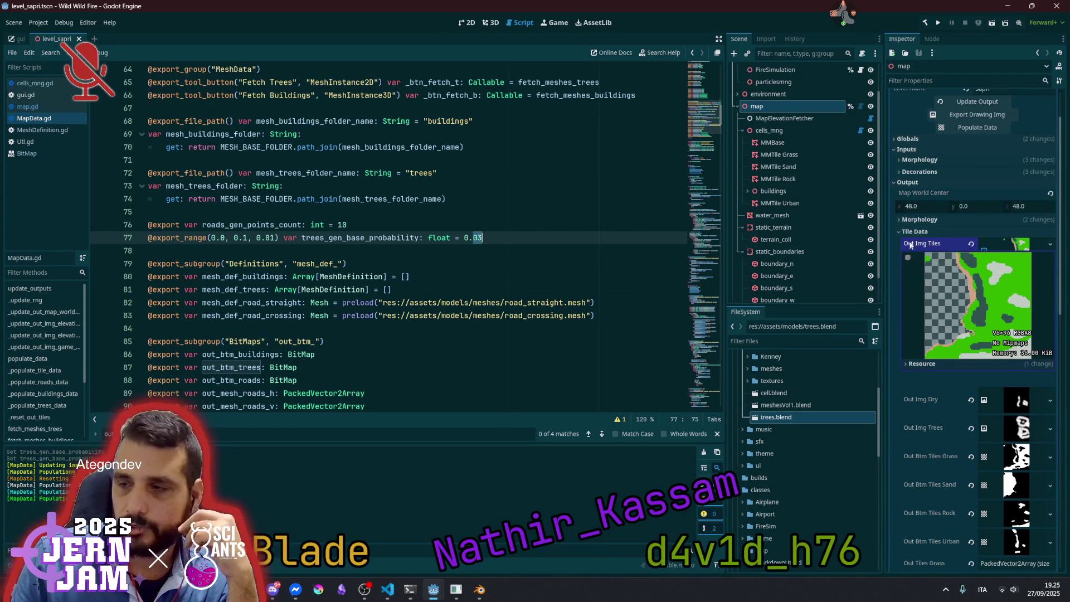
{"action": "scroll", "coordinate": [986, 240], "scroll_direction": "up", "scroll_amount": 1}
{"action": "left_click", "coordinate": [925, 241]}
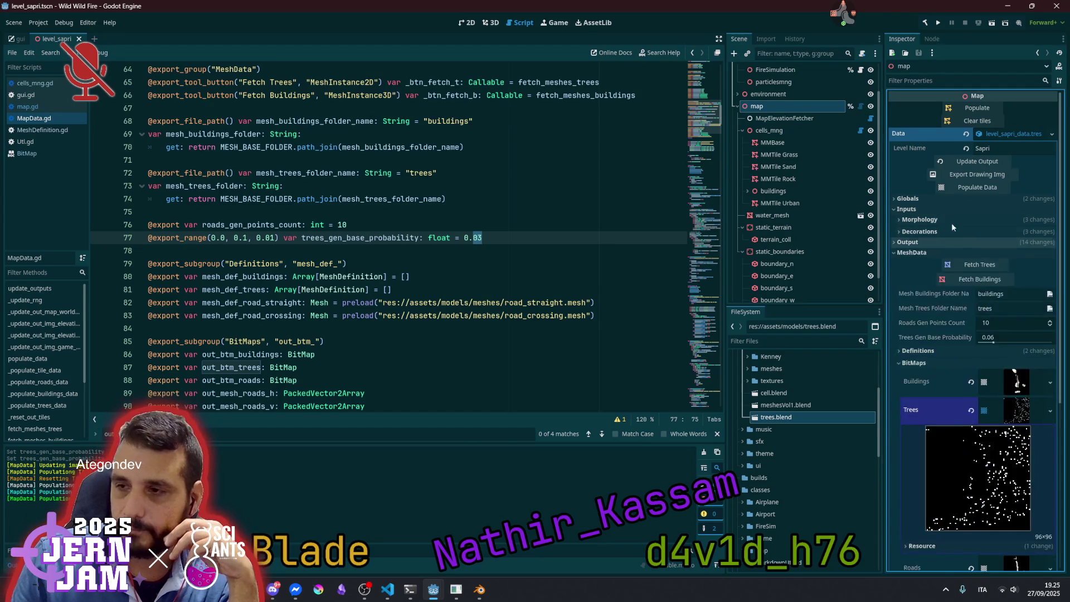
{"action": "left_click", "coordinate": [777, 118]}
{"action": "left_click", "coordinate": [758, 105]}
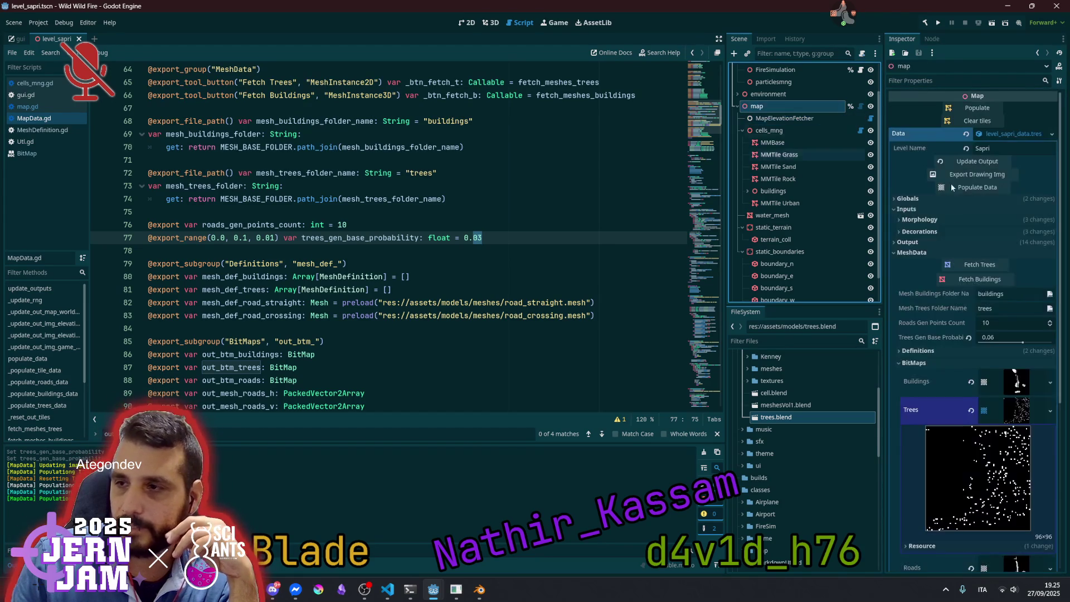
{"action": "left_click", "coordinate": [969, 337]}
Regenerate the map output images and repopulate the Trees bitmap
{"action": "left_click", "coordinate": [978, 162]}
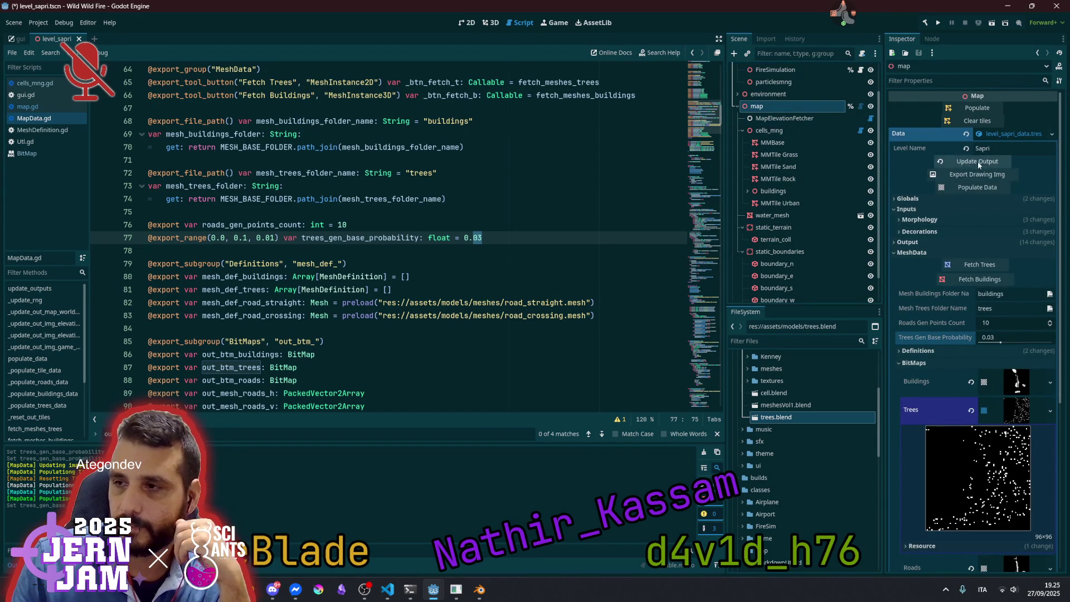
{"action": "left_click", "coordinate": [974, 188]}
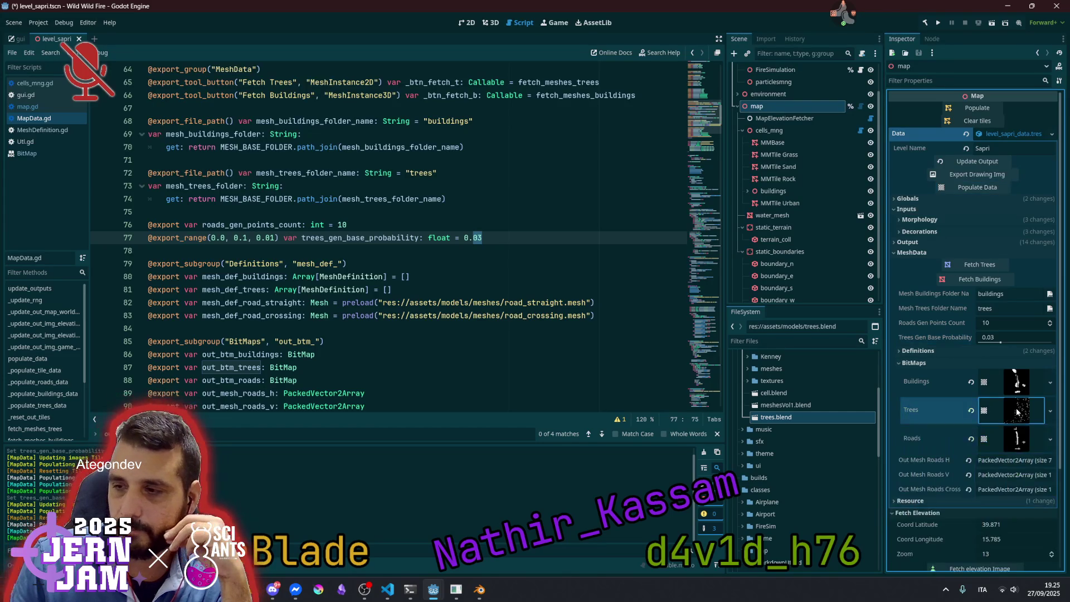
{"action": "scroll", "coordinate": [986, 435], "scroll_direction": "down", "scroll_amount": 5}
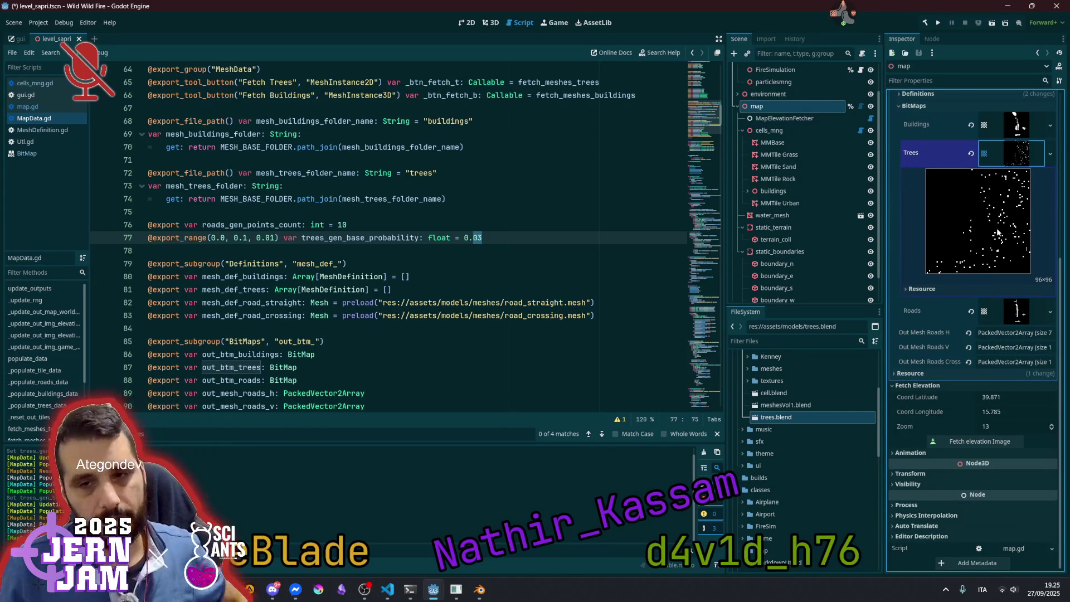
{"action": "mouse_move", "coordinate": [852, 19]}
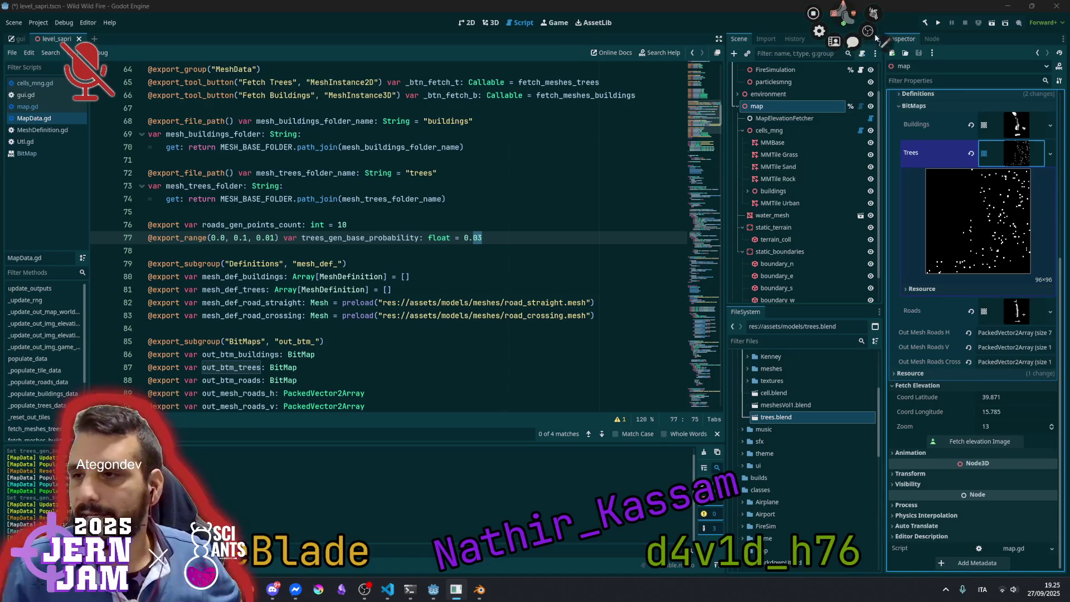
{"action": "left_click", "coordinate": [910, 60]}
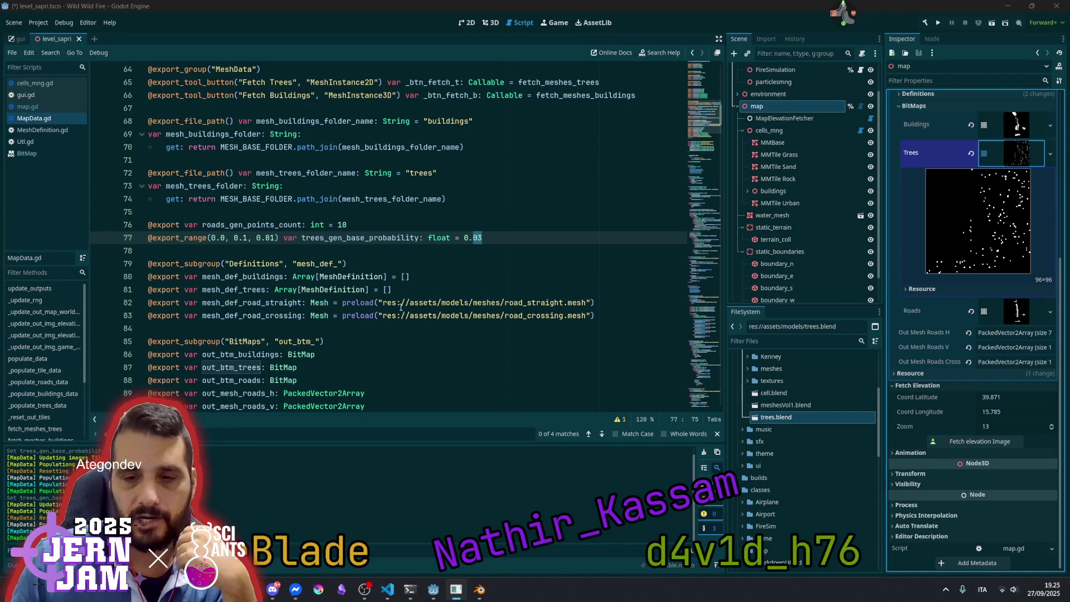
Jump to _populate_trees_data in MapData.gd and highlight sampled_prob and out_img_trees
{"action": "scroll", "coordinate": [400, 307], "scroll_direction": "down", "scroll_amount": 2}
{"action": "scroll", "coordinate": [401, 307], "scroll_direction": "down", "scroll_amount": 13}
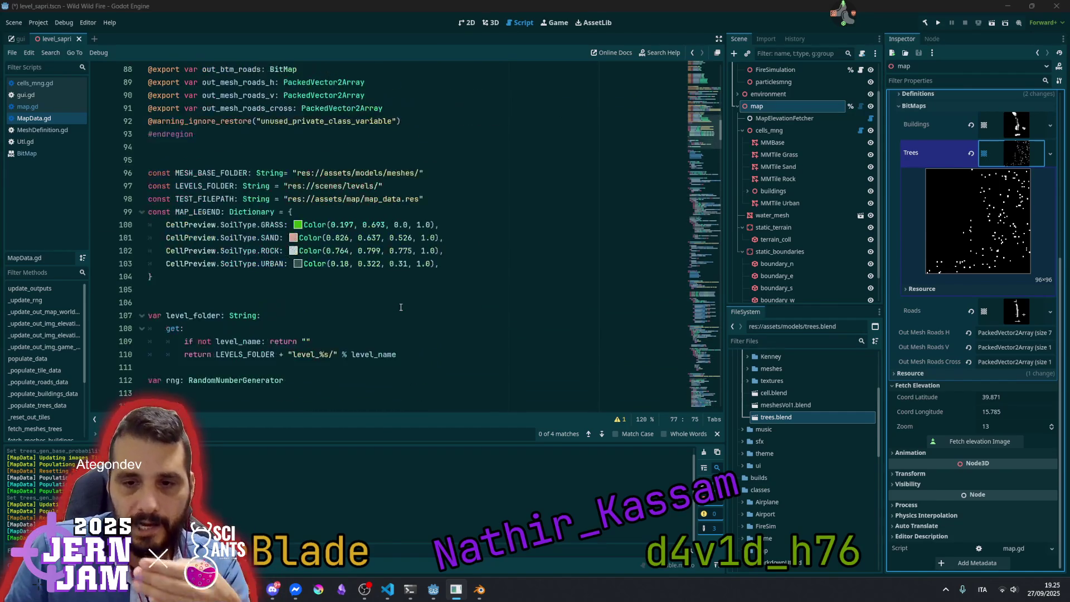
{"action": "scroll", "coordinate": [401, 307], "scroll_direction": "down", "scroll_amount": 13}
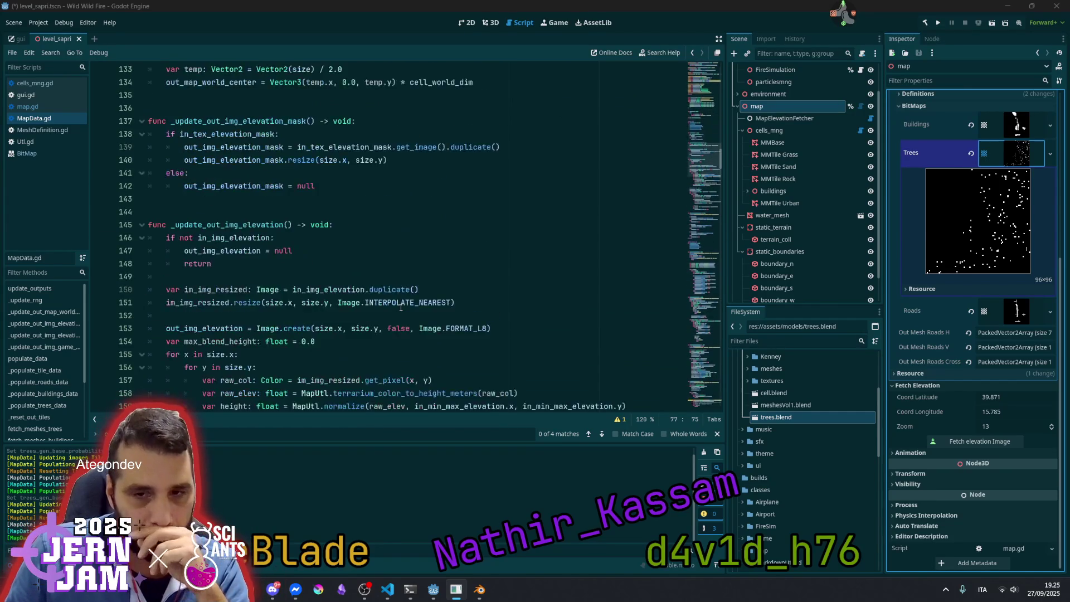
{"action": "left_click", "coordinate": [330, 264]}
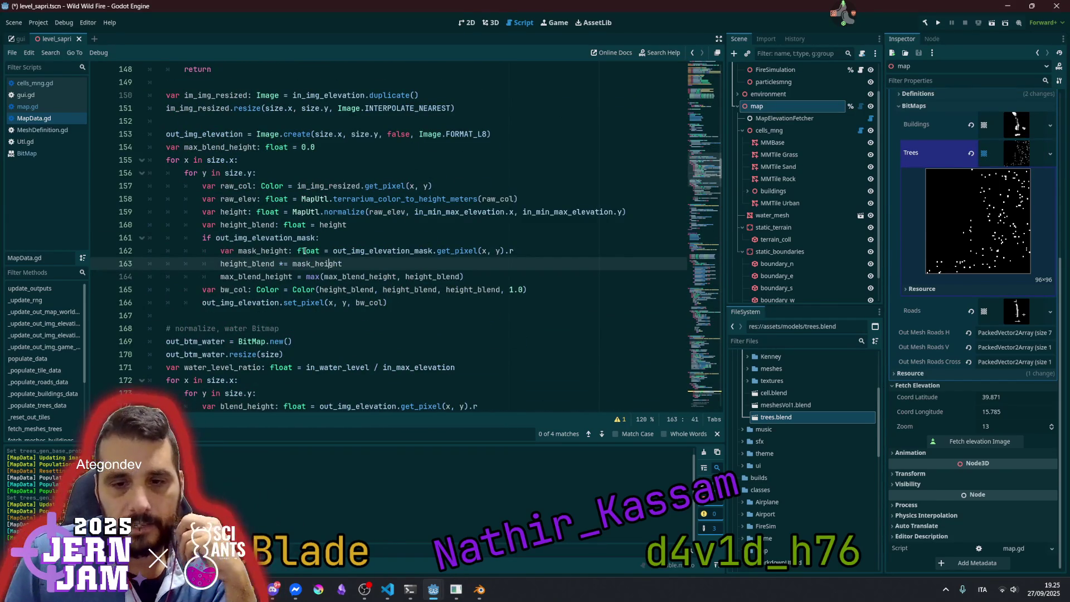
{"action": "scroll", "coordinate": [234, 312], "scroll_direction": "down", "scroll_amount": 6}
{"action": "scroll", "coordinate": [234, 312], "scroll_direction": "down", "scroll_amount": 2}
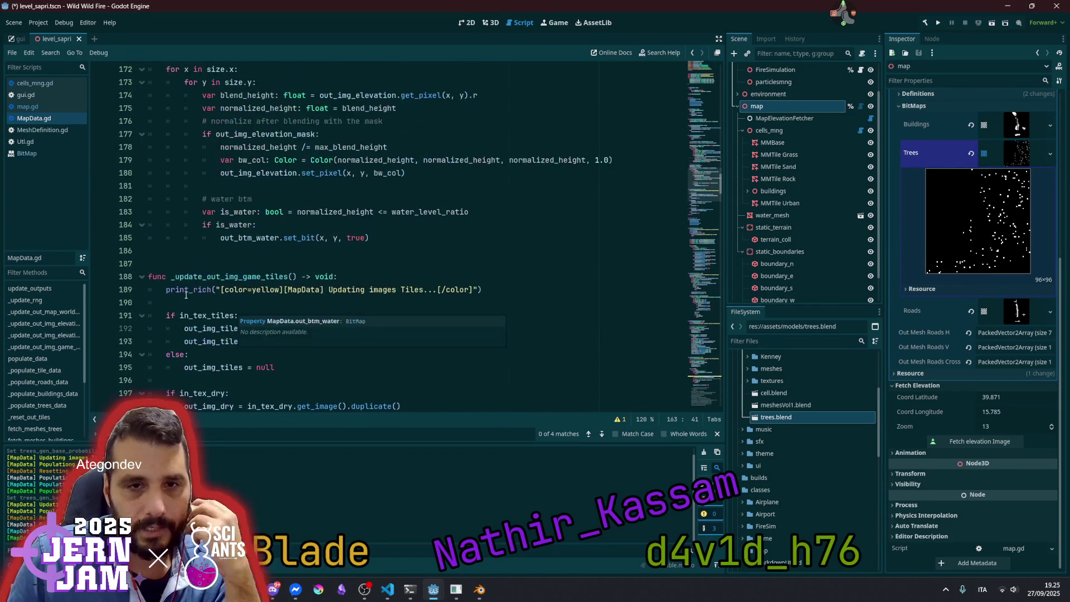
{"action": "left_click", "coordinate": [39, 406]}
{"action": "scroll", "coordinate": [266, 258], "scroll_direction": "down", "scroll_amount": 3}
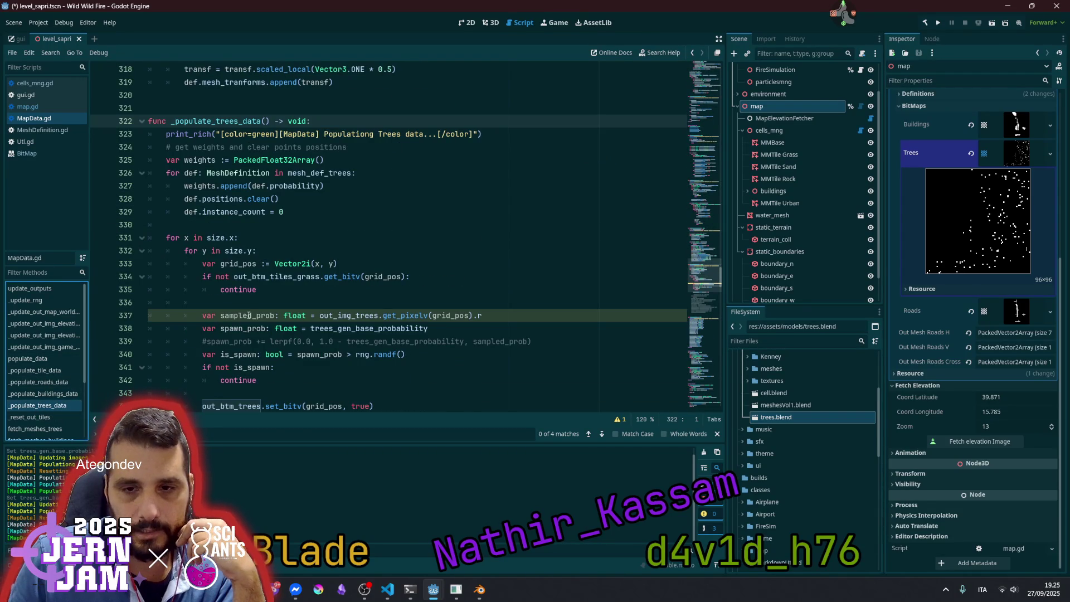
{"action": "double_click", "coordinate": [243, 315]}
{"action": "double_click", "coordinate": [337, 315]}
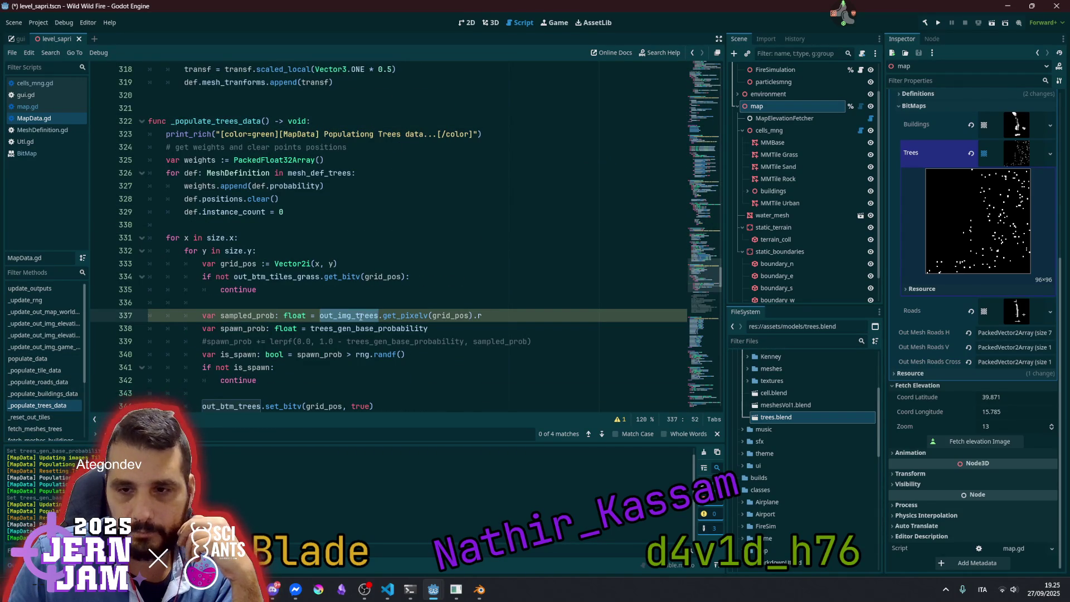
{"action": "scroll", "coordinate": [962, 253], "scroll_direction": "up", "scroll_amount": 5}
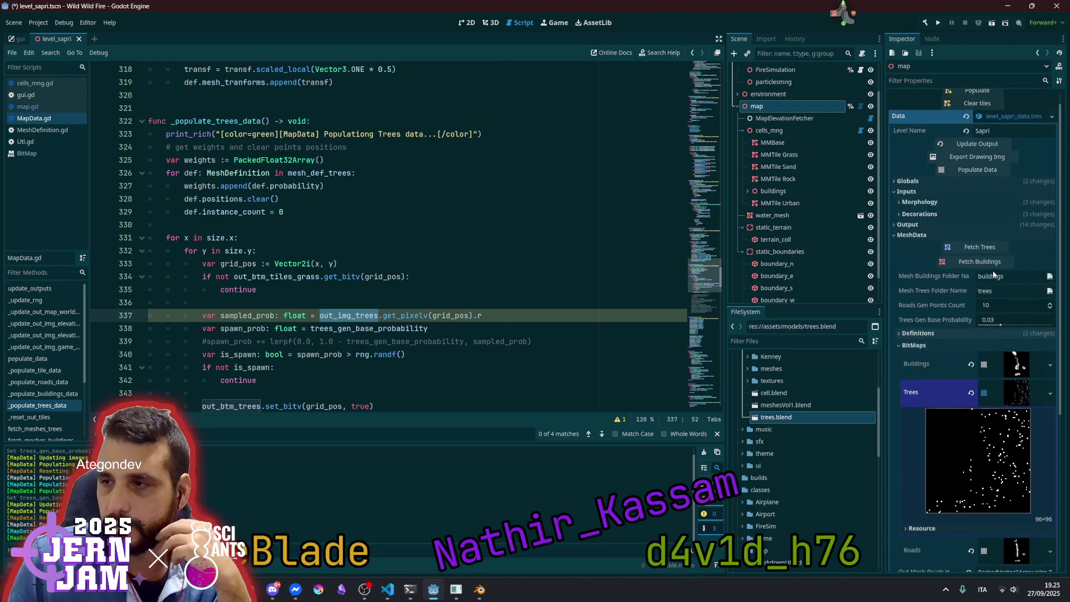
Expand the map's Output and Tile Data groups and preview the Out Img Trees image
{"action": "left_click", "coordinate": [938, 225]}
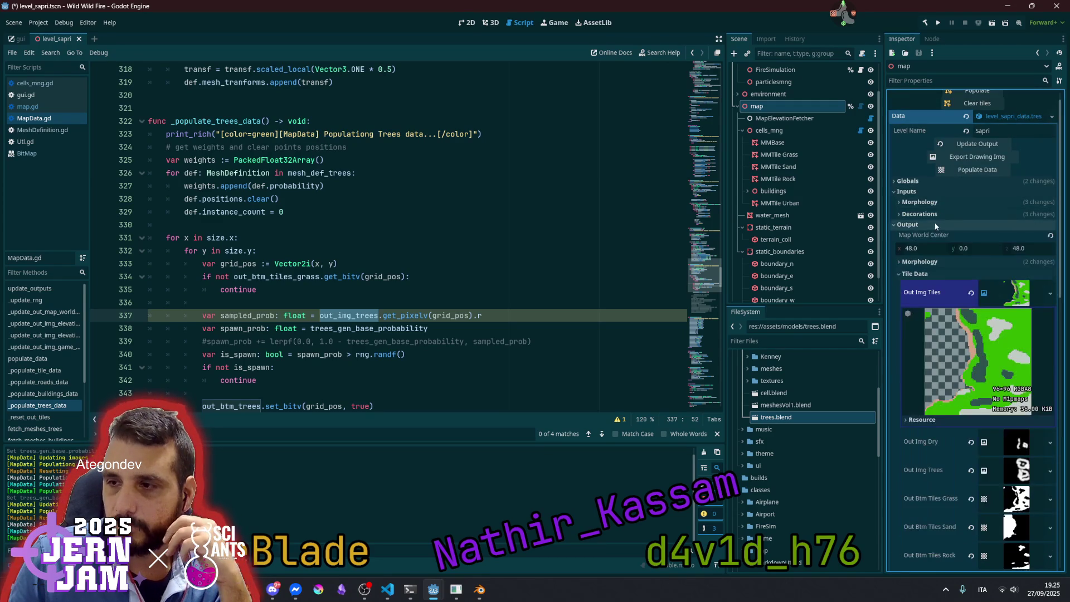
{"action": "left_click", "coordinate": [931, 269]}
{"action": "left_click", "coordinate": [929, 269]}
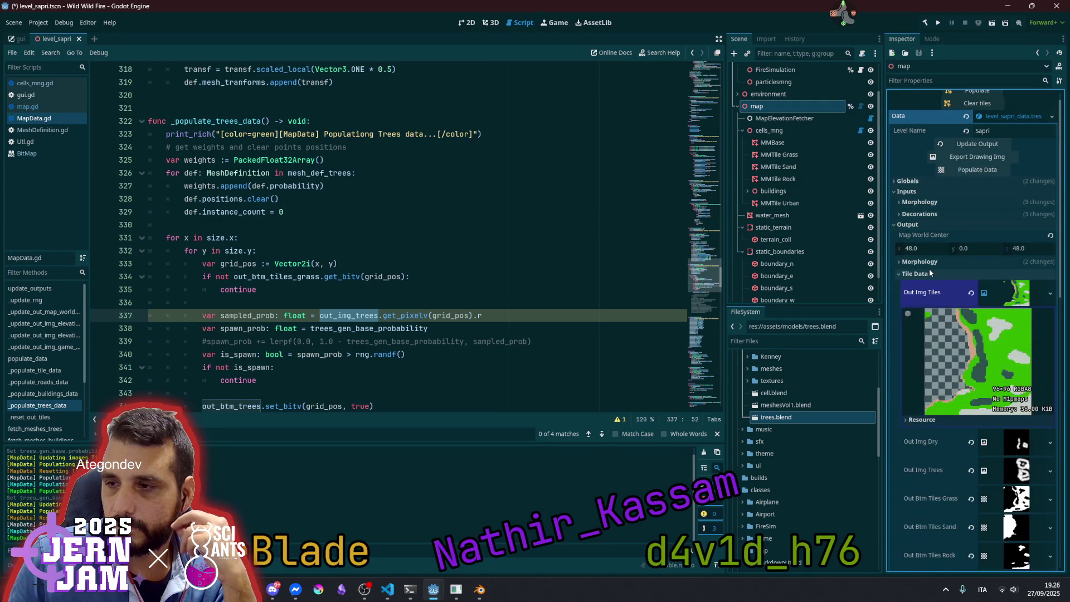
{"action": "scroll", "coordinate": [937, 336], "scroll_direction": "down", "scroll_amount": 3}
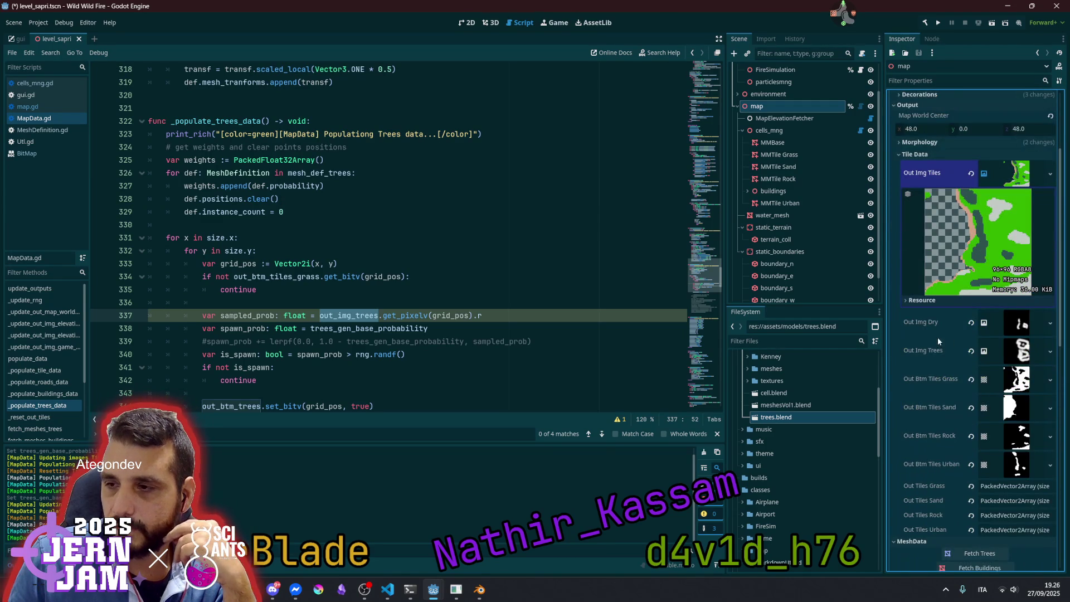
{"action": "left_click", "coordinate": [1008, 349]}
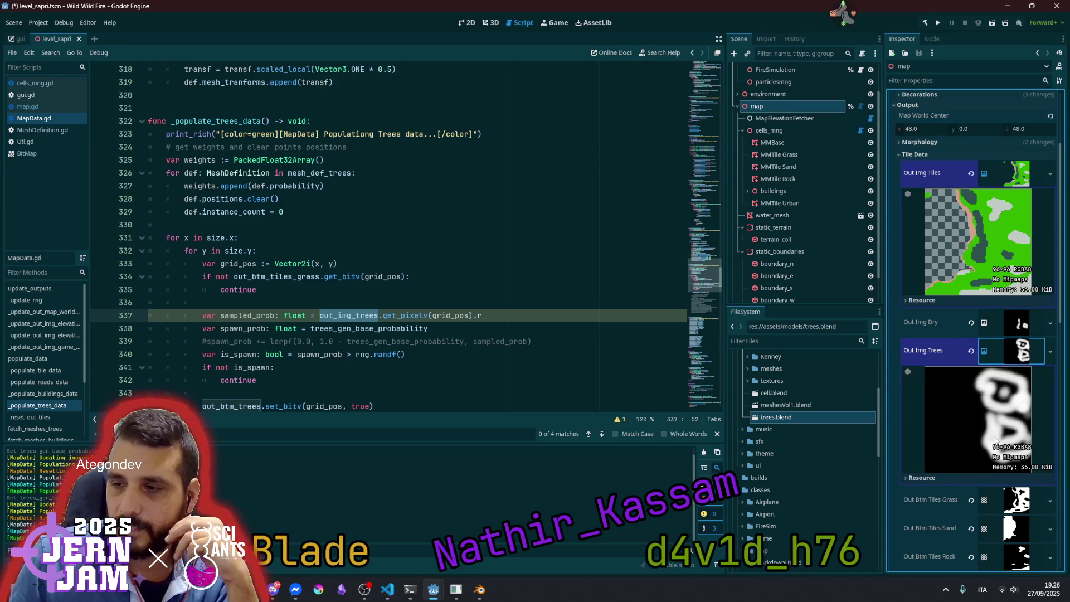
{"action": "left_click", "coordinate": [1023, 350]}
{"action": "scroll", "coordinate": [954, 252], "scroll_direction": "up", "scroll_amount": 5}
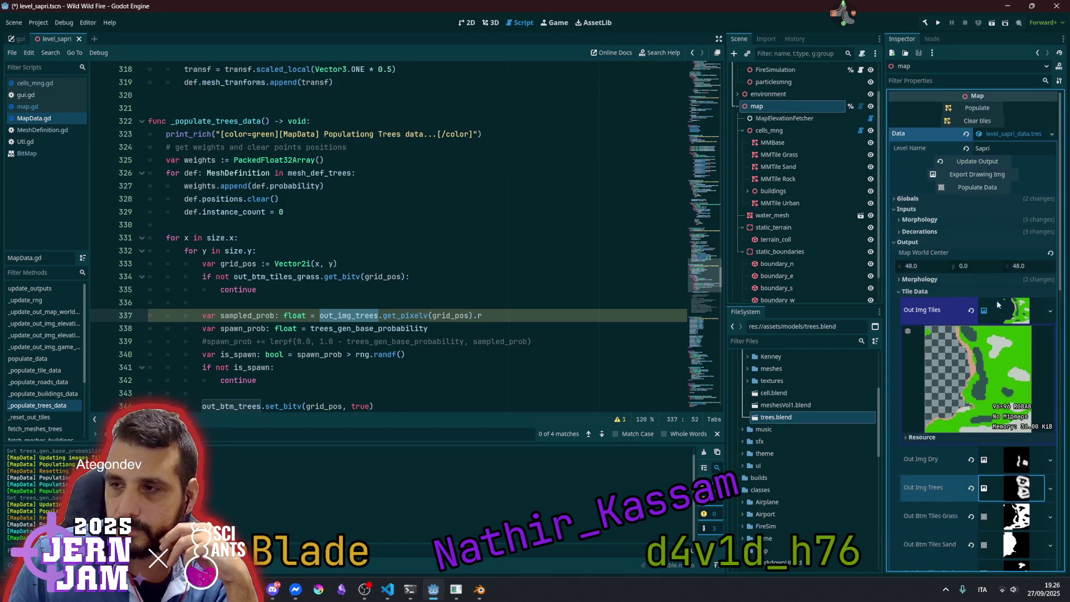
Set the map's Globals Size to 128 × 128 and save the scene
{"action": "left_click", "coordinate": [927, 199]}
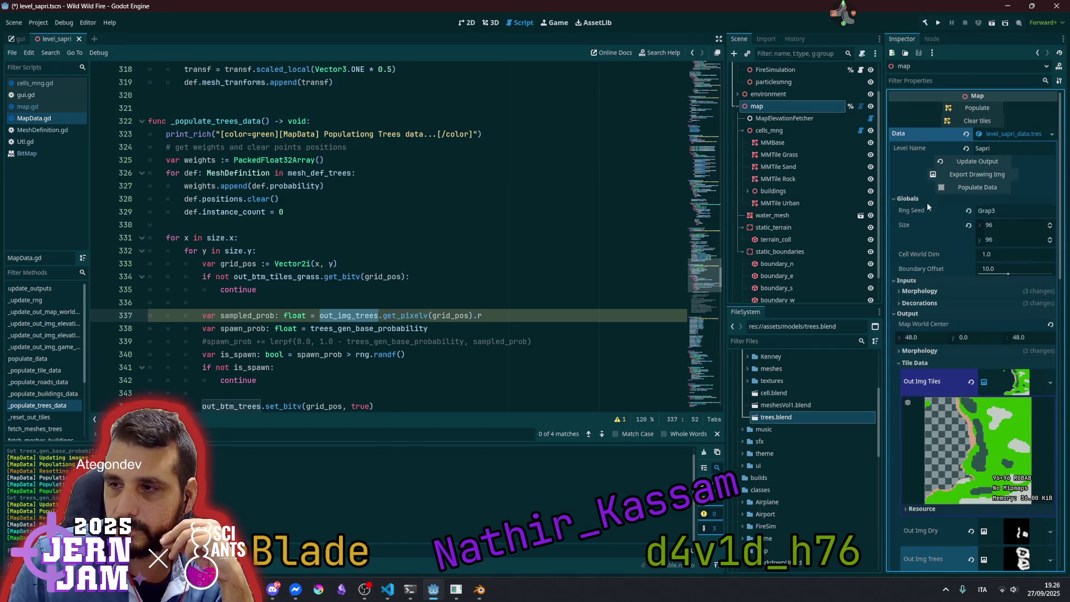
{"action": "left_click", "coordinate": [1000, 225]}
{"action": "type", "text": "256"}
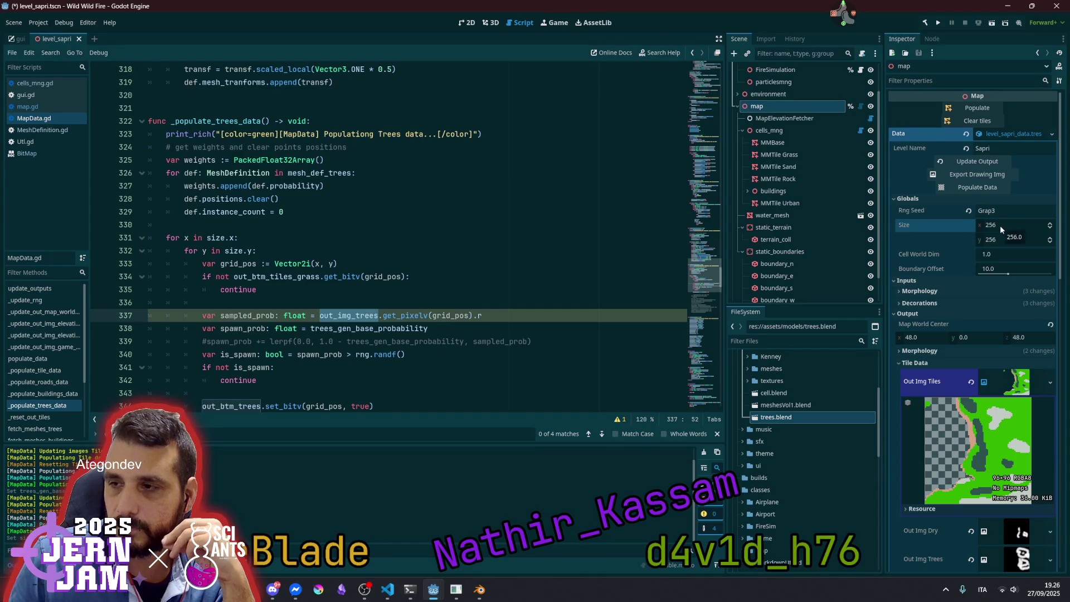
{"action": "key", "text": "Return"}
{"action": "left_click", "coordinate": [1002, 227]}
{"action": "type", "text": "128"}
{"action": "key", "text": "Return"}
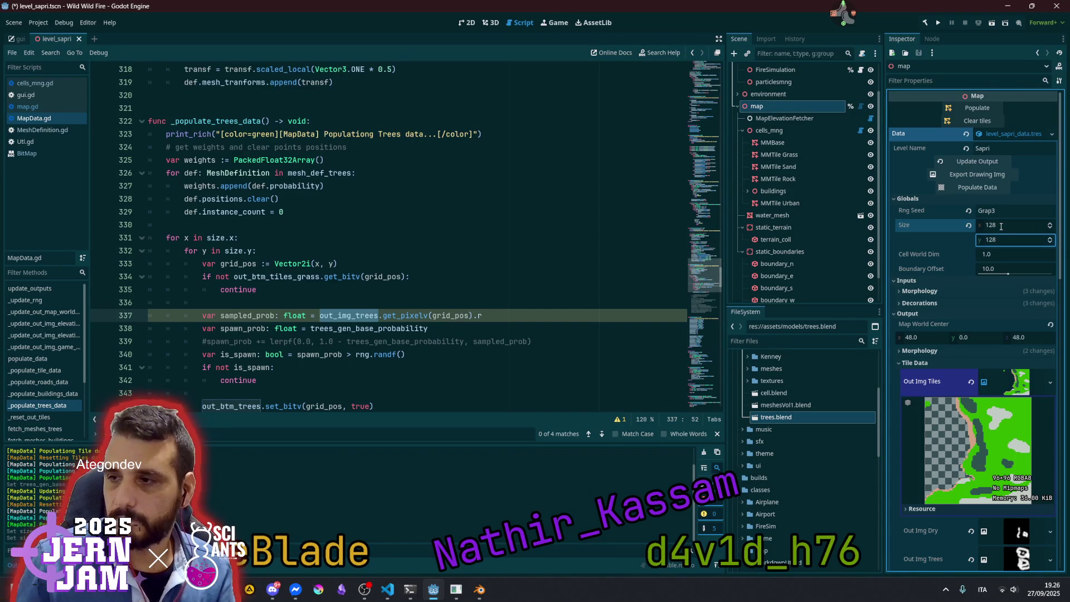
{"action": "left_click", "coordinate": [518, 199]}
{"action": "key", "text": "ctrl+s"}
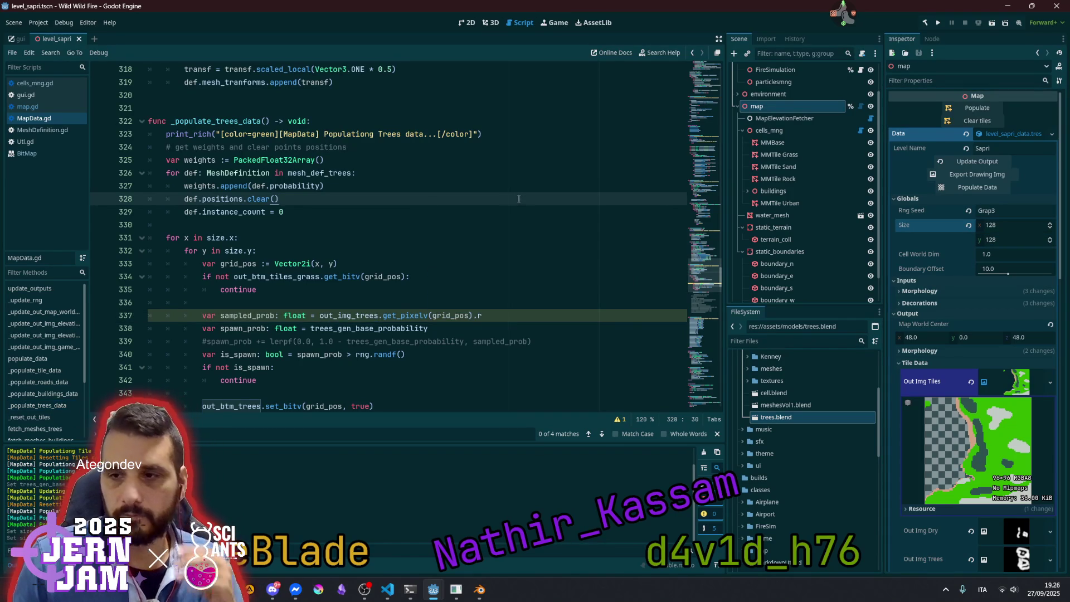
{"action": "left_click_drag", "start_coordinate": [704, 285], "coordinate": [712, 89]}
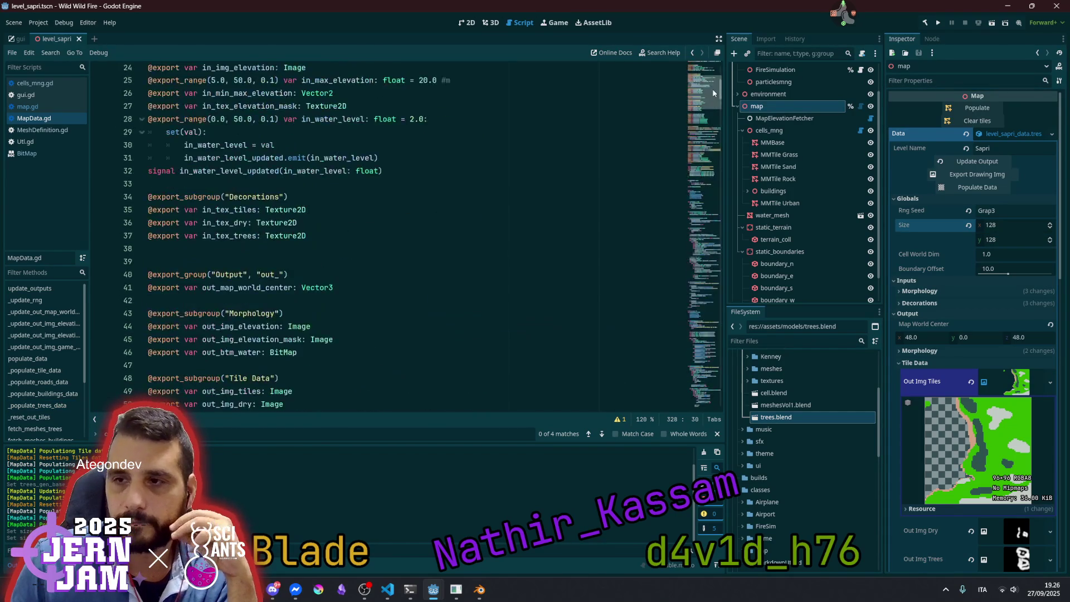
Change the size default on line 17 from Vector2i(128, 256) to Vector2i(128, 128)
{"action": "left_click", "coordinate": [369, 212]}
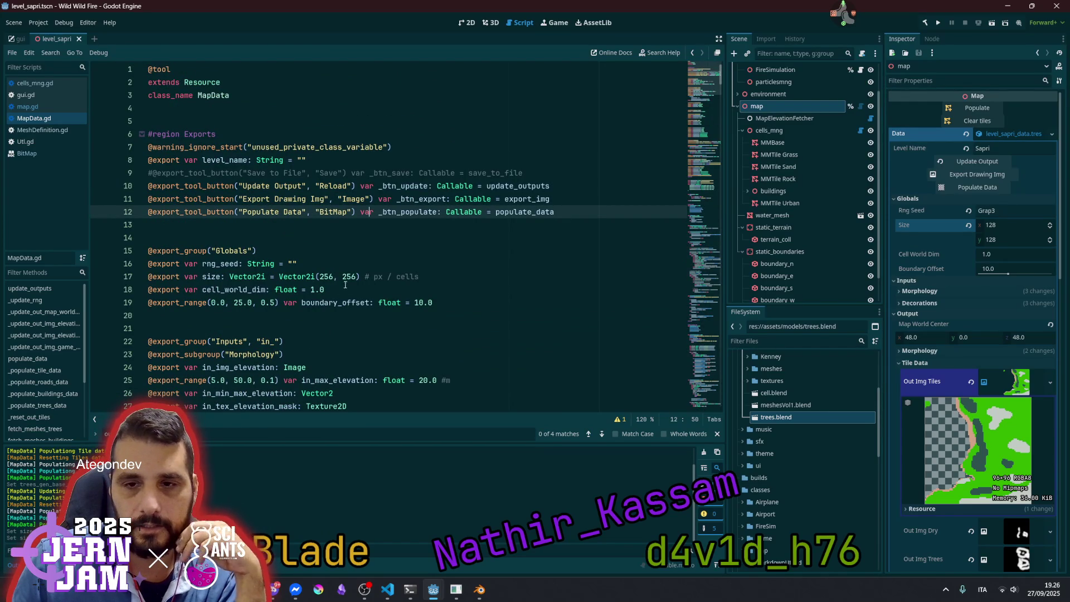
{"action": "left_click", "coordinate": [222, 276]}
{"action": "left_click", "coordinate": [317, 276]}
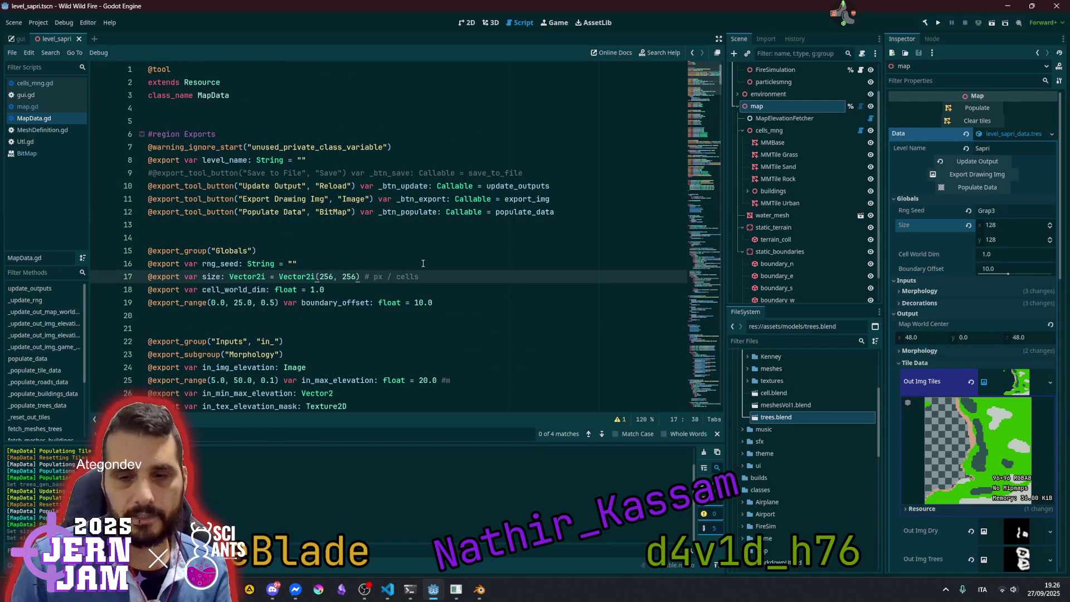
{"action": "key", "text": "ctrl+shift+Right"}
{"action": "type", "text": "128"}
{"action": "key", "text": "Up"}
{"action": "key", "text": "Home"}
{"action": "key", "text": "Down"}
{"action": "key", "text": "End"}
{"action": "key", "text": "Left"}
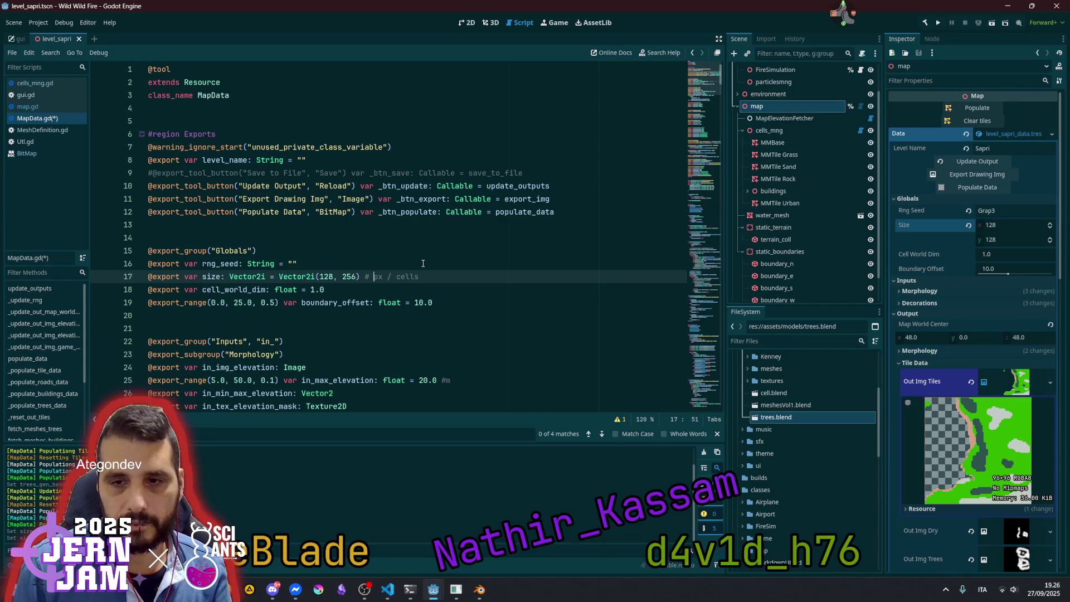
{"action": "key", "text": "ctrl+shift+Right"}
{"action": "type", "text": "128"}
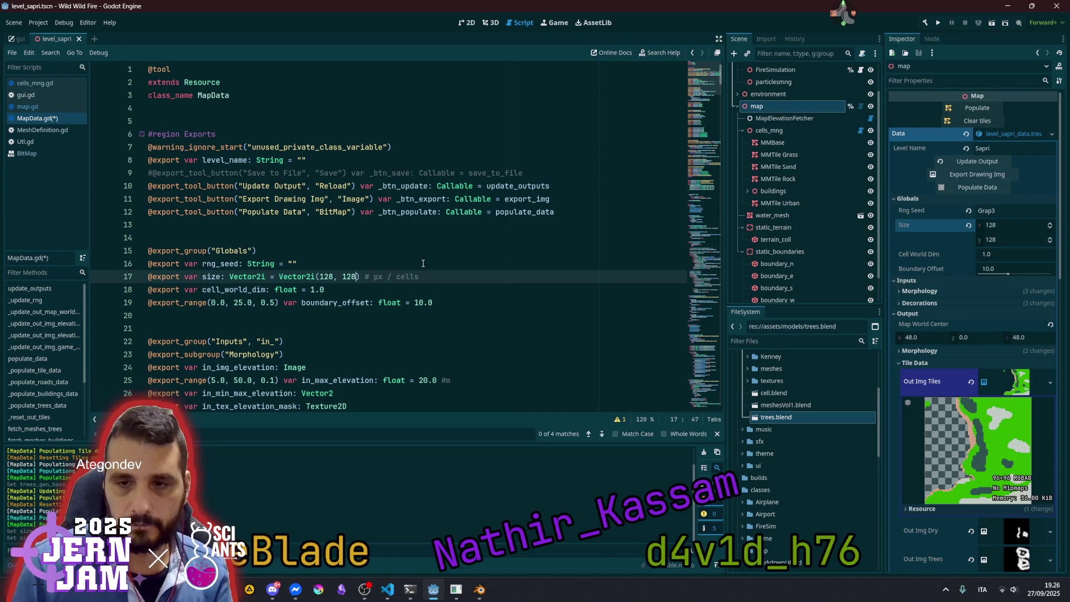
Save MapData.gd, reselect the map node to refresh its properties, and save the scene
{"action": "key", "text": "Up"}
{"action": "key", "text": "ctrl+s"}
{"action": "left_click", "coordinate": [374, 238]}
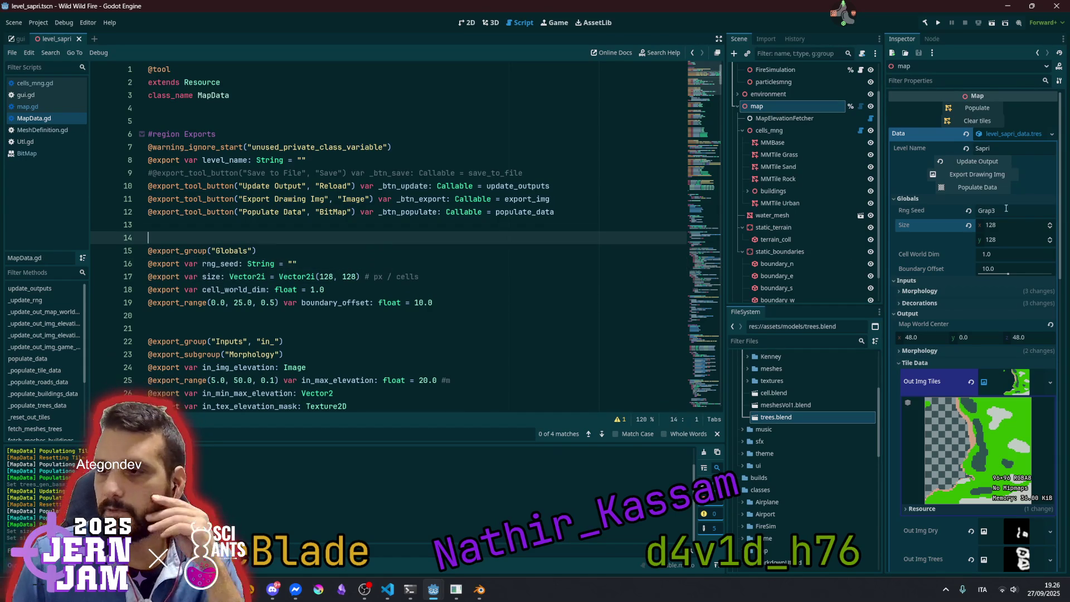
{"action": "left_click", "coordinate": [769, 94]}
{"action": "left_click", "coordinate": [791, 107]}
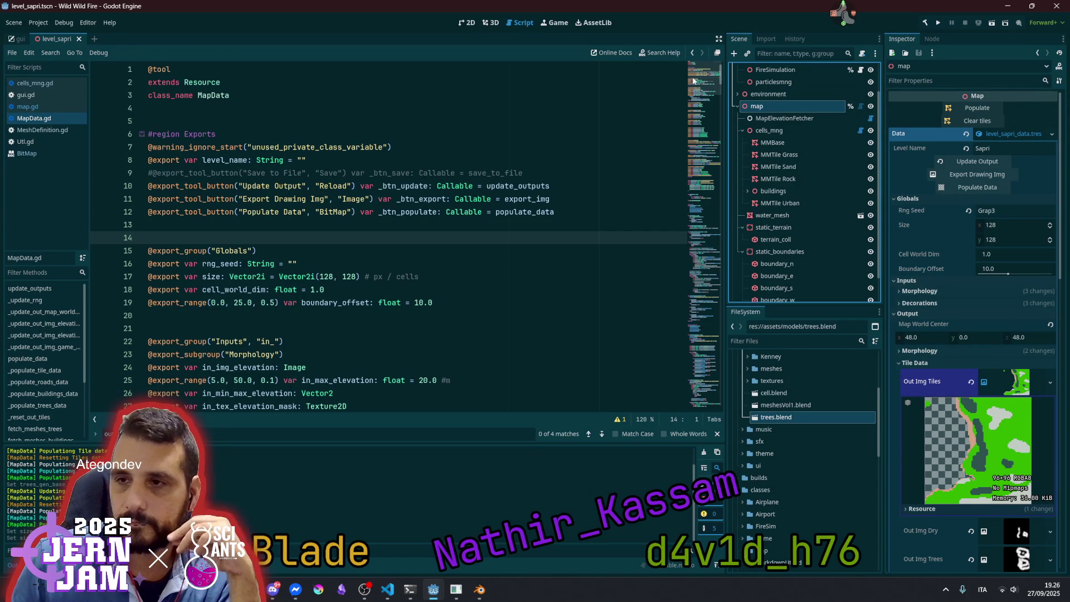
{"action": "key", "text": "Up"}
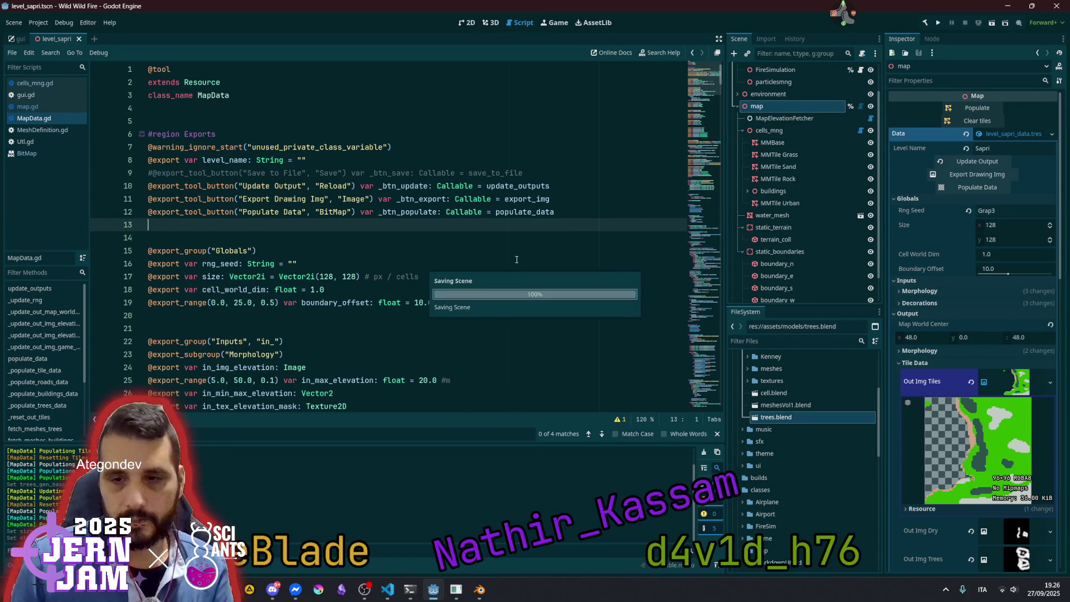
Populate the map data at 128×128 and inspect the new Trees and Buildings bitmap previews
{"action": "left_click", "coordinate": [968, 162]}
{"action": "left_click", "coordinate": [970, 188]}
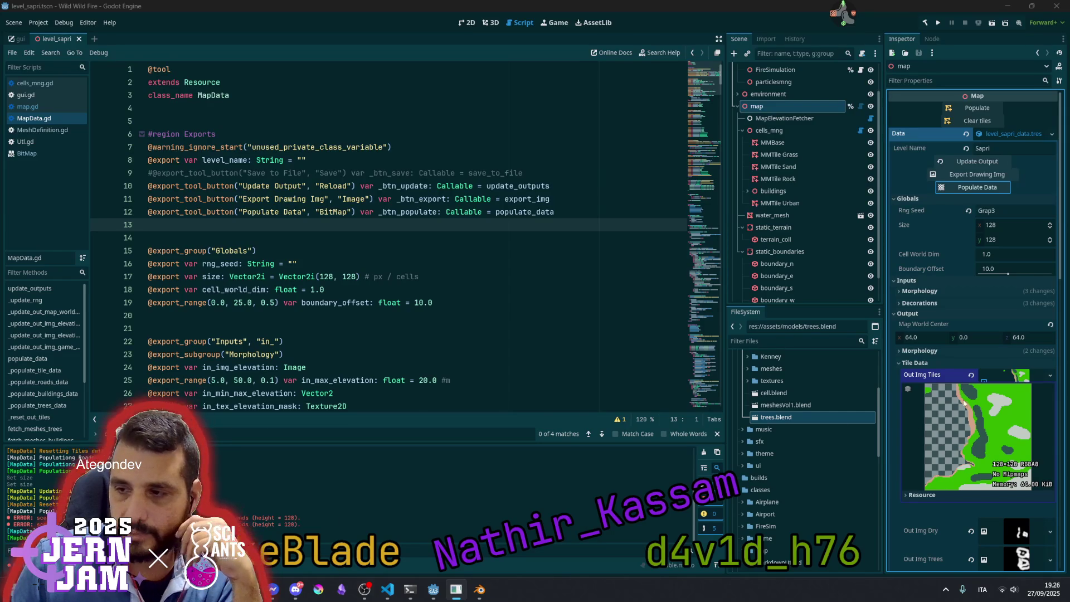
{"action": "left_click", "coordinate": [1013, 375]}
{"action": "scroll", "coordinate": [1012, 378], "scroll_direction": "down", "scroll_amount": 5}
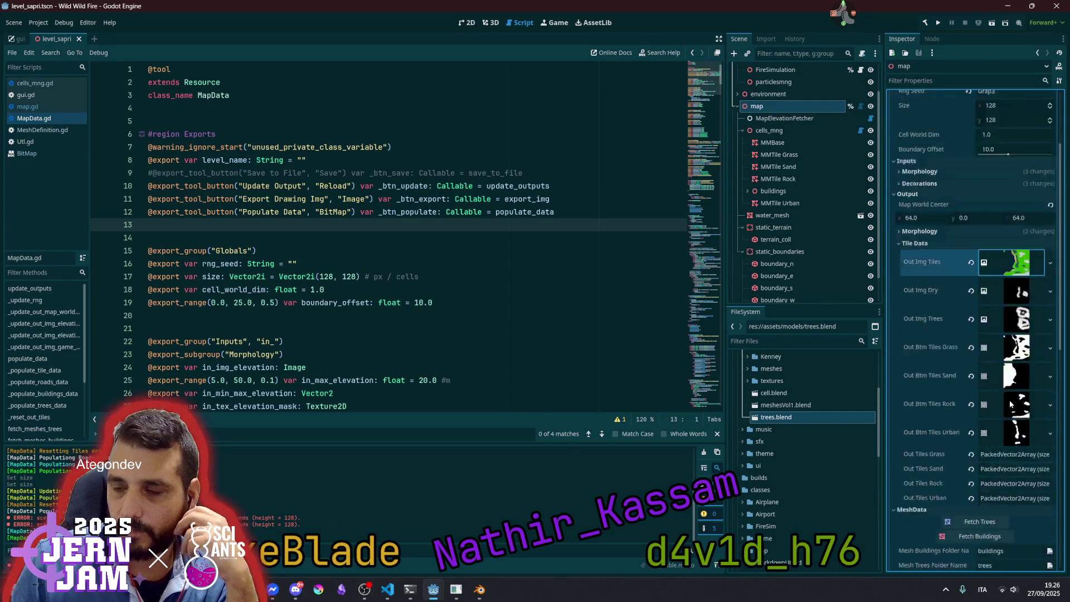
{"action": "left_click", "coordinate": [1009, 399]}
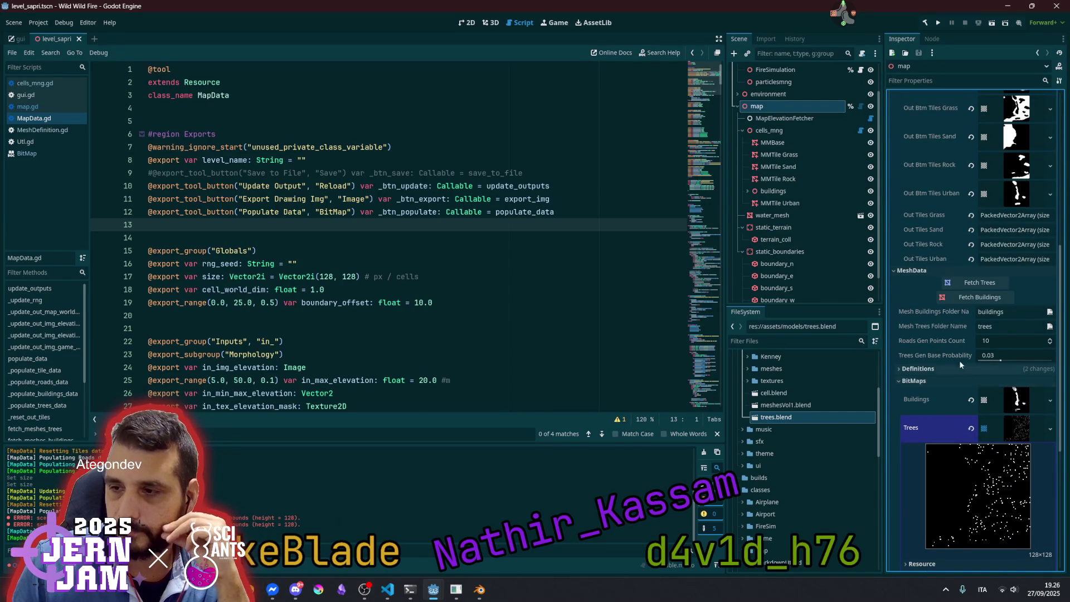
{"action": "scroll", "coordinate": [958, 359], "scroll_direction": "down", "scroll_amount": 3}
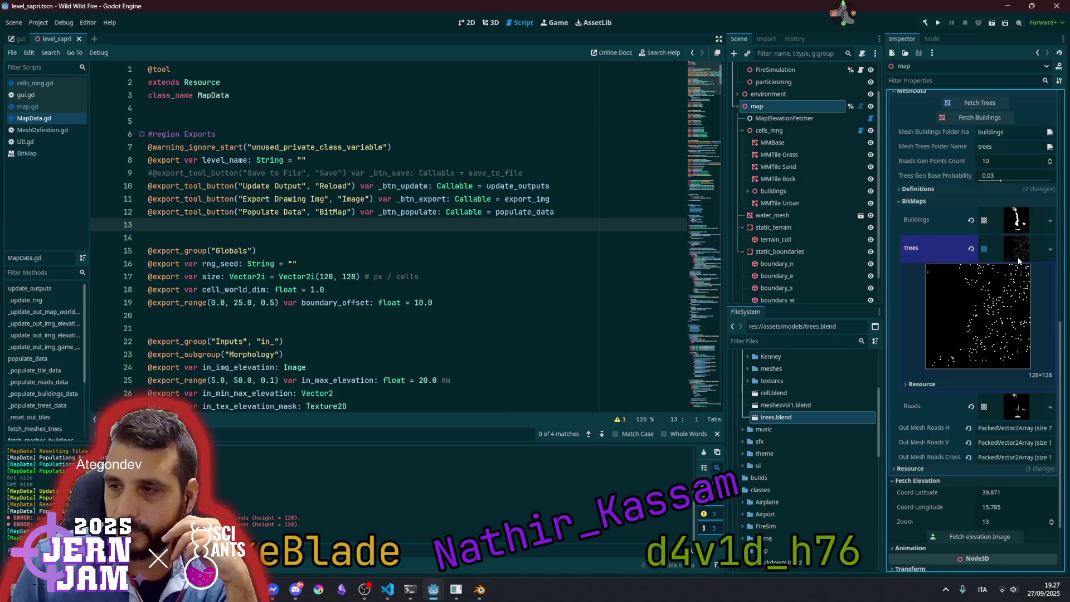
{"action": "scroll", "coordinate": [982, 324], "scroll_direction": "up", "scroll_amount": 2}
{"action": "left_click", "coordinate": [1022, 288]}
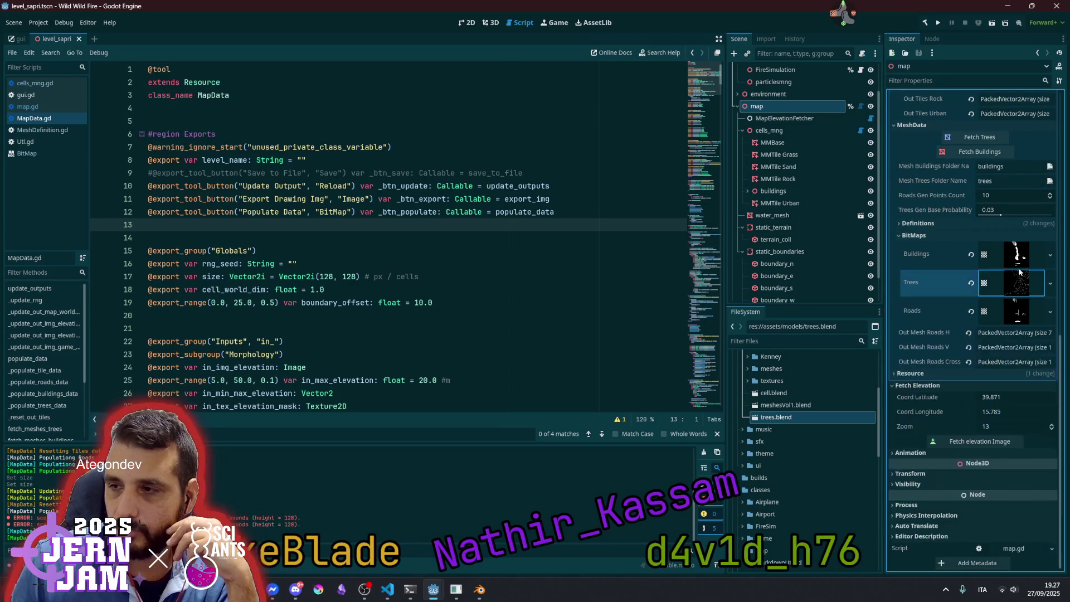
{"action": "left_click", "coordinate": [1022, 253]}
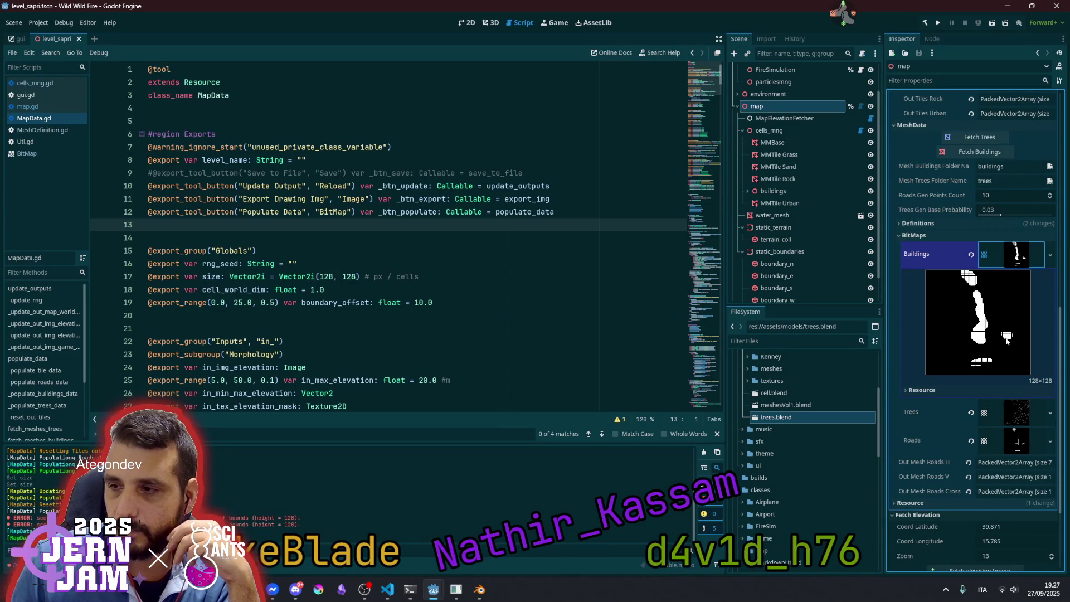
{"action": "left_click", "coordinate": [1024, 264]}
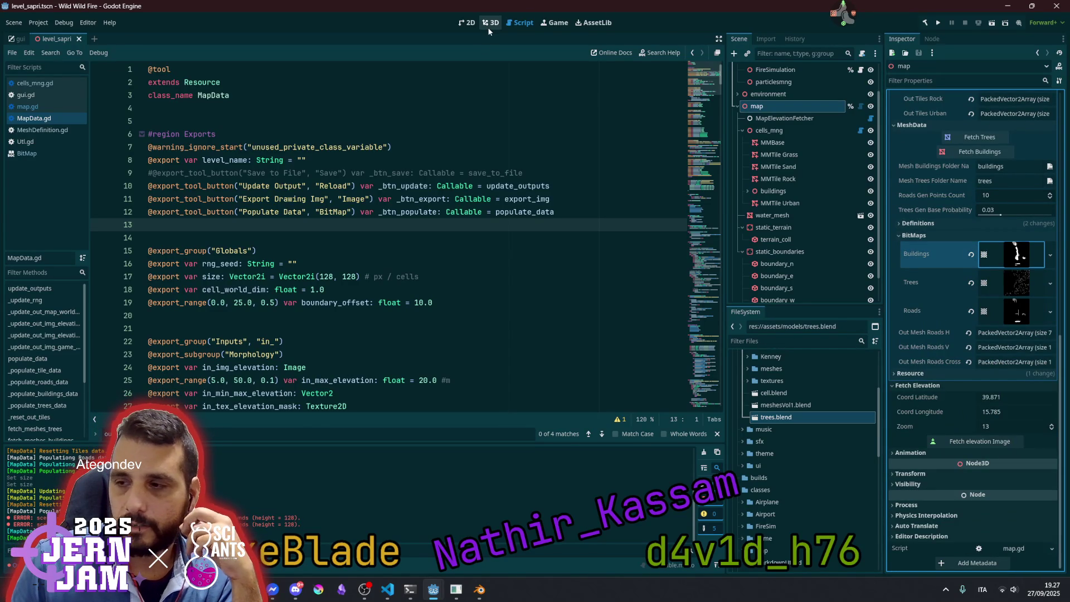
{"action": "scroll", "coordinate": [393, 296], "scroll_direction": "down", "scroll_amount": 8}
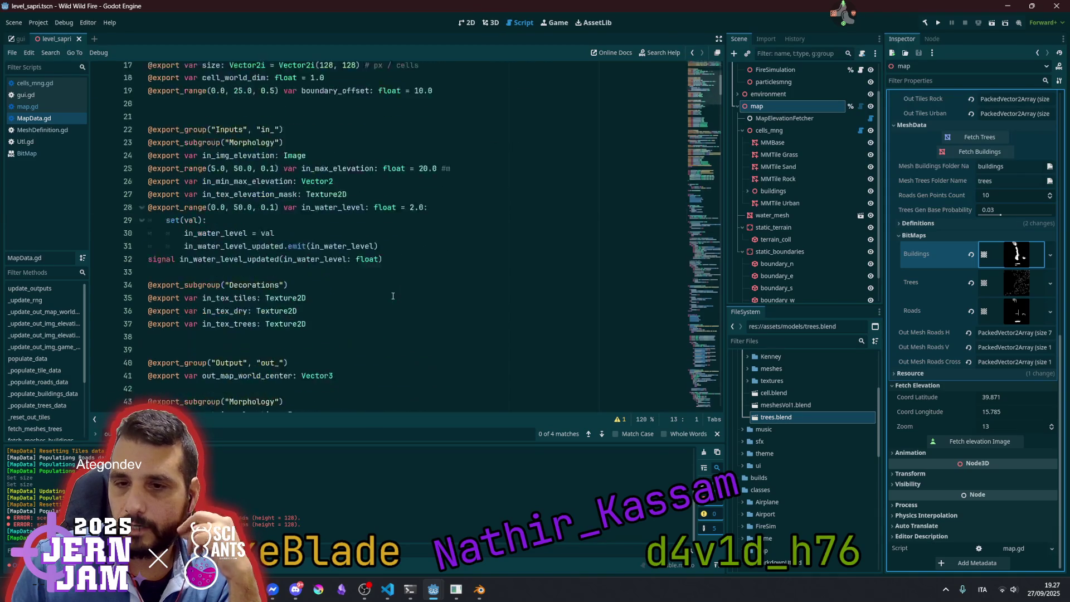
Highlight sampled_prob and spawn_prob and examine the lerpf call using trees_gen_base_probability
{"action": "left_click", "coordinate": [704, 273]}
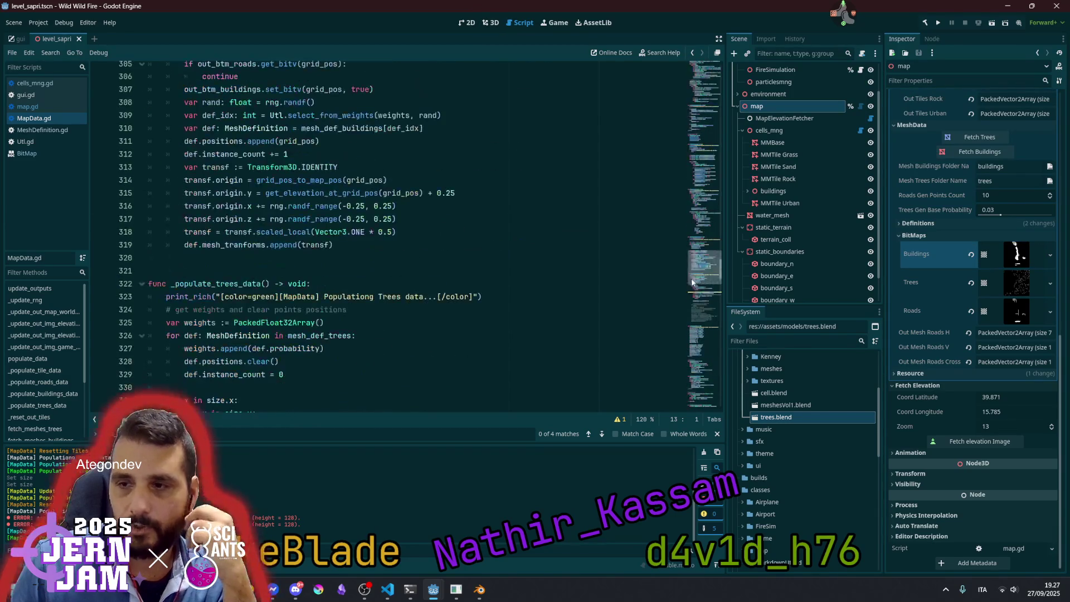
{"action": "scroll", "coordinate": [344, 283], "scroll_direction": "down", "scroll_amount": 4}
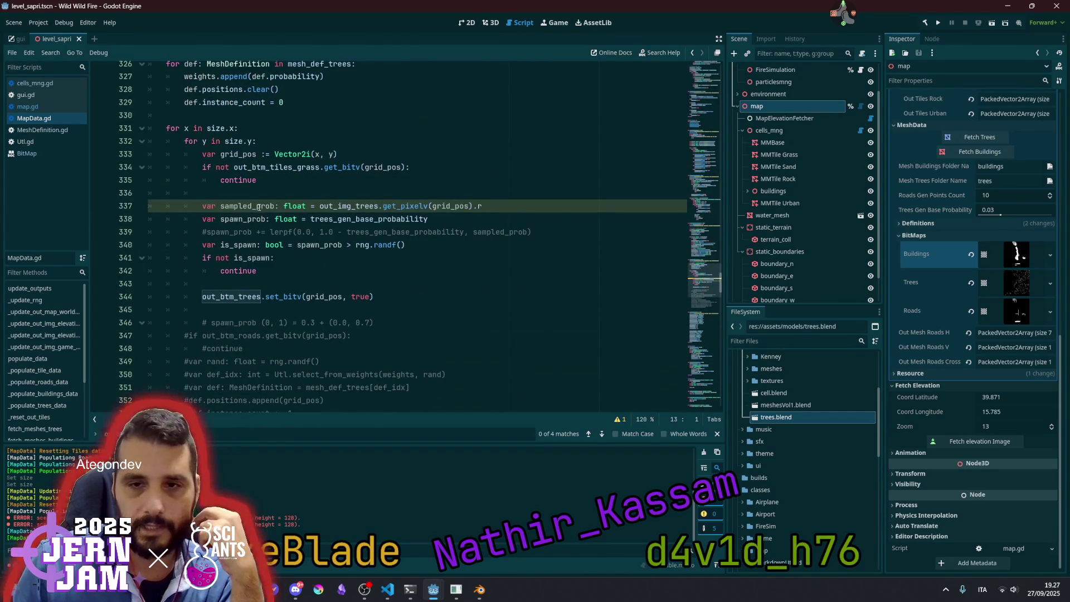
{"action": "double_click", "coordinate": [247, 206]}
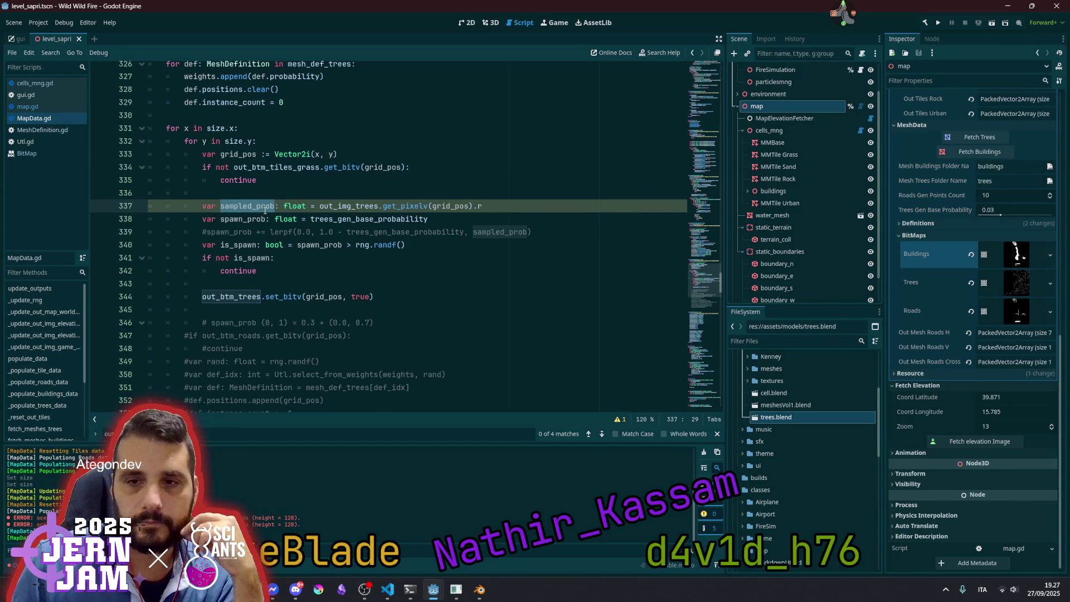
{"action": "mouse_move", "coordinate": [313, 221]}
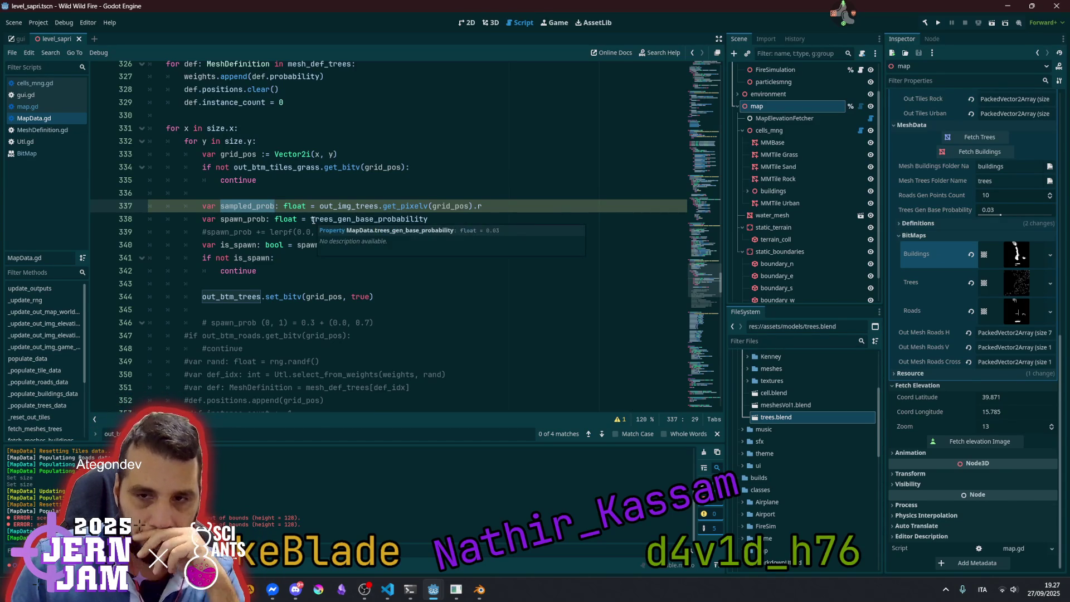
{"action": "left_click", "coordinate": [378, 219]}
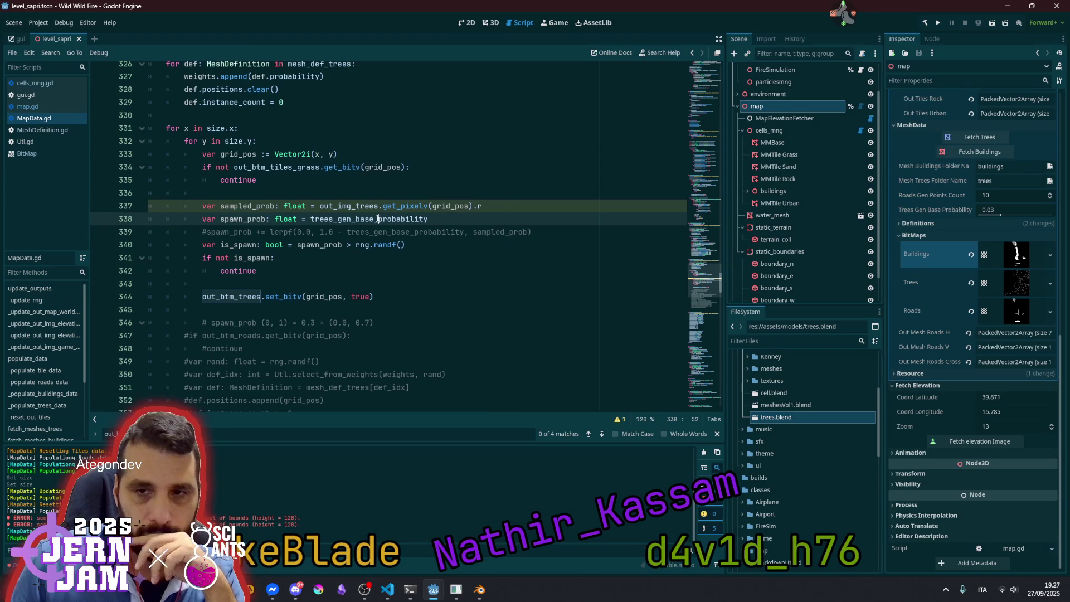
{"action": "double_click", "coordinate": [240, 233]}
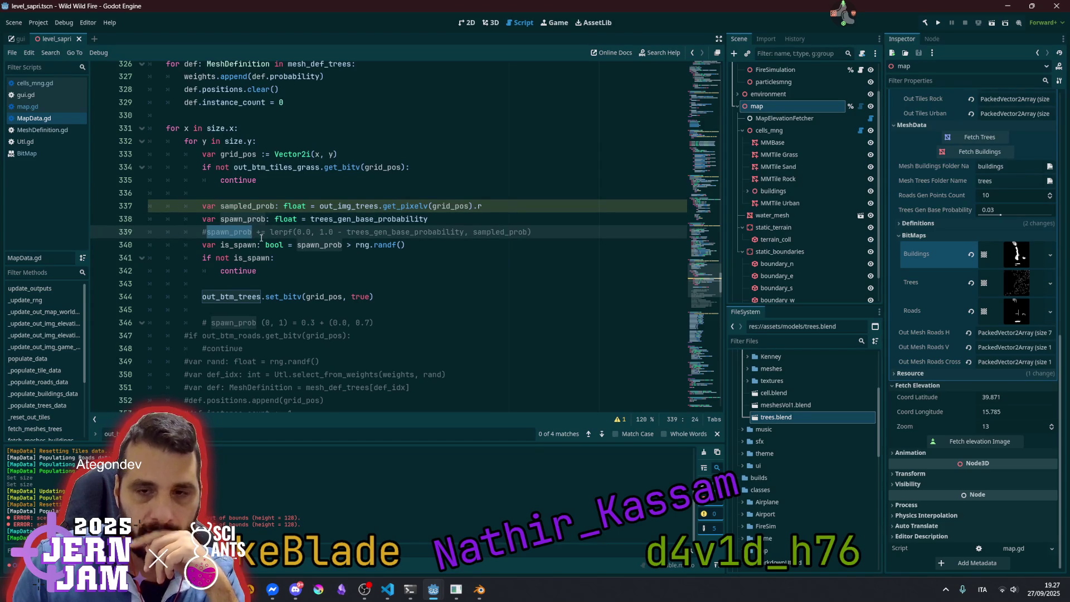
{"action": "double_click", "coordinate": [276, 233]}
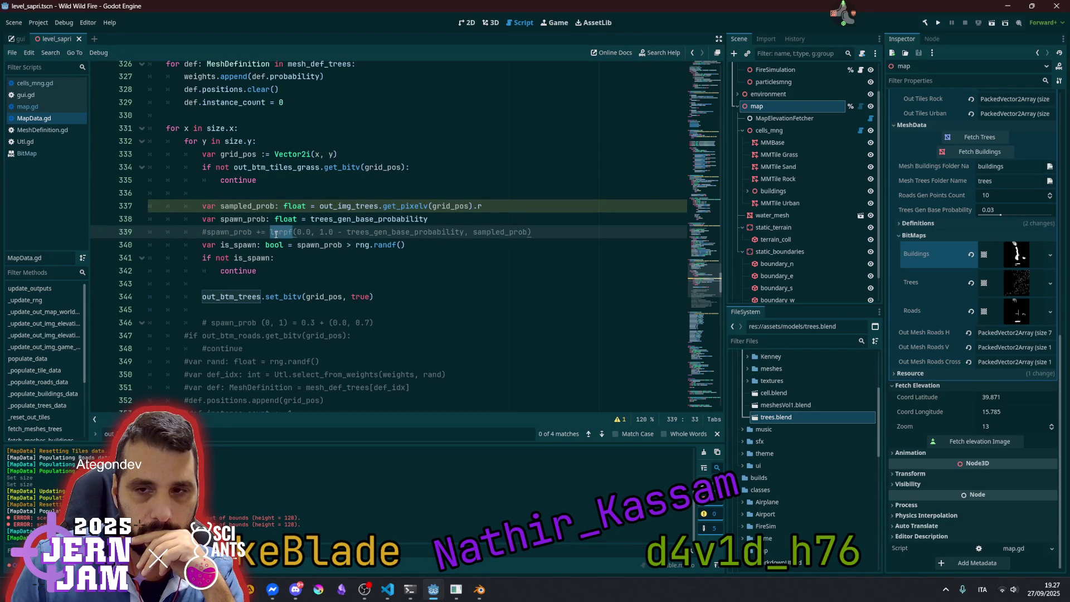
{"action": "left_click", "coordinate": [320, 232]}
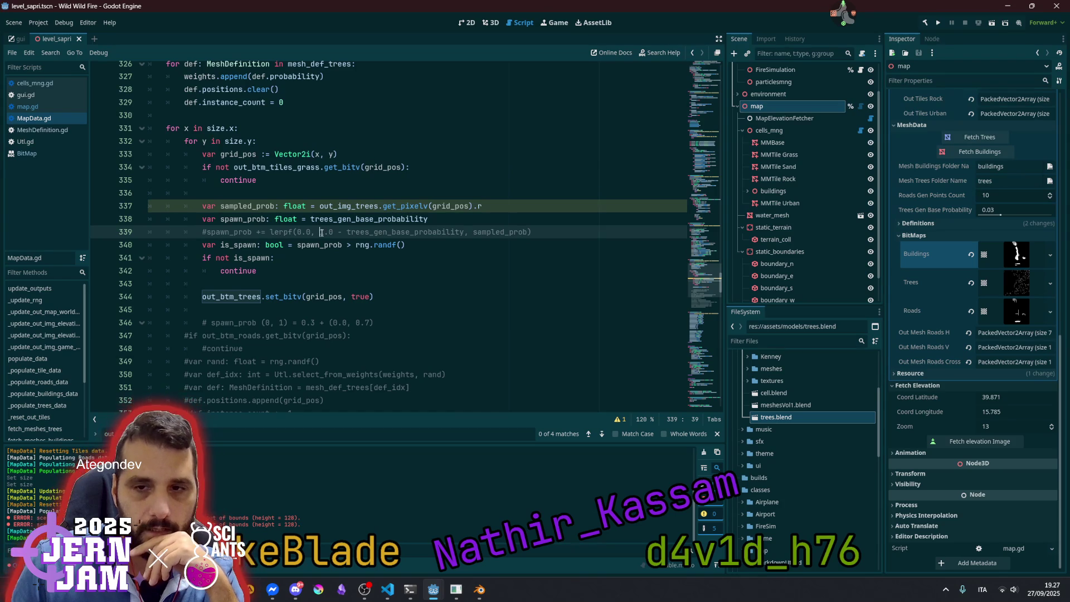
{"action": "double_click", "coordinate": [381, 231]}
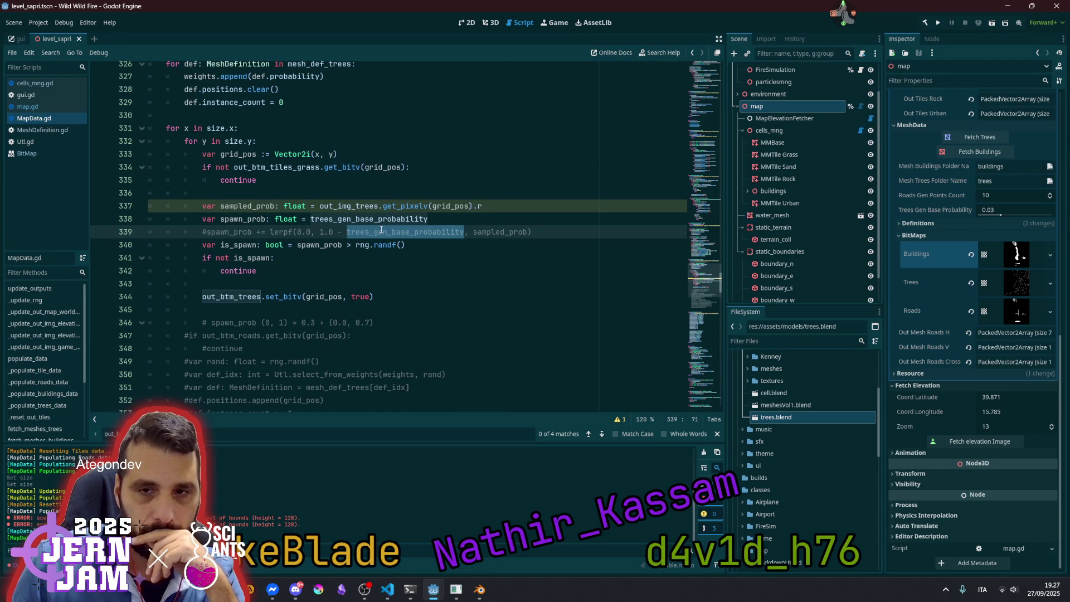
{"action": "left_click", "coordinate": [299, 232]}
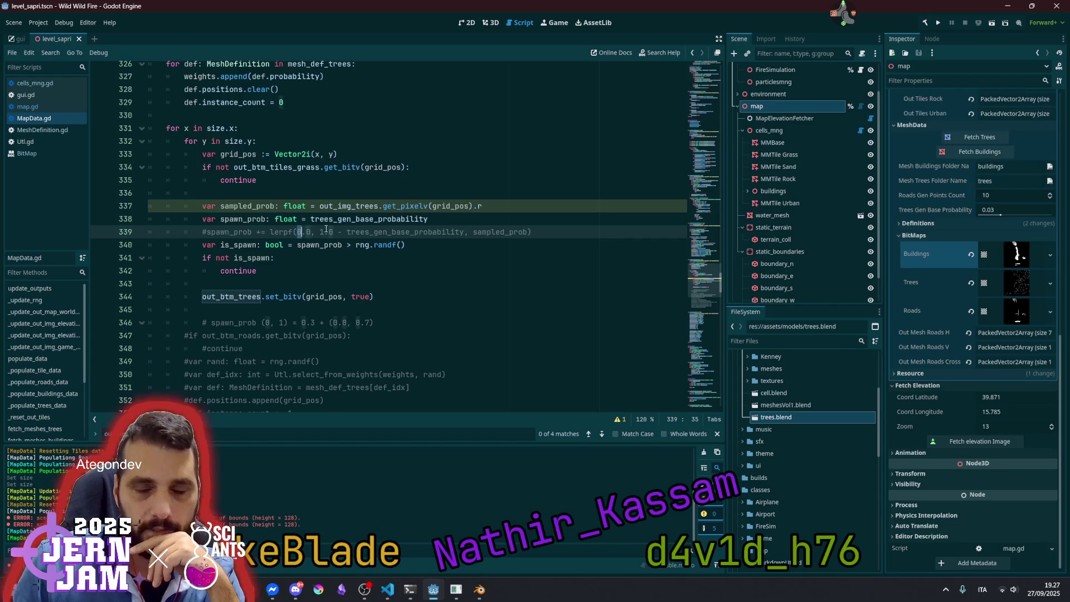
{"action": "left_click", "coordinate": [380, 229]}
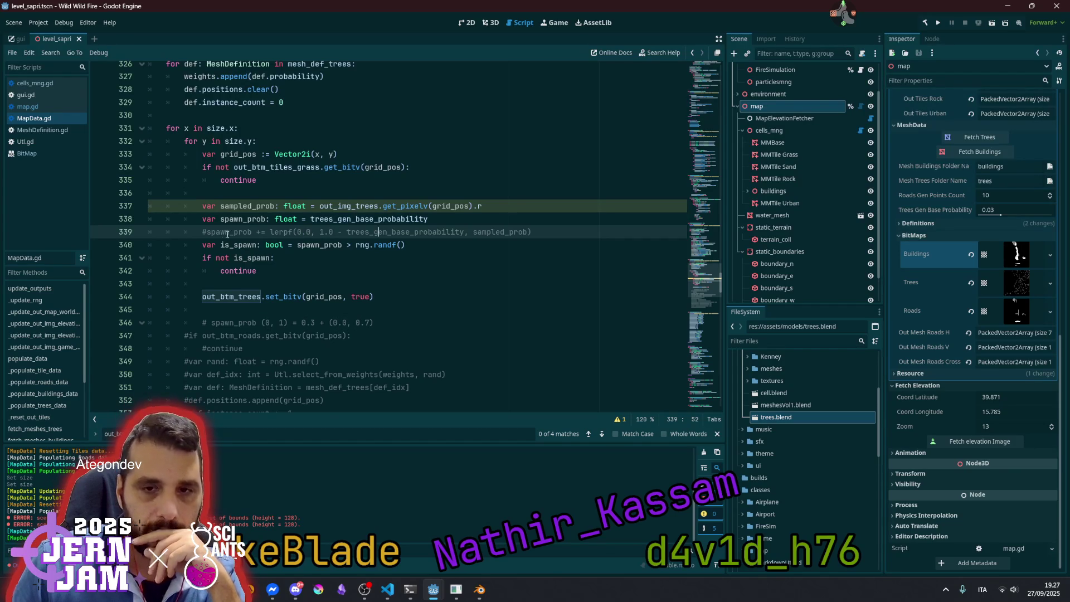
Uncomment the lerp line blending sampled probability and save MapData.gd
{"action": "mouse_move", "coordinate": [394, 247]}
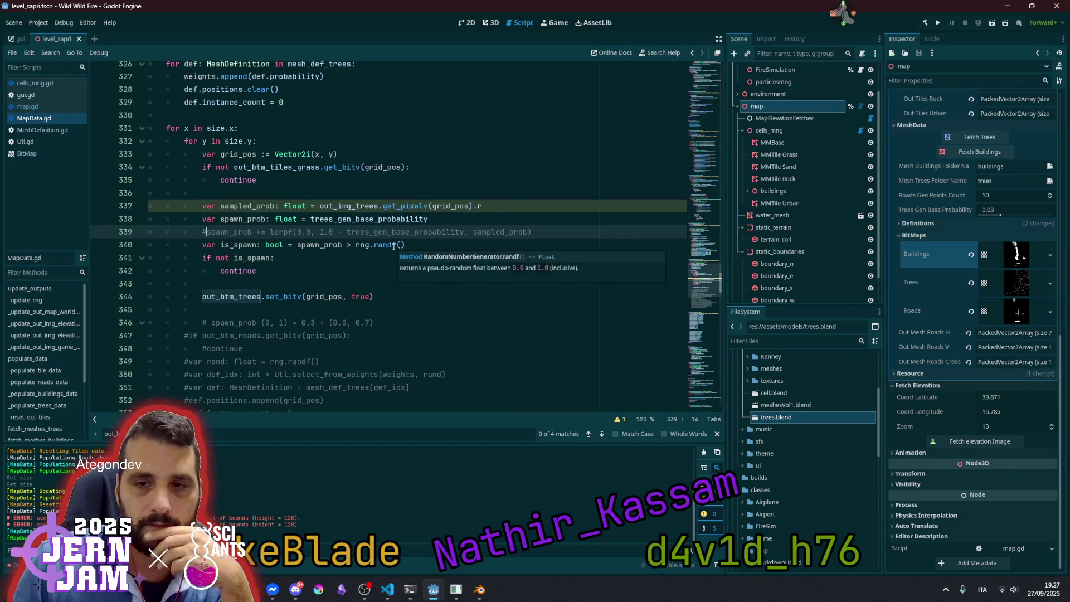
{"action": "key", "text": "BackSpace"}
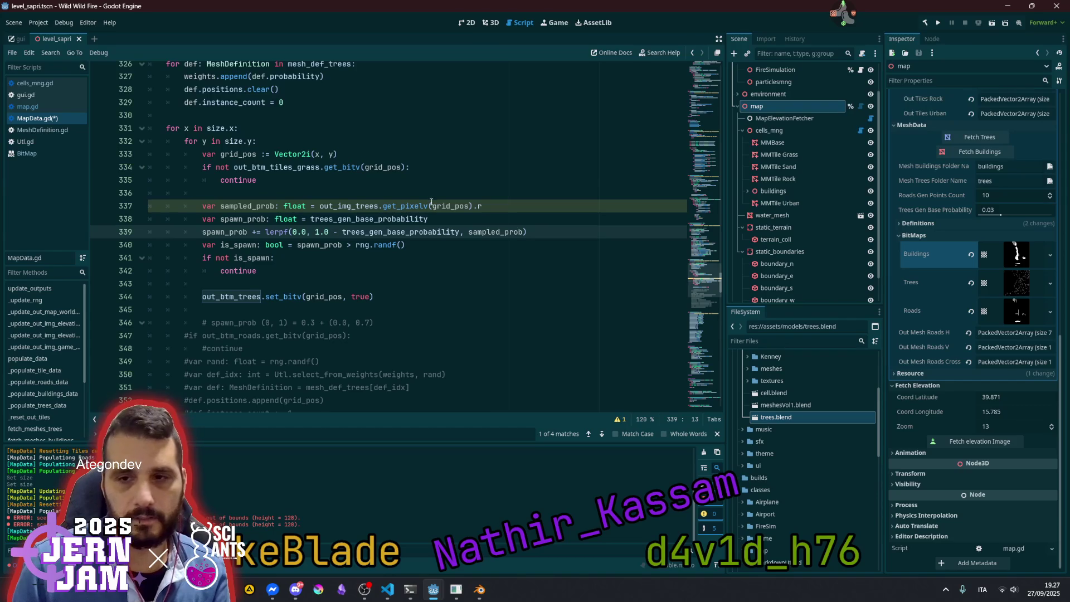
{"action": "left_click", "coordinate": [430, 206]}
{"action": "key", "text": "ctrl+s"}
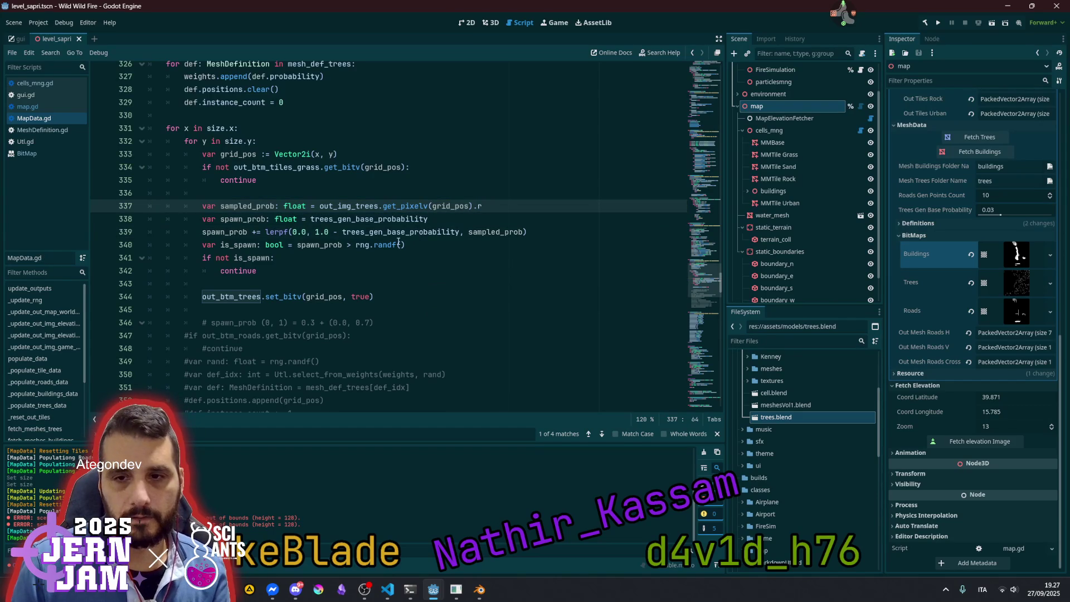
Duplicate the spawn check, comment out the original, and compare sampled_prob instead of spawn_prob
{"action": "left_click", "coordinate": [399, 243]}
{"action": "double_click", "coordinate": [494, 231]}
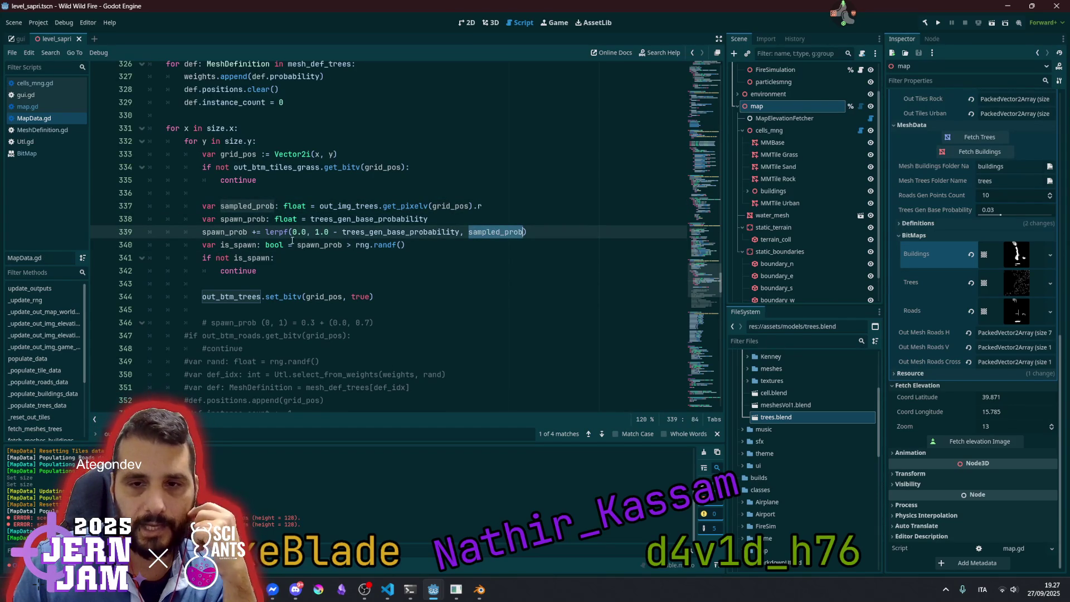
{"action": "double_click", "coordinate": [275, 205]}
{"action": "key", "text": "ctrl+c"}
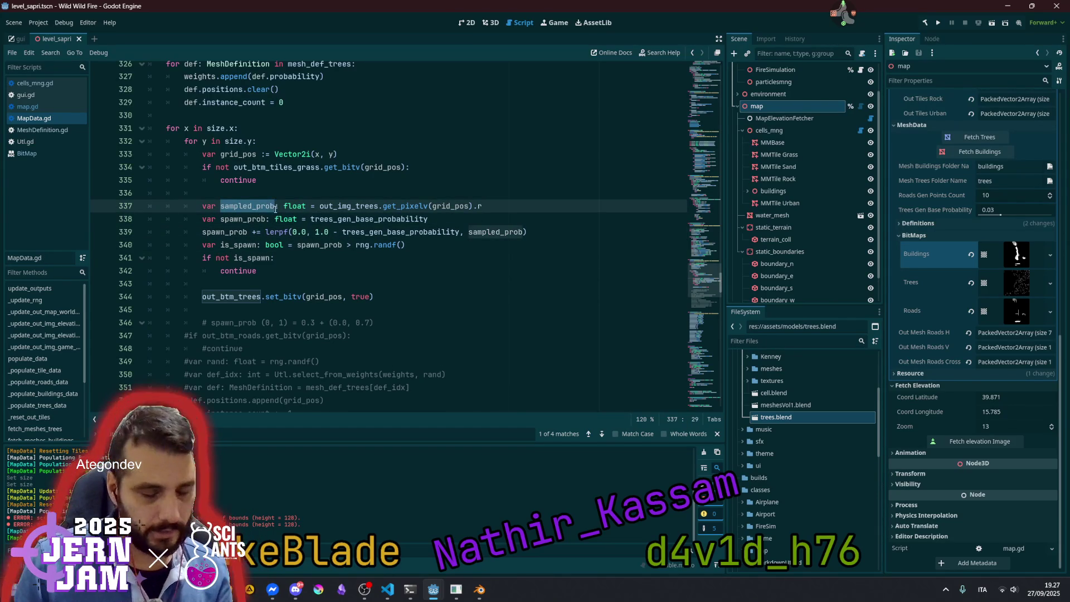
{"action": "left_click", "coordinate": [297, 245]}
{"action": "key", "text": "ctrl+shift+d"}
{"action": "key", "text": "Up"}
{"action": "key", "text": "ctrl+k"}
{"action": "key", "text": "Down"}
{"action": "key", "text": "ctrl+shift+Right"}
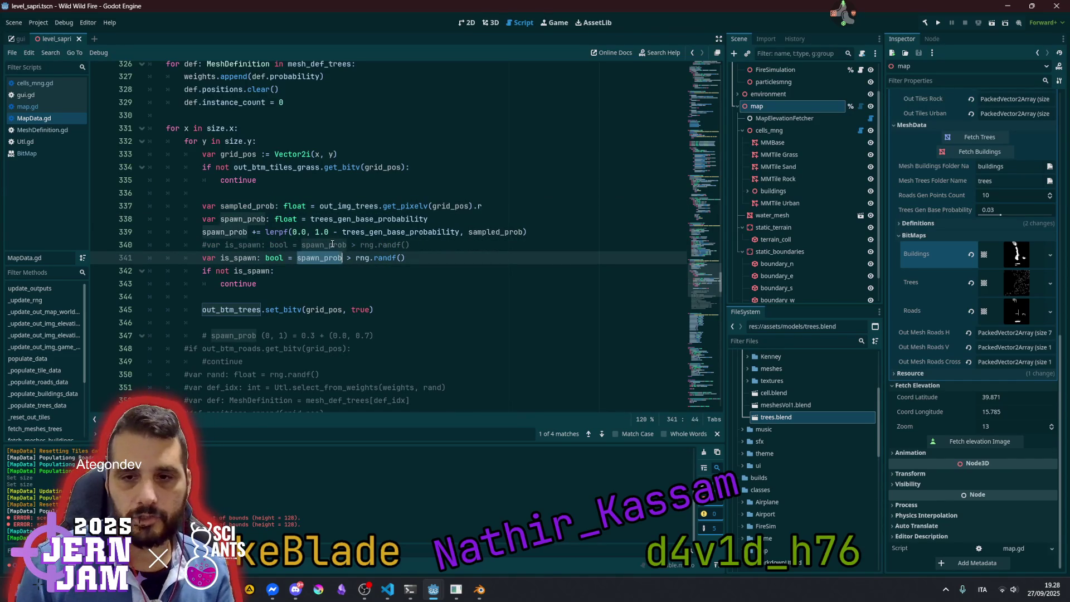
{"action": "key", "text": "ctrl+v"}
Check where sampled_prob is used and the randf documentation, then save the script
{"action": "left_click", "coordinate": [311, 270]}
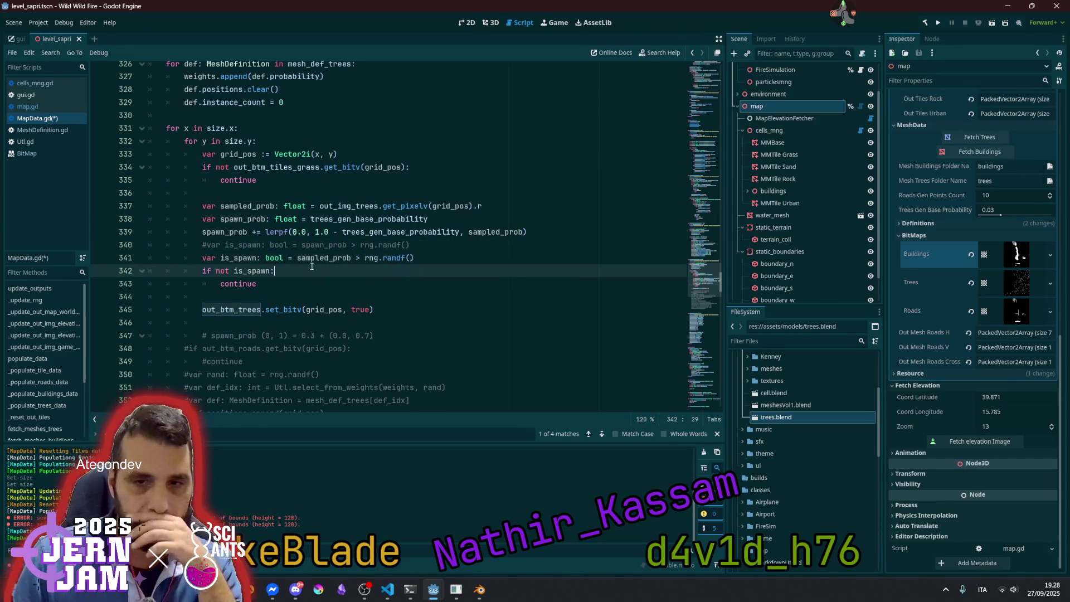
{"action": "double_click", "coordinate": [317, 259]}
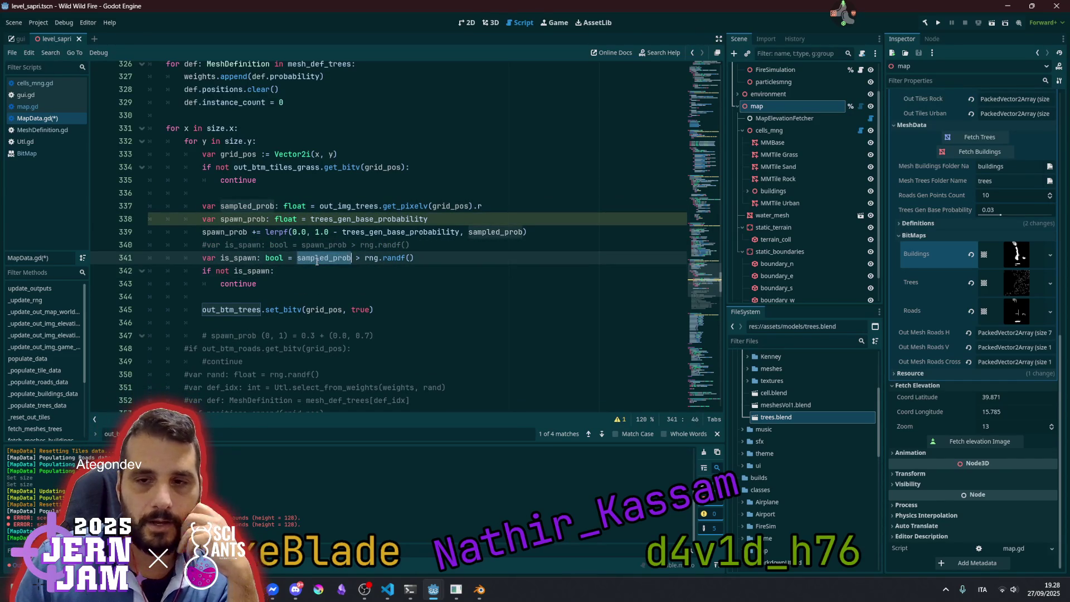
{"action": "double_click", "coordinate": [398, 258]}
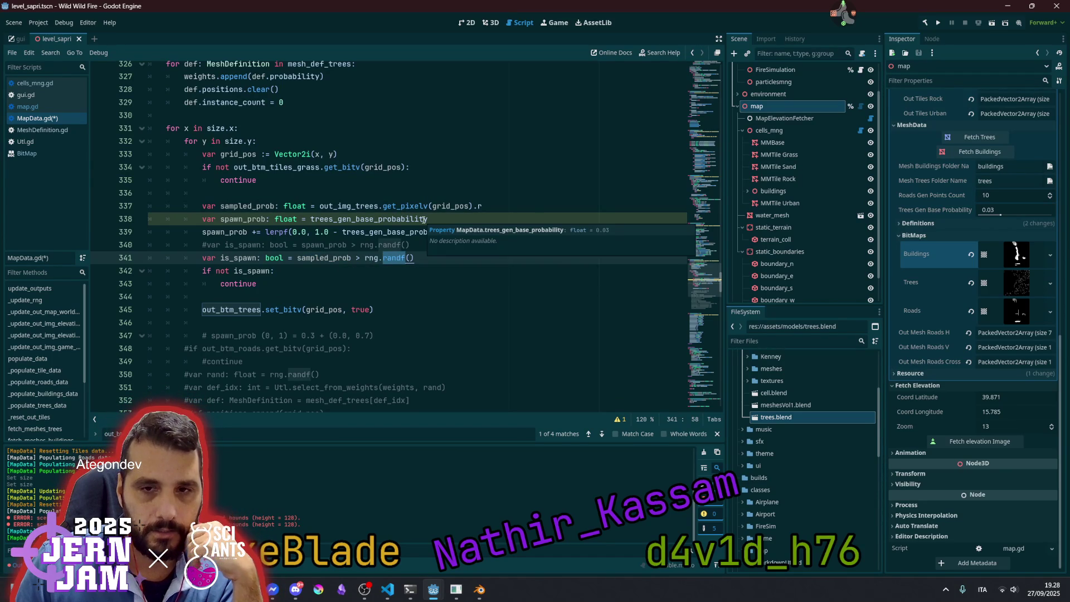
{"action": "key", "text": "End"}
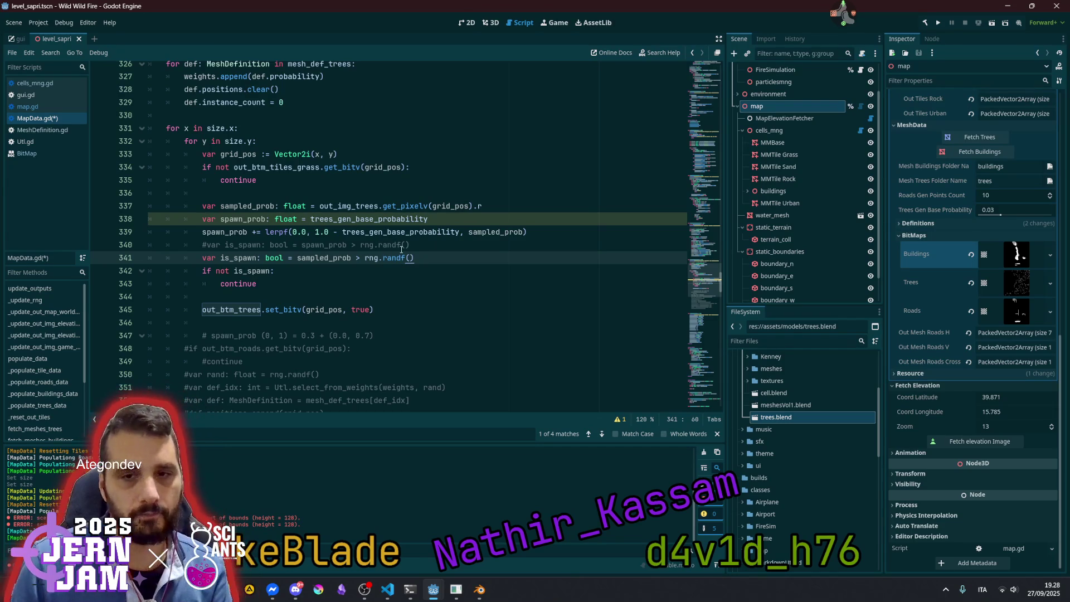
{"action": "key", "text": "ctrl+s"}
{"action": "left_click", "coordinate": [404, 309]}
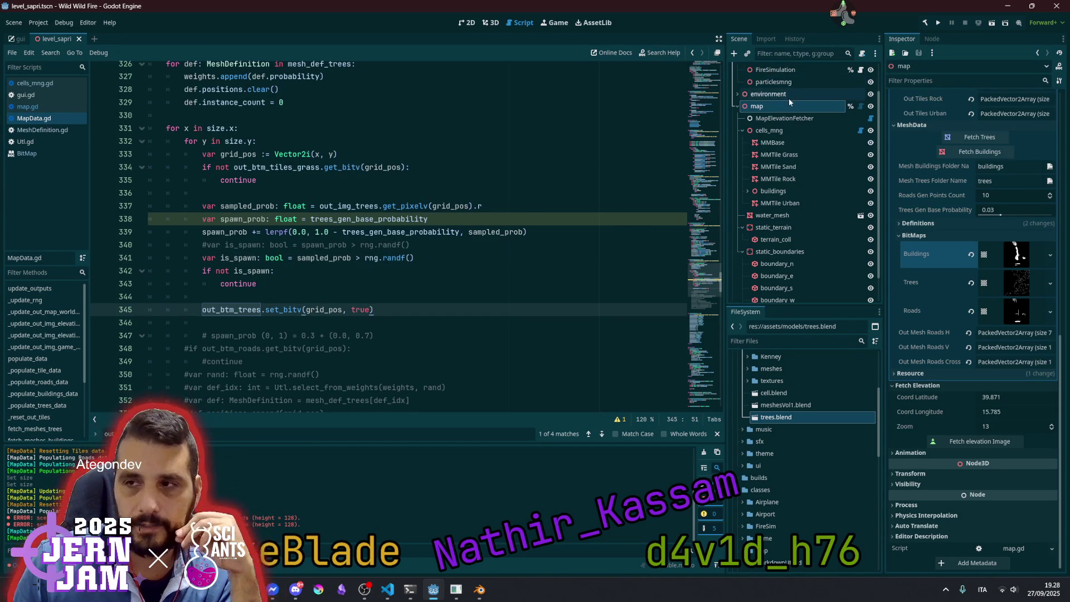
{"action": "scroll", "coordinate": [804, 161], "scroll_direction": "up", "scroll_amount": 2}
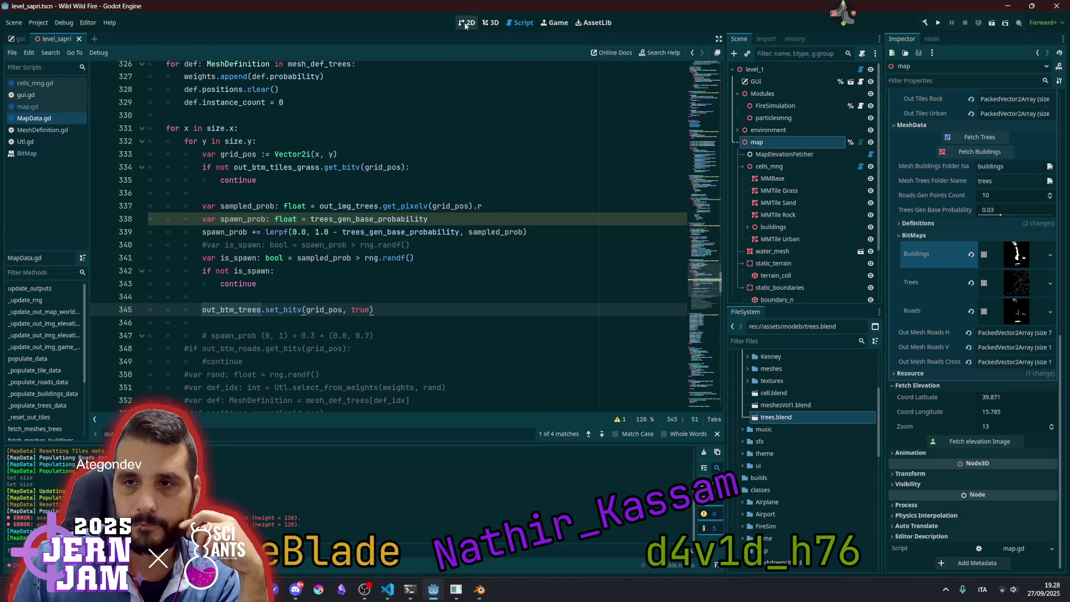
Show the scene in the 3D view and repopulate the map's buildings
{"action": "left_click", "coordinate": [466, 24]}
{"action": "key", "text": "ctrl+F2"}
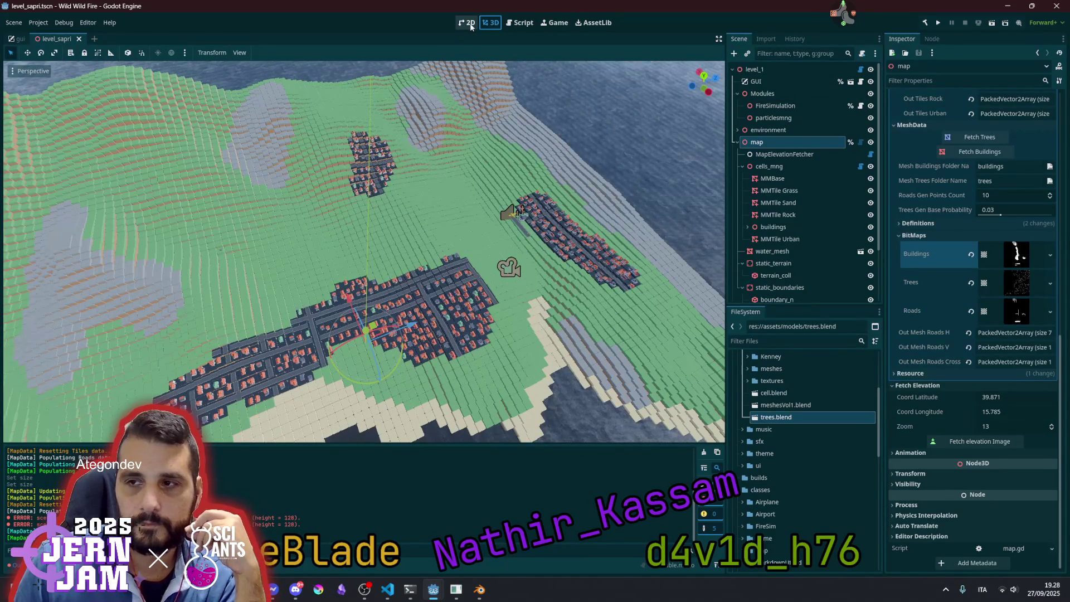
{"action": "left_click", "coordinate": [942, 151]}
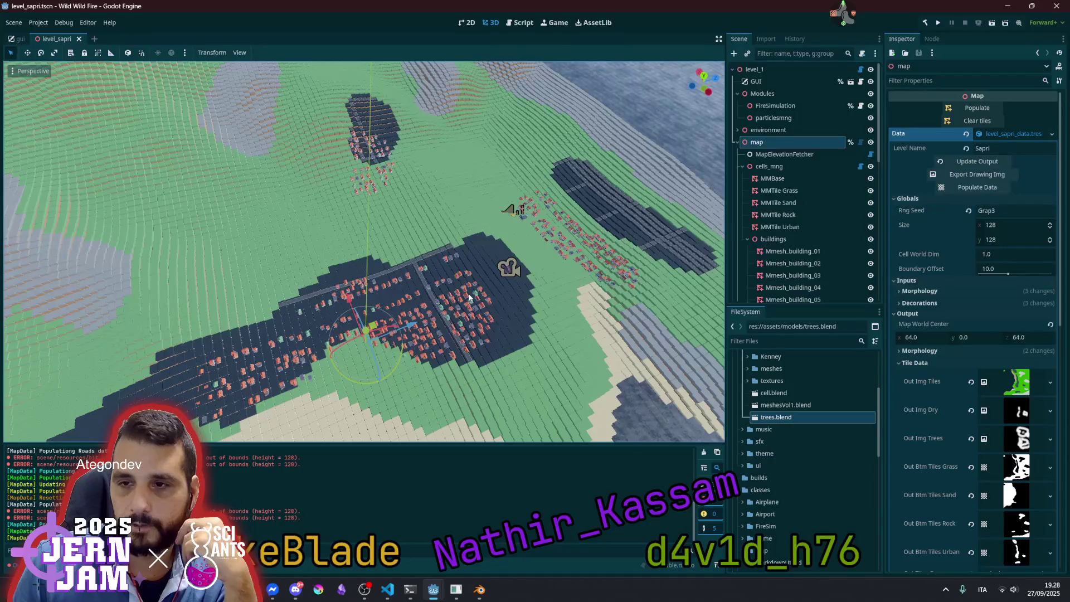
{"action": "mouse_move", "coordinate": [451, 310]}
{"action": "left_mouse_down"}
{"action": "mouse_move", "coordinate": [450, 334]}
{"action": "mouse_move", "coordinate": [451, 290]}
{"action": "left_mouse_up"}
{"action": "scroll", "coordinate": [448, 312], "scroll_direction": "up", "scroll_amount": 5}
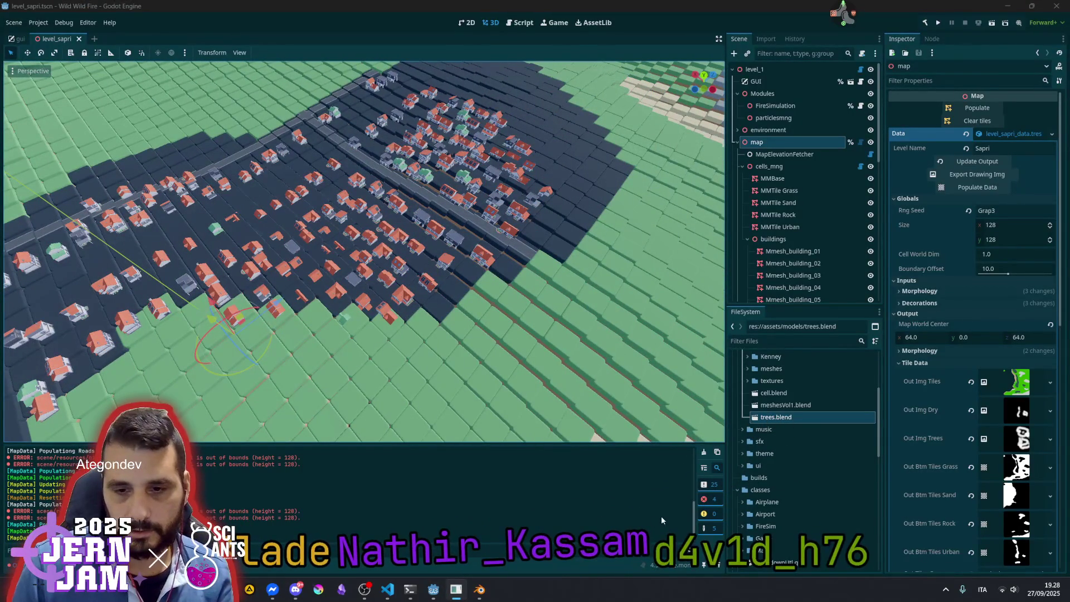
Run Update Output, Populate Data and Populate on the map to rebuild the town
{"action": "left_click", "coordinate": [975, 162]}
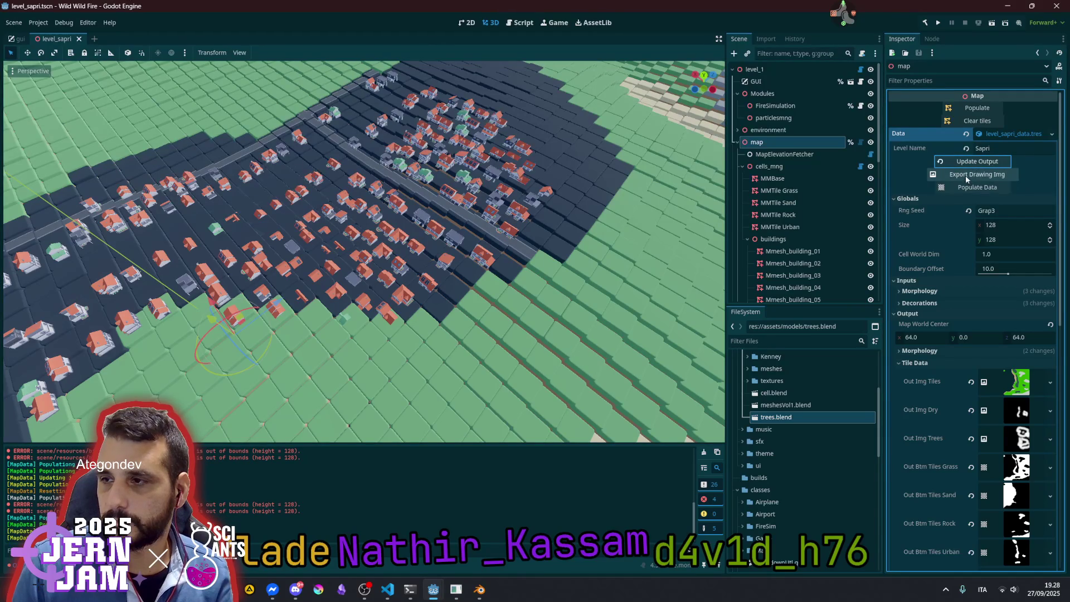
{"action": "left_click", "coordinate": [968, 189]}
{"action": "left_click", "coordinate": [977, 121]}
{"action": "left_click", "coordinate": [981, 108]}
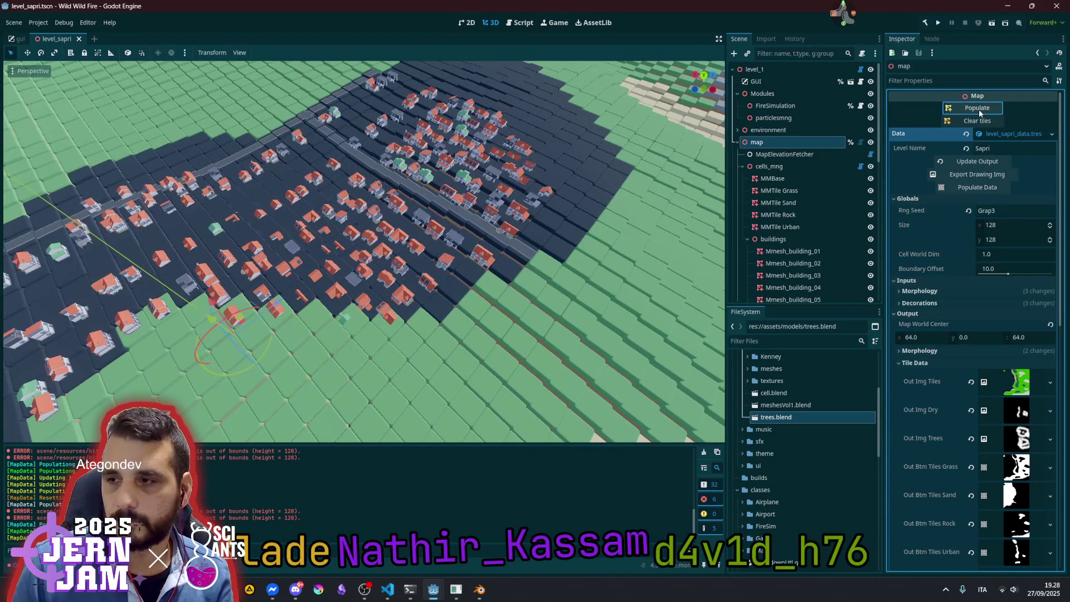
{"action": "left_click", "coordinate": [980, 113]}
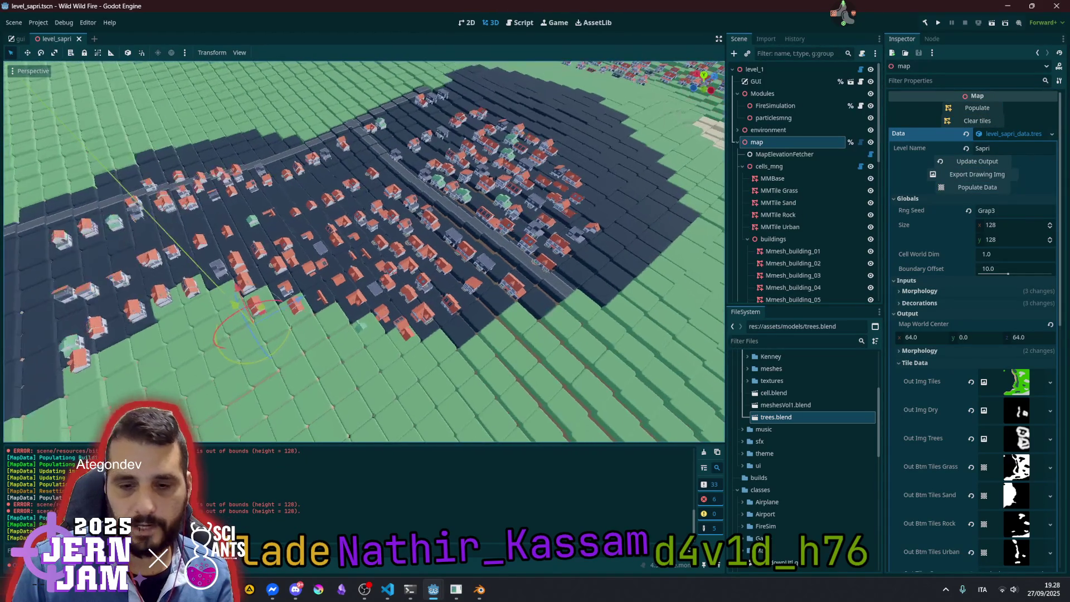
{"action": "scroll", "coordinate": [494, 249], "scroll_direction": "down", "scroll_amount": 5}
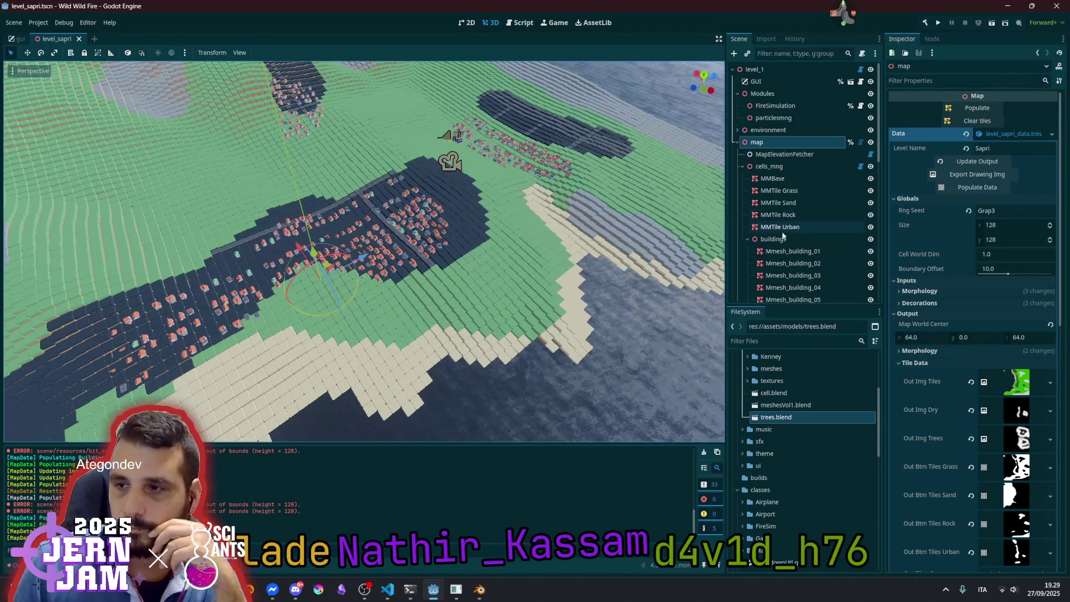
Toggle the visibility of the Mmesh_building_01 multimesh
{"action": "left_click", "coordinate": [825, 252]}
{"action": "left_click", "coordinate": [871, 252]}
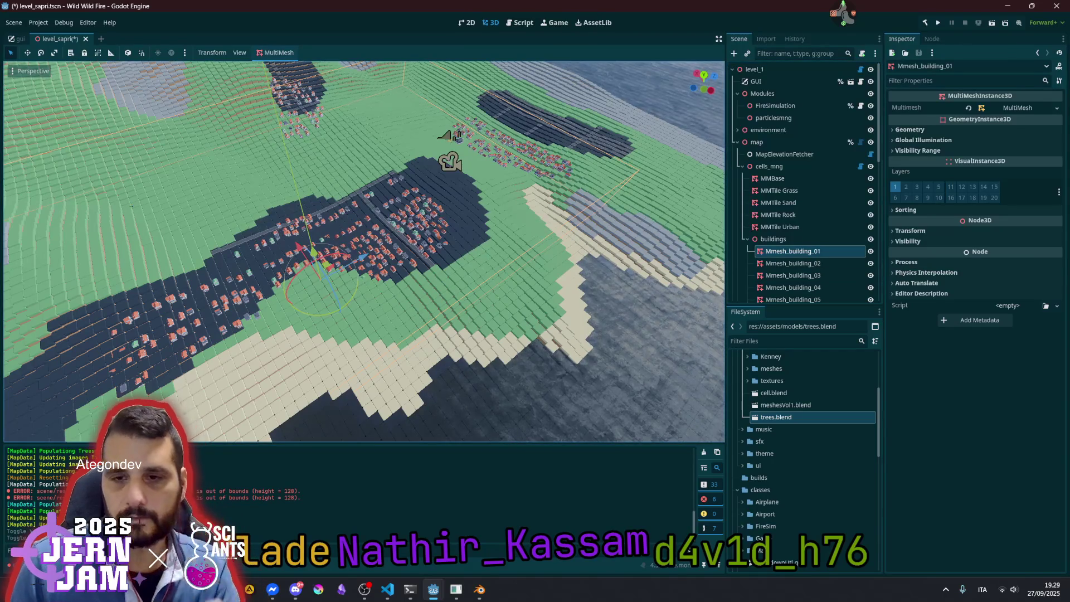
{"action": "scroll", "coordinate": [501, 244], "scroll_direction": "up", "scroll_amount": 5}
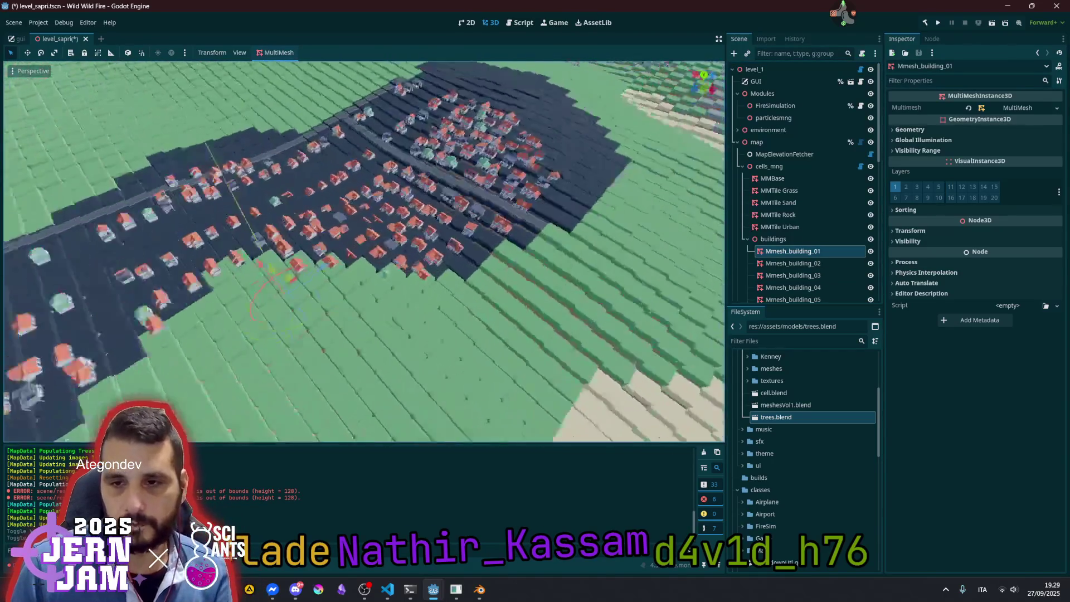
{"action": "scroll", "coordinate": [365, 251], "scroll_direction": "up", "scroll_amount": 5}
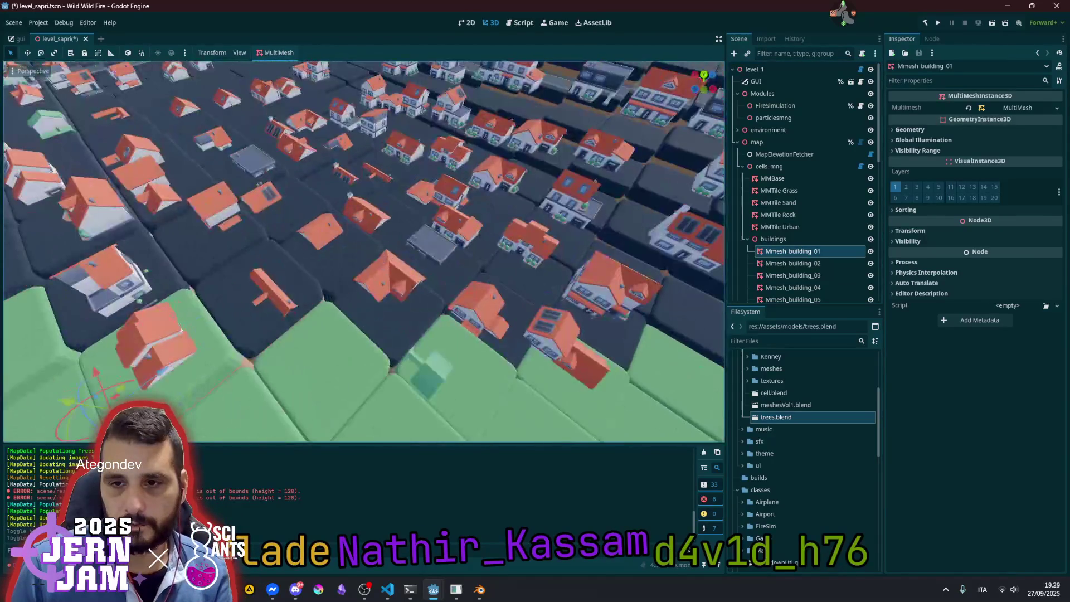
{"action": "scroll", "coordinate": [364, 251], "scroll_direction": "down", "scroll_amount": 5}
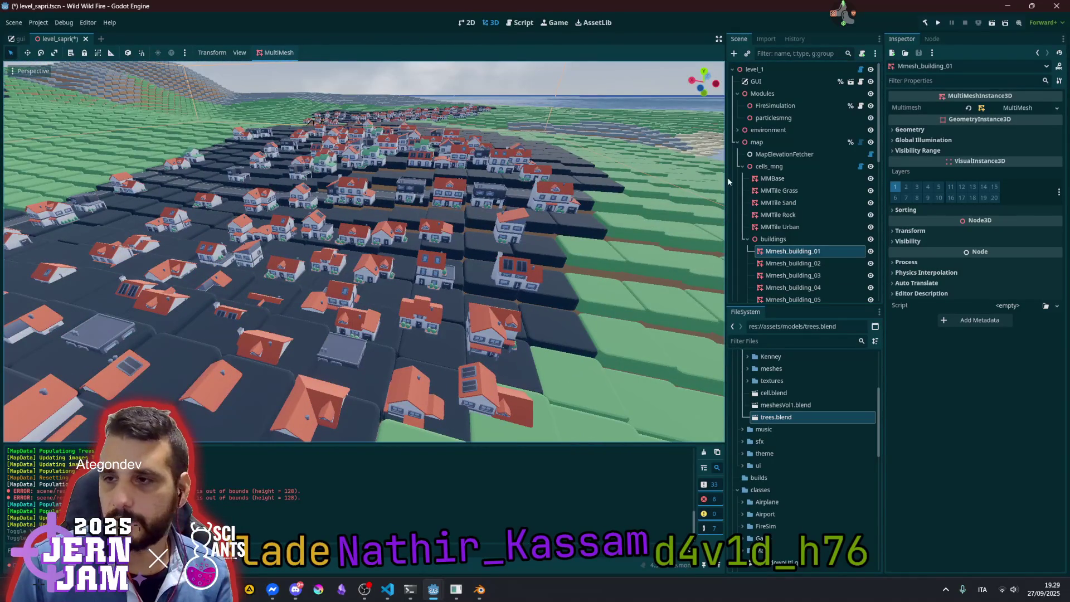
Select the map node, collapse its Globals and Inputs sections, and clear the output log
{"action": "left_click", "coordinate": [784, 142]}
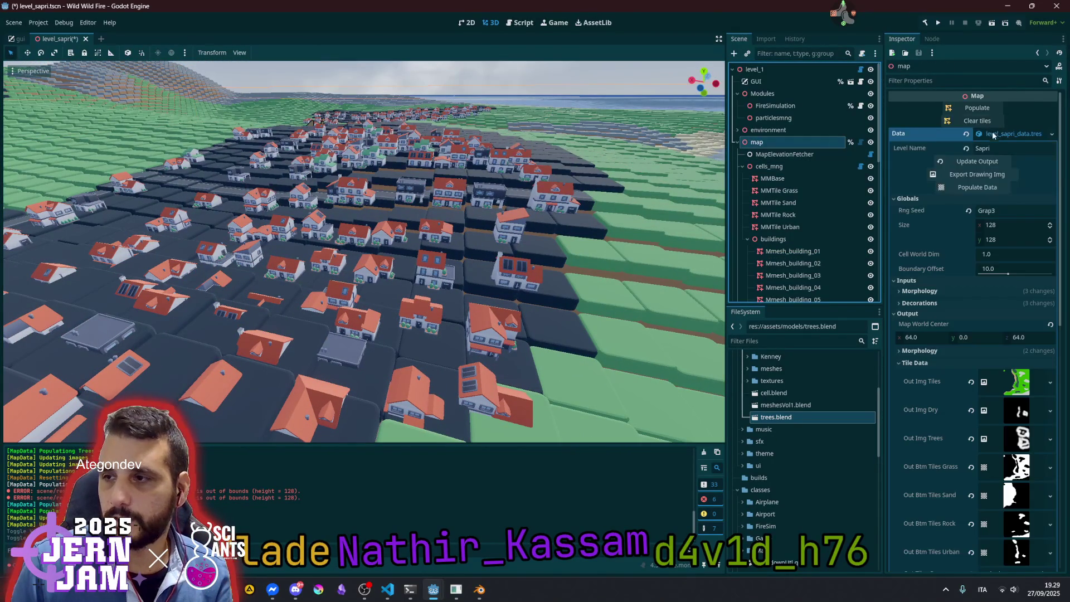
{"action": "left_click", "coordinate": [928, 198]}
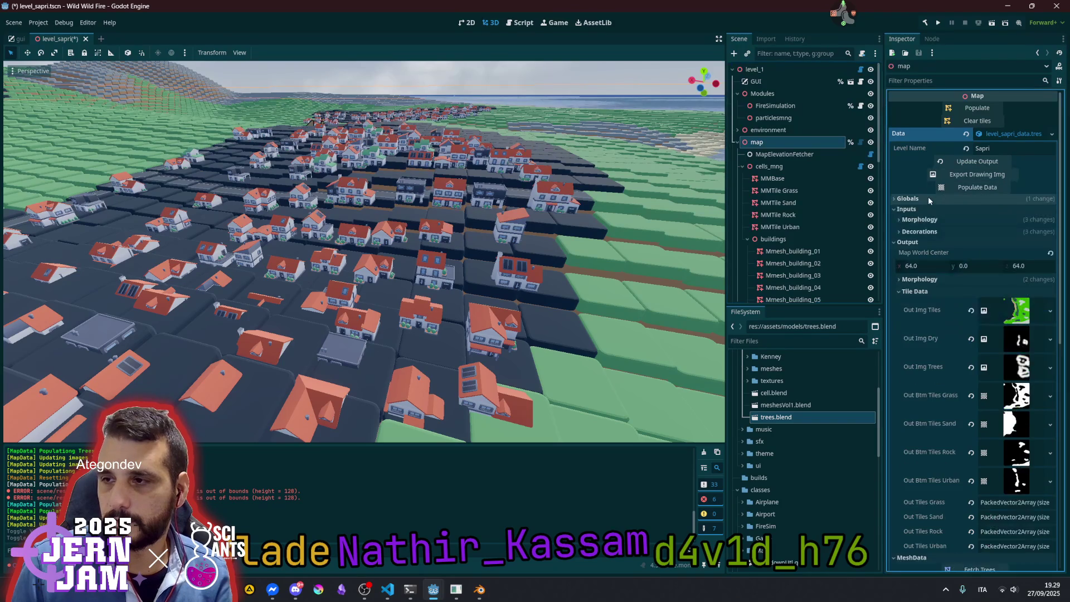
{"action": "left_click", "coordinate": [922, 210]}
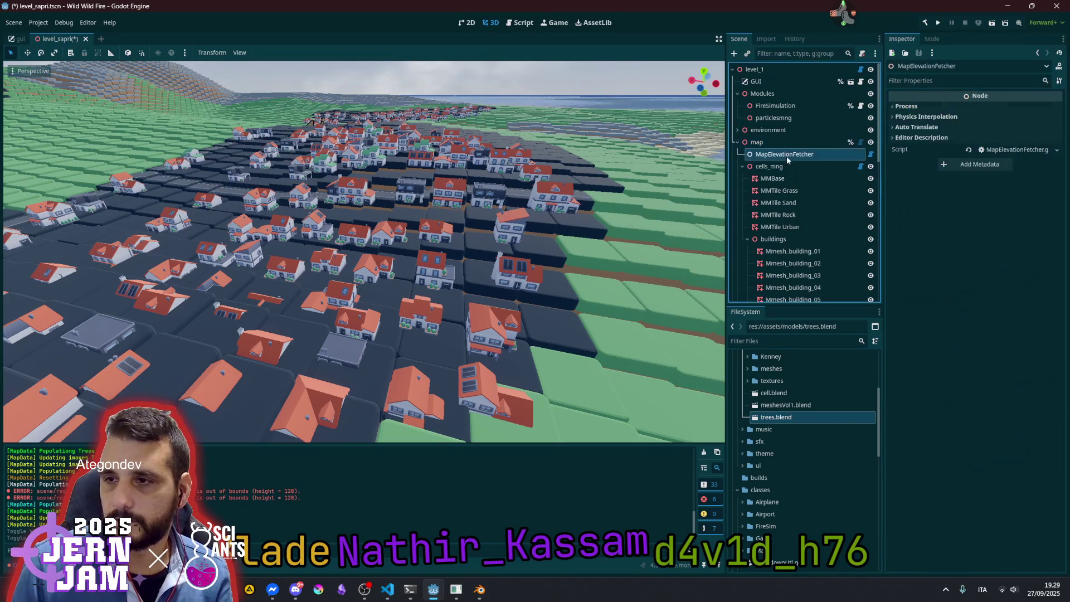
{"action": "left_click", "coordinate": [705, 452]}
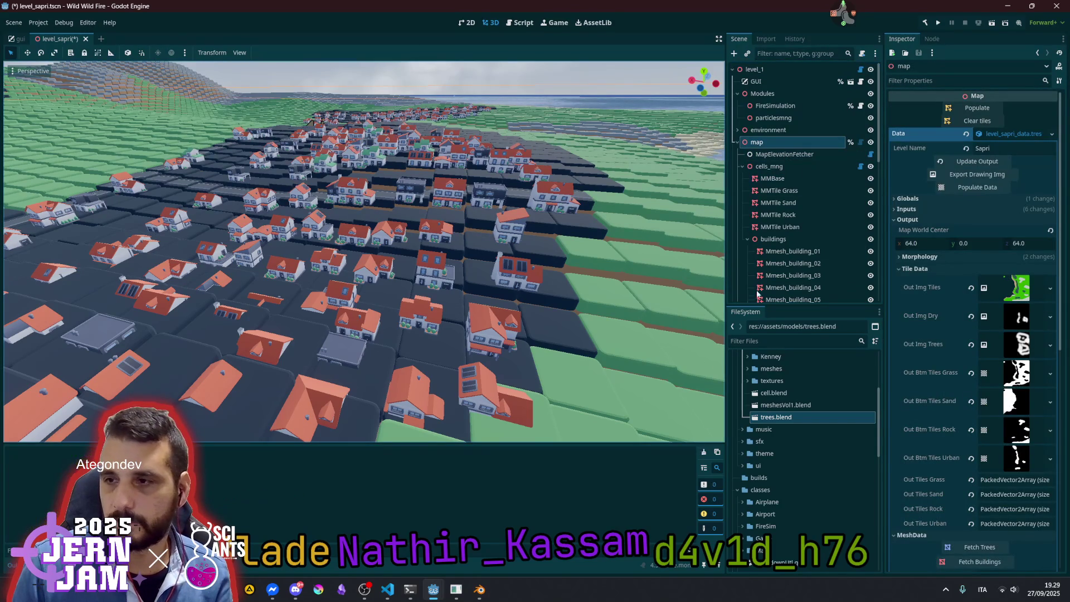
{"action": "left_click", "coordinate": [792, 118]}
{"action": "left_click", "coordinate": [786, 143]}
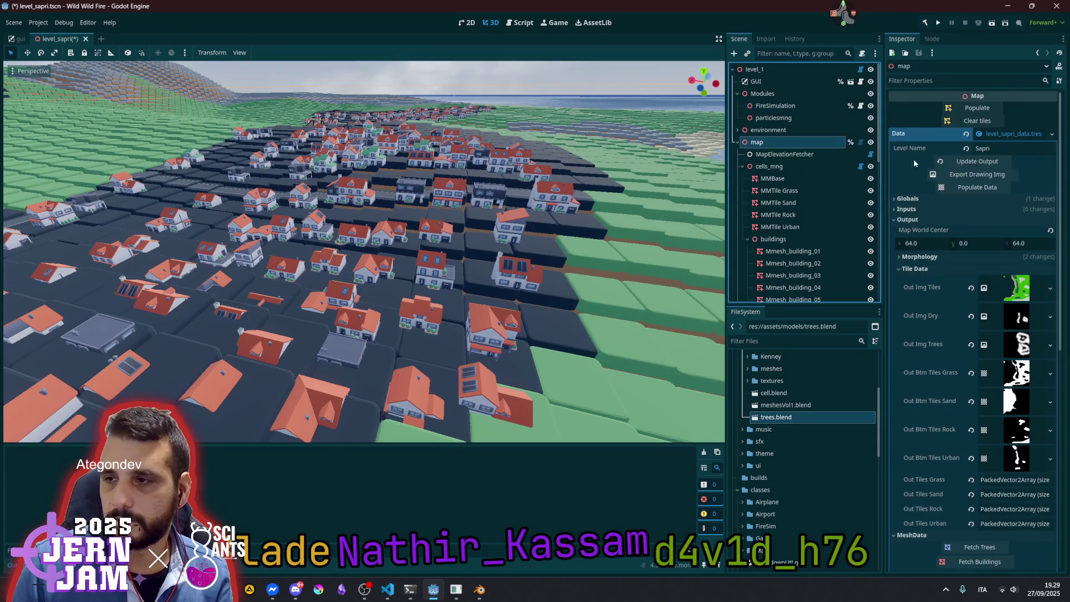
Run Update Output and Populate Data, clear the log, then Populate the map again
{"action": "left_click", "coordinate": [970, 162]}
{"action": "left_click", "coordinate": [970, 163]}
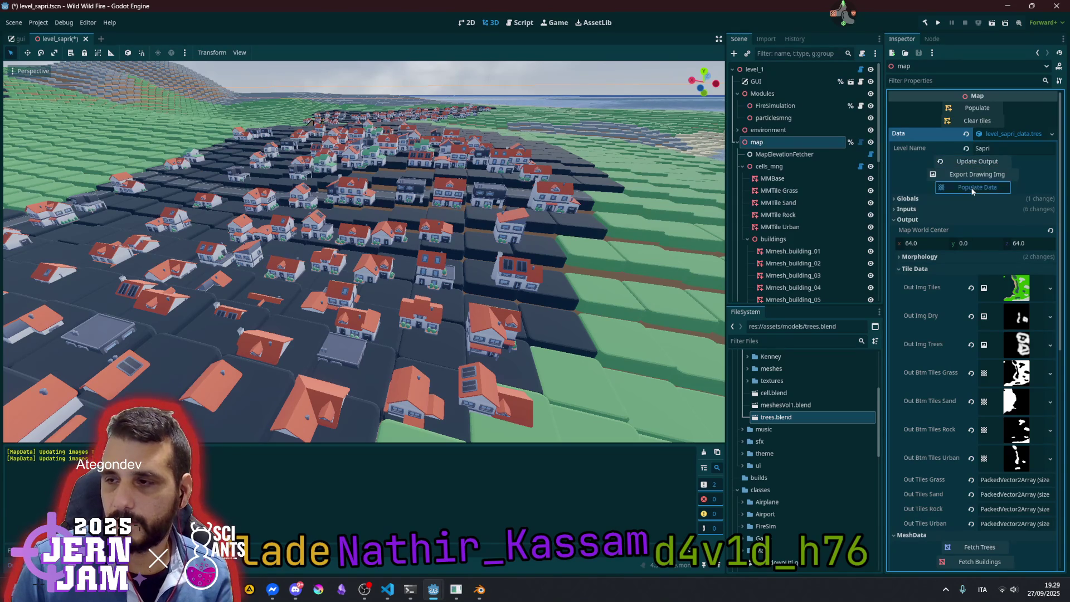
{"action": "left_click", "coordinate": [973, 189]}
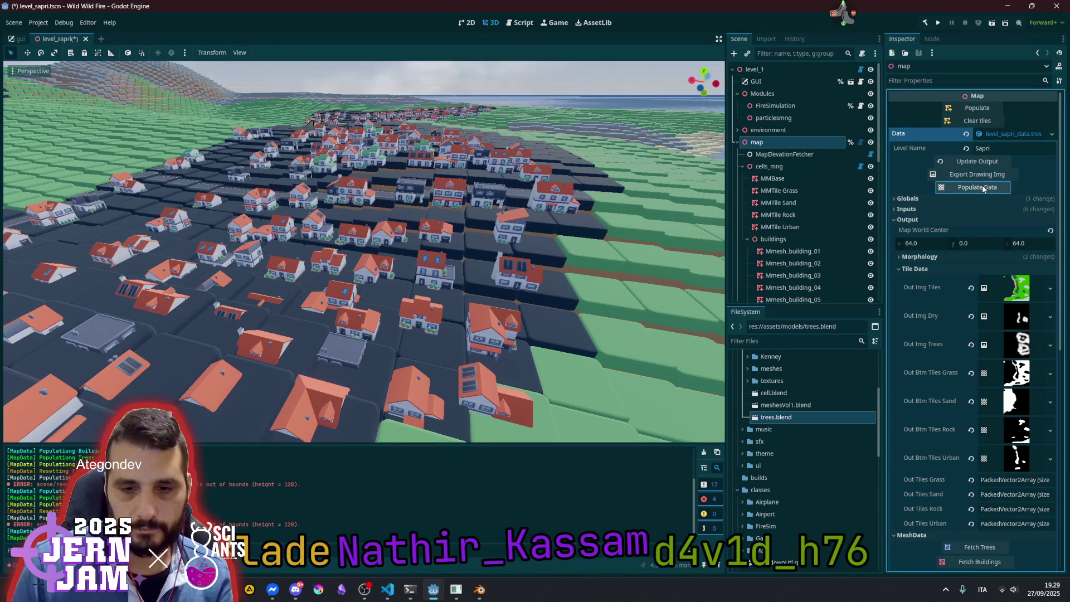
{"action": "left_click", "coordinate": [707, 452]}
{"action": "left_click", "coordinate": [978, 162]}
{"action": "left_click", "coordinate": [979, 109]}
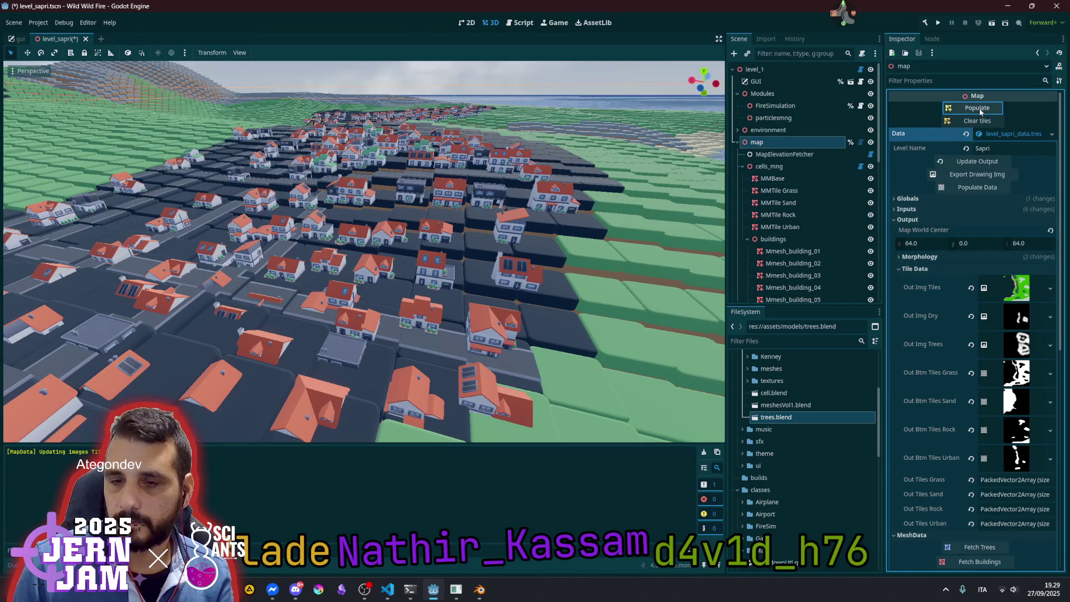
{"action": "scroll", "coordinate": [362, 251], "scroll_direction": "up", "scroll_amount": 5}
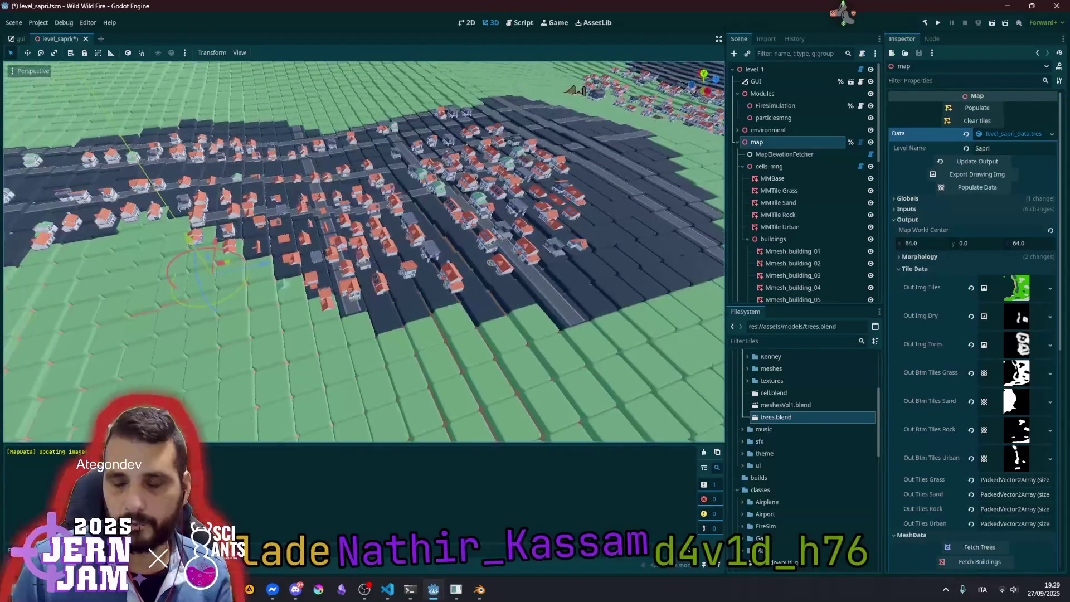
Zoom around the town, then clear the map's generated tiles to leave only water
{"action": "scroll", "coordinate": [611, 205], "scroll_direction": "down", "scroll_amount": 2}
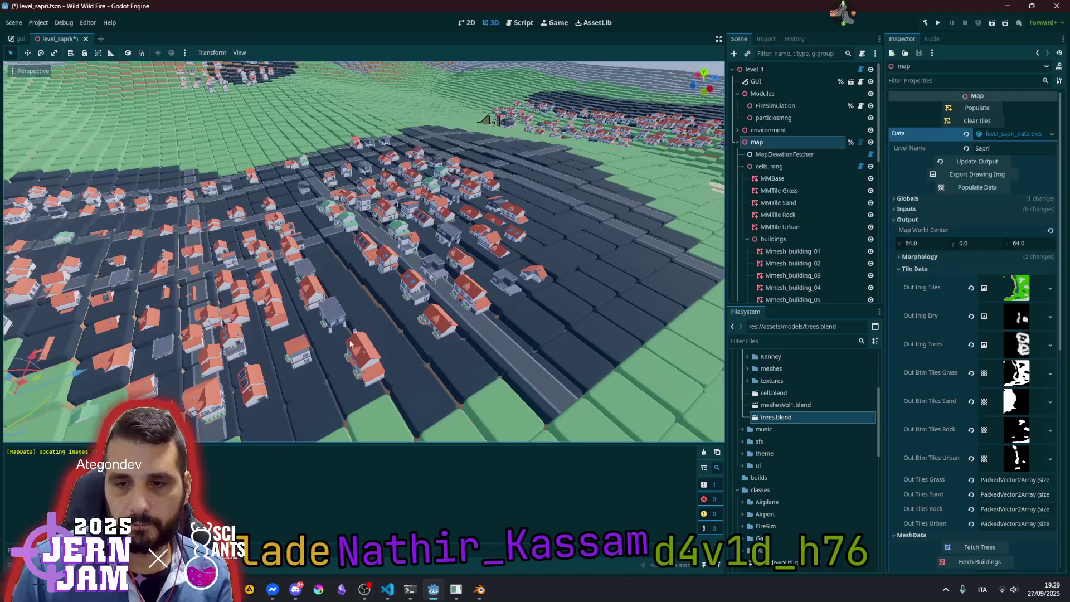
{"action": "scroll", "coordinate": [335, 362], "scroll_direction": "up", "scroll_amount": 1}
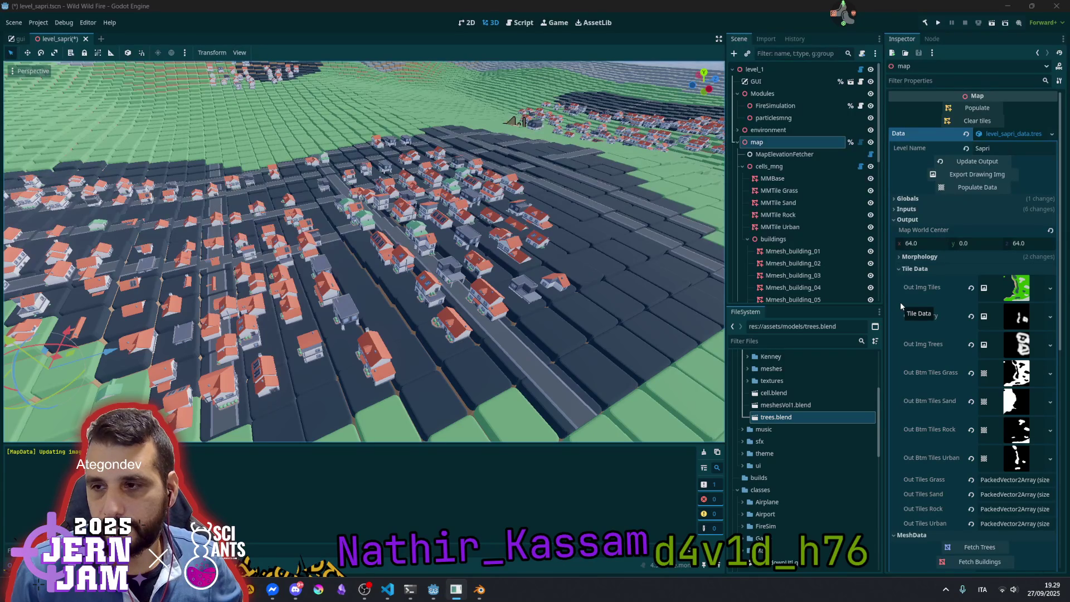
{"action": "left_click", "coordinate": [978, 120]}
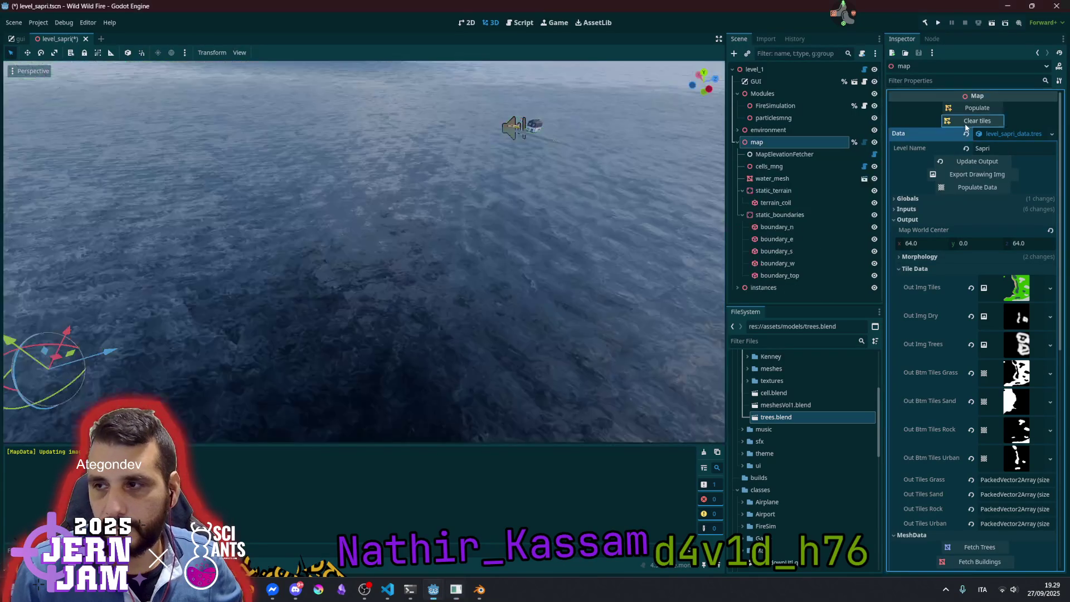
Clear the map's tiles, repopulate it with terrain and houses, then select Mmesh_building_01
{"action": "left_click", "coordinate": [976, 110]}
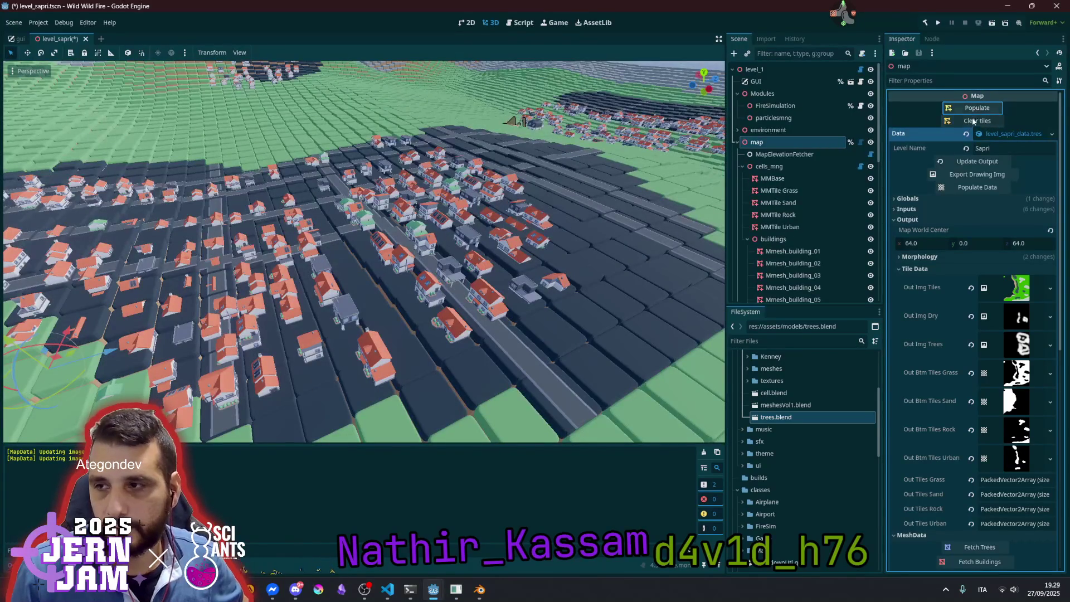
{"action": "left_click", "coordinate": [972, 119]}
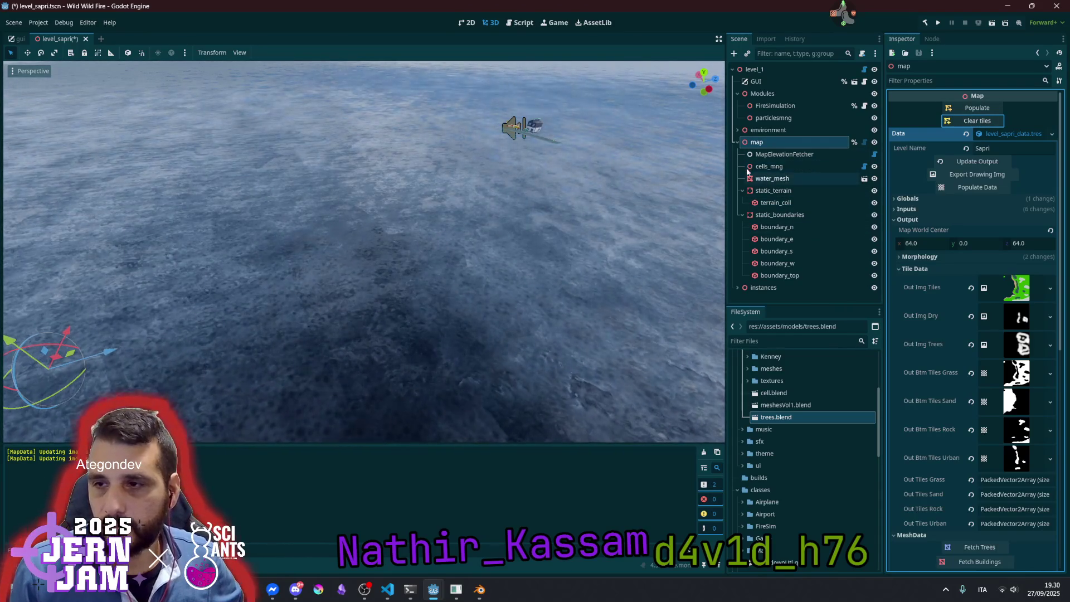
{"action": "left_click", "coordinate": [779, 168]}
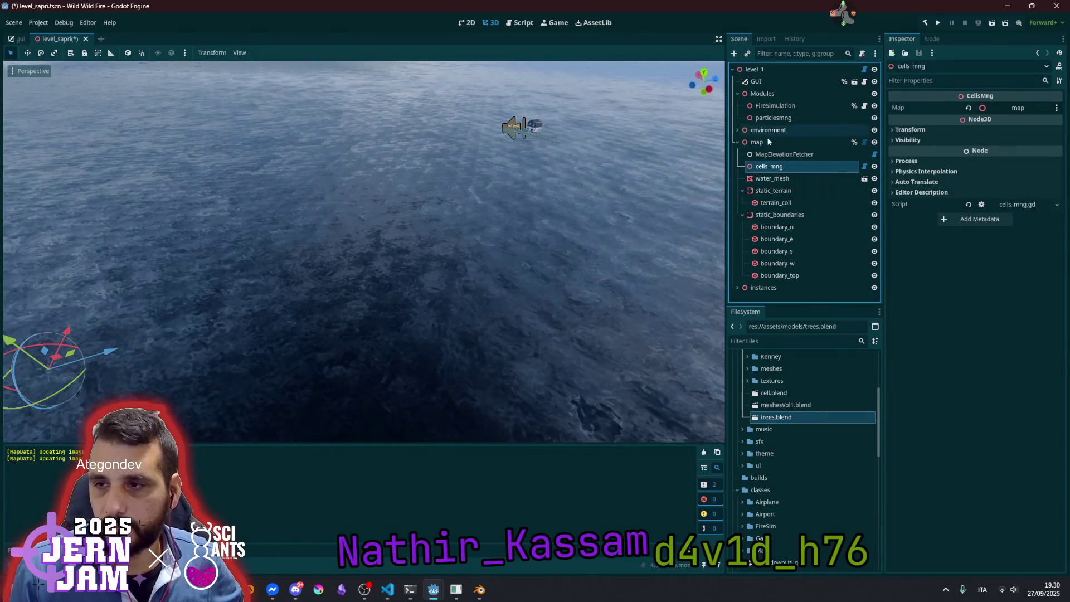
{"action": "left_click", "coordinate": [767, 140]}
{"action": "left_click", "coordinate": [957, 108]}
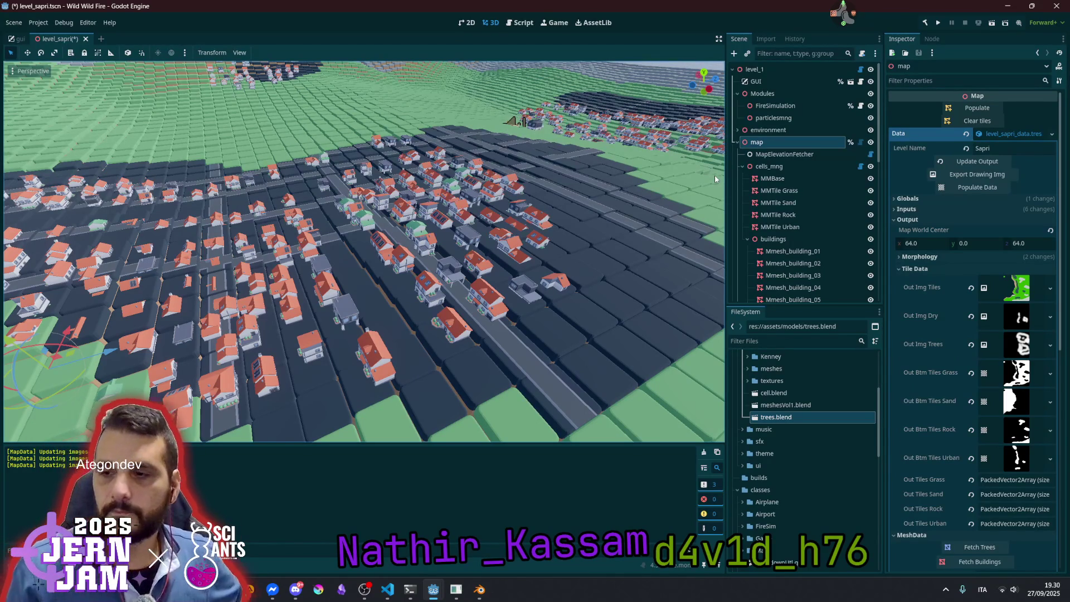
{"action": "left_click", "coordinate": [793, 252]}
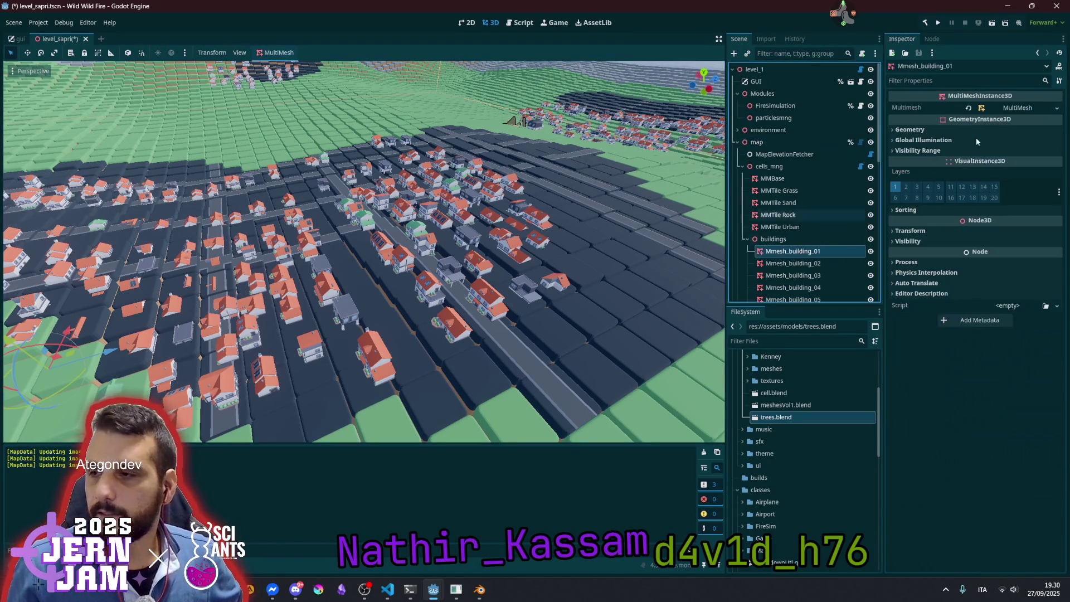
Inspect the first building MultiMesh's 34 instances, then reselect the map node and fold its output settings
{"action": "left_click", "coordinate": [1015, 106]}
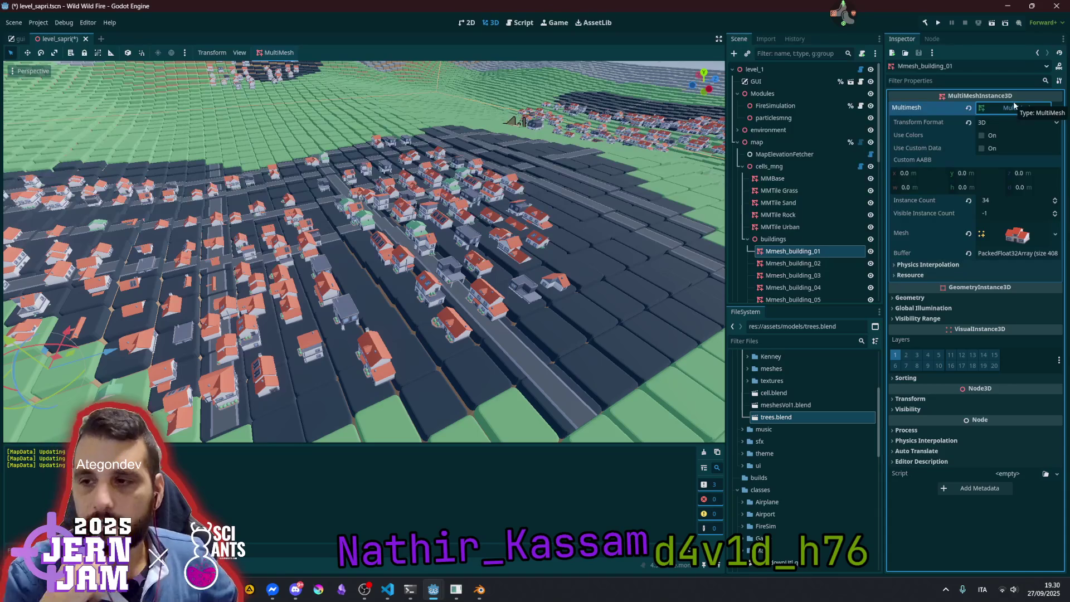
{"action": "left_click", "coordinate": [1011, 109]}
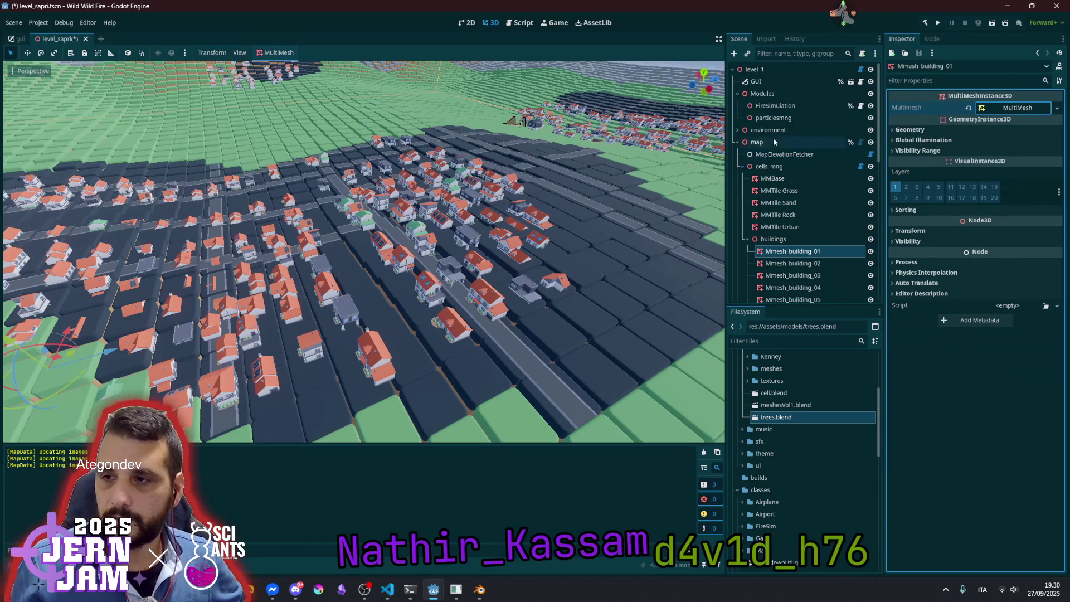
{"action": "left_click", "coordinate": [792, 143]}
{"action": "left_click", "coordinate": [946, 219]}
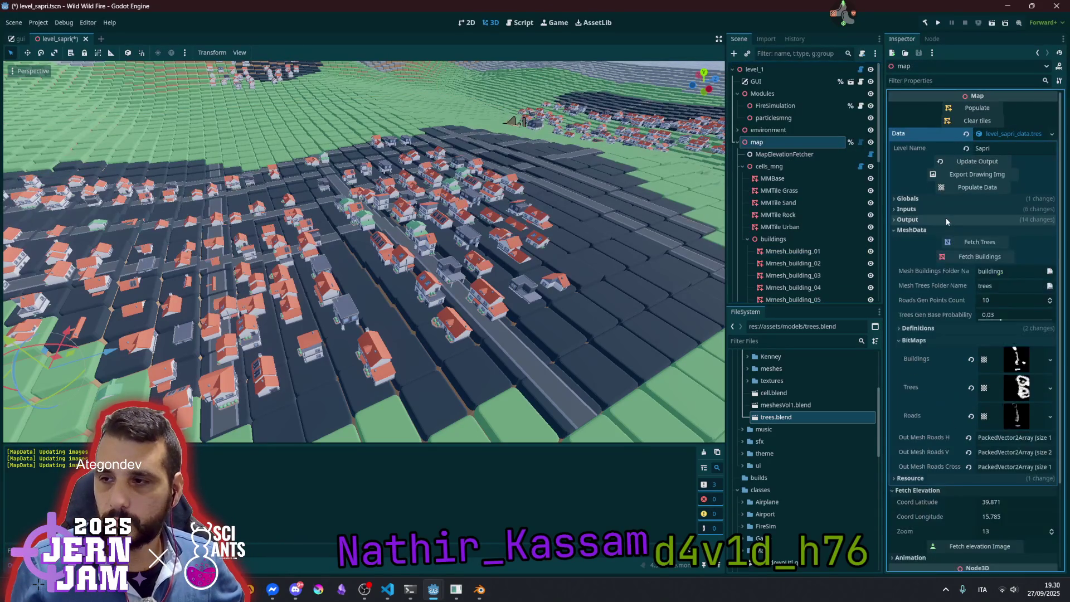
Fold the bitmap previews and briefly review the building and tree mesh definitions, including the Trees array
{"action": "left_click", "coordinate": [925, 230]}
{"action": "left_click", "coordinate": [921, 230]}
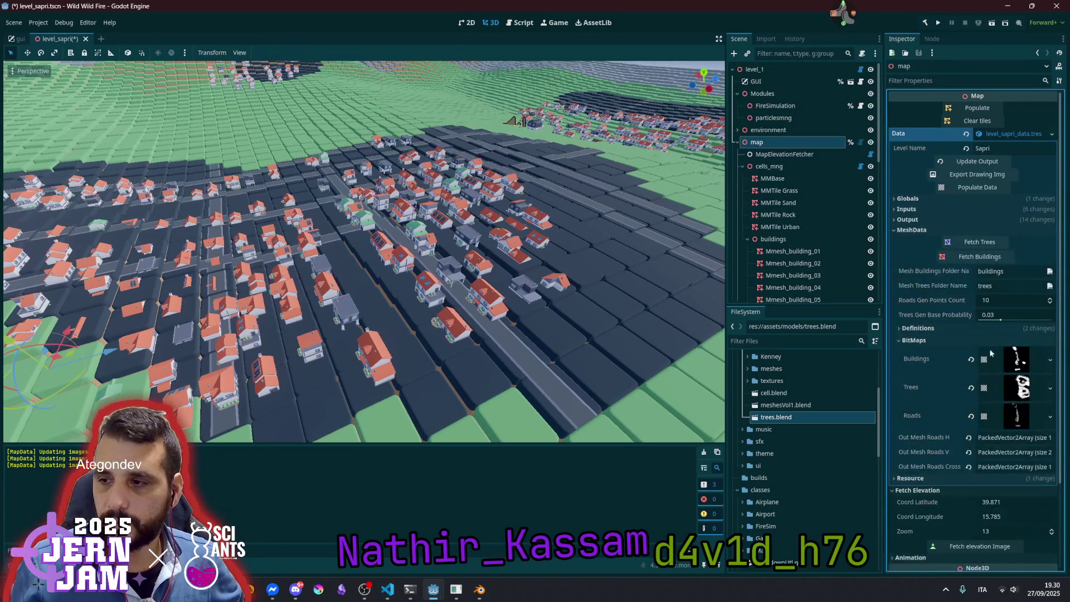
{"action": "left_click", "coordinate": [928, 339]}
{"action": "left_click", "coordinate": [928, 329]}
{"action": "left_click", "coordinate": [1005, 355]}
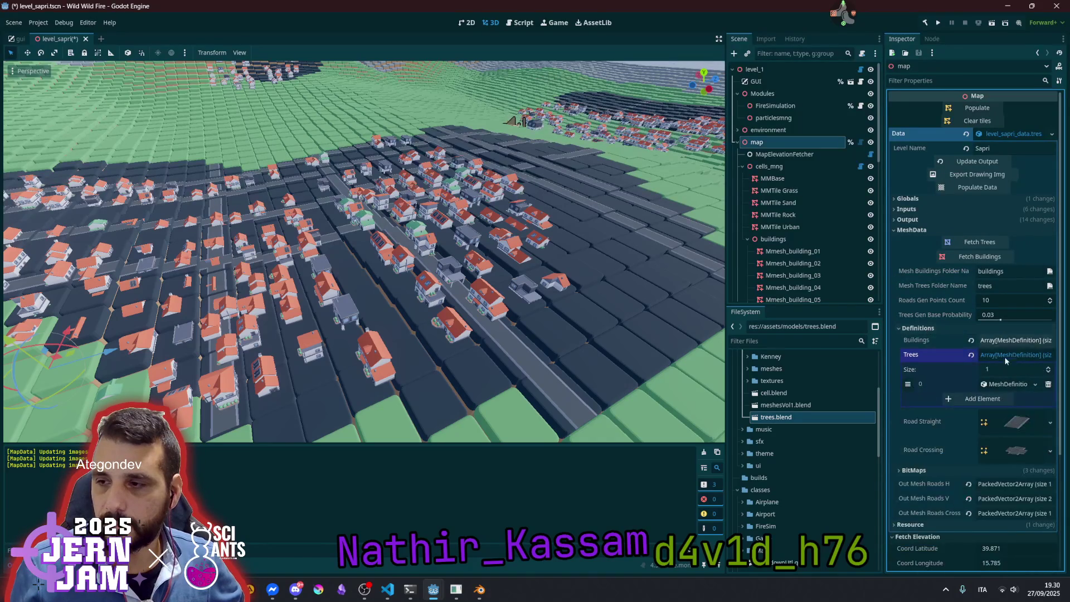
{"action": "left_click", "coordinate": [952, 329]}
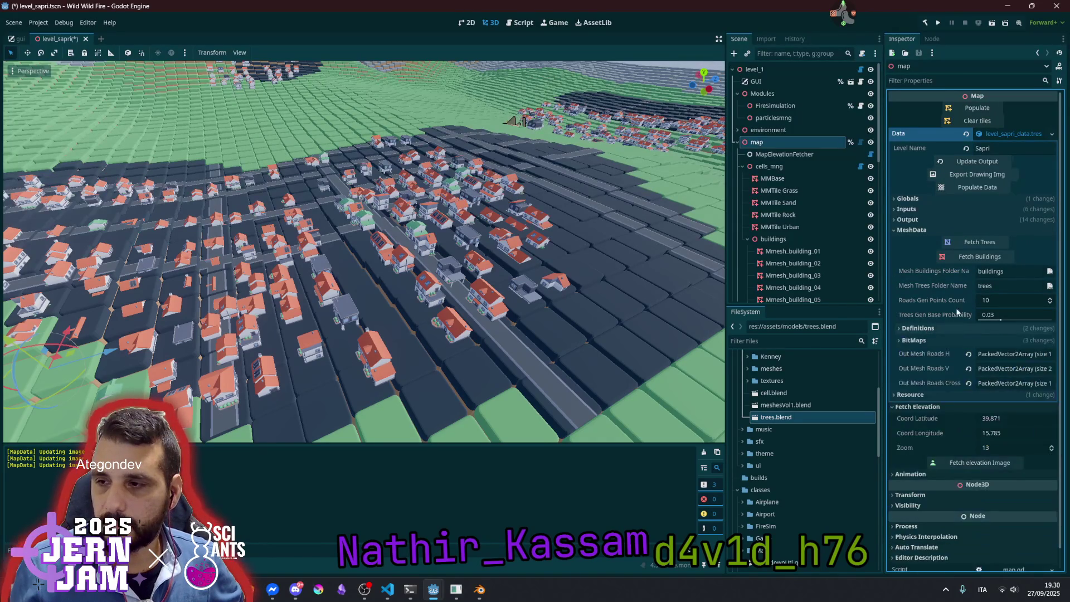
Refetch the tree meshes, update output, populate data, then clear tiles and repopulate the city
{"action": "left_click", "coordinate": [976, 248]}
{"action": "left_click", "coordinate": [974, 162]}
{"action": "left_click", "coordinate": [965, 188]}
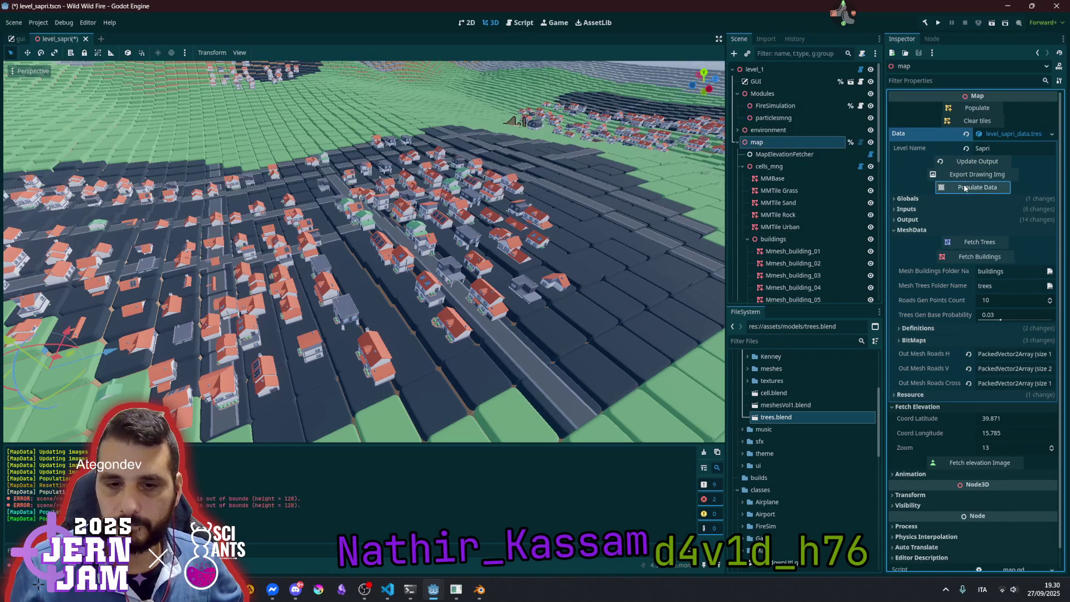
{"action": "left_click", "coordinate": [977, 121]}
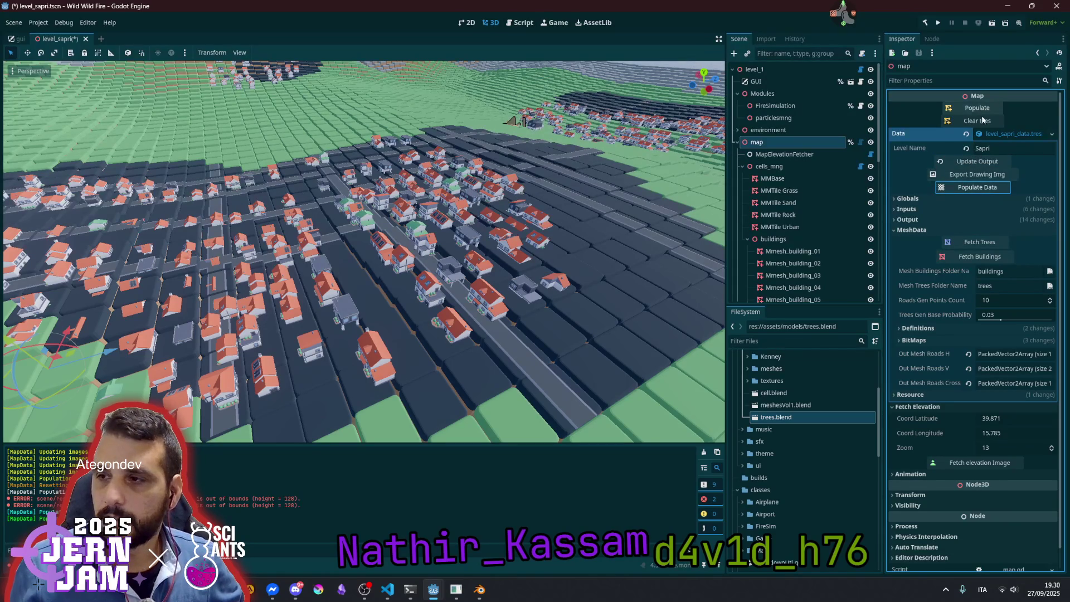
{"action": "left_click", "coordinate": [983, 109]}
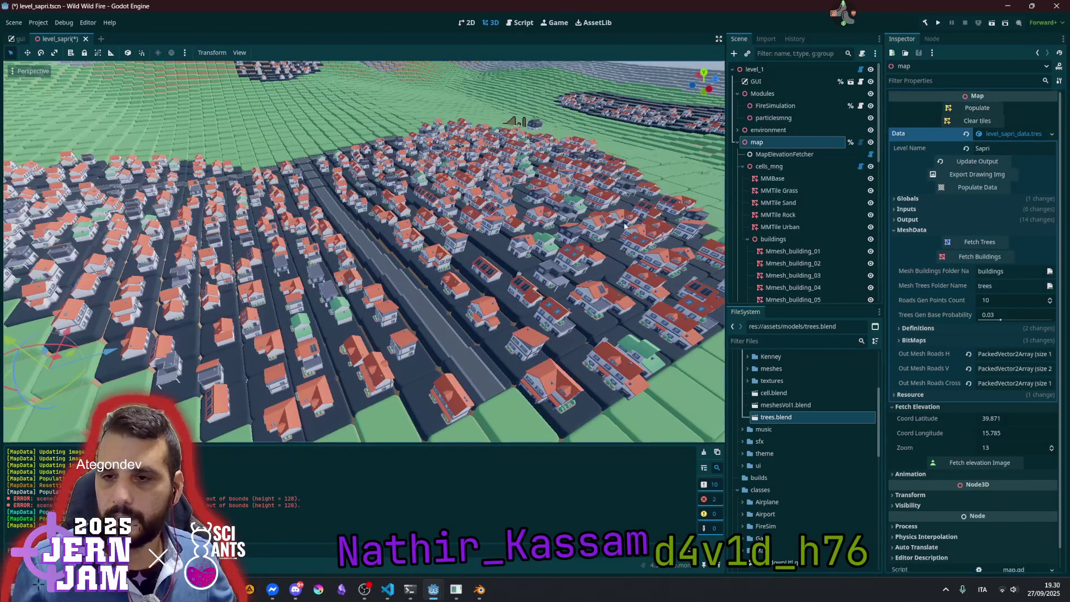
{"action": "scroll", "coordinate": [363, 251], "scroll_direction": "up", "scroll_amount": 2}
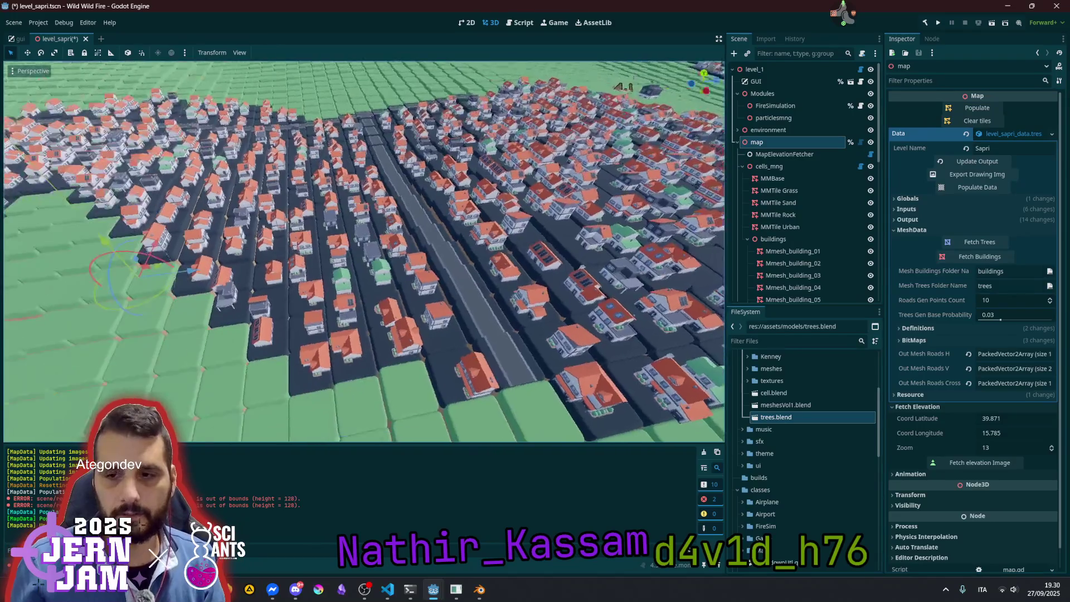
{"action": "scroll", "coordinate": [363, 251], "scroll_direction": "down", "scroll_amount": 5}
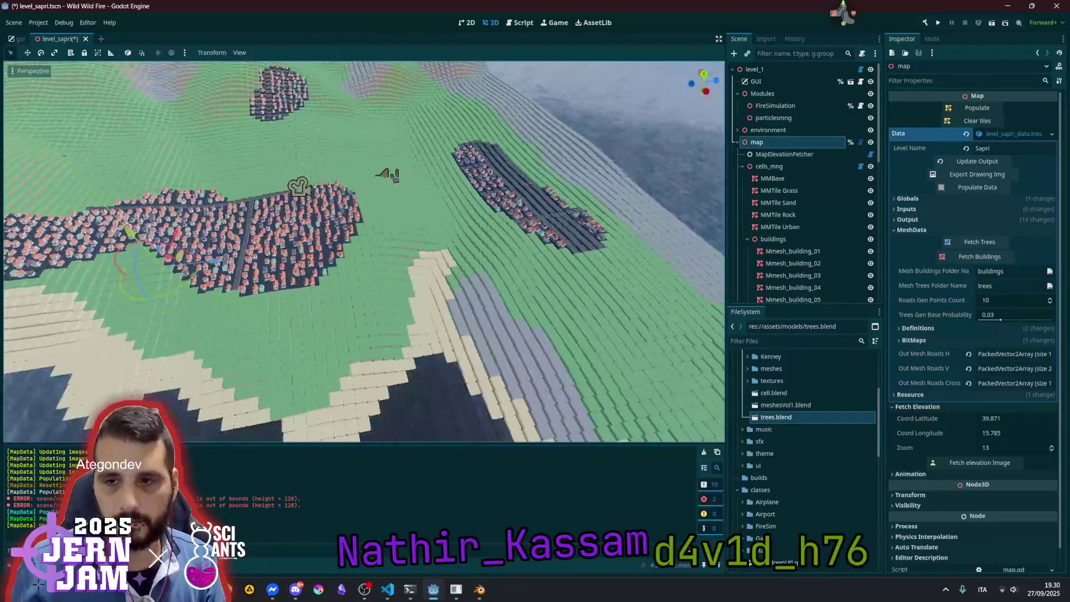
{"action": "scroll", "coordinate": [362, 251], "scroll_direction": "up", "scroll_amount": 5}
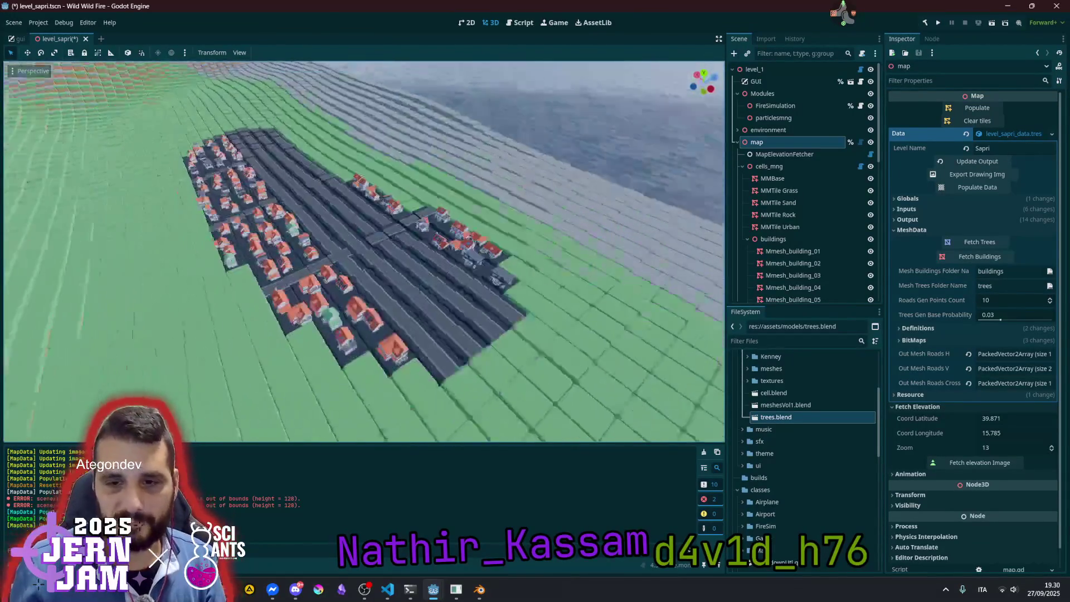
{"action": "left_click_drag", "start_coordinate": [362, 251], "coordinate": [312, 251]}
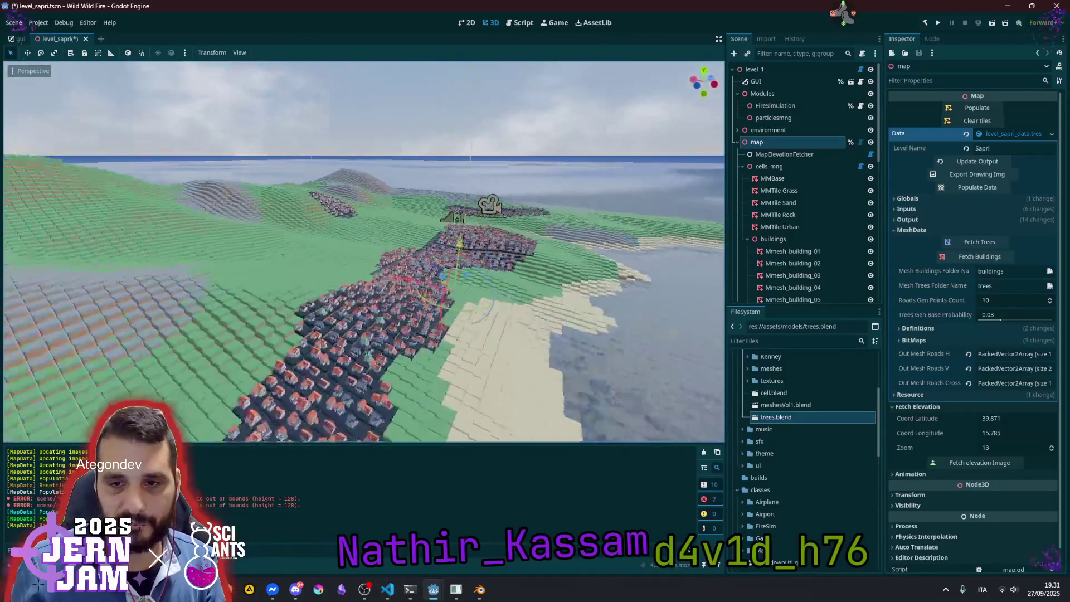
{"action": "scroll", "coordinate": [362, 251], "scroll_direction": "up", "scroll_amount": 5}
{"action": "mouse_move", "coordinate": [362, 251]}
{"action": "left_mouse_down"}
{"action": "mouse_move", "coordinate": [362, 195]}
{"action": "mouse_move", "coordinate": [363, 251]}
{"action": "left_mouse_up"}
{"action": "scroll", "coordinate": [362, 251], "scroll_direction": "up", "scroll_amount": 6}
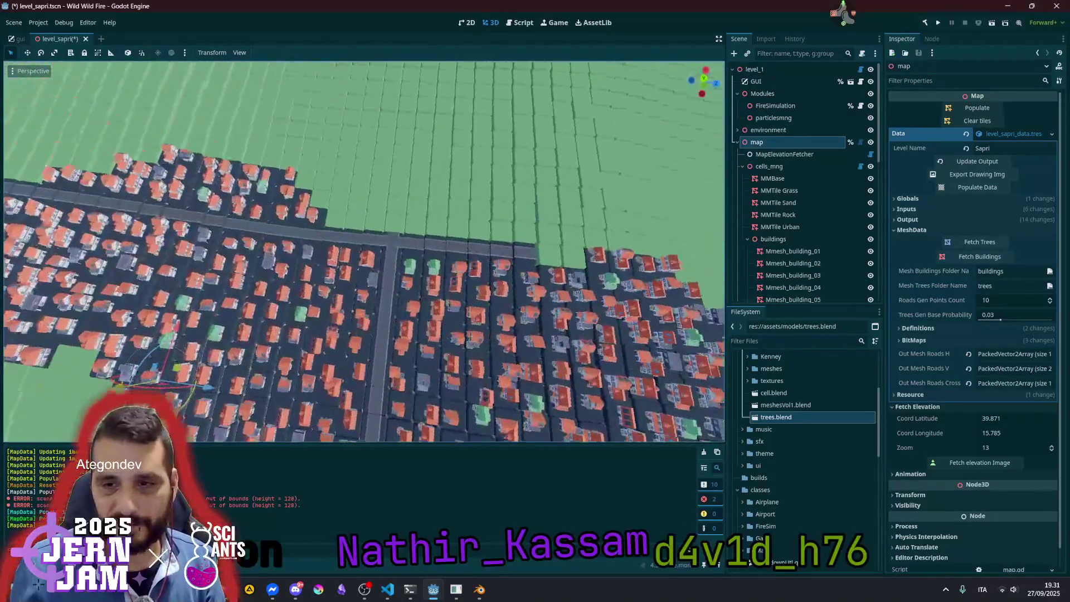
{"action": "scroll", "coordinate": [362, 251], "scroll_direction": "down", "scroll_amount": 8}
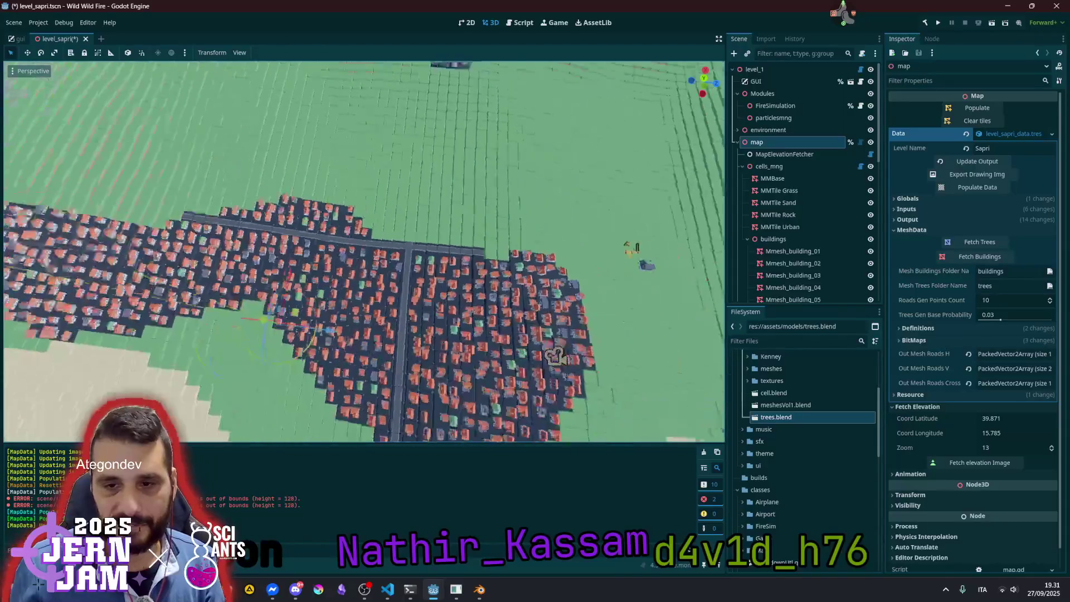
{"action": "scroll", "coordinate": [362, 251], "scroll_direction": "up", "scroll_amount": 5}
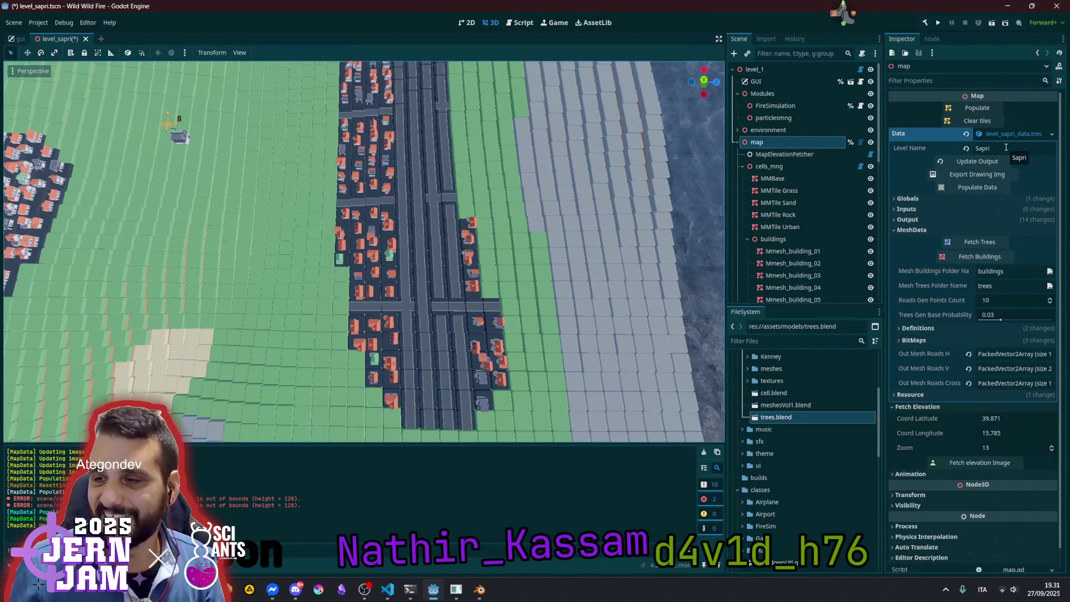
Change the global RNG seed to 'grap3'
{"action": "left_click", "coordinate": [998, 200]}
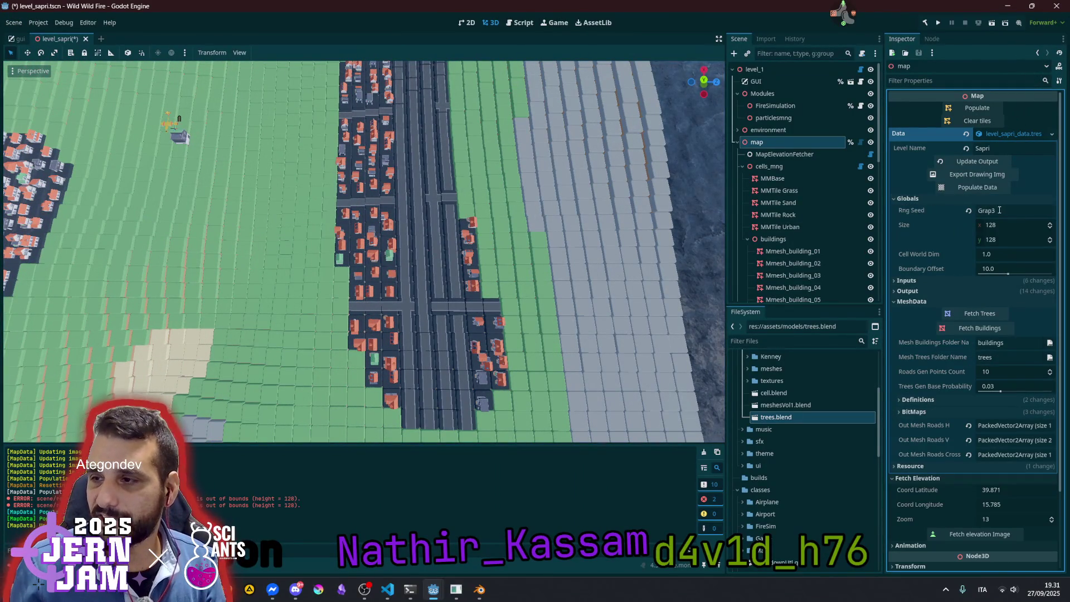
{"action": "left_click", "coordinate": [980, 212]}
{"action": "type", "text": "grap3"}
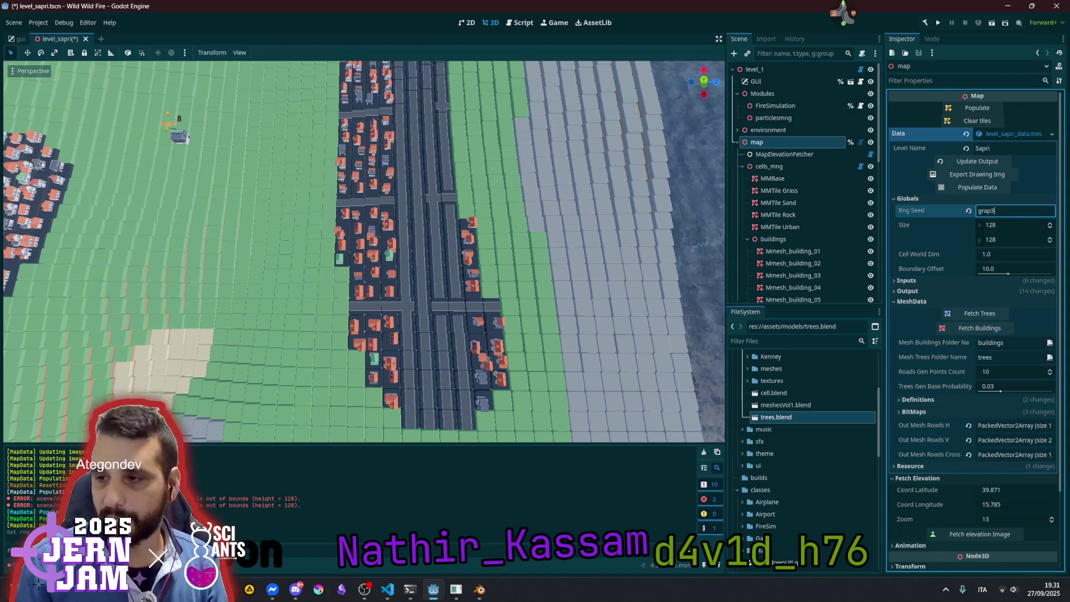
{"action": "key", "text": "Return"}
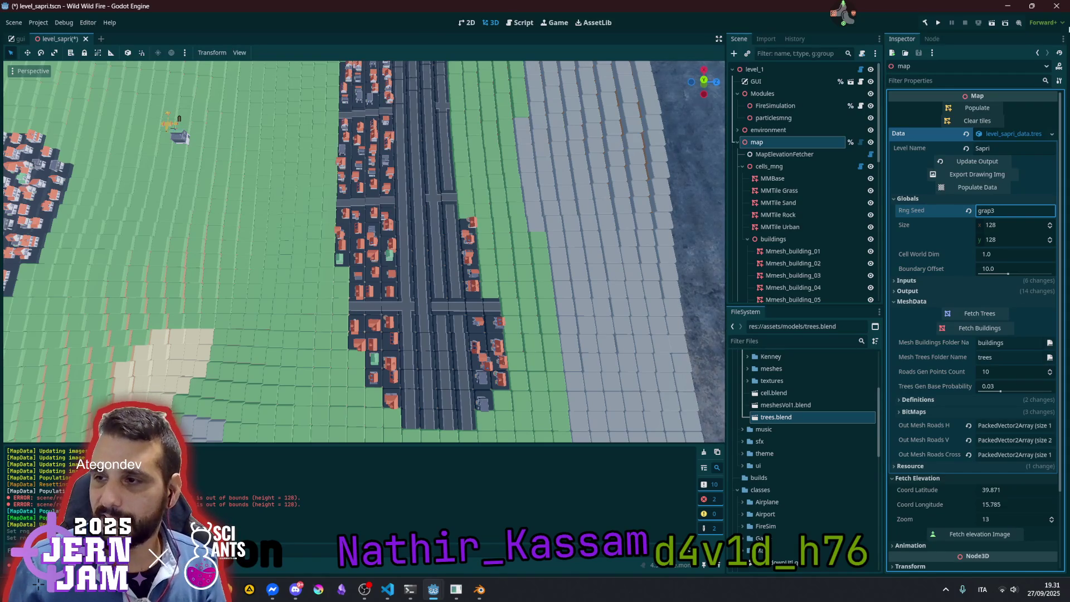
Update the output, clear the tiles and repopulate the map with the new seed's layout
{"action": "left_click", "coordinate": [968, 160]}
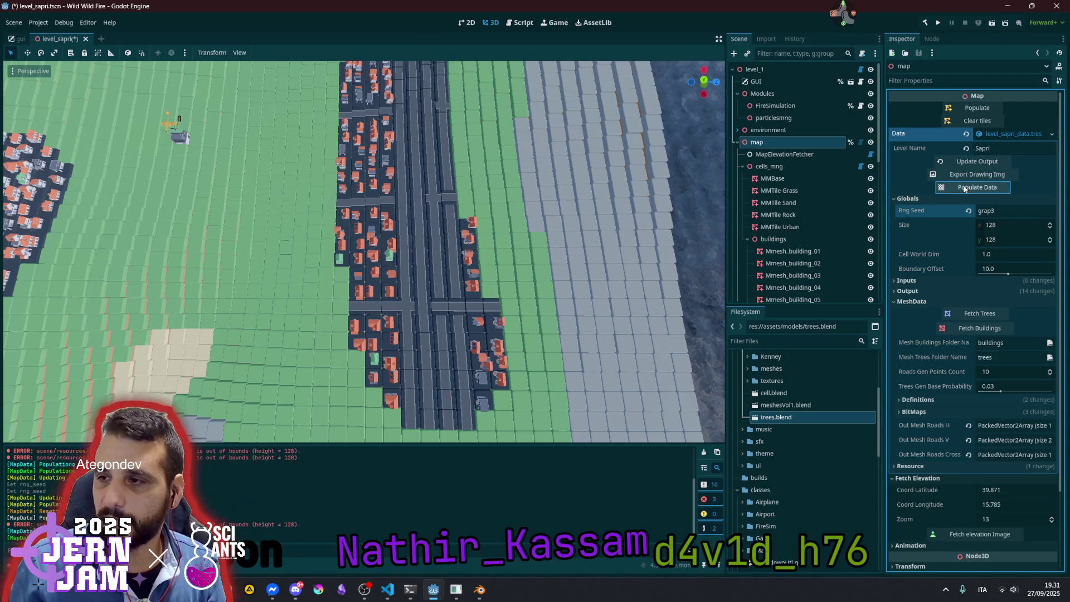
{"action": "left_click", "coordinate": [991, 117]}
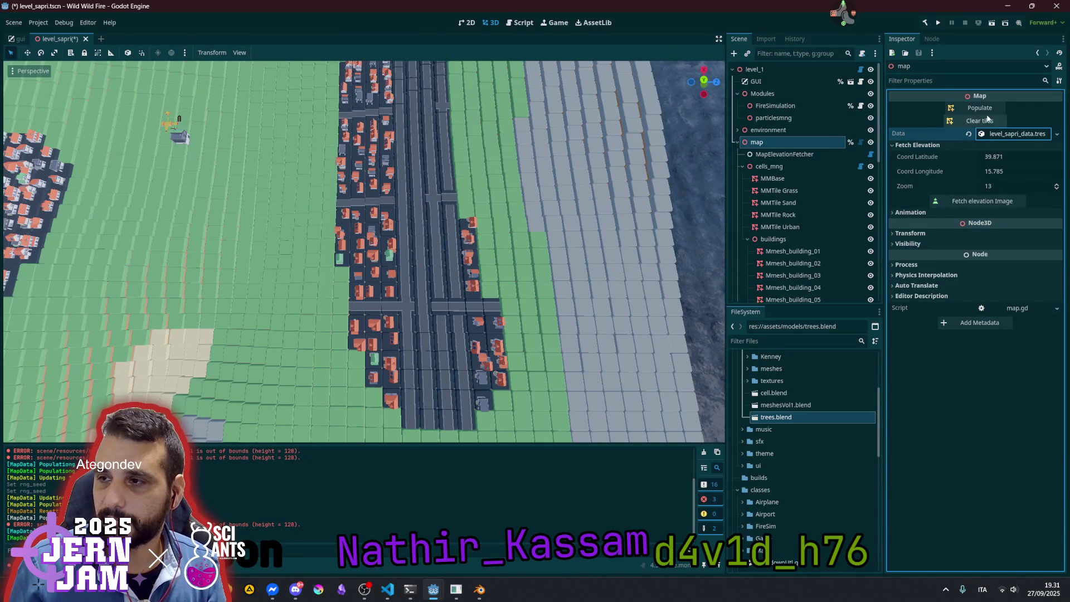
{"action": "left_click", "coordinate": [991, 108]}
{"action": "left_click_drag", "start_coordinate": [391, 250], "coordinate": [451, 264]}
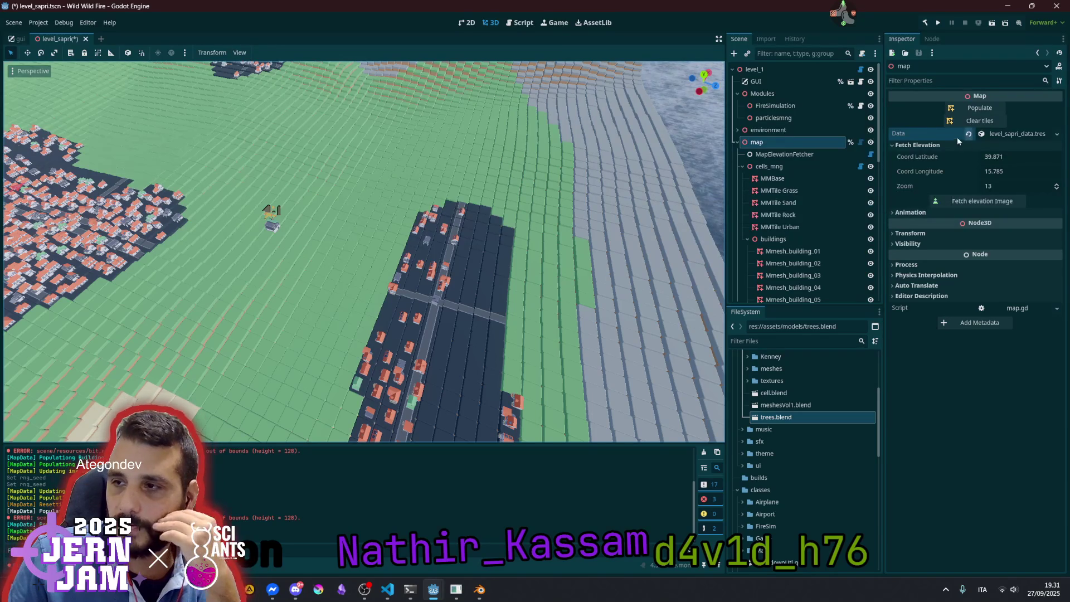
{"action": "left_click", "coordinate": [1009, 134]}
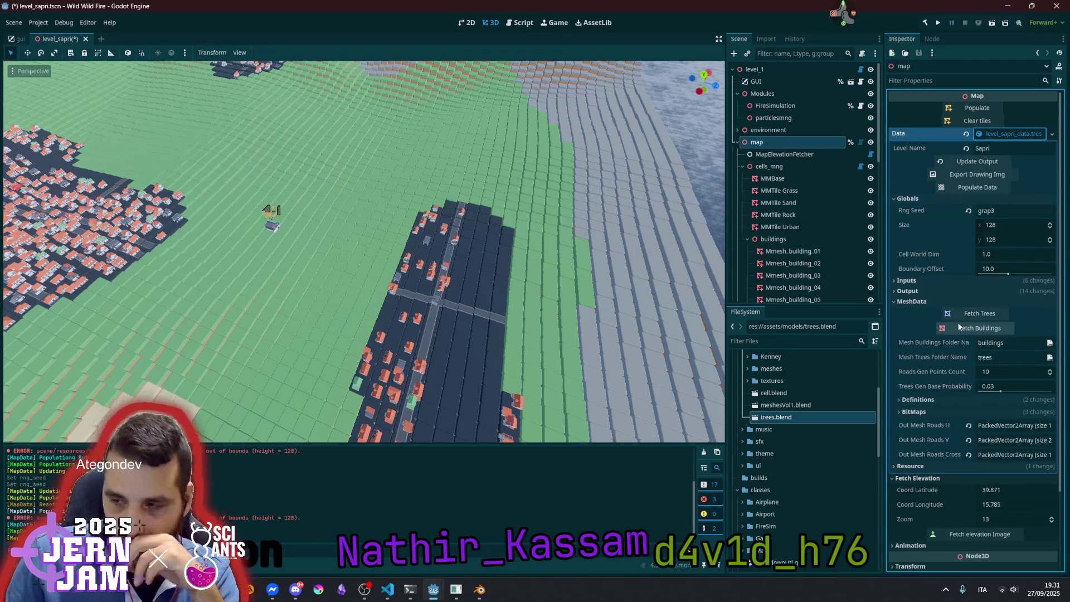
Show building definition 0: mesh_building_01 with probability 1.0 and instance count 37
{"action": "left_click", "coordinate": [936, 401]}
{"action": "scroll", "coordinate": [952, 413], "scroll_direction": "down", "scroll_amount": 3}
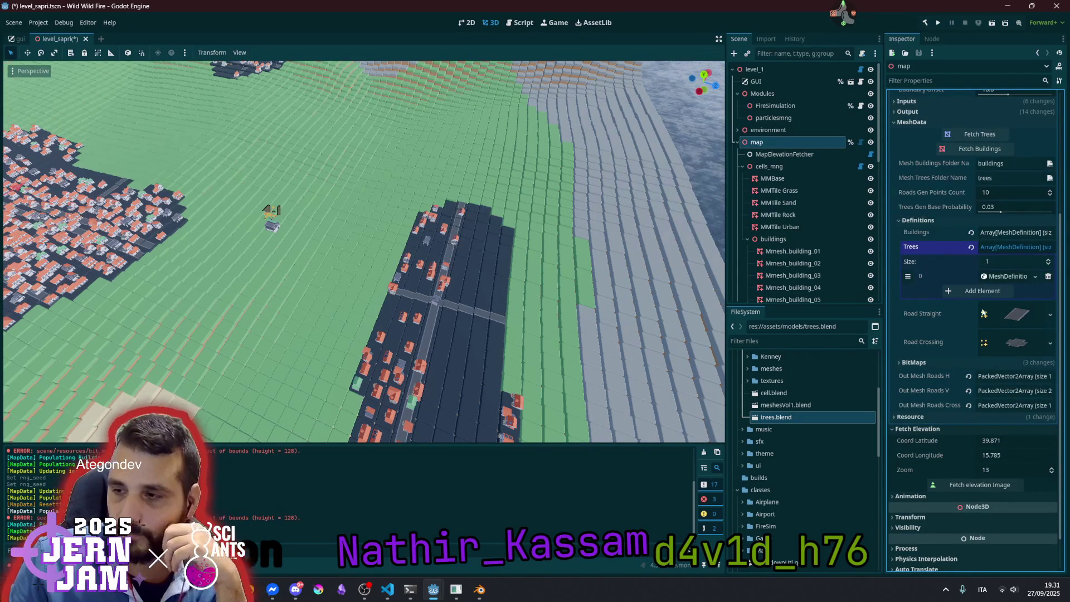
{"action": "left_click", "coordinate": [1006, 233]}
{"action": "left_click", "coordinate": [1006, 261]}
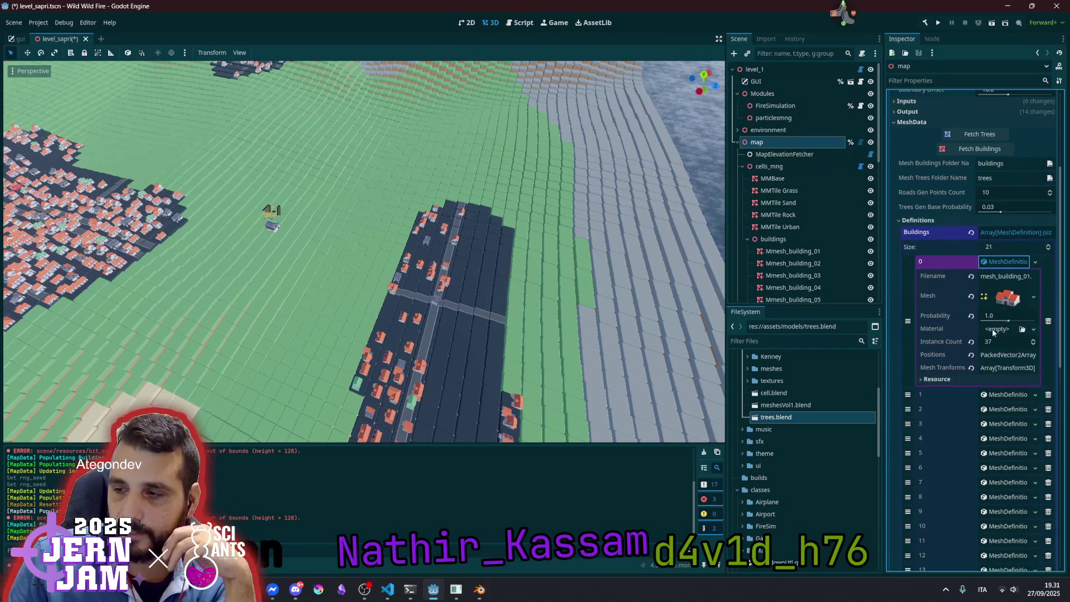
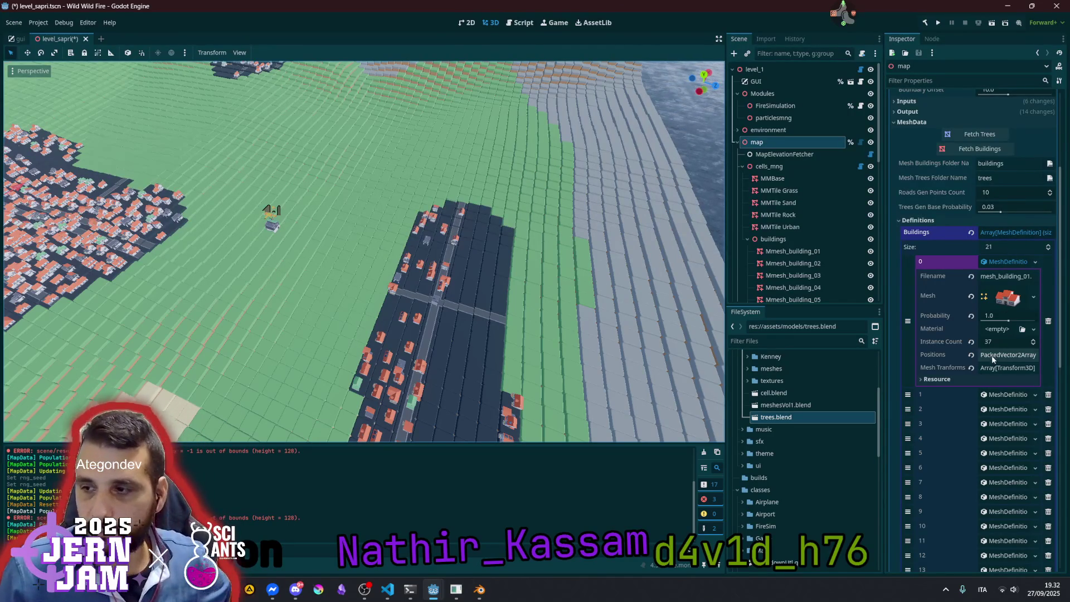
Re-fetch the building meshes and confirm MeshDefinition 0 now has Instance Count 0 and empty Positions
{"action": "left_click", "coordinate": [984, 150]}
{"action": "left_click", "coordinate": [1003, 261]}
{"action": "left_click", "coordinate": [1003, 261]}
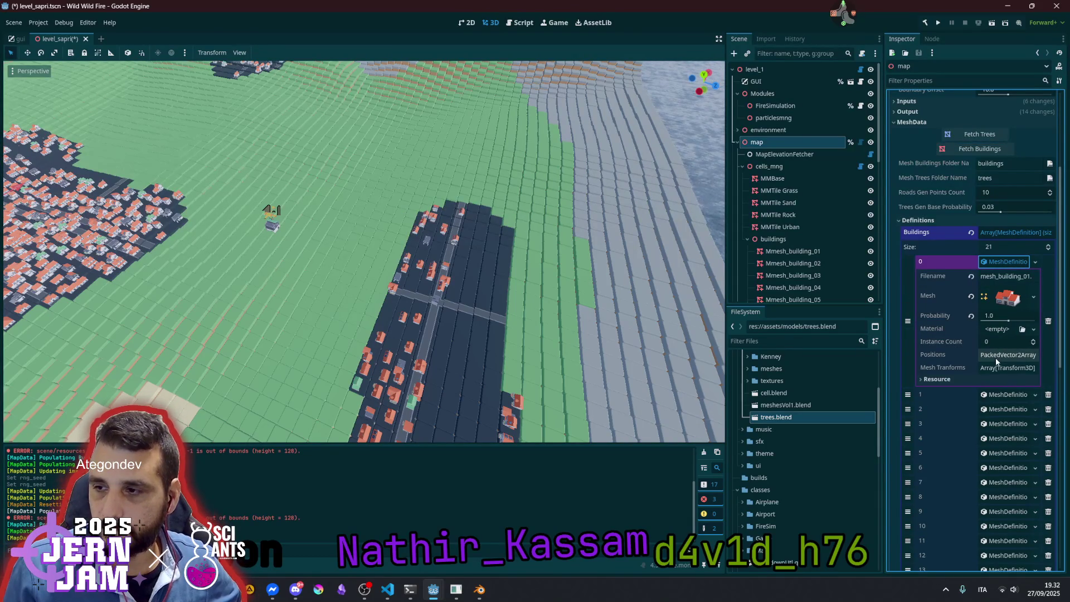
{"action": "left_click", "coordinate": [997, 357]}
{"action": "left_click", "coordinate": [1007, 351]}
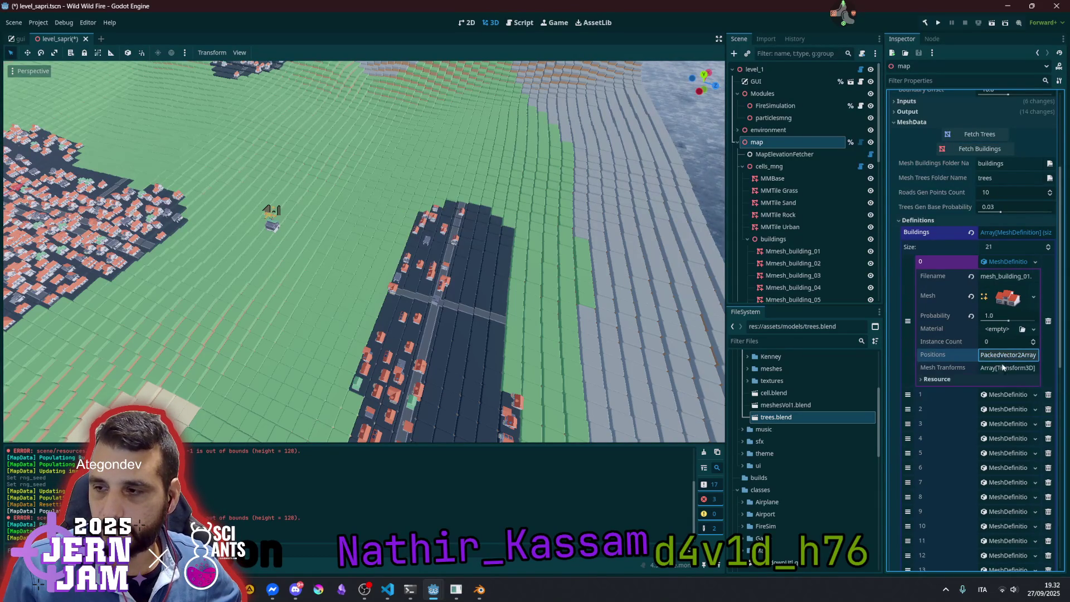
{"action": "left_click", "coordinate": [1000, 367]}
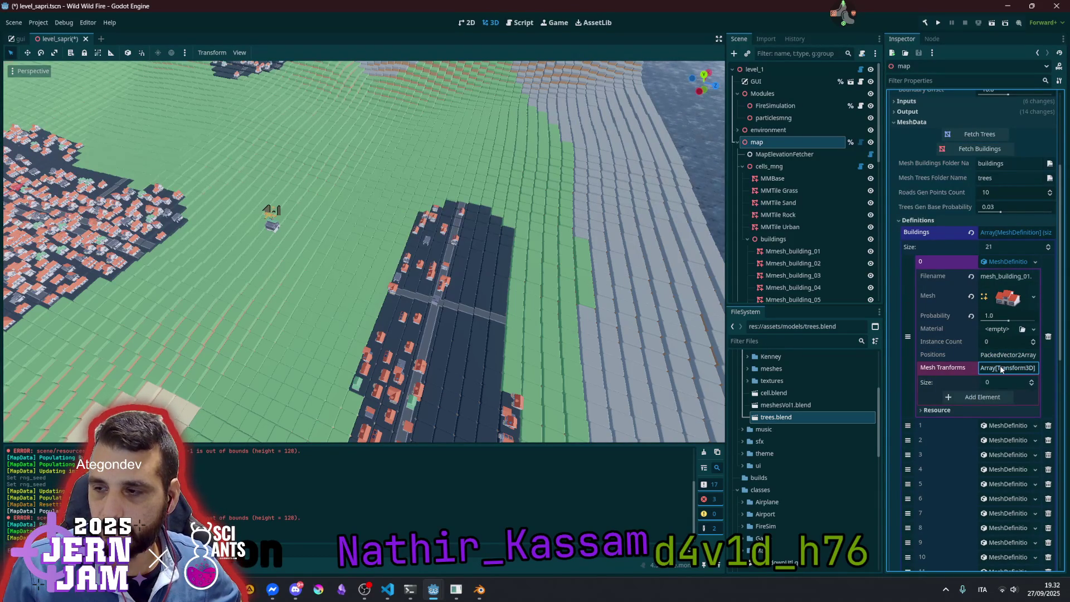
{"action": "left_click", "coordinate": [1000, 367]}
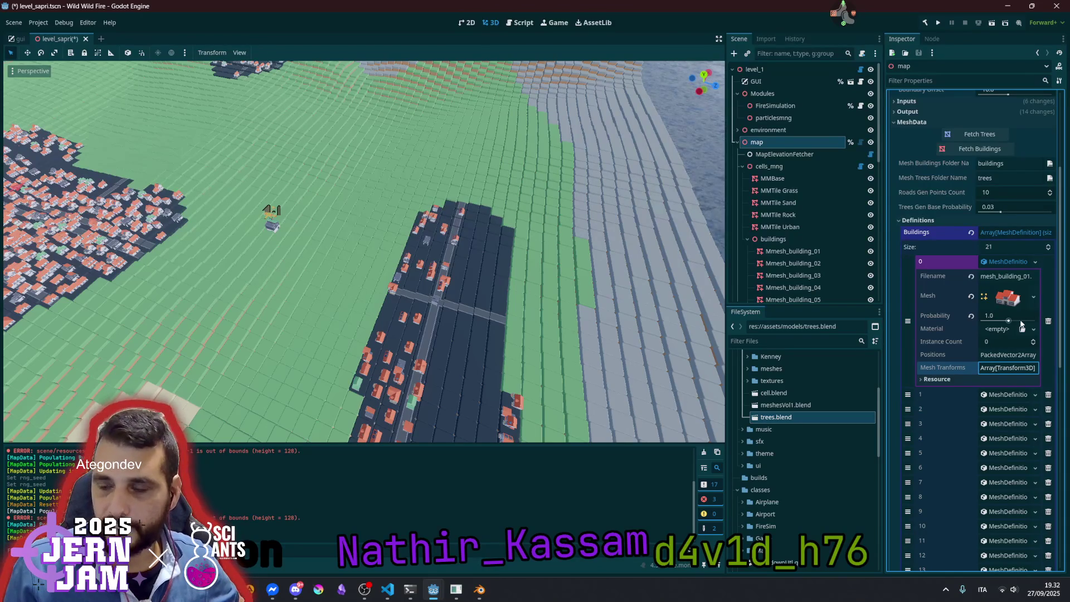
{"action": "left_click", "coordinate": [1007, 262]}
{"action": "scroll", "coordinate": [995, 215], "scroll_direction": "up", "scroll_amount": 5}
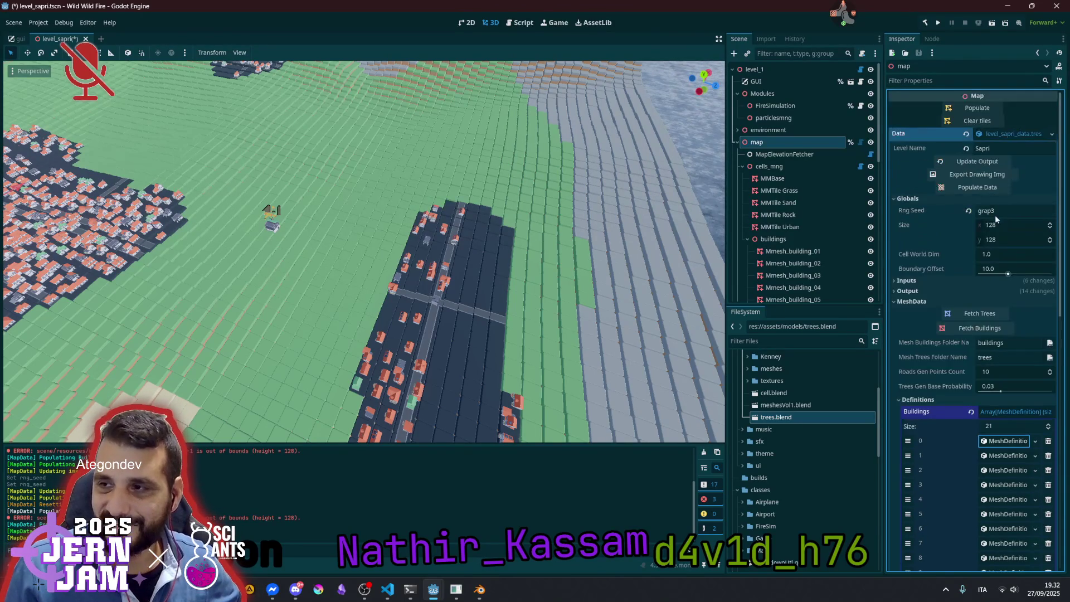
Populate the map data, clear the tiles and repopulate, then fly around to view the denser buildings
{"action": "left_click", "coordinate": [981, 190]}
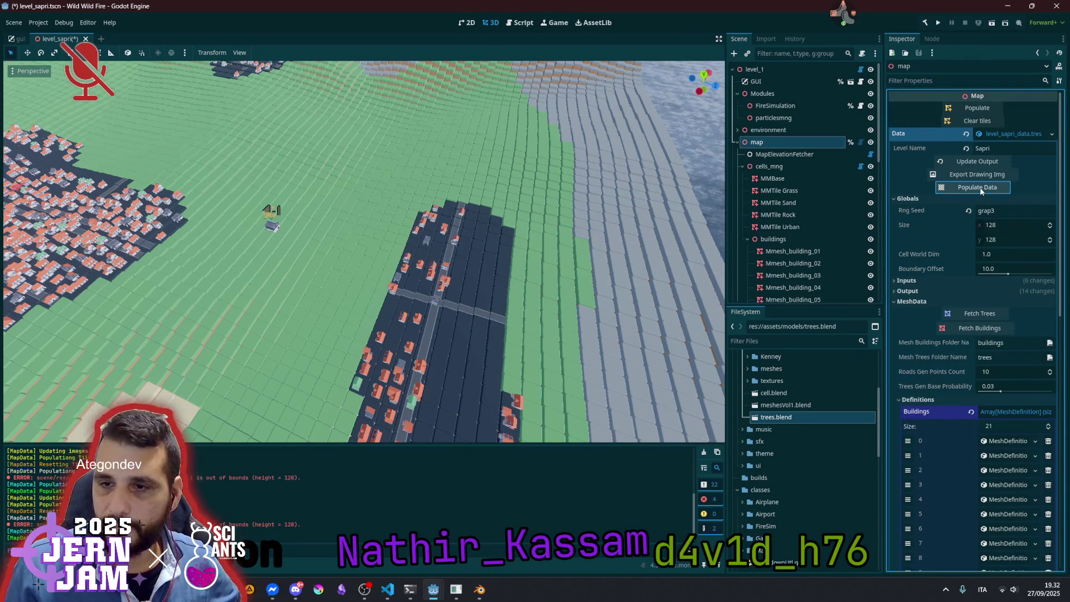
{"action": "left_click", "coordinate": [983, 120]}
{"action": "left_click", "coordinate": [979, 107]}
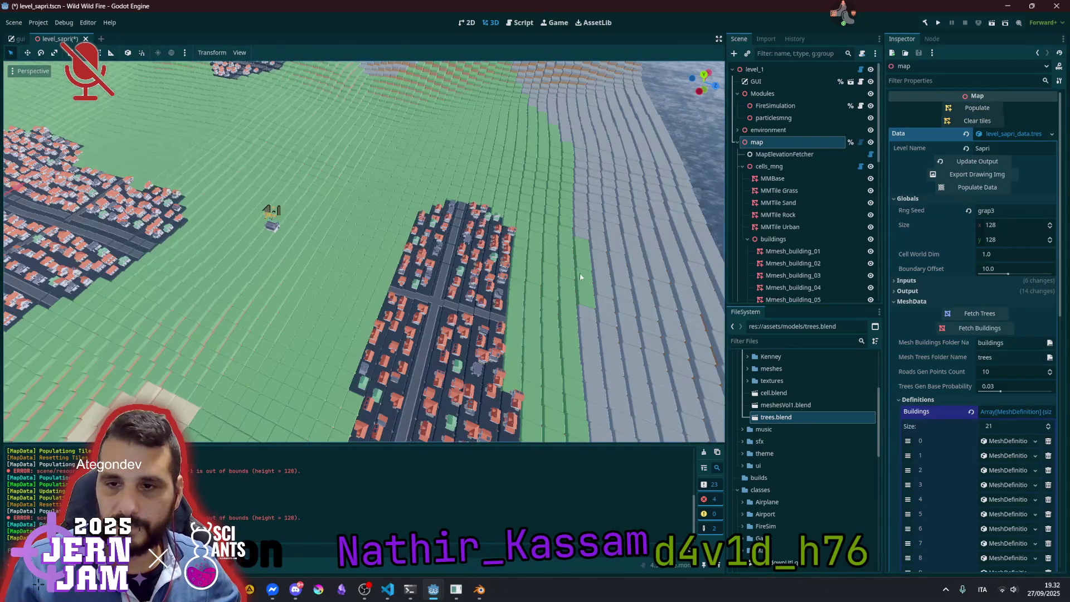
{"action": "mouse_move", "coordinate": [483, 312]}
{"action": "left_mouse_down"}
{"action": "mouse_move", "coordinate": [441, 234]}
{"action": "mouse_move", "coordinate": [440, 304]}
{"action": "left_mouse_up"}
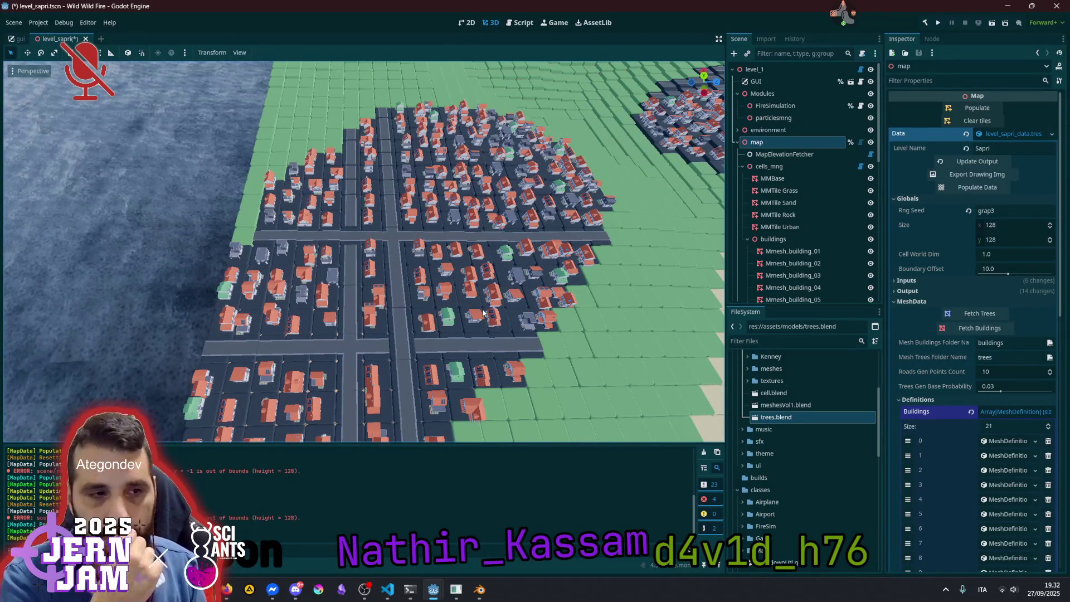
{"action": "left_click", "coordinate": [843, 14]}
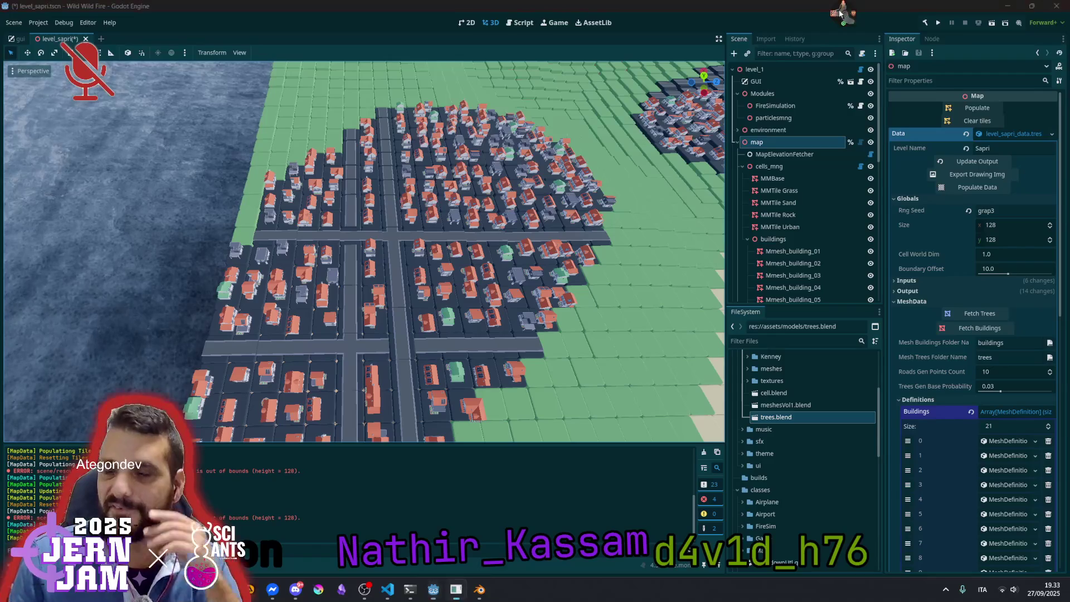
{"action": "left_click", "coordinate": [862, 34]}
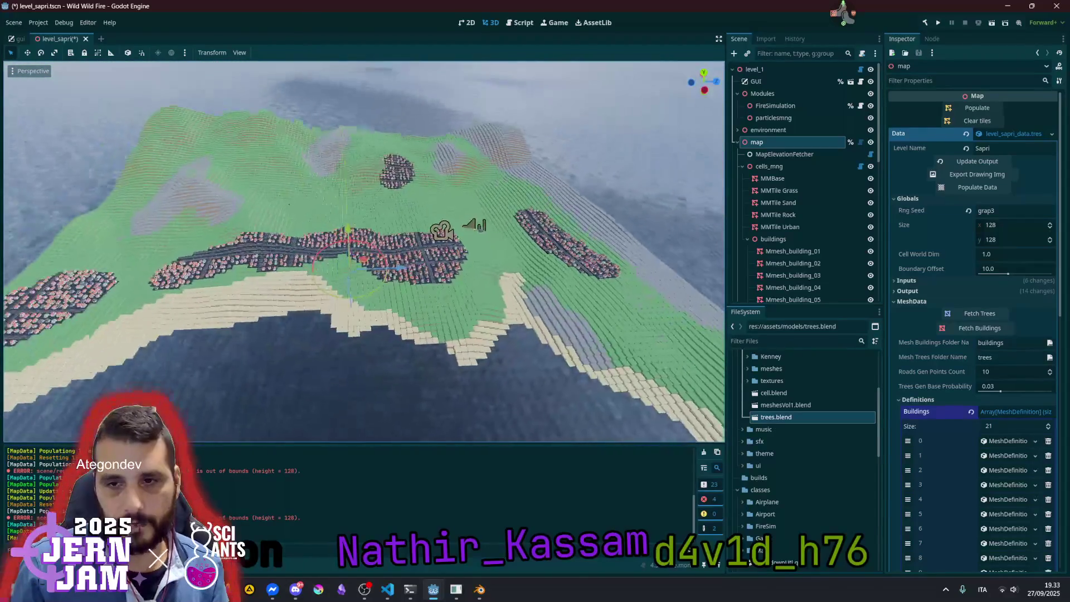
{"action": "left_click", "coordinate": [737, 142]}
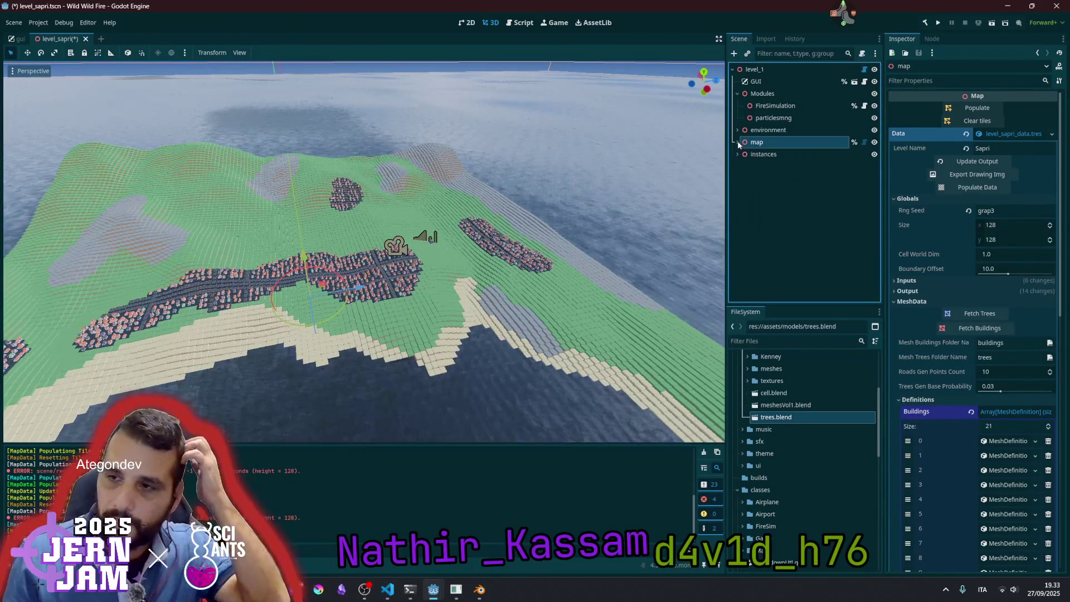
Expand the instances group and raise it about 4 units above the terrain
{"action": "left_click", "coordinate": [743, 156]}
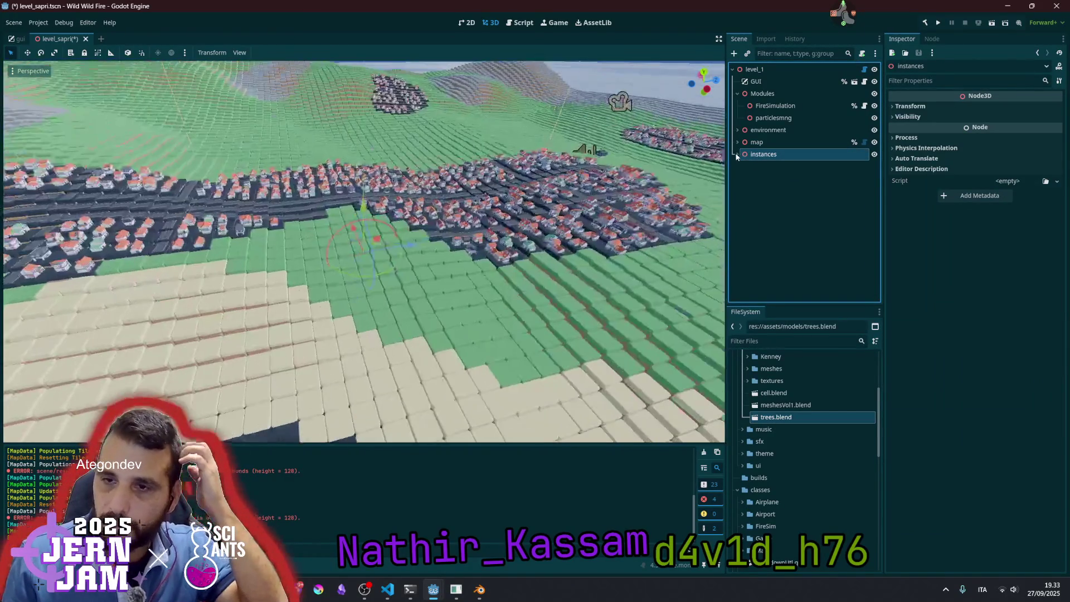
{"action": "left_click", "coordinate": [738, 154]}
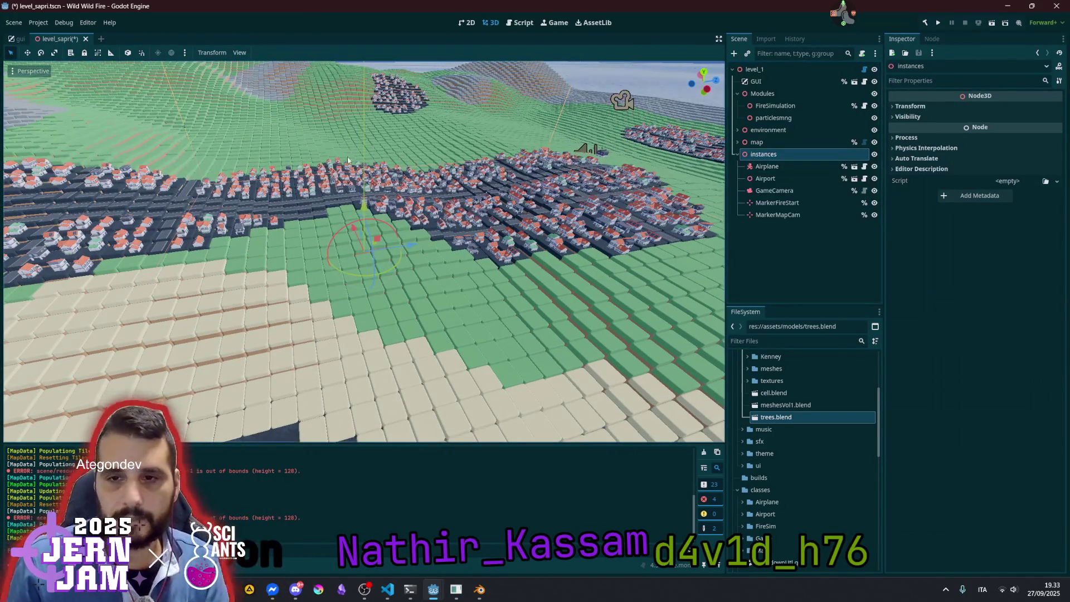
{"action": "mouse_move", "coordinate": [367, 207]}
{"action": "left_mouse_down"}
{"action": "mouse_move", "coordinate": [363, 80]}
{"action": "mouse_move", "coordinate": [365, 187]}
{"action": "left_mouse_up"}
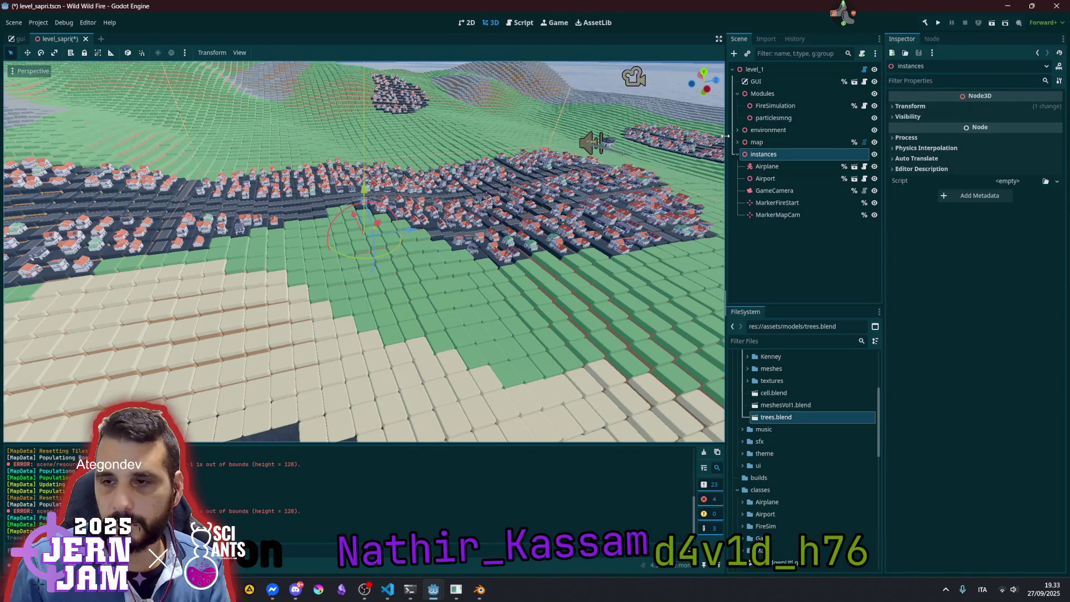
Lift the Airport and Airplane higher, frame them, then save the scene and run with F5
{"action": "left_click", "coordinate": [772, 179]}
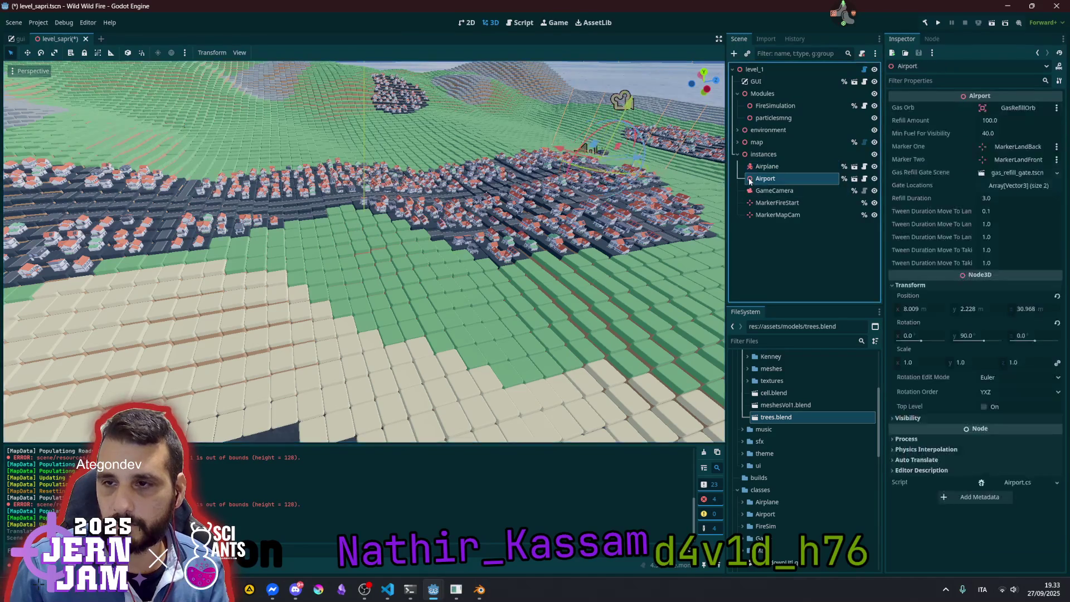
{"action": "double_click", "coordinate": [750, 179]}
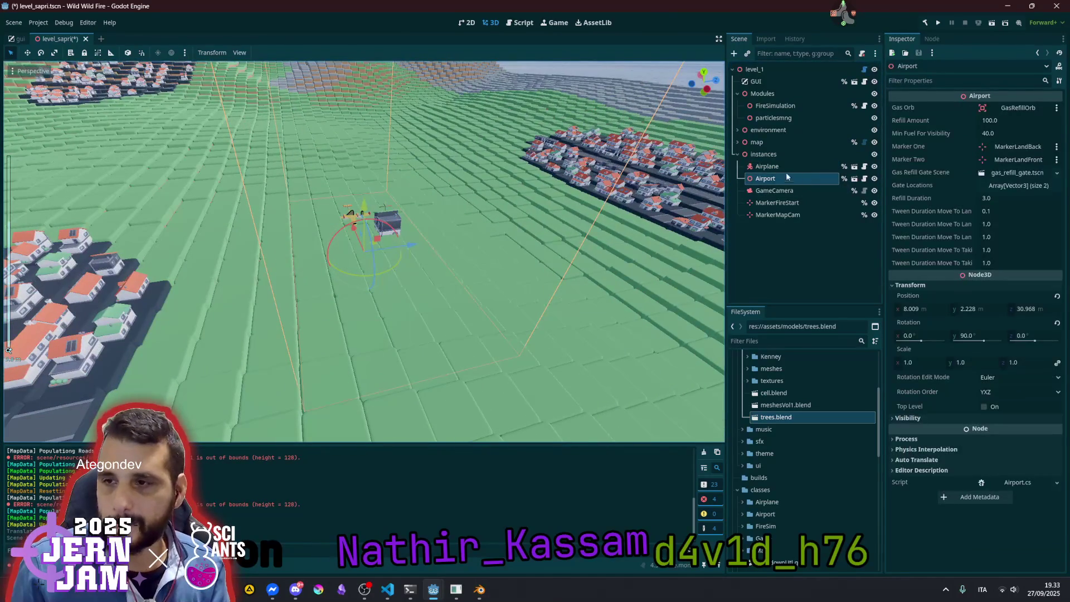
{"action": "left_click", "coordinate": [777, 168], "text": "shift"}
{"action": "left_click_drag", "start_coordinate": [356, 188], "coordinate": [361, 176]}
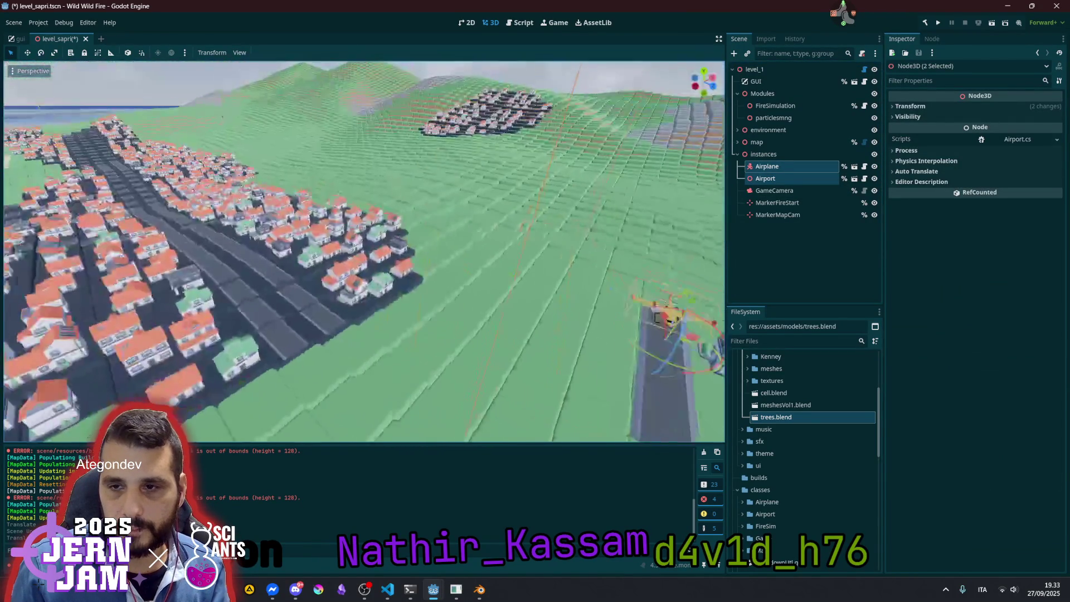
{"action": "key", "text": "f"}
{"action": "scroll", "coordinate": [456, 217], "scroll_direction": "down", "scroll_amount": 5}
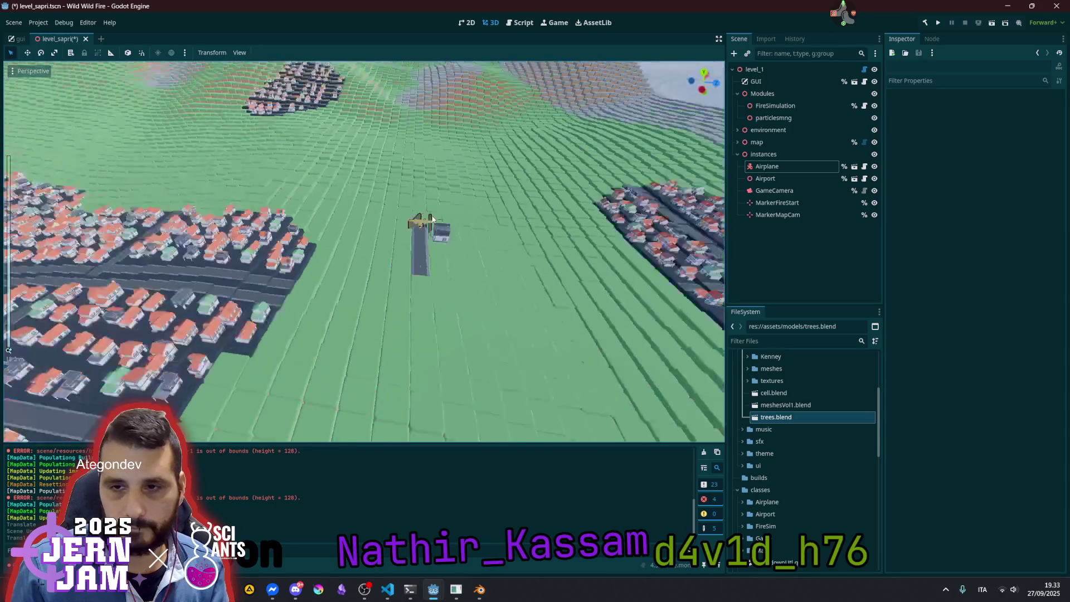
{"action": "key", "text": "F5"}
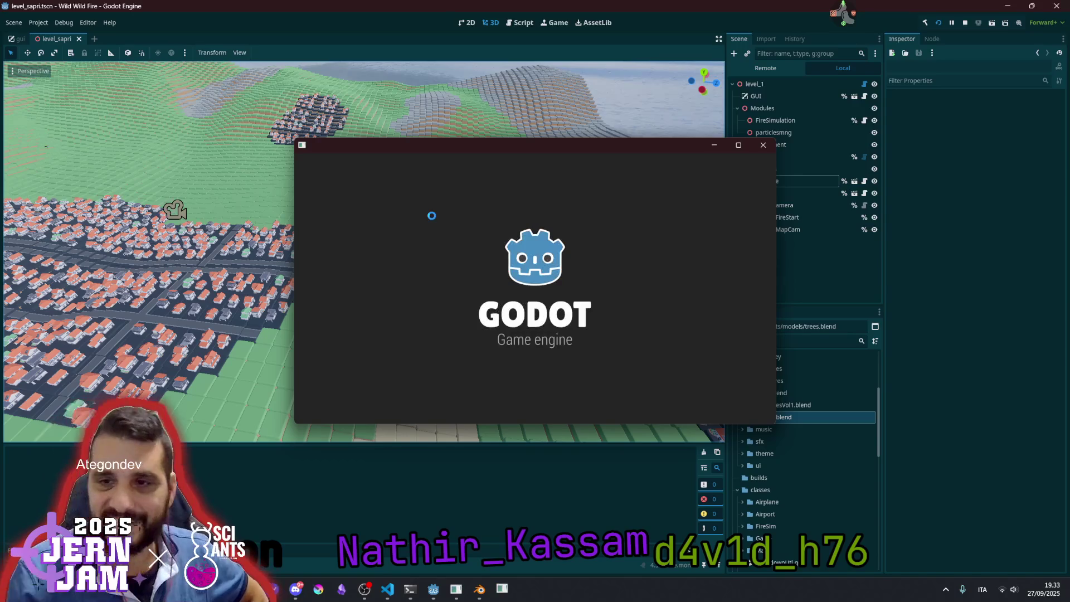
Skip the intro, start a new game, maximize its window and take off banking left
{"action": "key", "text": "Escape"}
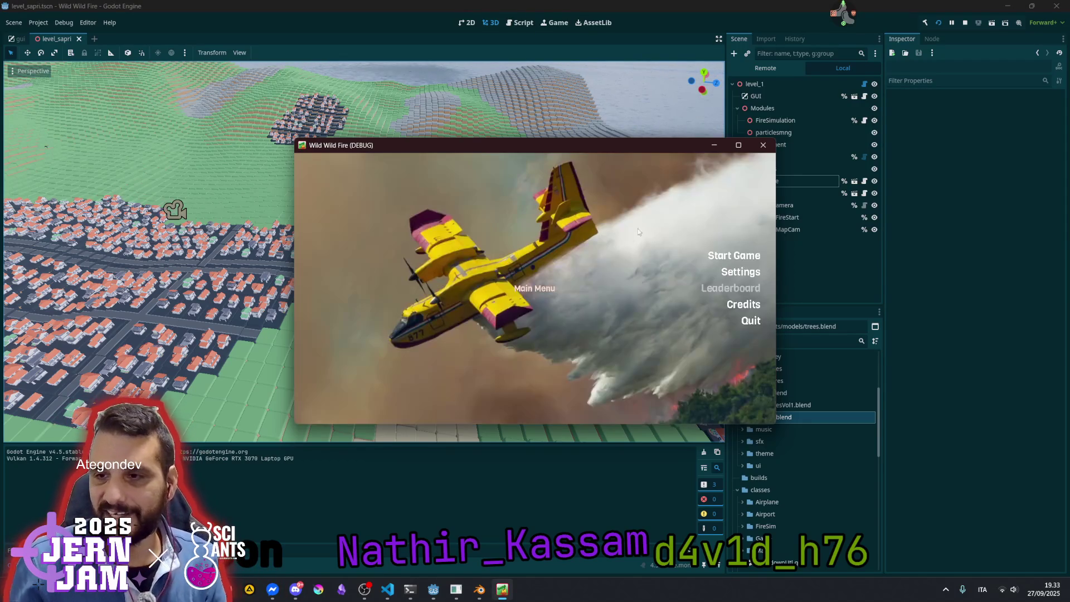
{"action": "left_click", "coordinate": [719, 256]}
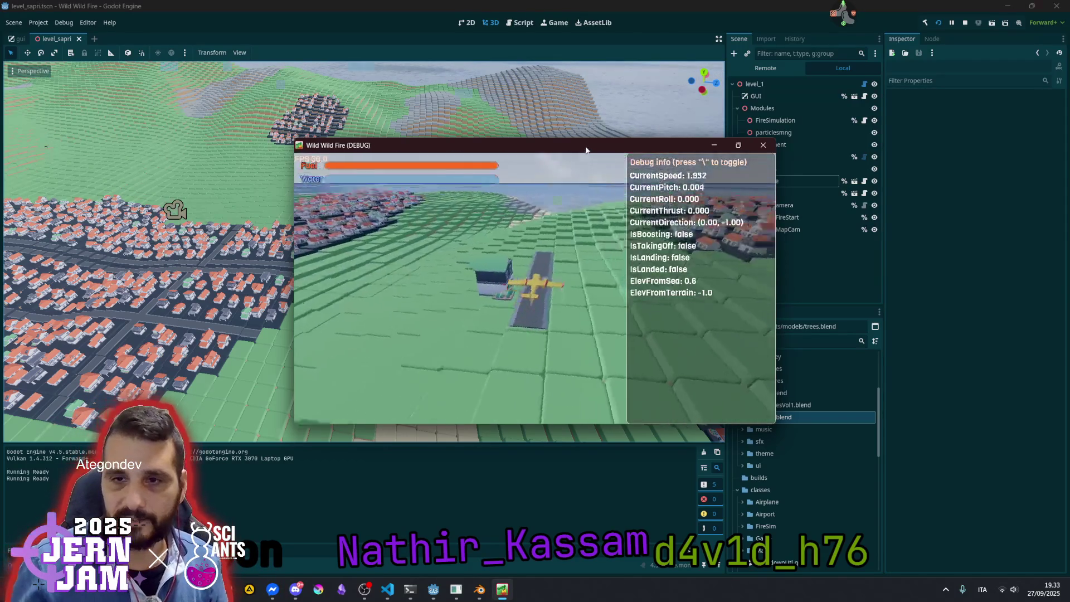
{"action": "double_click", "coordinate": [596, 146]}
{"action": "key", "text": "a"}
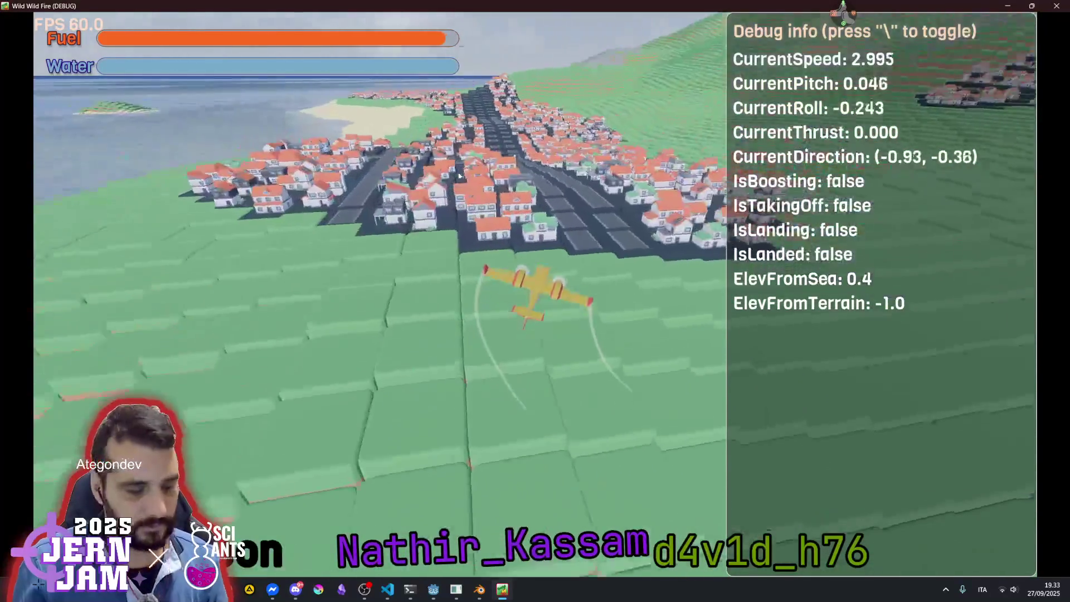
Hide the debug panel and fly over the hills, town and coast, banking left then right
{"action": "key", "text": "backslash"}
{"action": "key", "text": "d"}
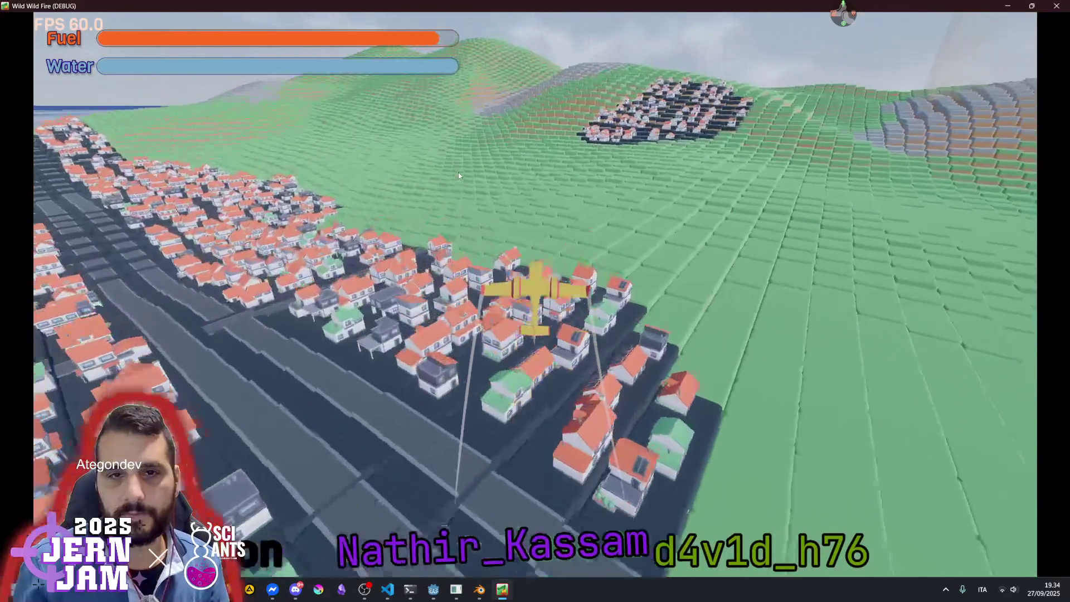
{"action": "key", "text": "a"}
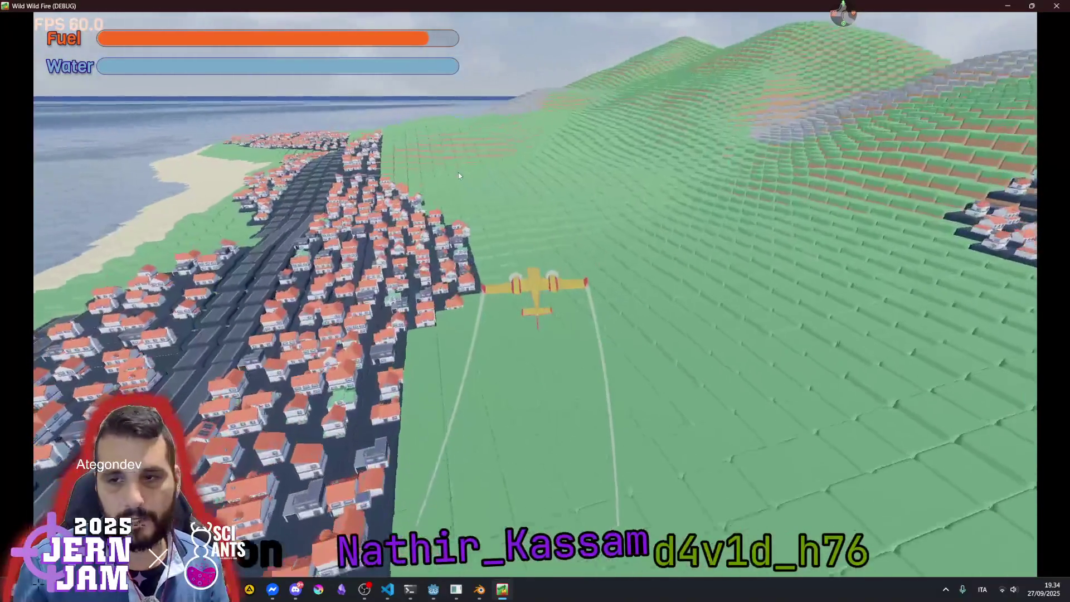
{"action": "key", "text": "a"}
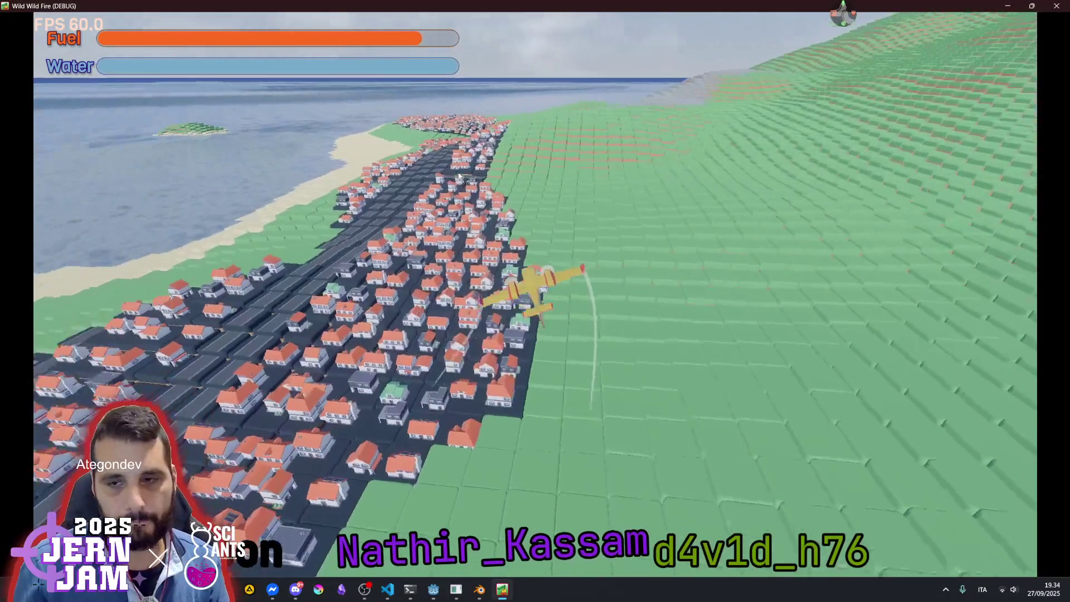
{"action": "key", "text": "a"}
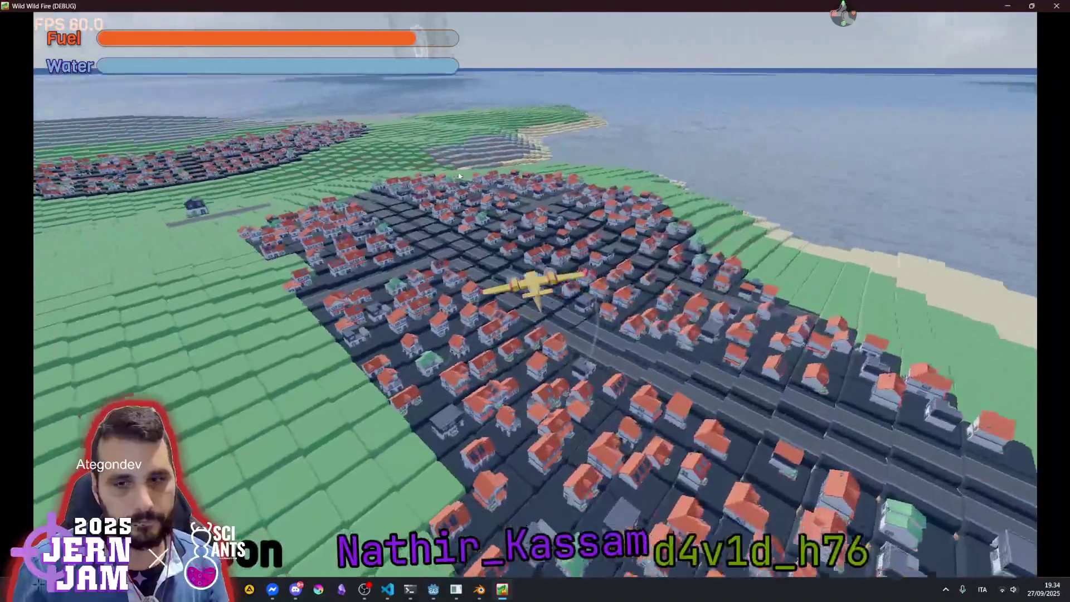
{"action": "key", "text": "a"}
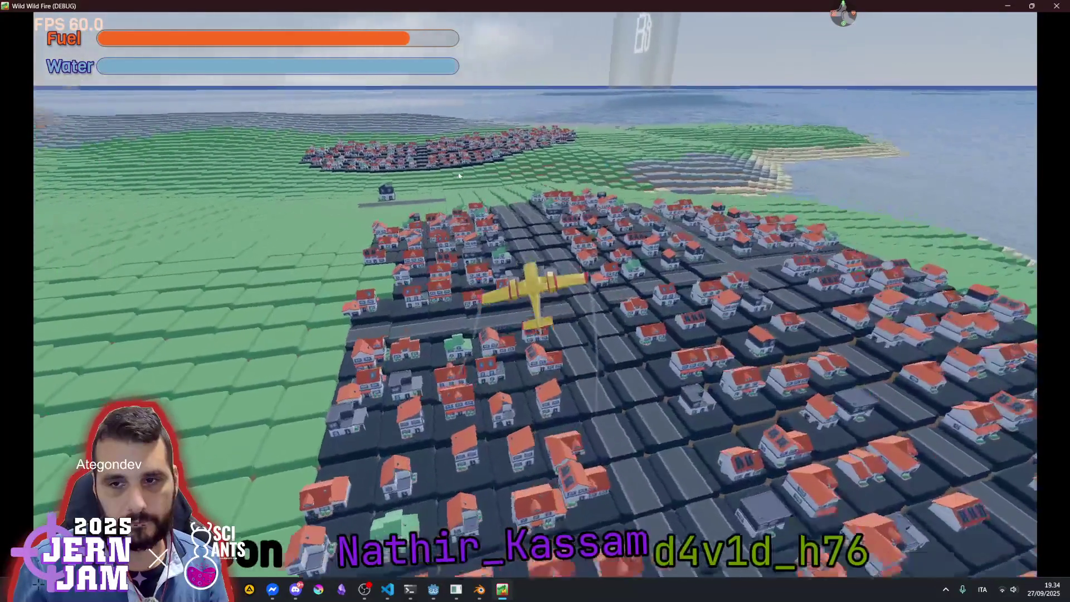
{"action": "key", "text": "d"}
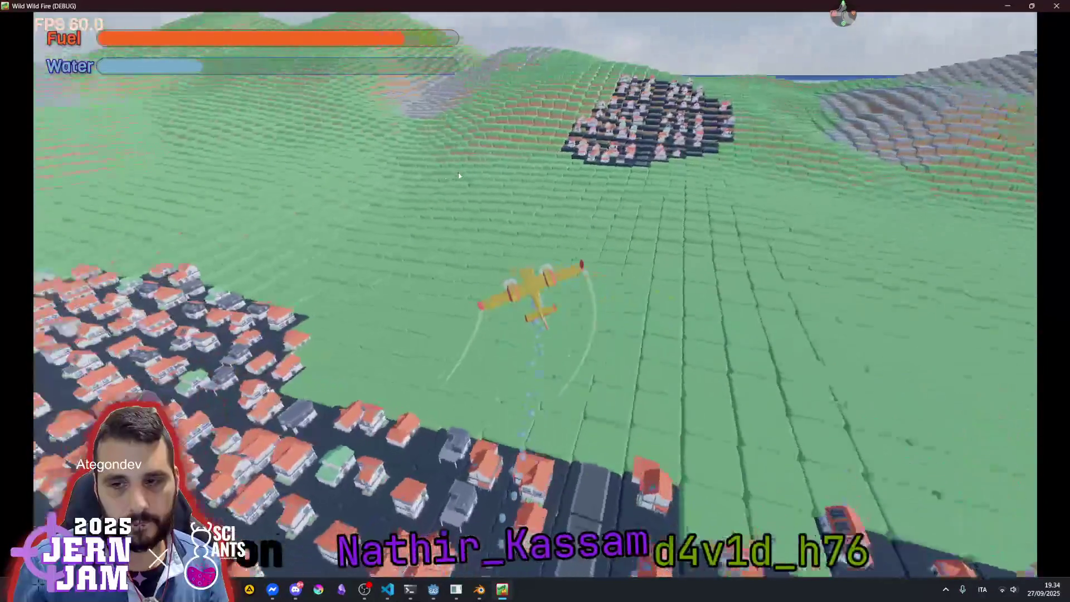
{"action": "key", "text": "d"}
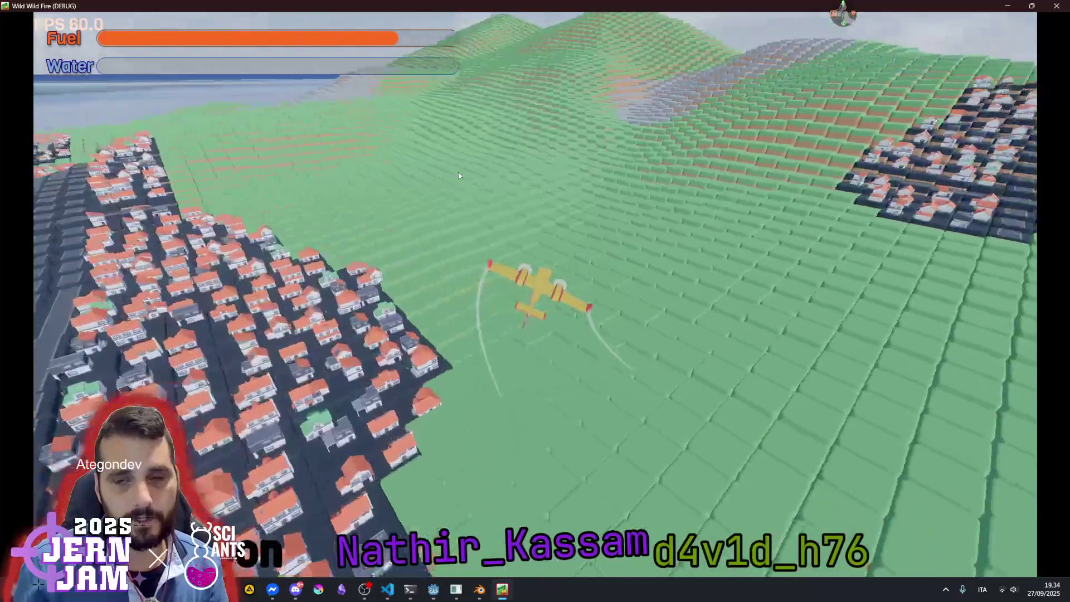
{"action": "key", "text": "d"}
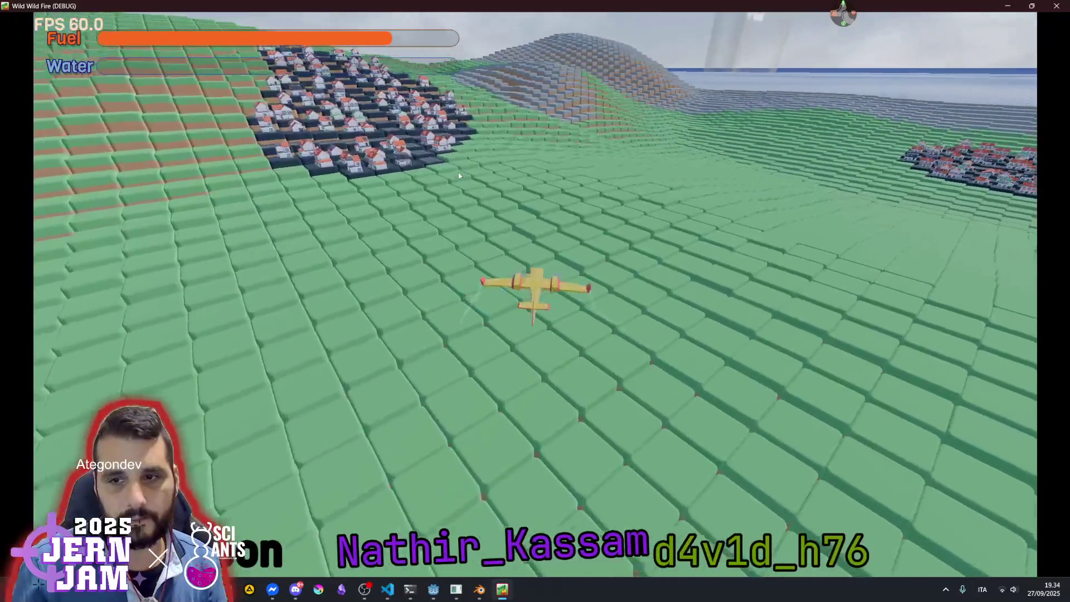
{"action": "key", "text": "d"}
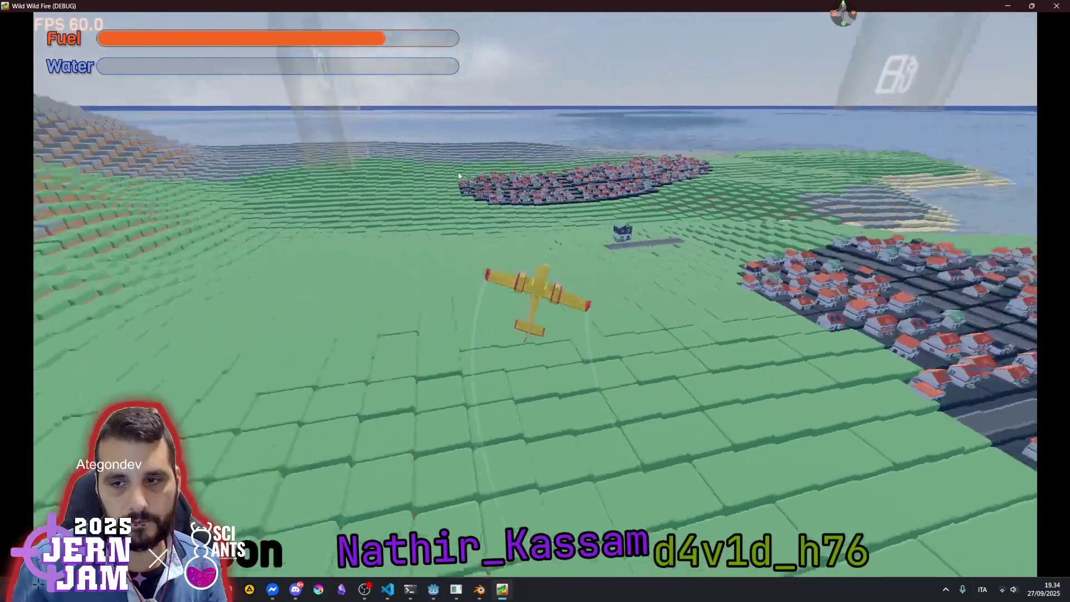
{"action": "key", "text": "d"}
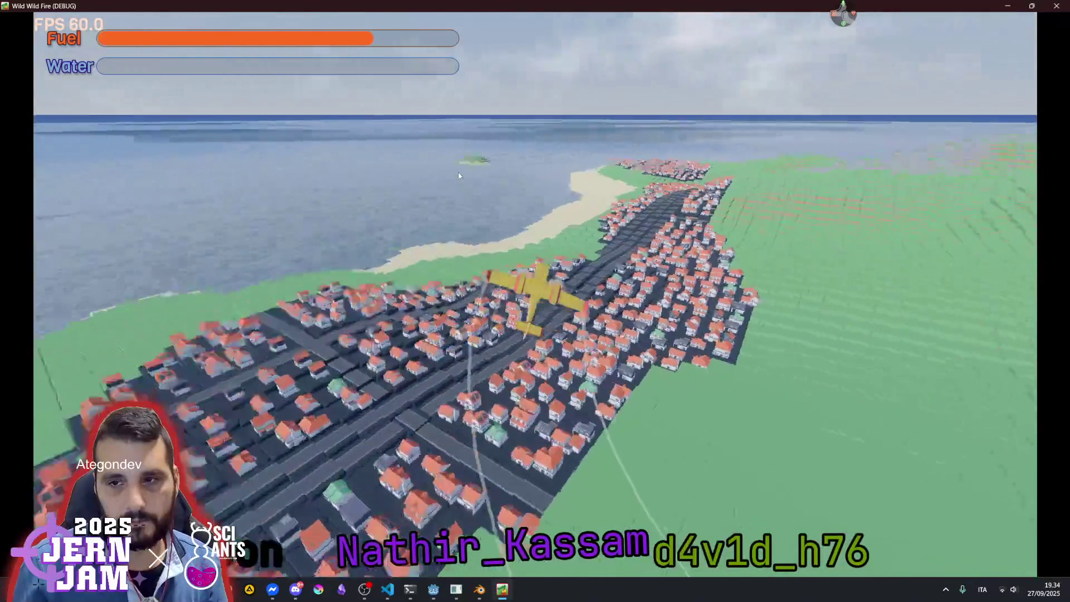
{"action": "key", "text": "d"}
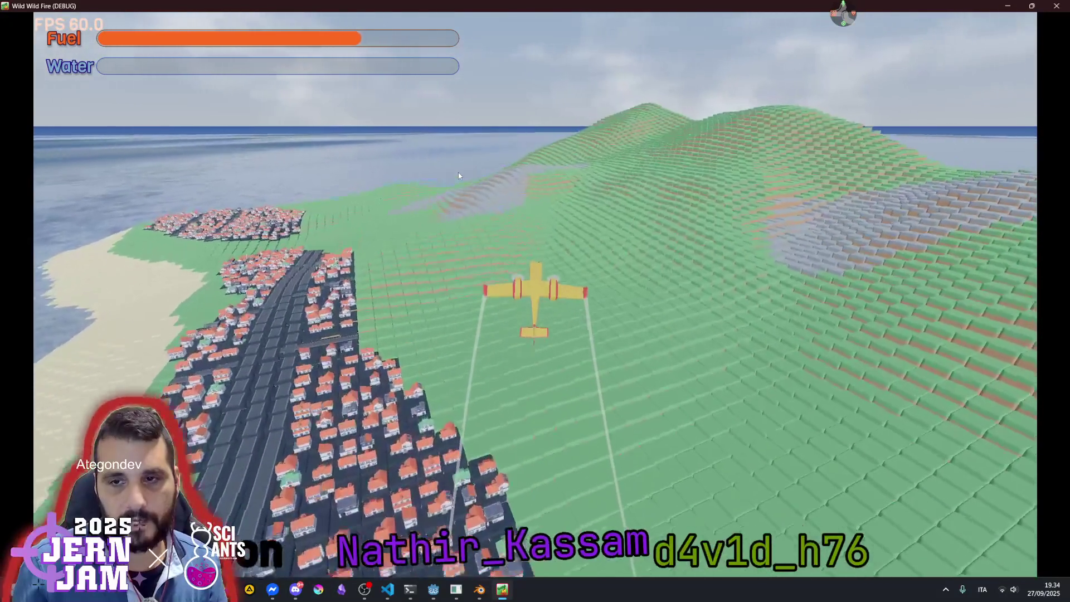
Keep flying along the coastline, towns and open sea, then close the game to return to the editor
{"action": "key", "text": "a"}
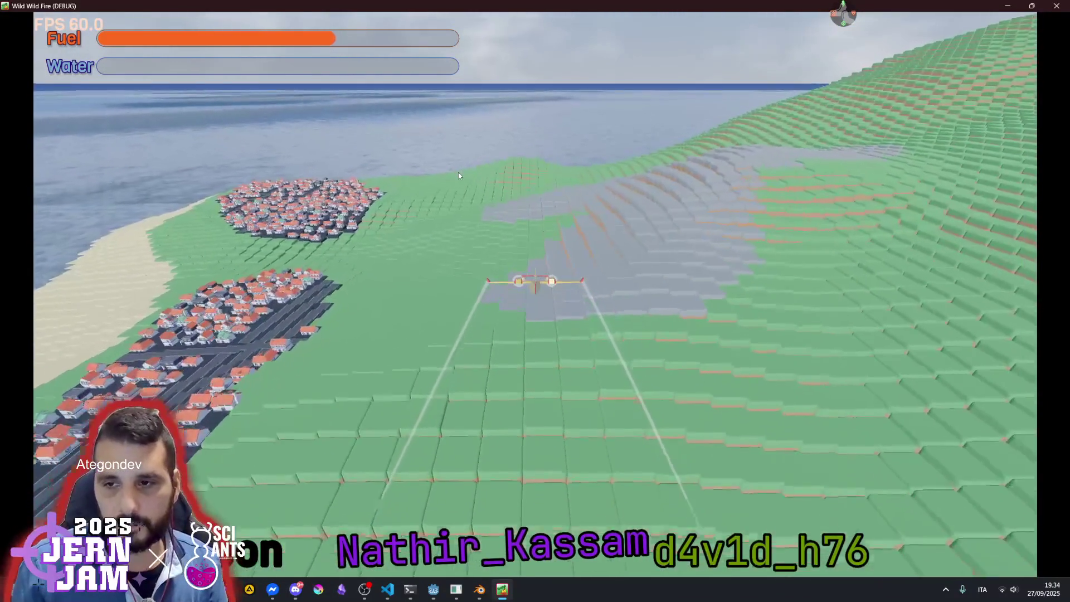
{"action": "key", "text": "d"}
{"action": "key", "text": "a"}
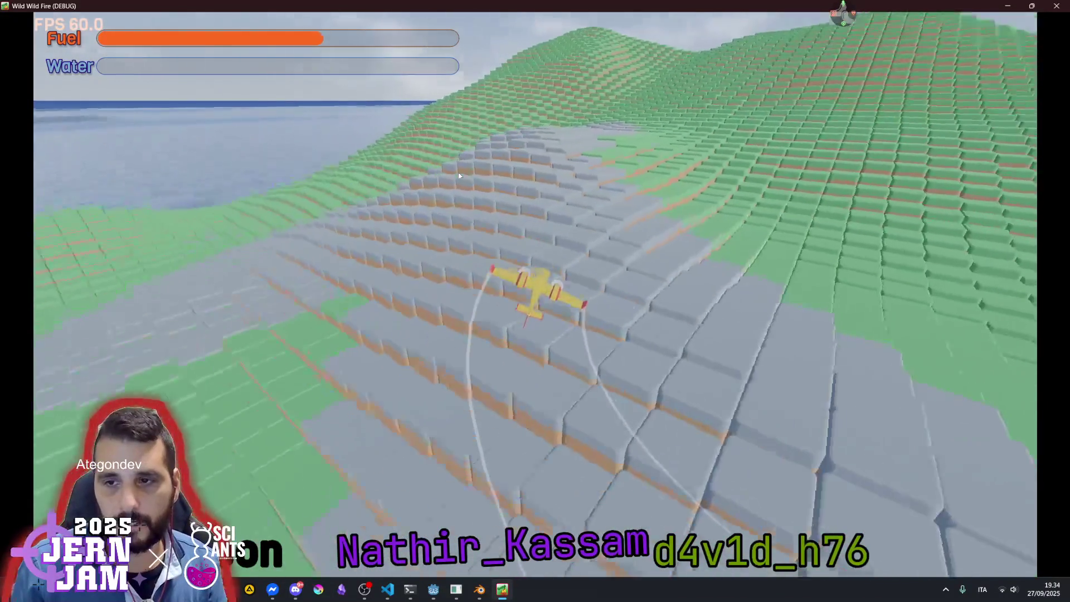
{"action": "key", "text": "d"}
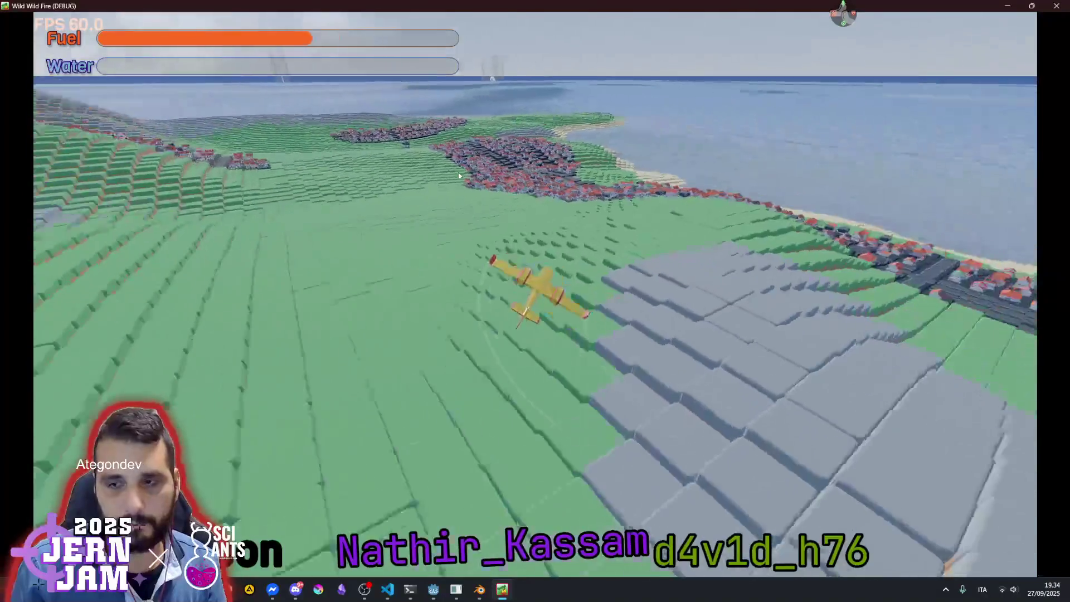
{"action": "key", "text": "a"}
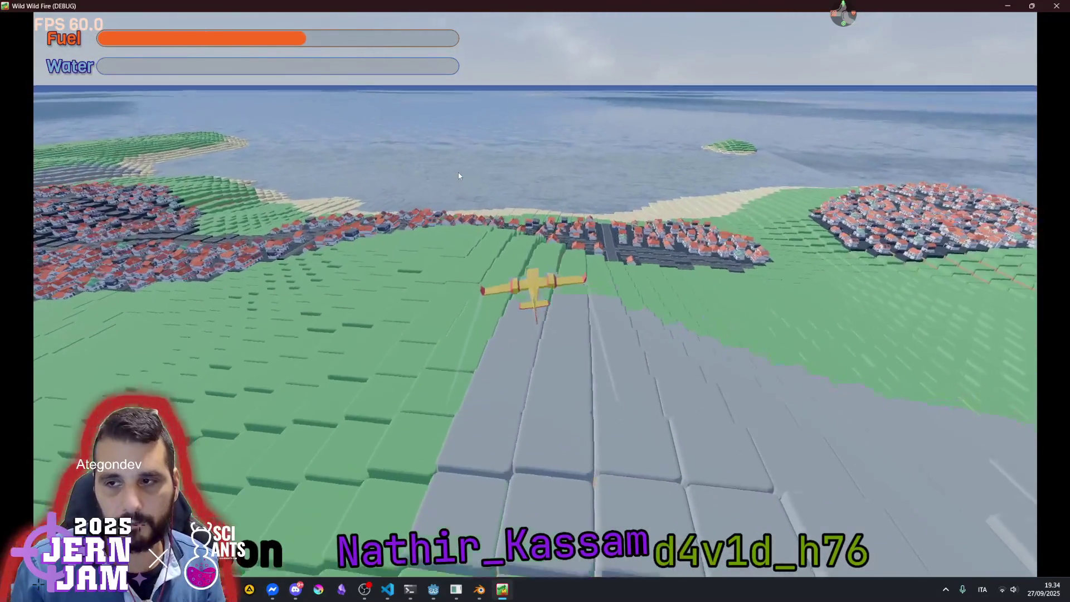
{"action": "key", "text": "a"}
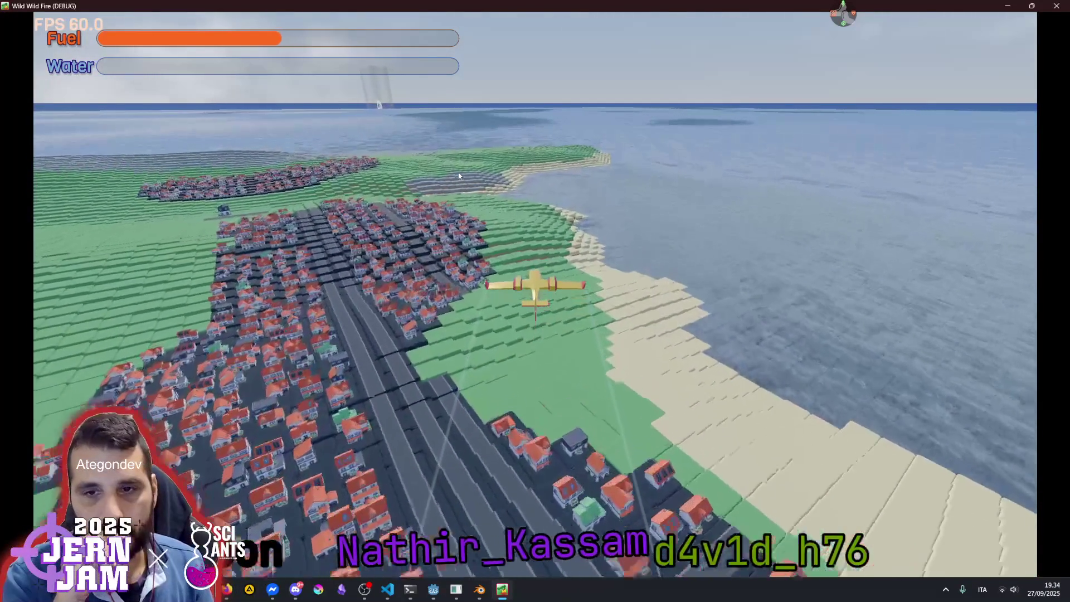
{"action": "key", "text": "a"}
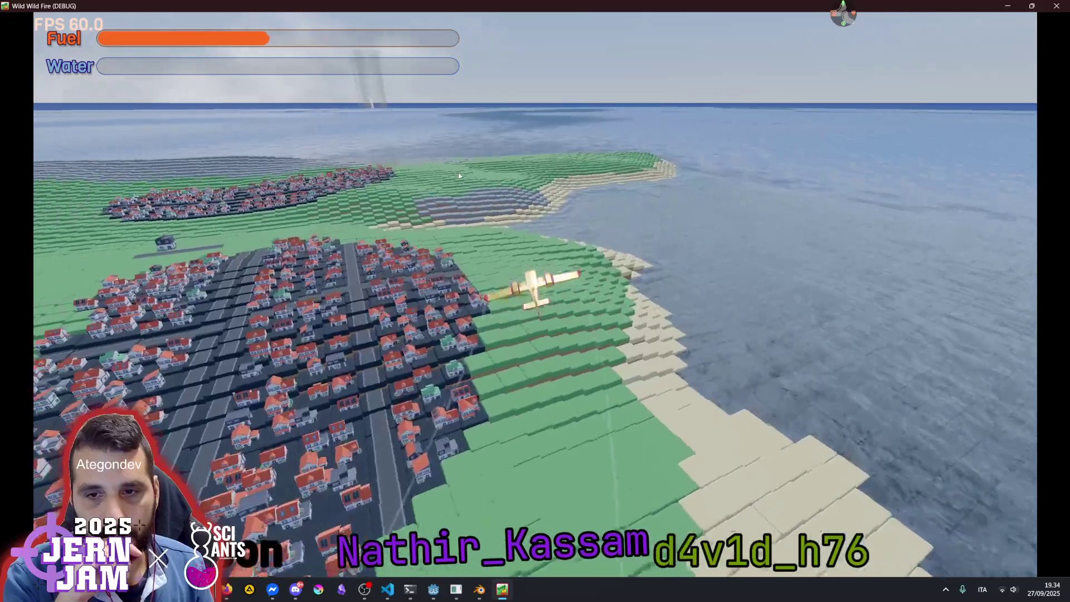
{"action": "key", "text": "a"}
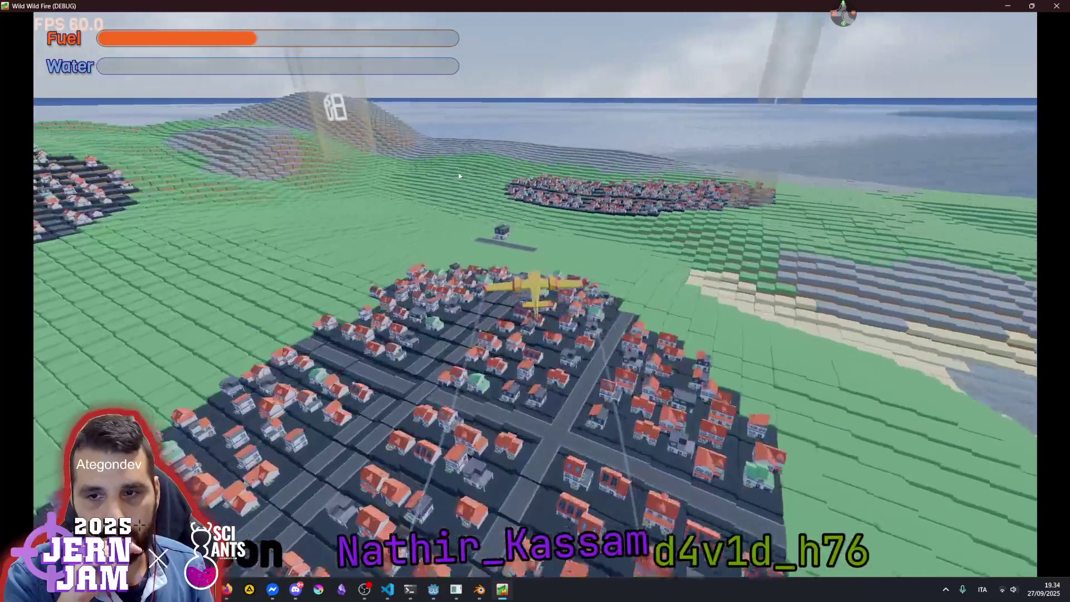
{"action": "key", "text": "a"}
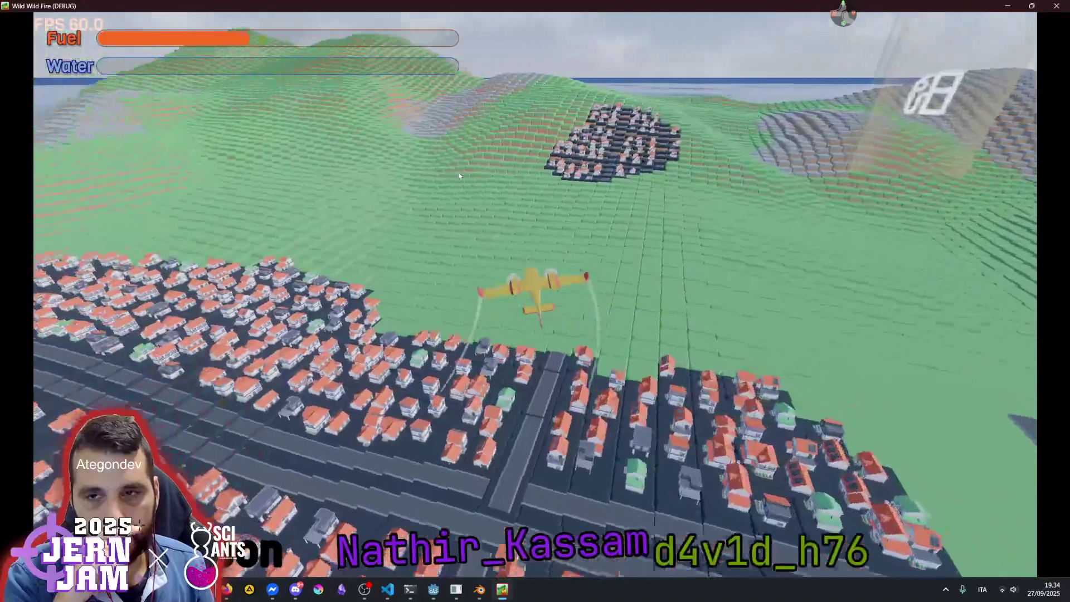
{"action": "key", "text": "a"}
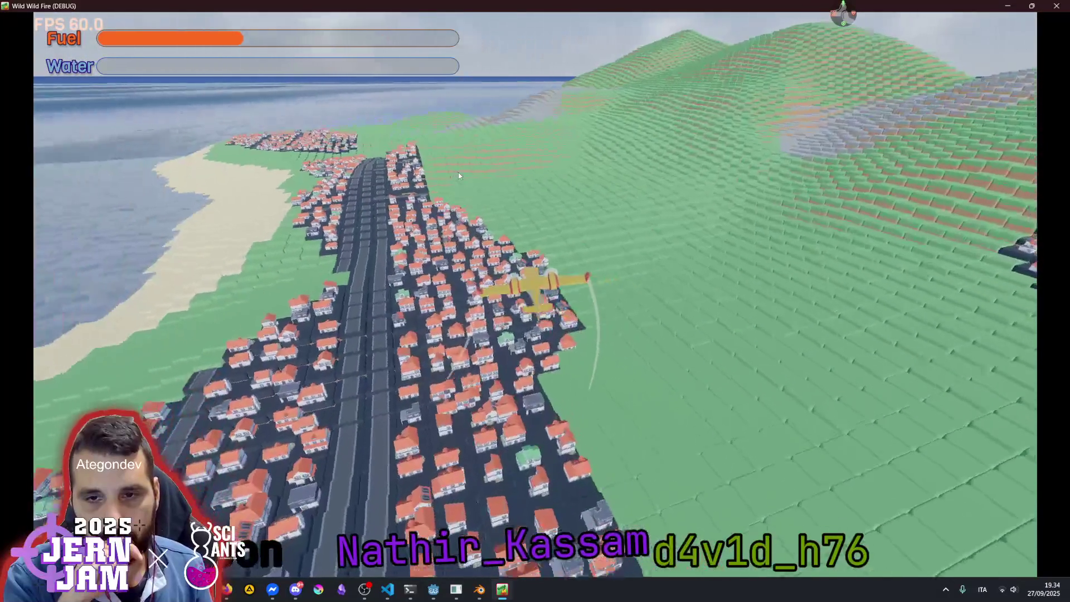
{"action": "key", "text": "a"}
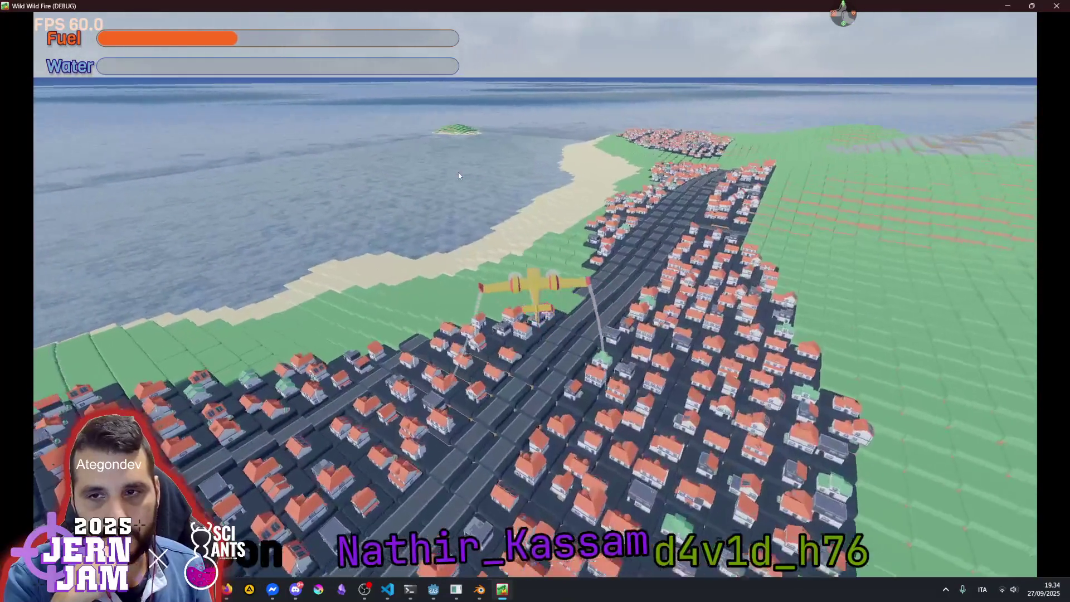
{"action": "key", "text": "a"}
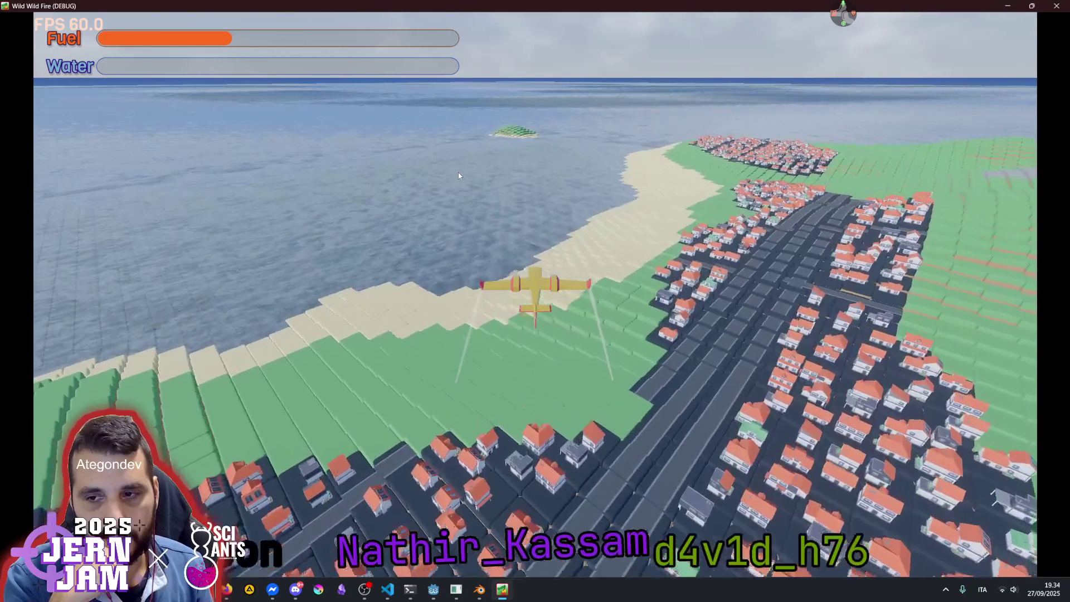
{"action": "key", "text": "a"}
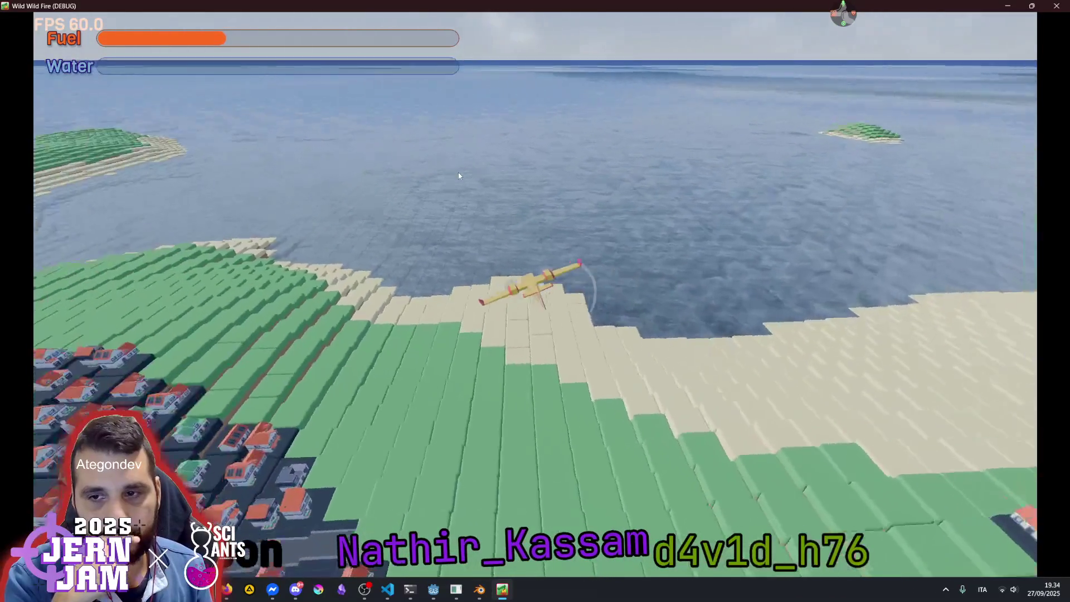
{"action": "key", "text": "a"}
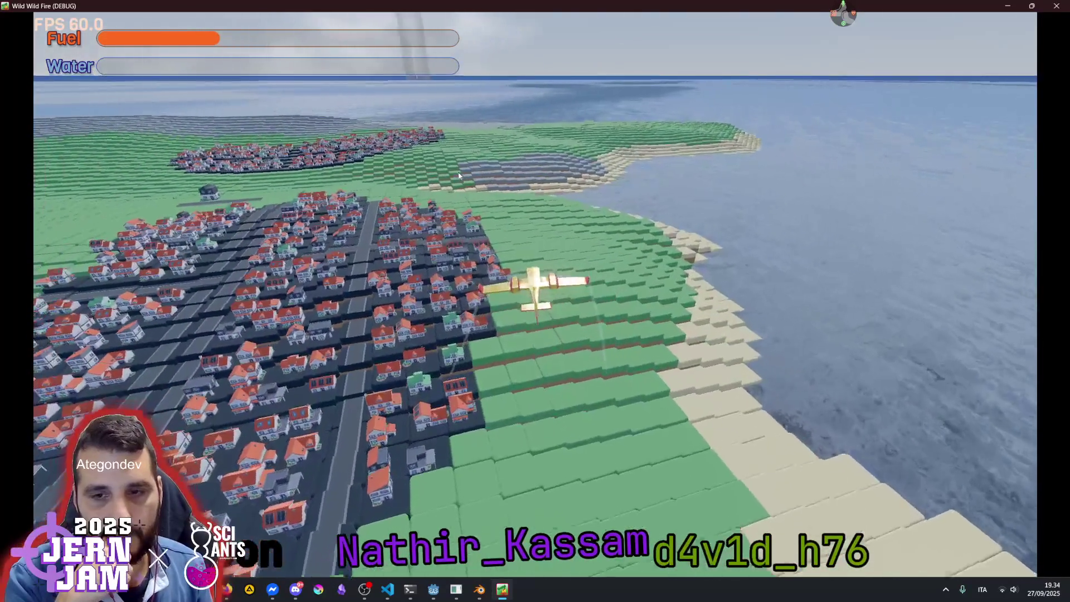
{"action": "key", "text": "a"}
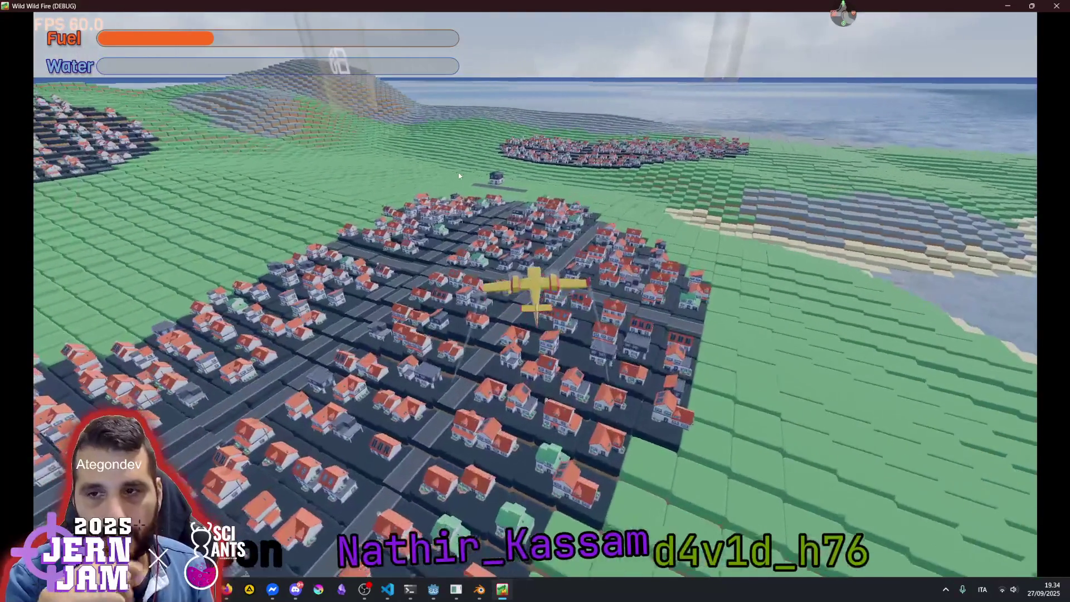
{"action": "key", "text": "Escape"}
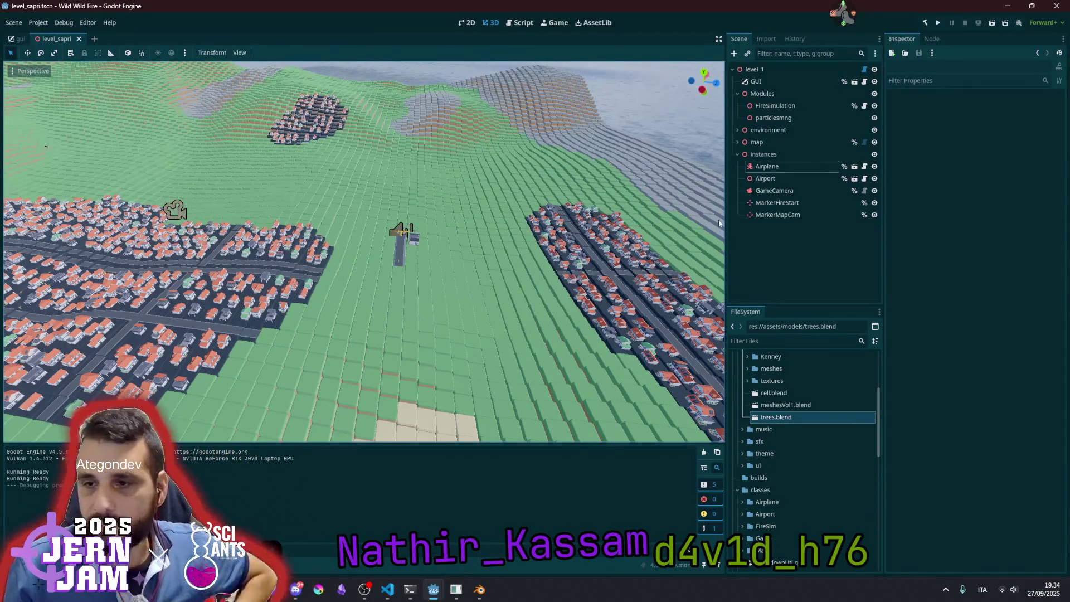
Select the map node, collapse the instances group and fold the Buildings definitions array
{"action": "left_click", "coordinate": [769, 142]}
{"action": "left_click", "coordinate": [738, 155]}
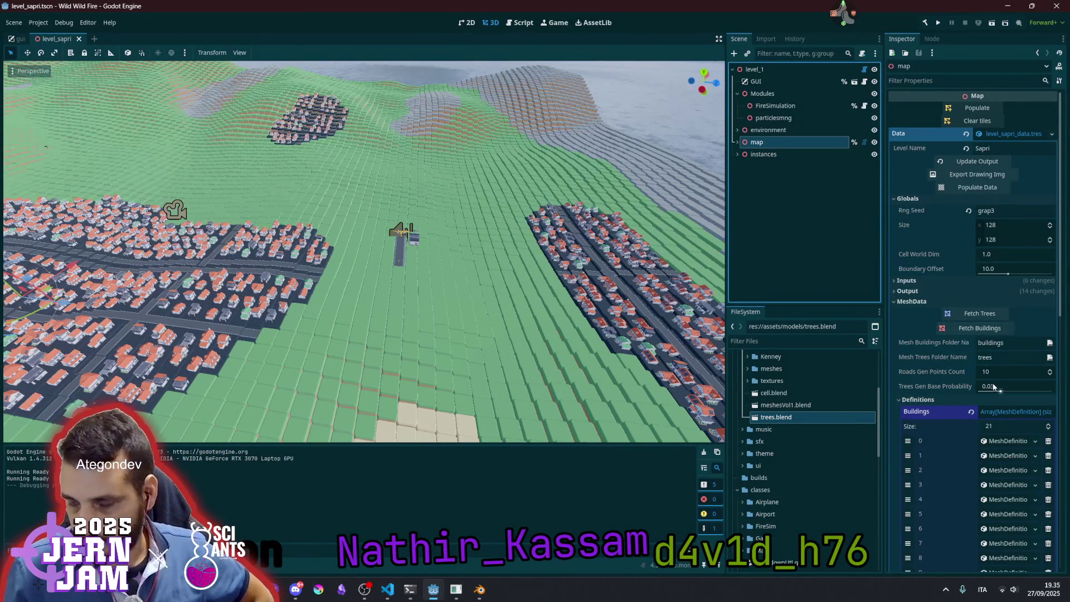
{"action": "scroll", "coordinate": [994, 386], "scroll_direction": "down", "scroll_amount": 5}
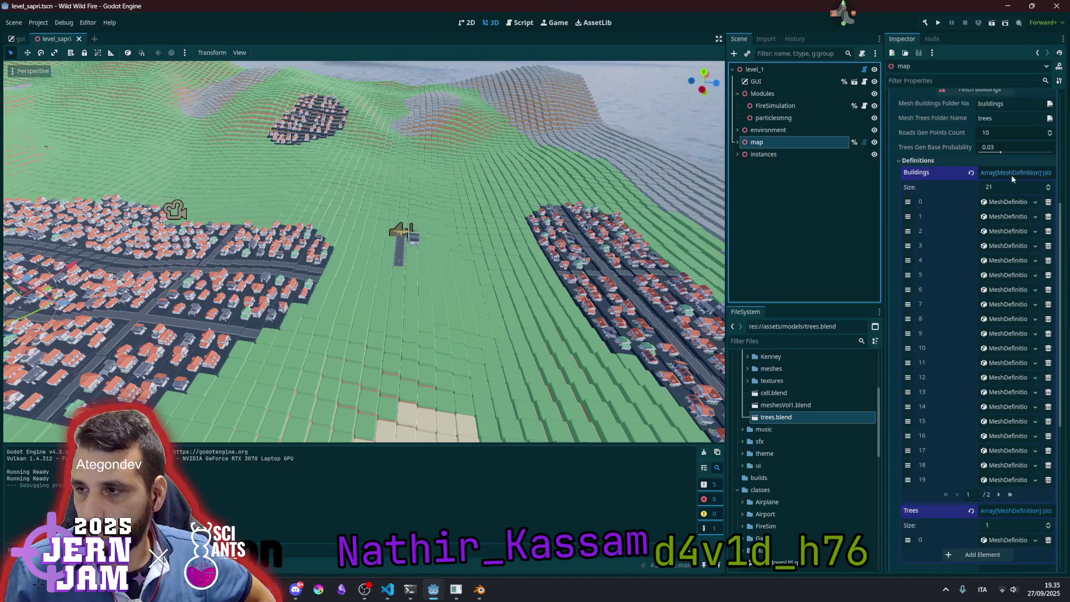
{"action": "left_click", "coordinate": [1010, 174]}
{"action": "scroll", "coordinate": [992, 287], "scroll_direction": "up", "scroll_amount": 4}
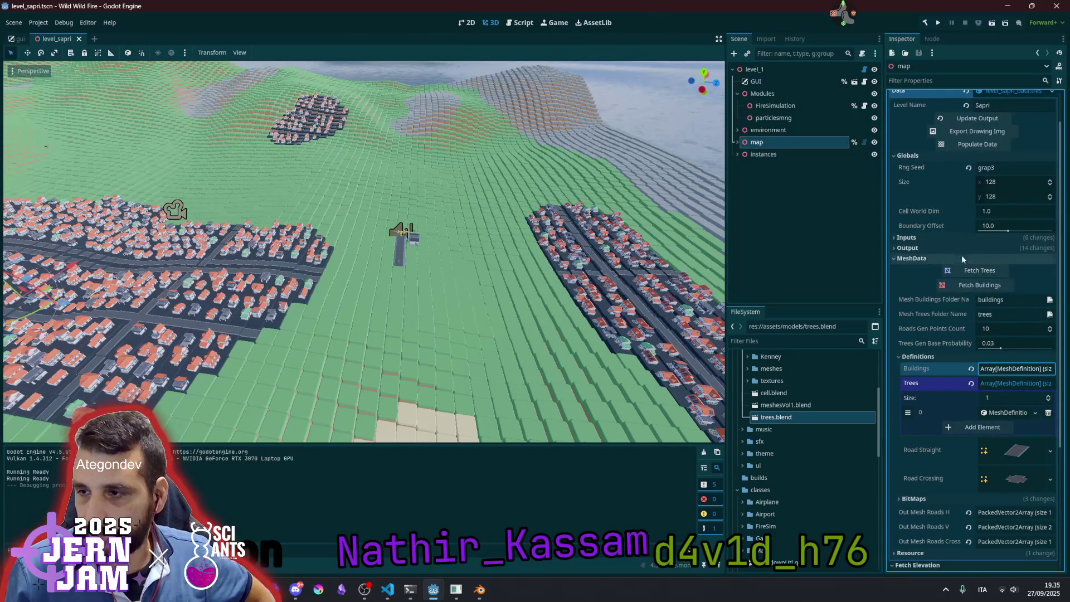
Expand the map's Output properties and its Morphology output images
{"action": "left_click", "coordinate": [930, 248]}
{"action": "scroll", "coordinate": [947, 363], "scroll_direction": "down", "scroll_amount": 3}
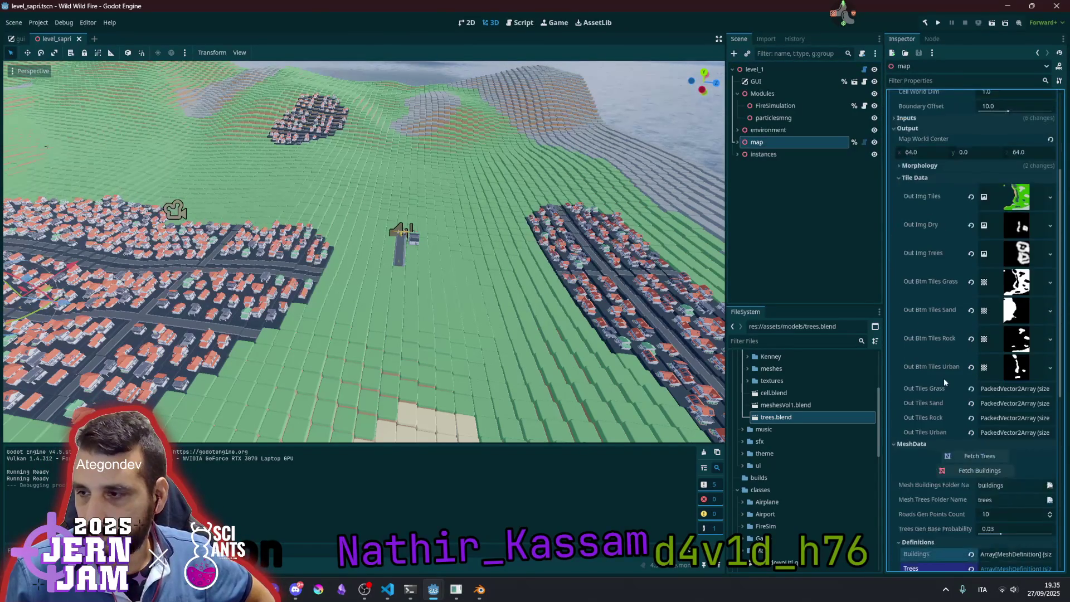
{"action": "scroll", "coordinate": [945, 378], "scroll_direction": "down", "scroll_amount": 3}
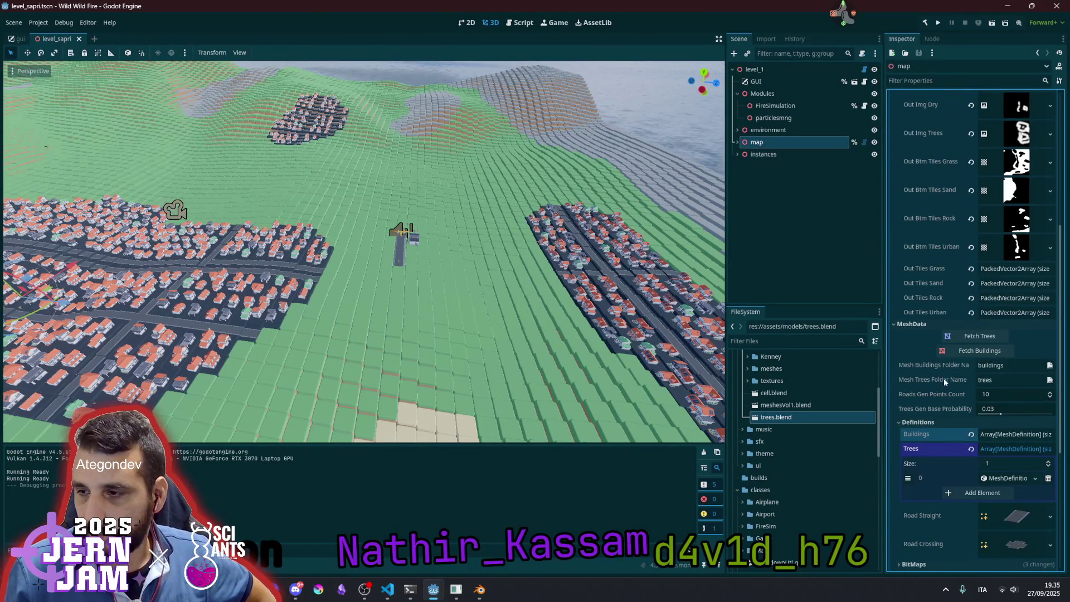
{"action": "left_click", "coordinate": [914, 324]}
{"action": "scroll", "coordinate": [922, 333], "scroll_direction": "up", "scroll_amount": 5}
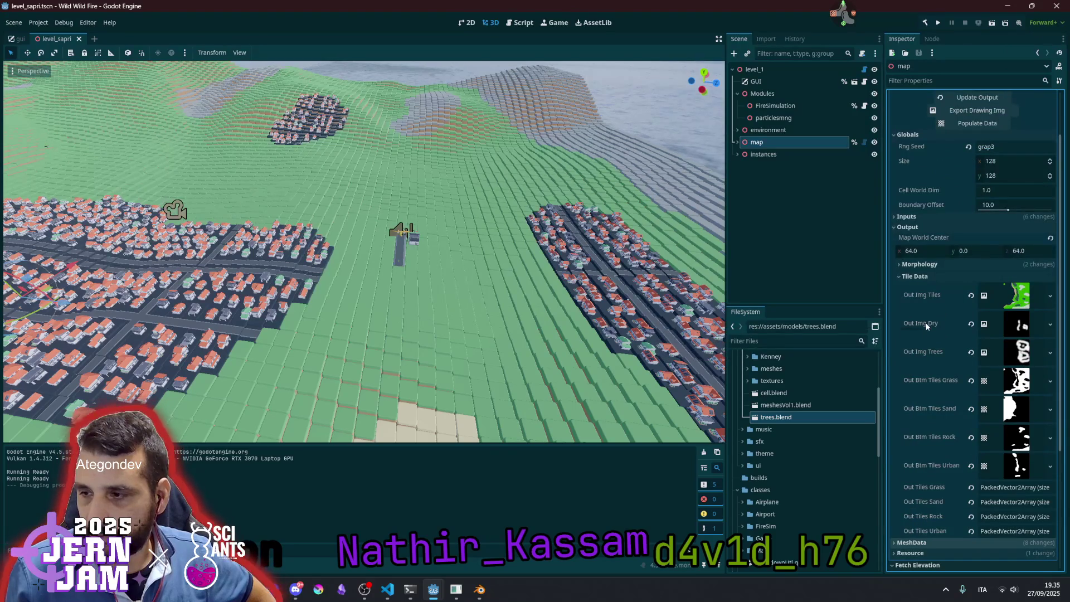
{"action": "left_click", "coordinate": [925, 264]}
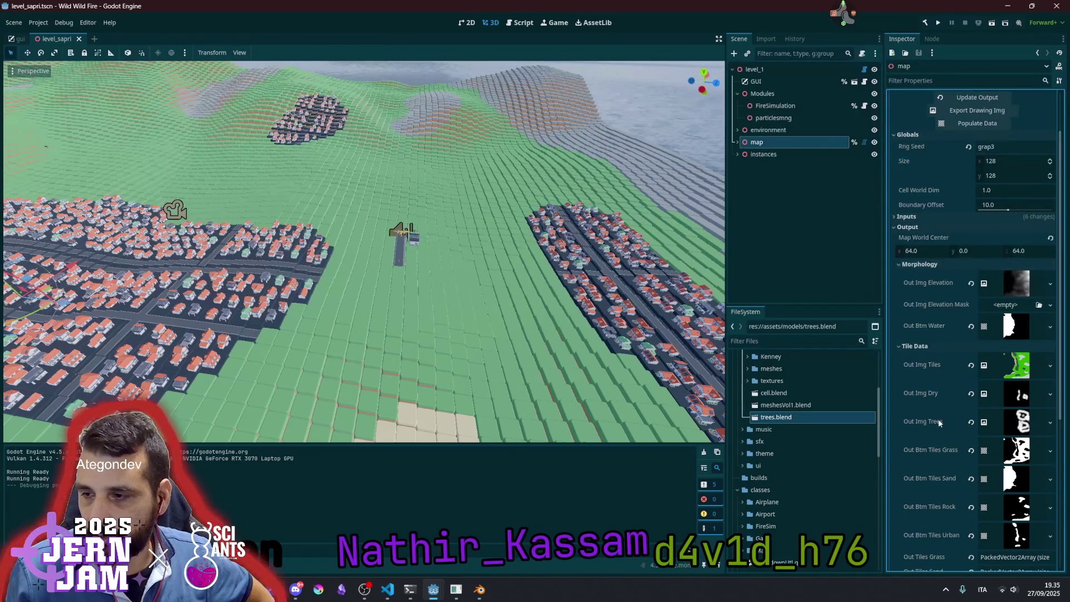
{"action": "scroll", "coordinate": [939, 419], "scroll_direction": "down", "scroll_amount": 4}
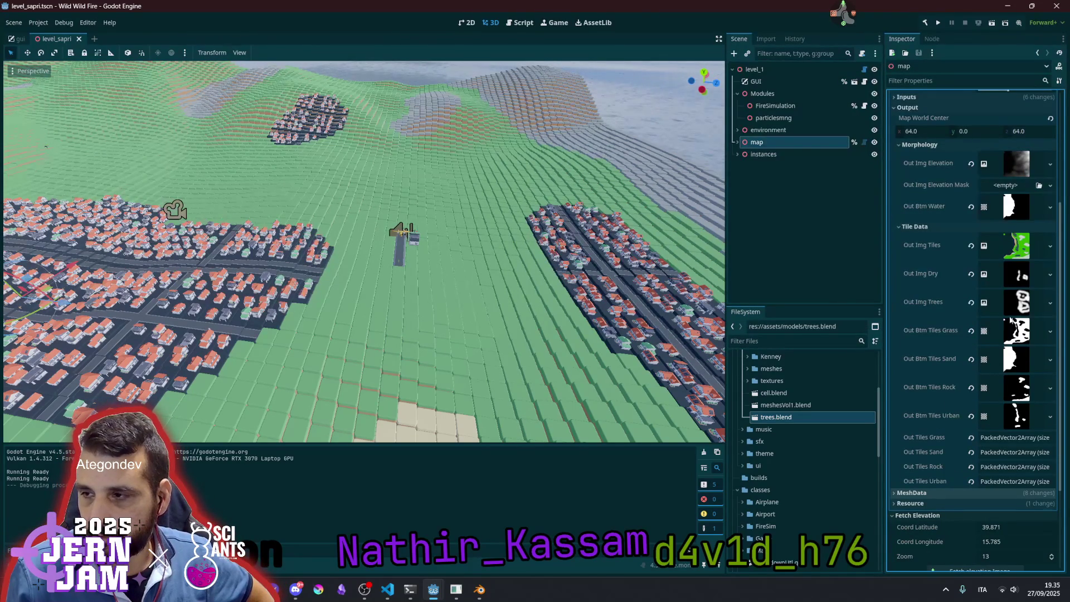
{"action": "scroll", "coordinate": [996, 279], "scroll_direction": "up", "scroll_amount": 2}
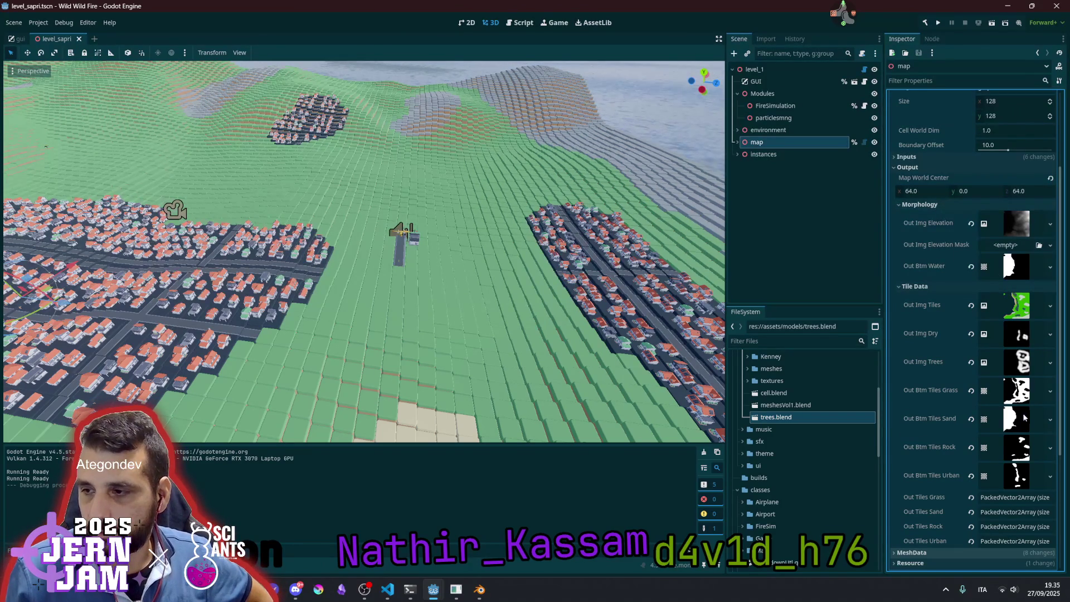
Expand MeshData and its BitMaps to show the Buildings, Trees and Roads masks
{"action": "scroll", "coordinate": [1016, 443], "scroll_direction": "down", "scroll_amount": 4}
{"action": "left_click", "coordinate": [942, 432]}
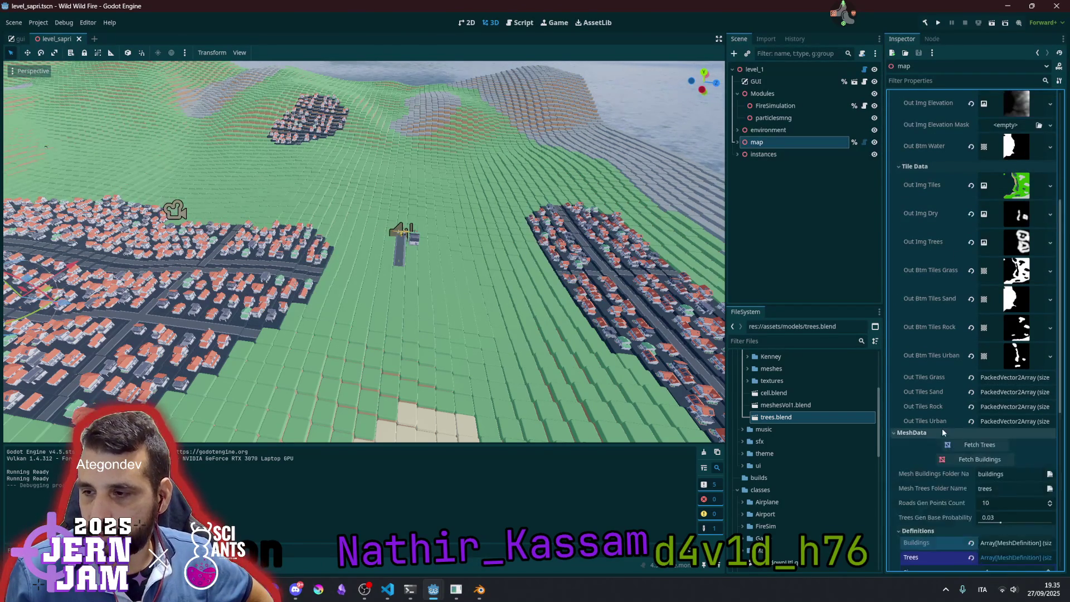
{"action": "scroll", "coordinate": [942, 424], "scroll_direction": "down", "scroll_amount": 6}
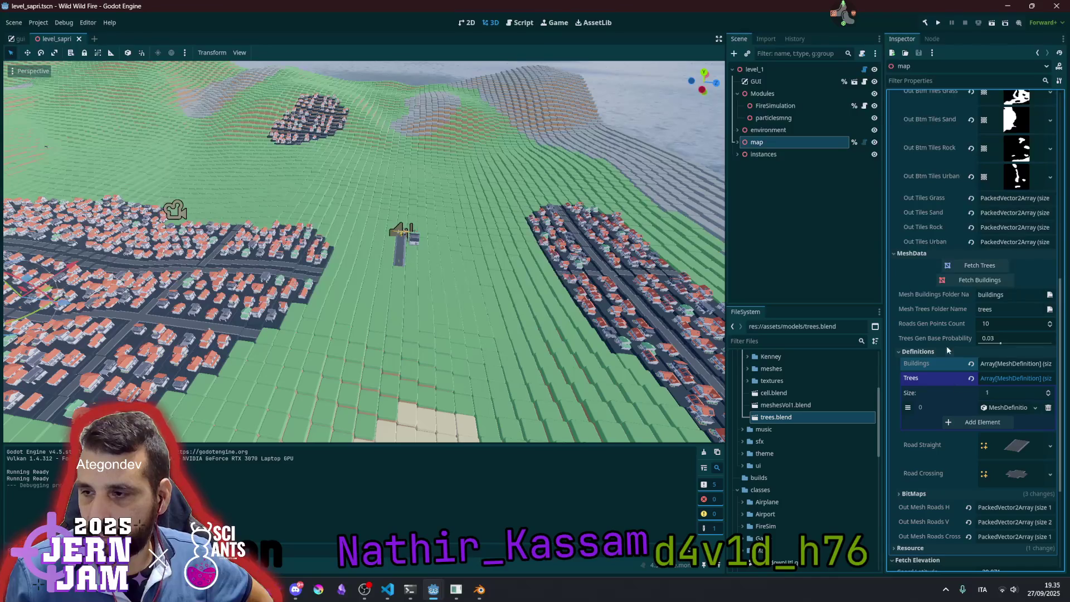
{"action": "left_click", "coordinate": [921, 354]}
{"action": "left_click", "coordinate": [914, 364]}
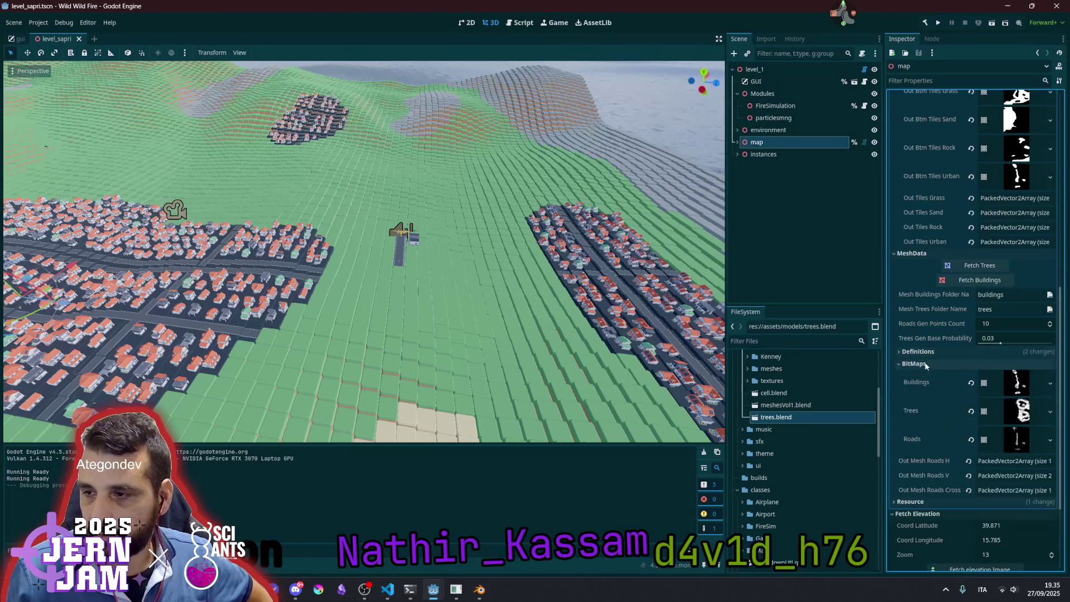
Enlarge the Trees bitmap preview, list the map node's children, and bring up MapData.gd
{"action": "scroll", "coordinate": [945, 314], "scroll_direction": "down", "scroll_amount": 4}
{"action": "left_click", "coordinate": [1018, 284]}
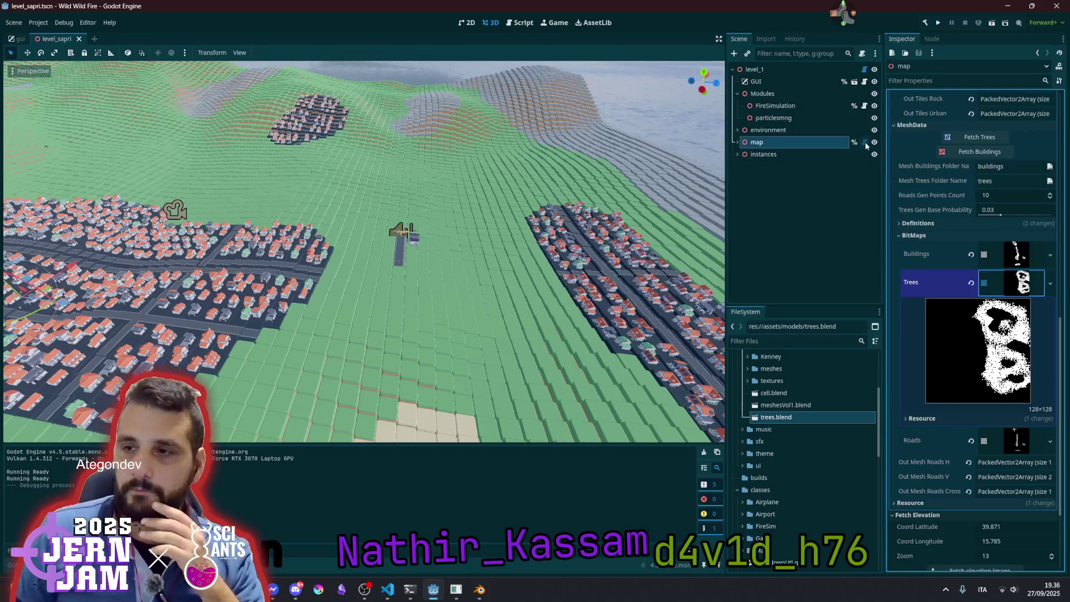
{"action": "left_click", "coordinate": [738, 143]}
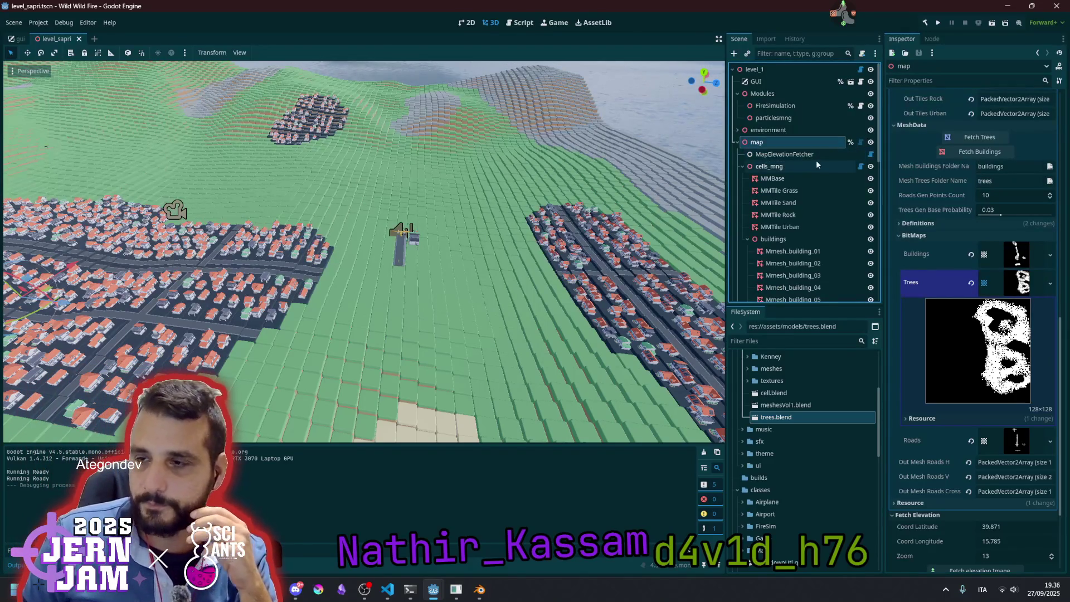
{"action": "left_click", "coordinate": [515, 25]}
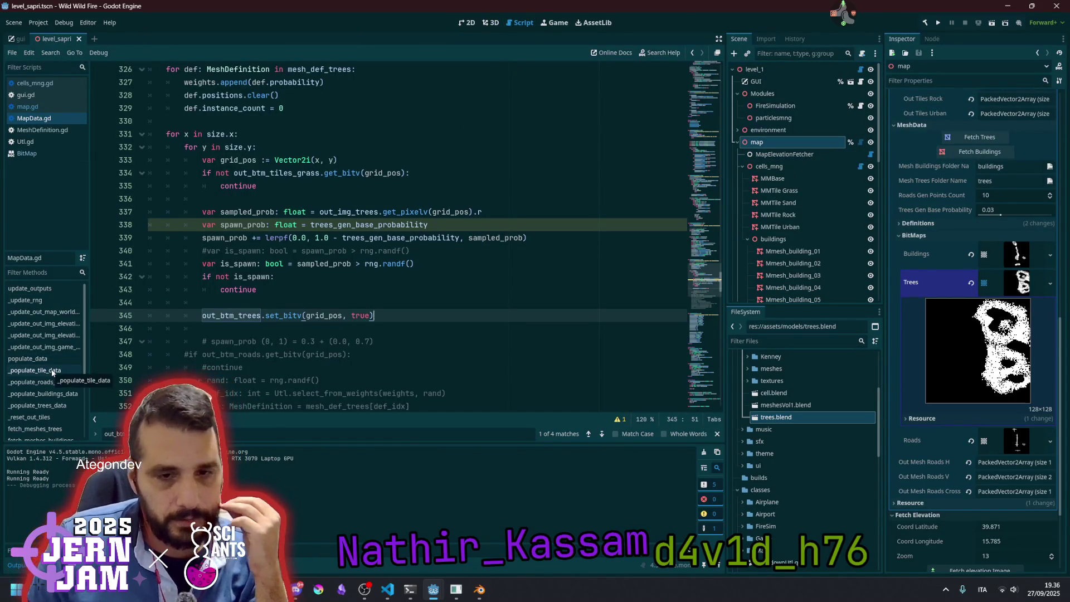
Add a _clear_mesh_definition_data() call as the first line of populate_data
{"action": "left_click", "coordinate": [30, 359]}
{"action": "left_click", "coordinate": [291, 243]}
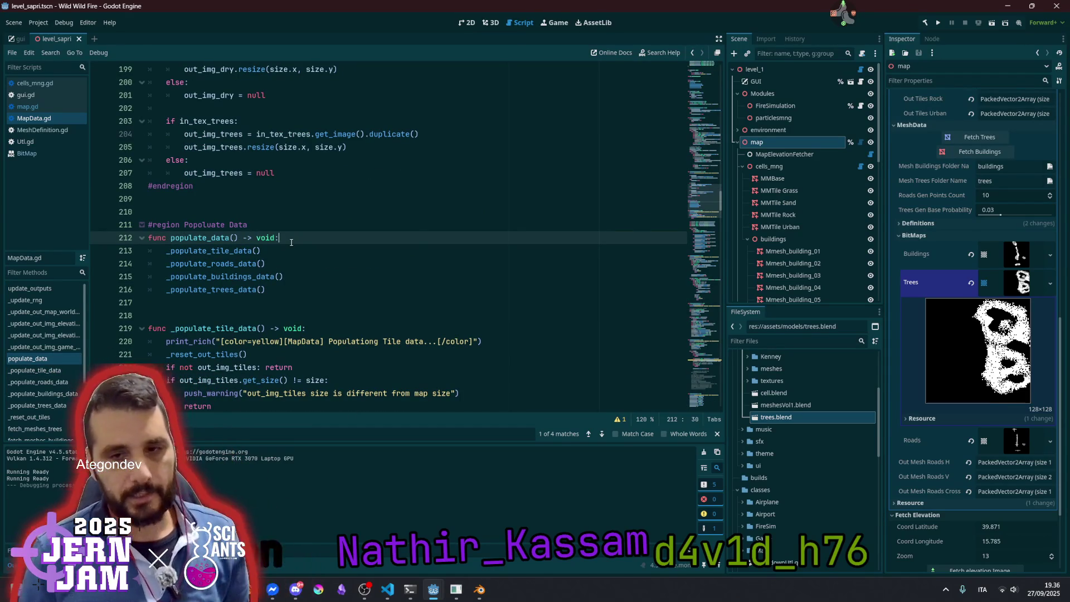
{"action": "key", "text": "Return"}
{"action": "type", "text": "_clear_mesh_definition_data"}
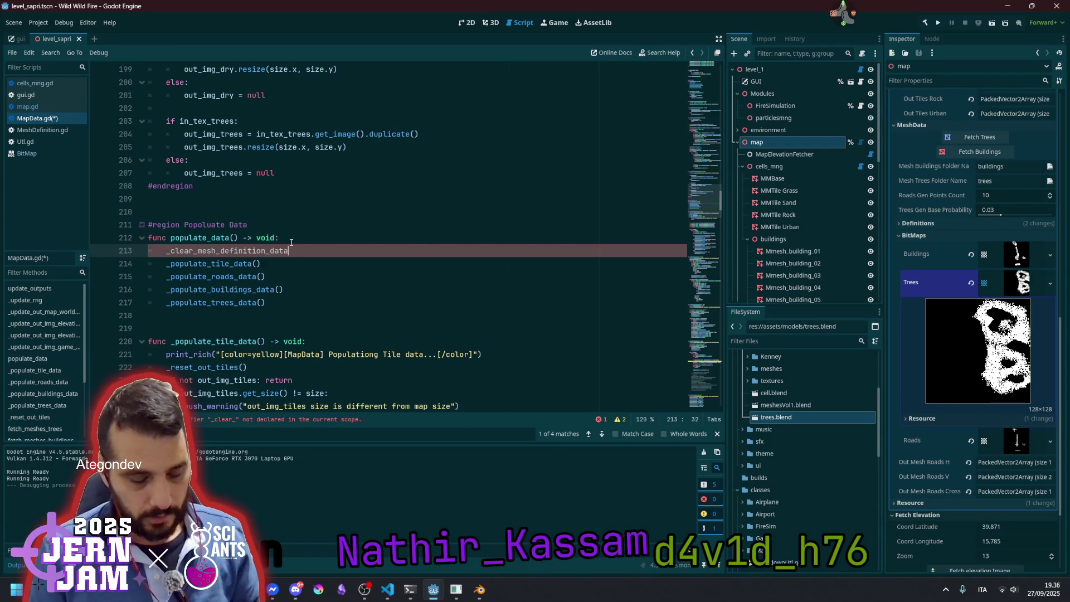
{"action": "type", "text": "()"}
{"action": "key", "text": "shift+Home"}
{"action": "key", "text": "ctrl+c"}
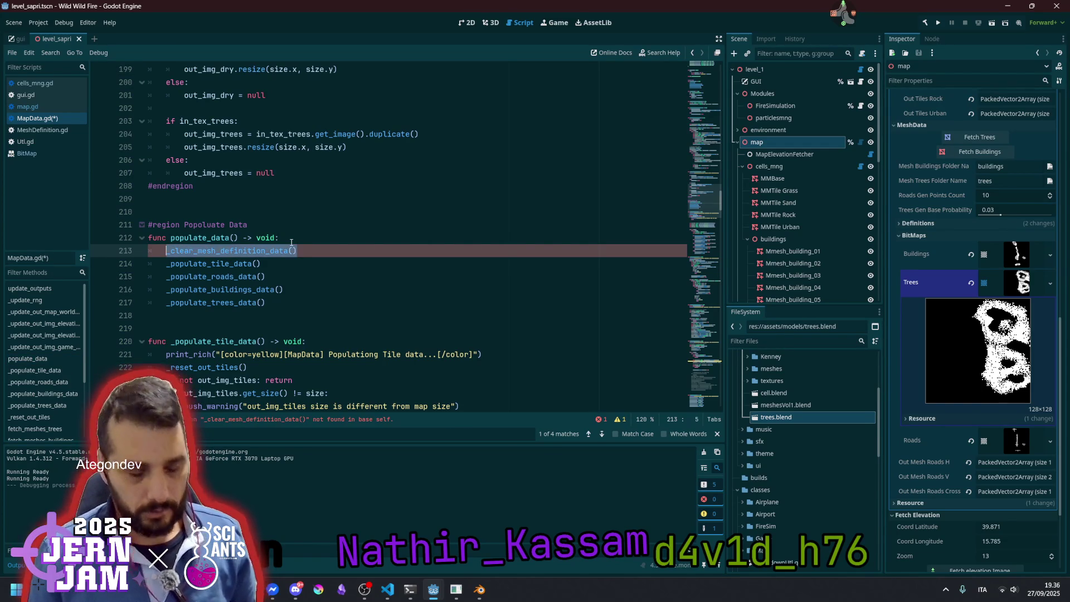
Declare func _clear_mesh_definition_data() with a 'for def: MeshDefinition in' loop below populate_data
{"action": "key", "text": "Down"}
{"action": "key", "text": "Down"}
{"action": "key", "text": "Down"}
{"action": "key", "text": "Return"}
{"action": "key", "text": "Return"}
{"action": "key", "text": "Up"}
{"action": "key", "text": "Up"}
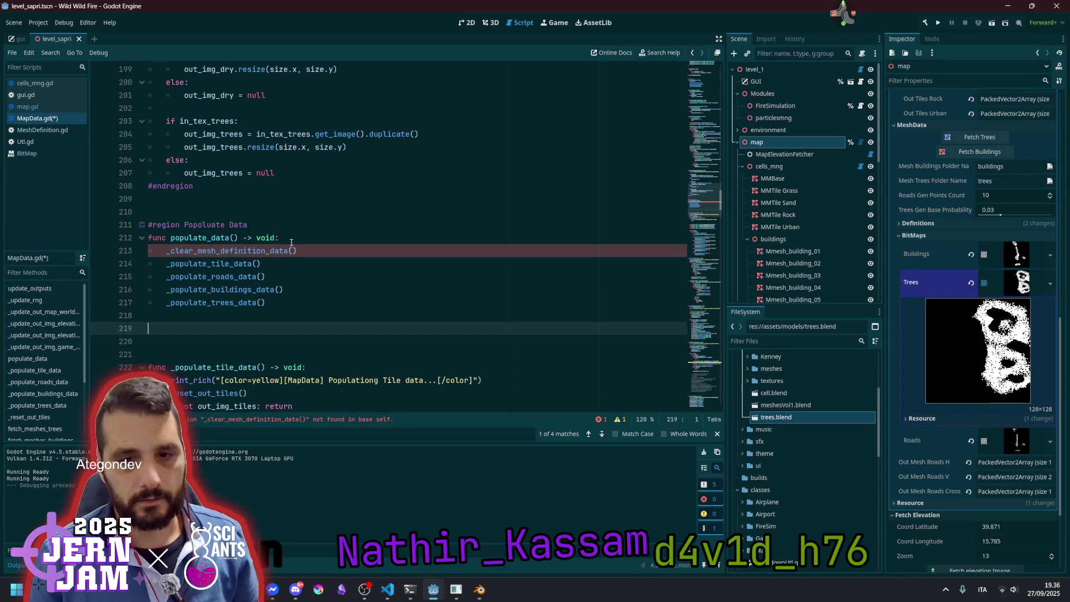
{"action": "key", "text": "Return"}
{"action": "type", "text": "func"}
{"action": "key", "text": "ctrl+v"}
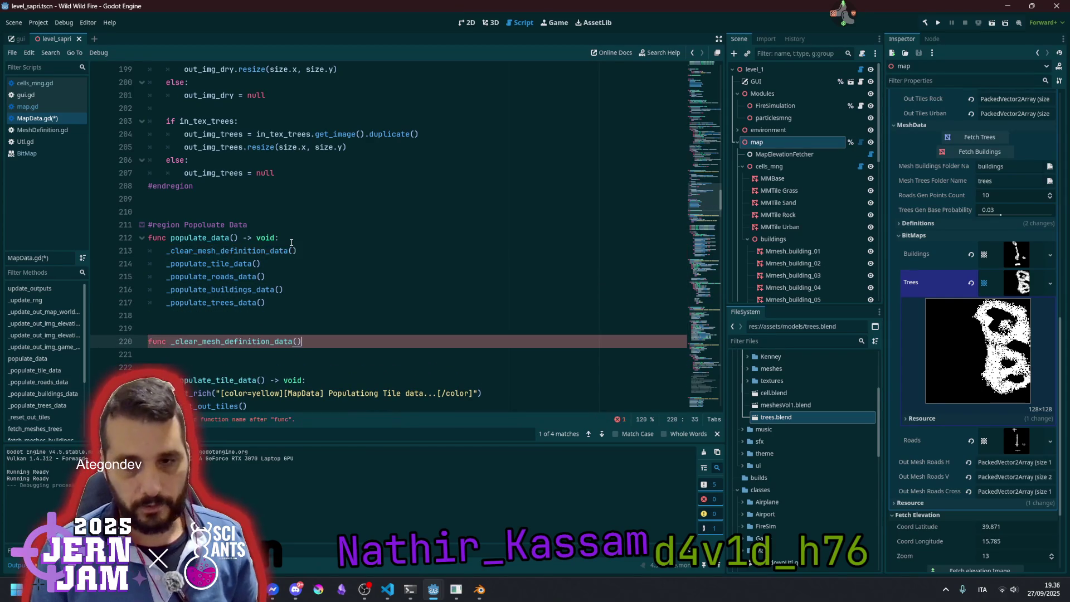
{"action": "type", "text": "-> void:"}
{"action": "key", "text": "Return"}
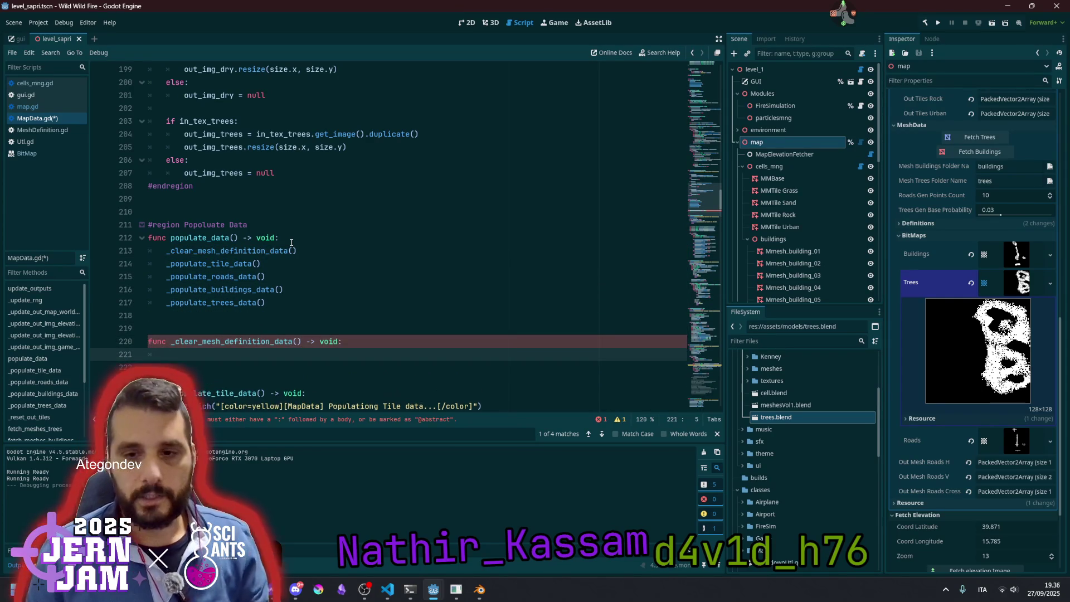
{"action": "scroll", "coordinate": [384, 236], "scroll_direction": "down", "scroll_amount": 1}
{"action": "type", "text": "for def"}
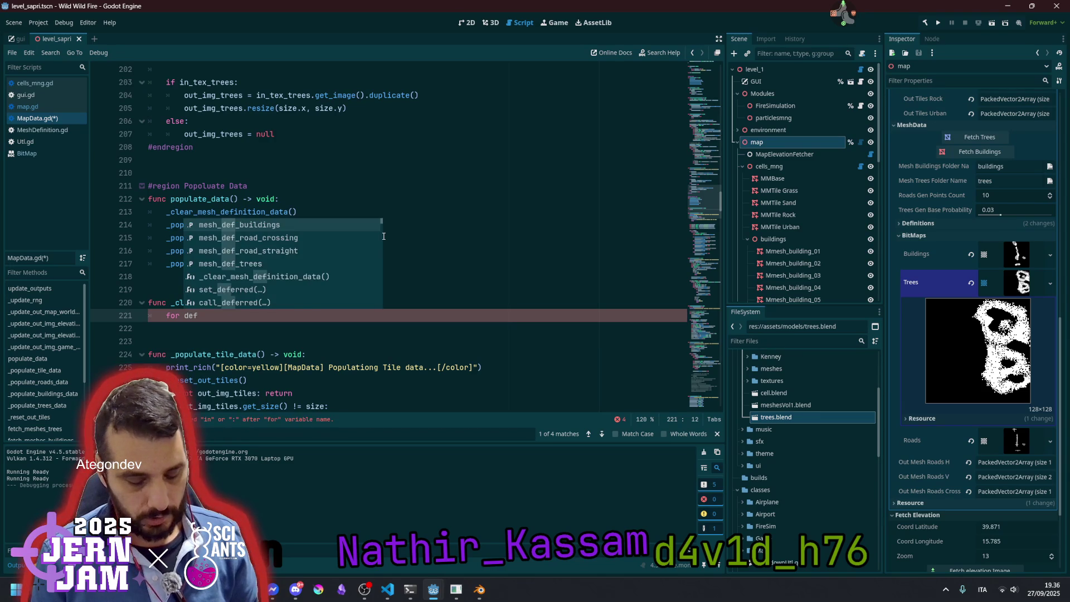
{"action": "type", "text": ": Mes"}
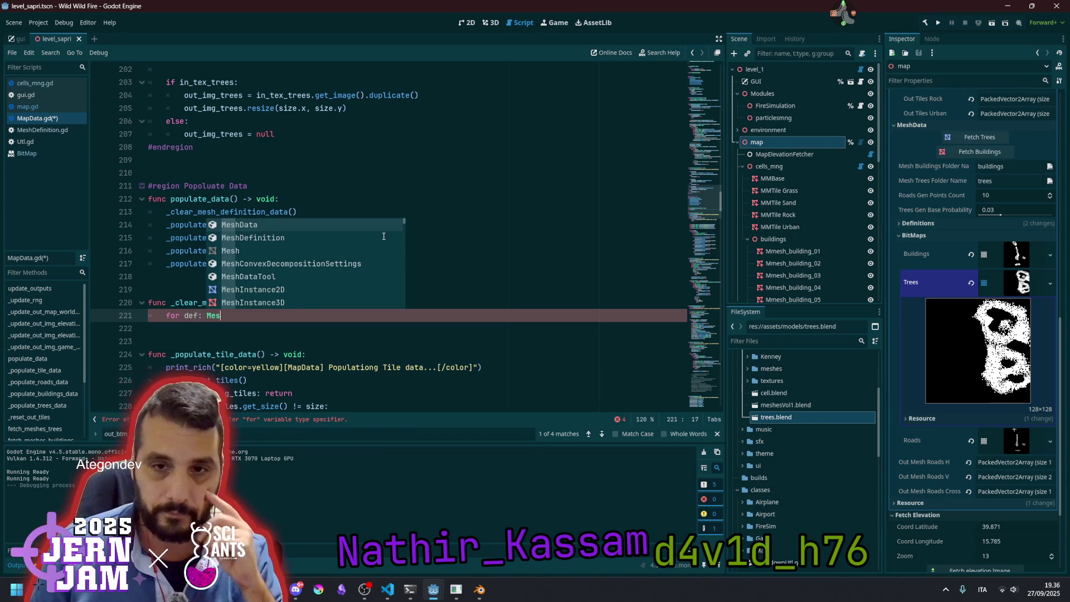
{"action": "key", "text": "Down"}
{"action": "key", "text": "Return"}
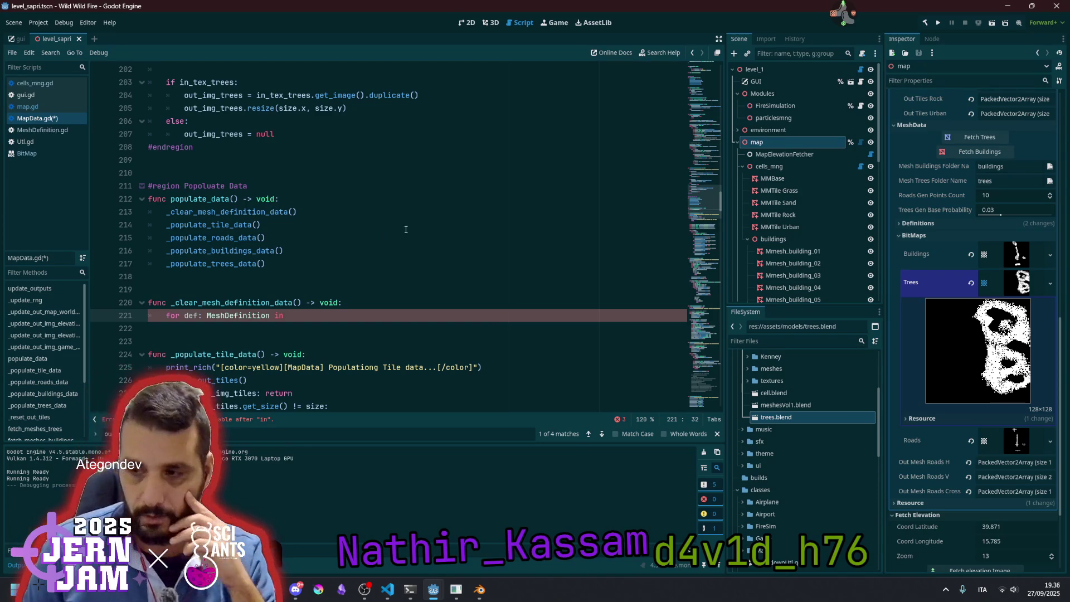
{"action": "left_click", "coordinate": [914, 235]}
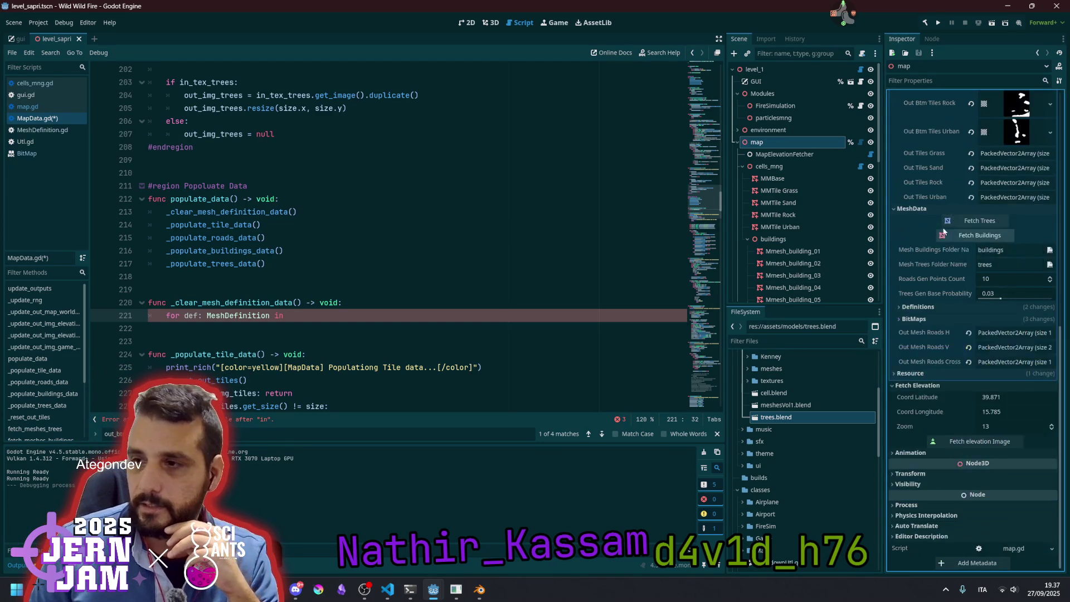
Inspect the first building definition's properties in the Buildings array, then collapse it
{"action": "scroll", "coordinate": [937, 282], "scroll_direction": "down", "scroll_amount": 3}
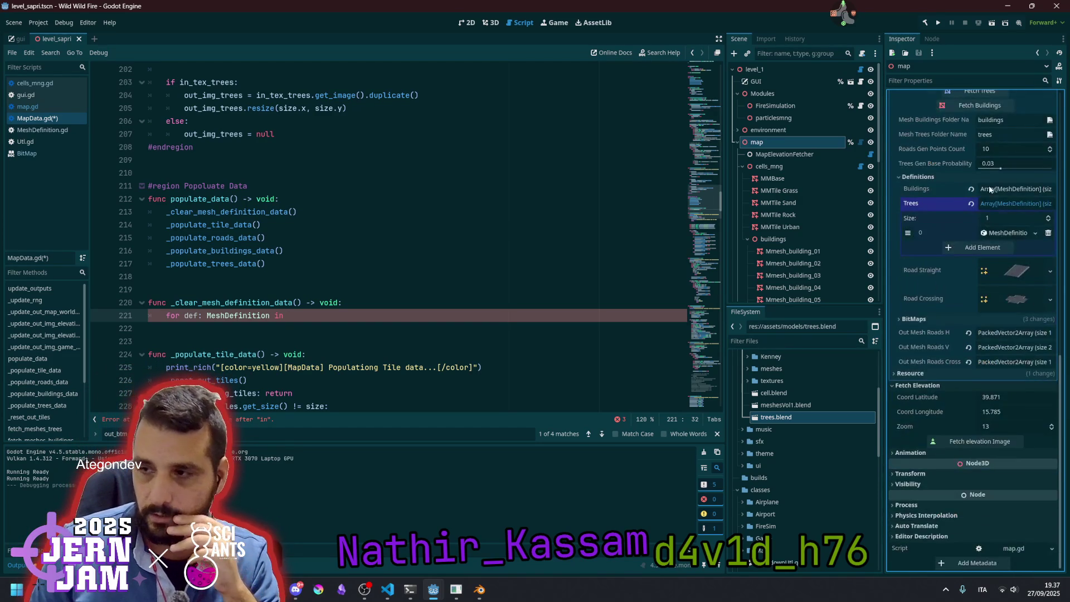
{"action": "left_click", "coordinate": [1004, 190]}
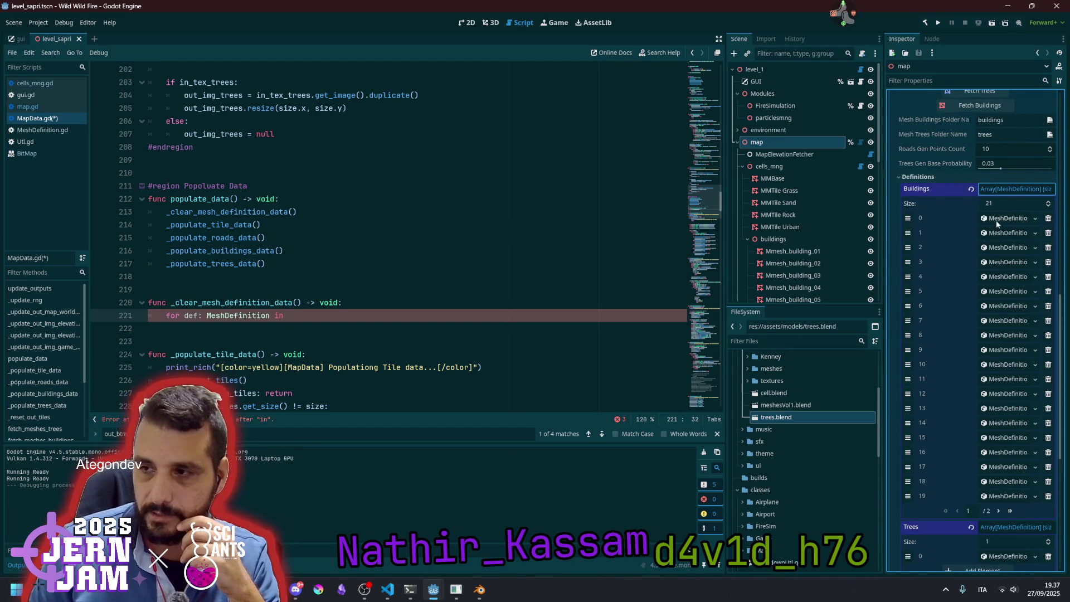
{"action": "left_click", "coordinate": [996, 220]}
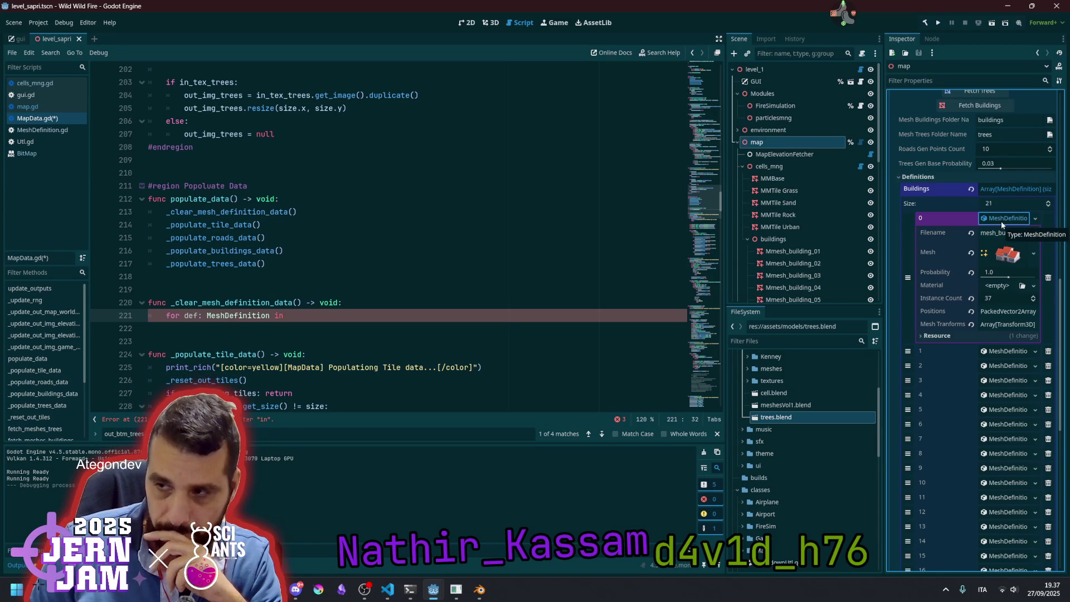
{"action": "left_click", "coordinate": [1001, 220]}
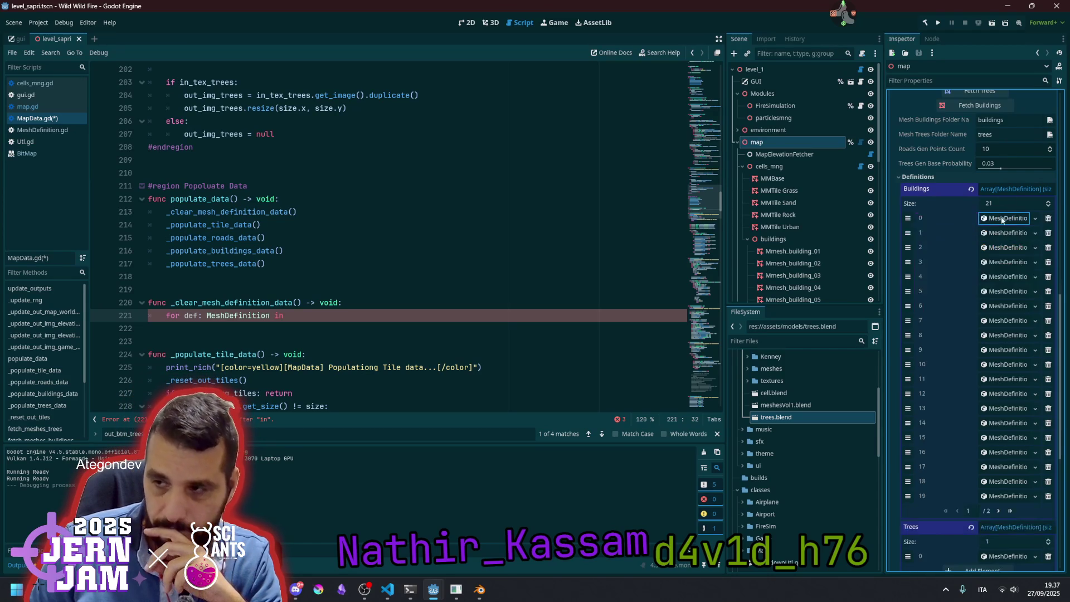
{"action": "left_click", "coordinate": [1011, 188]}
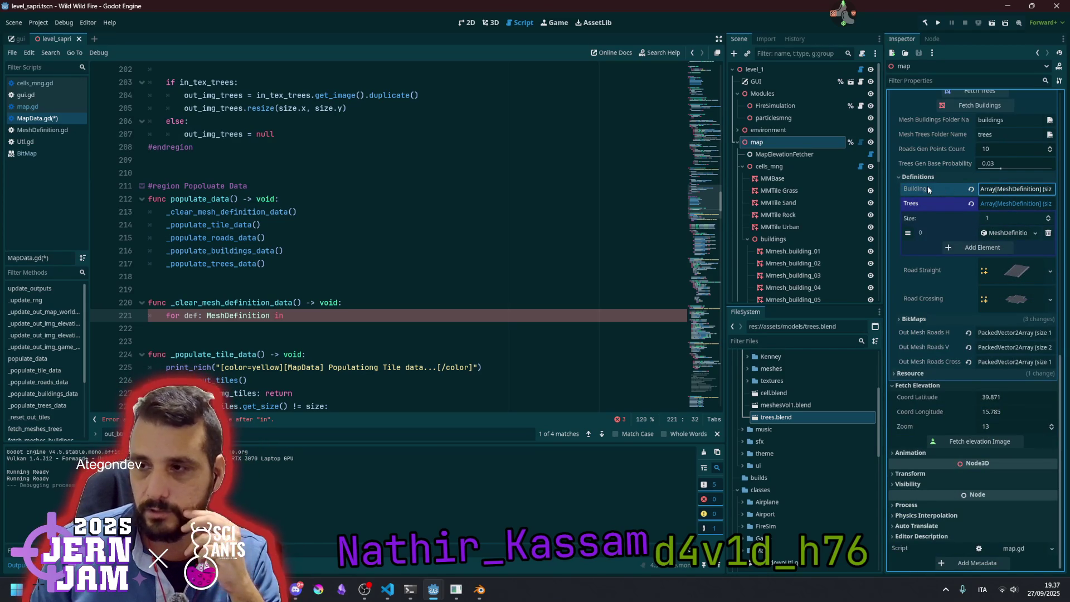
Make the loop iterate over mesh_def_buildings and mesh_def_trees
{"action": "left_click", "coordinate": [328, 315]}
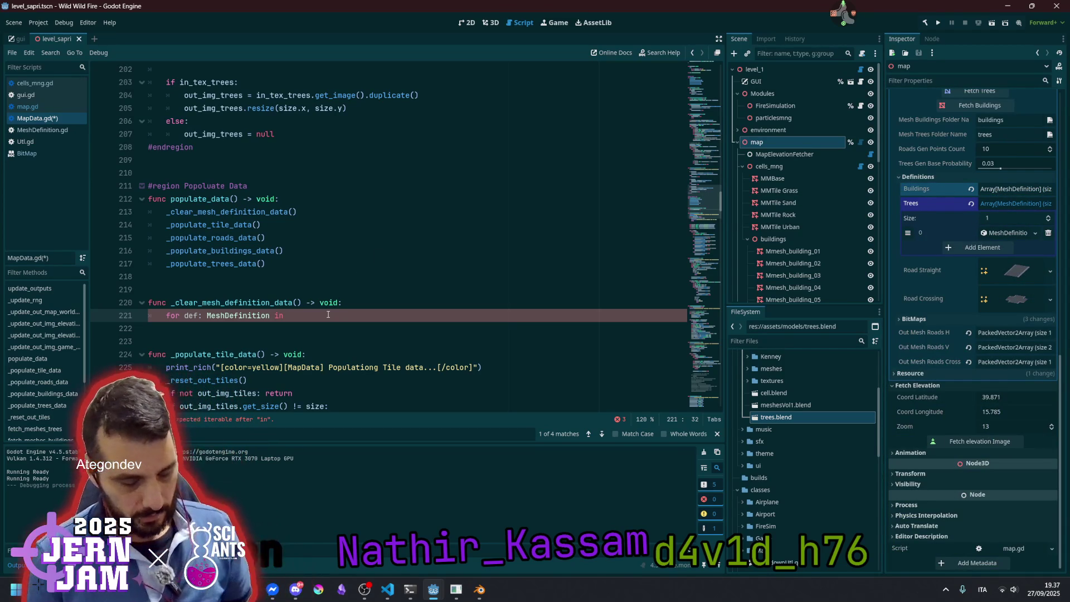
{"action": "type", "text": "mesh_d"}
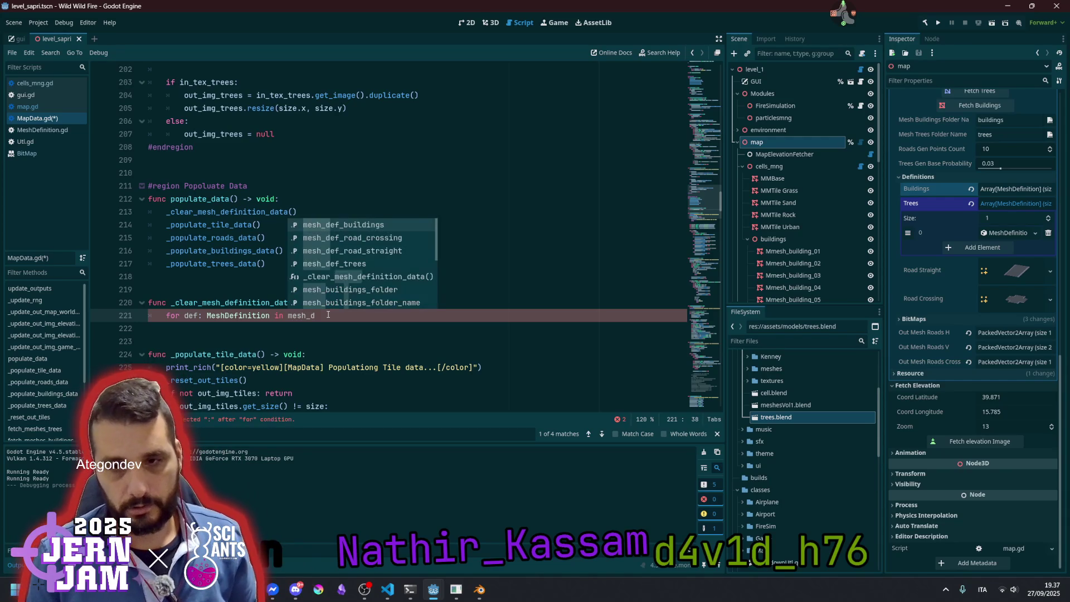
{"action": "key", "text": "Return"}
{"action": "type", "text": "mesh_d"}
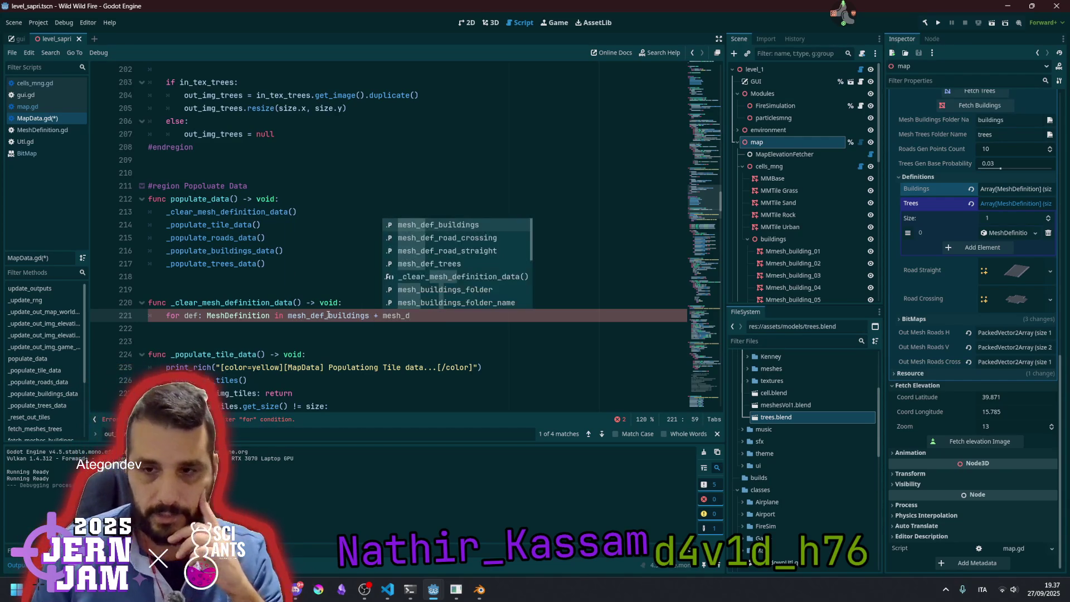
{"action": "key", "text": "Down"}
{"action": "key", "text": "Down"}
{"action": "key", "text": "Down"}
{"action": "key", "text": "Return"}
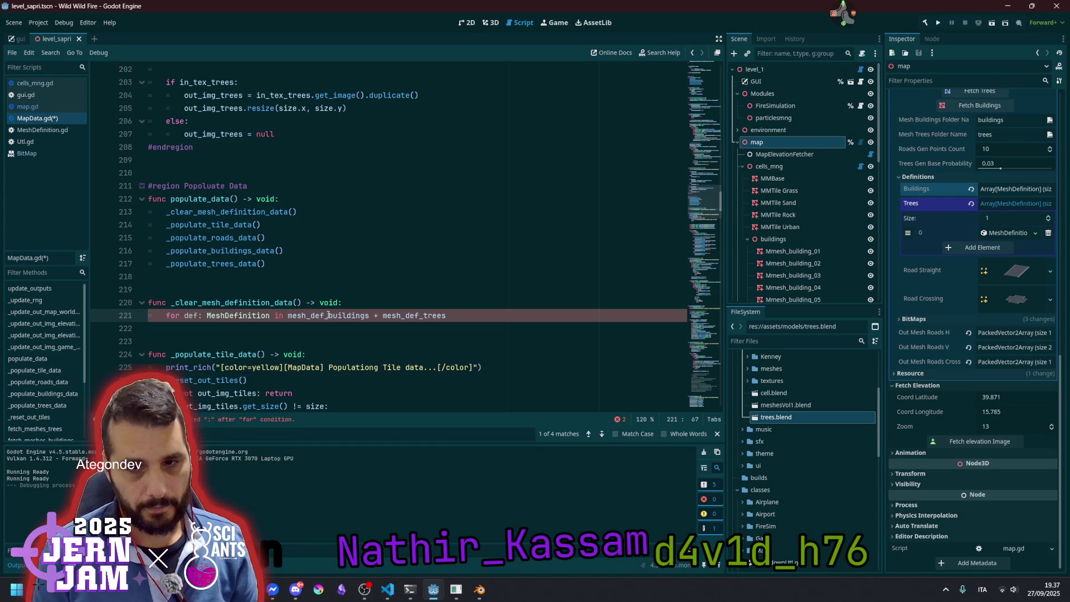
Start the loop body with def.positions.clear()
{"action": "key", "text": "Return"}
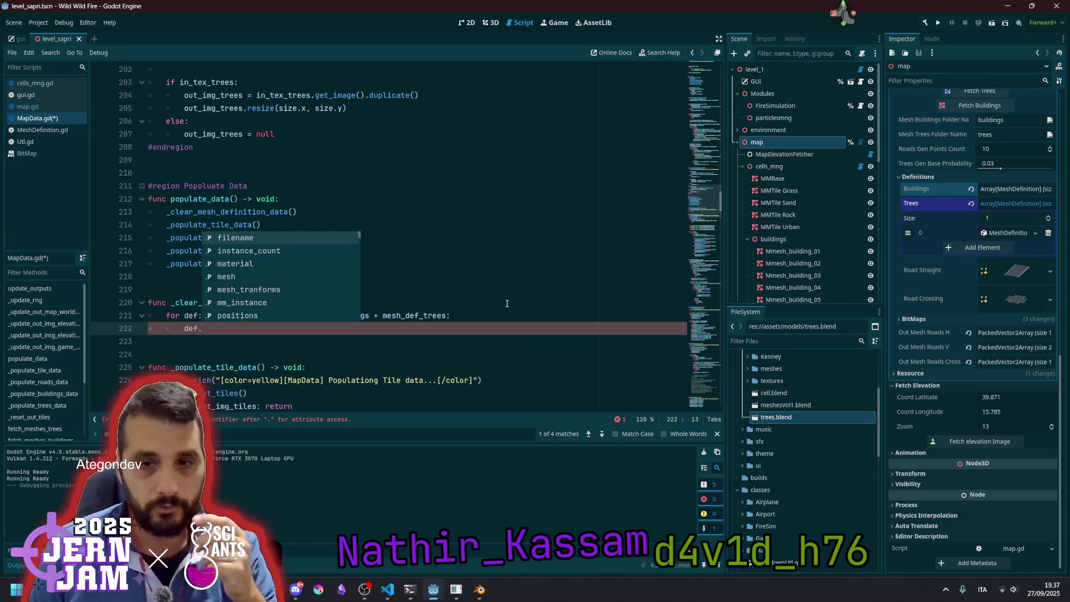
{"action": "key", "text": "Down"}
{"action": "key", "text": "Down"}
{"action": "key", "text": "Down"}
{"action": "key", "text": "Down"}
{"action": "key", "text": "Down"}
{"action": "key", "text": "Return"}
{"action": "type", "text": ".cle"}
{"action": "key", "text": "Return"}
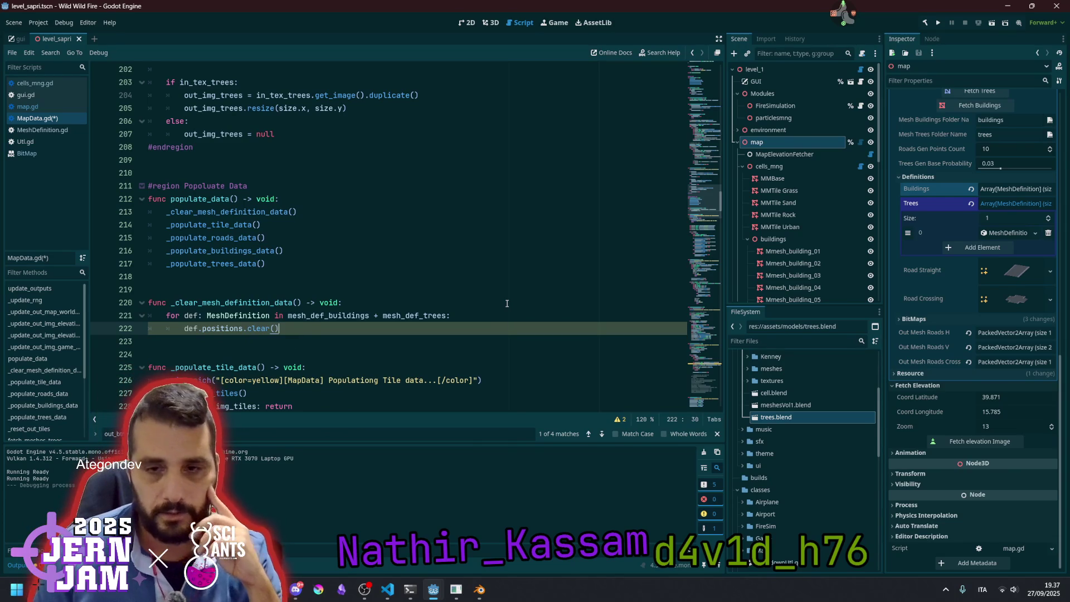
Add lines clearing def.mesh_tranforms and resetting def.instance_count to 0
{"action": "key", "text": "ctrl+shift+d"}
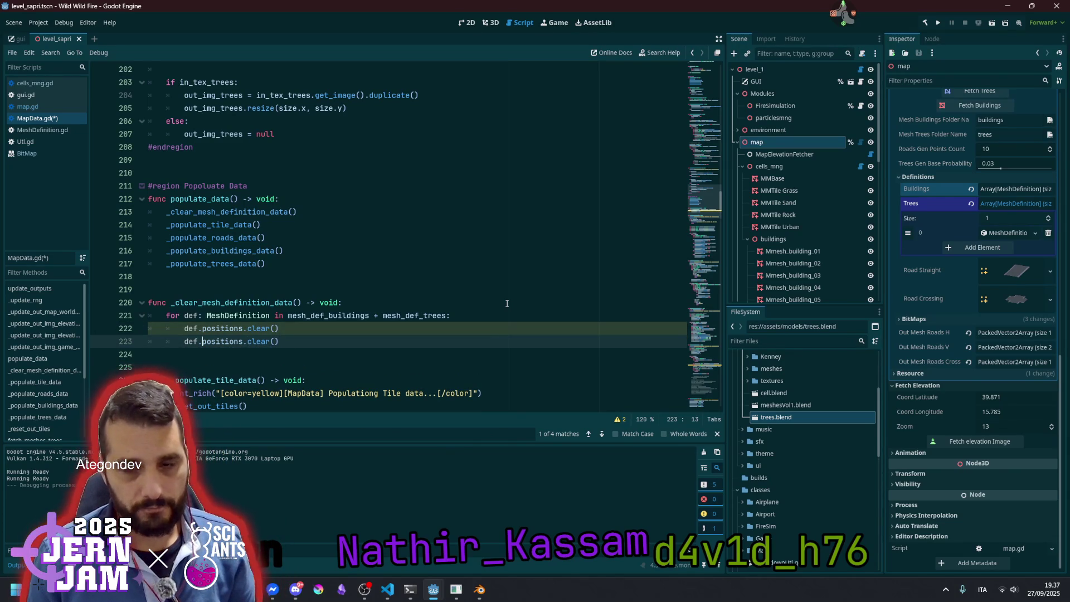
{"action": "key", "text": "ctrl+shift+Right"}
{"action": "type", "text": "tr"}
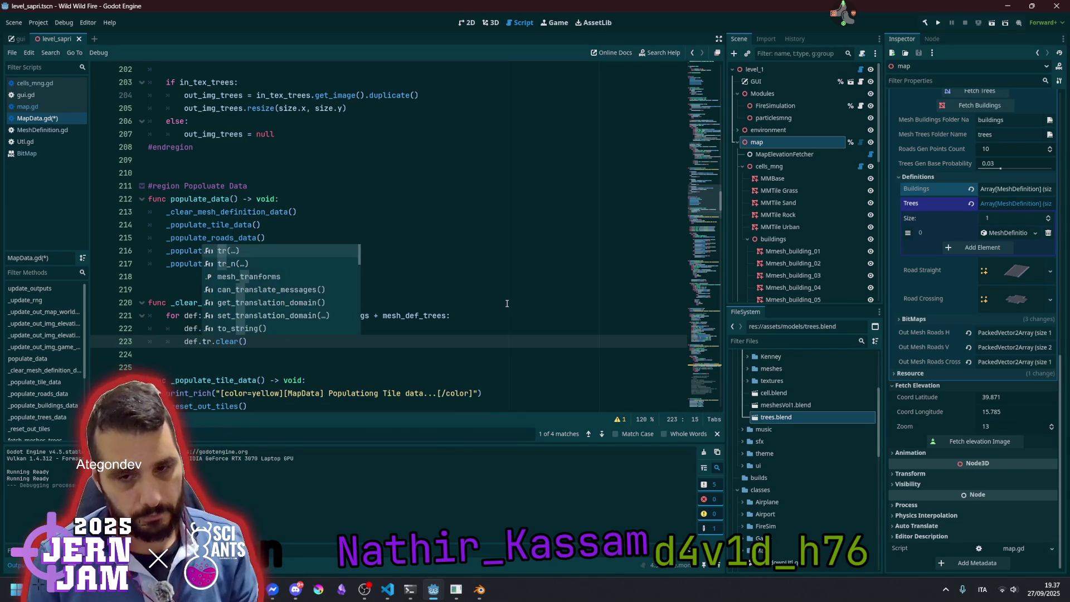
{"action": "key", "text": "Down"}
{"action": "key", "text": "Down"}
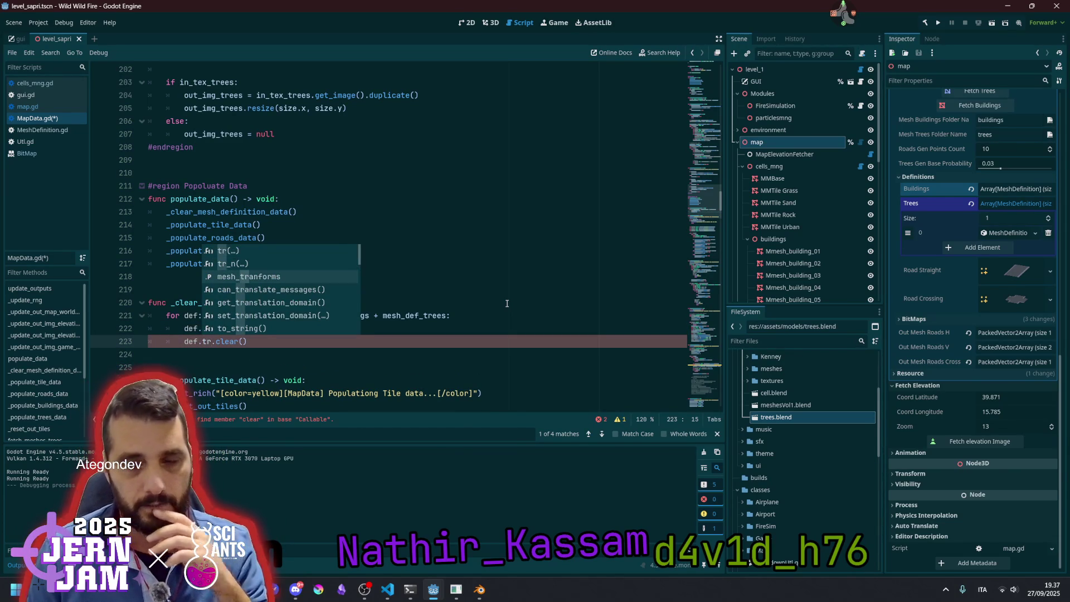
{"action": "key", "text": "Return"}
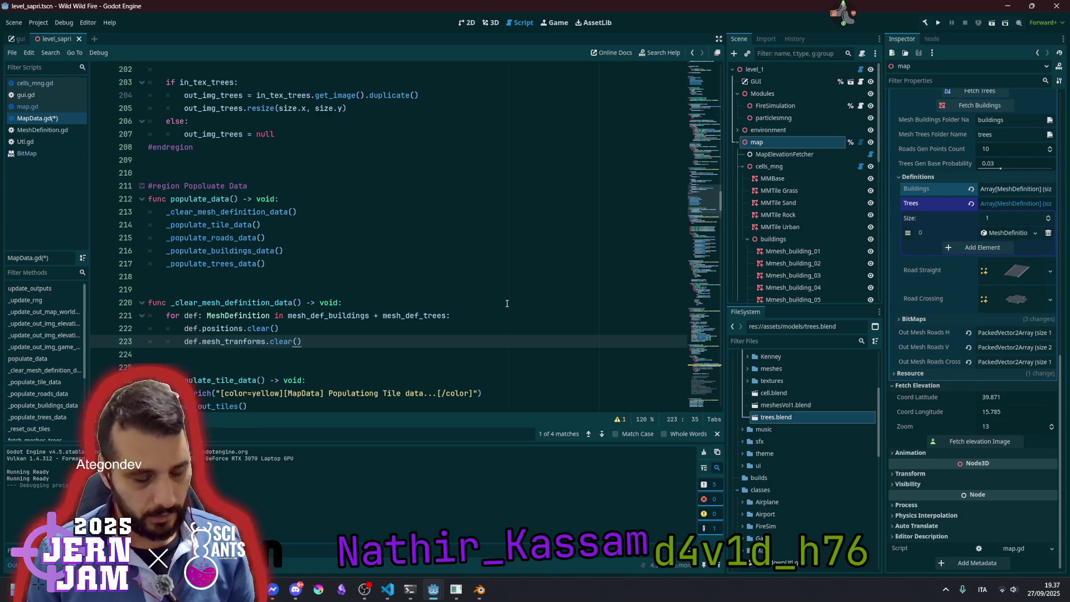
{"action": "key", "text": "ctrl+shift+d"}
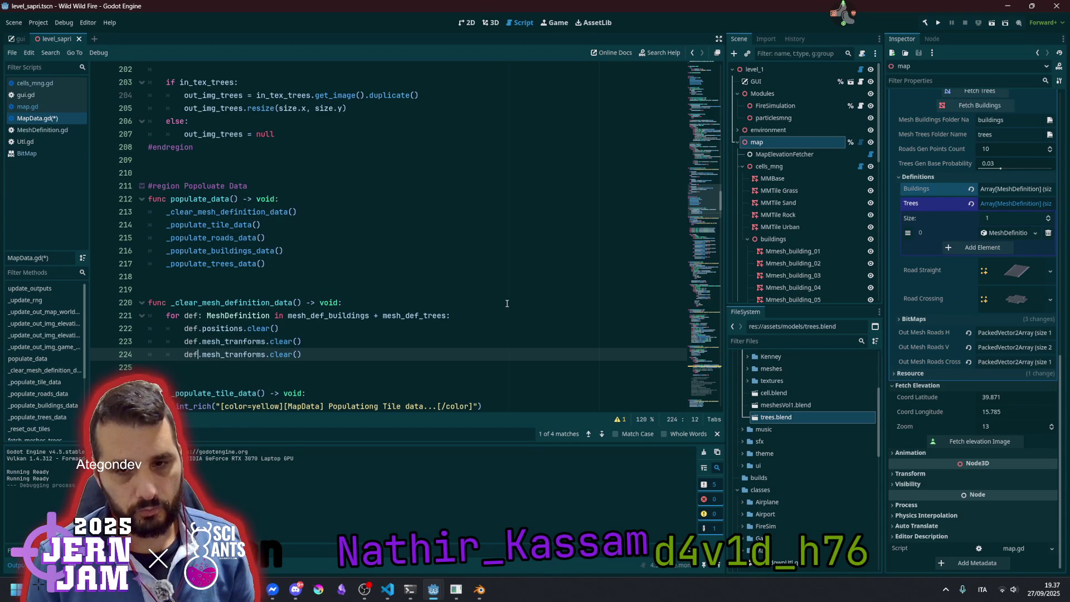
{"action": "key", "text": "shift+End"}
{"action": "type", "text": "in"}
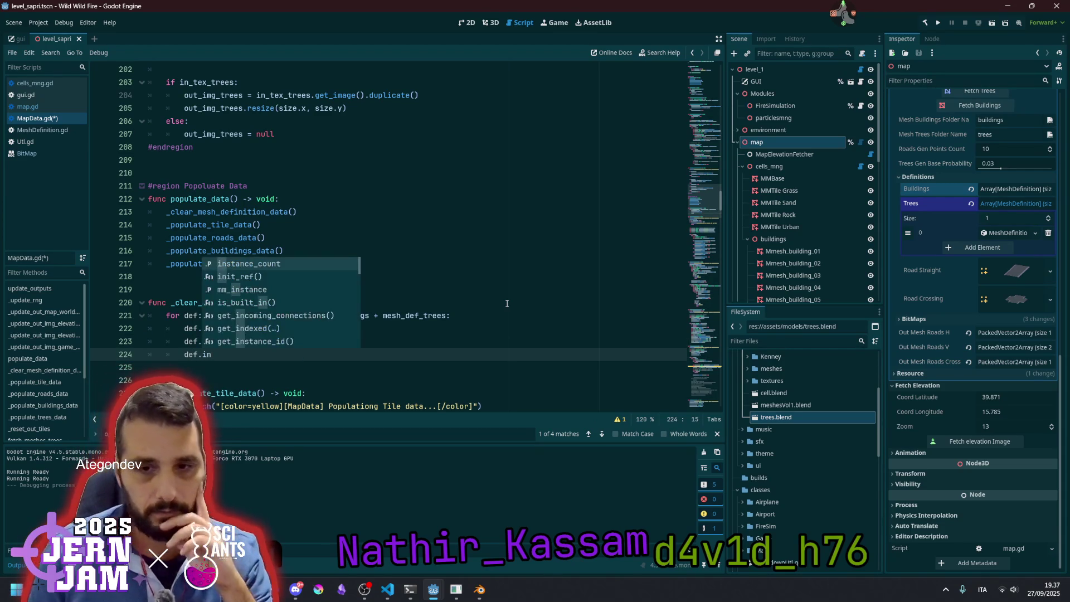
{"action": "key", "text": "Return"}
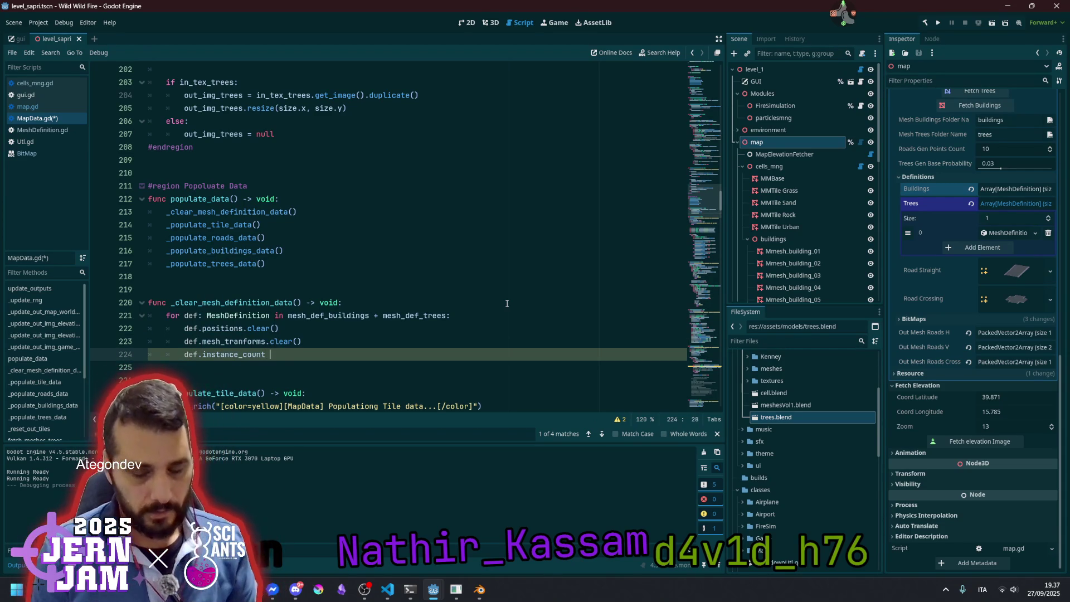
{"action": "key", "text": "Up"}
{"action": "key", "text": "Up"}
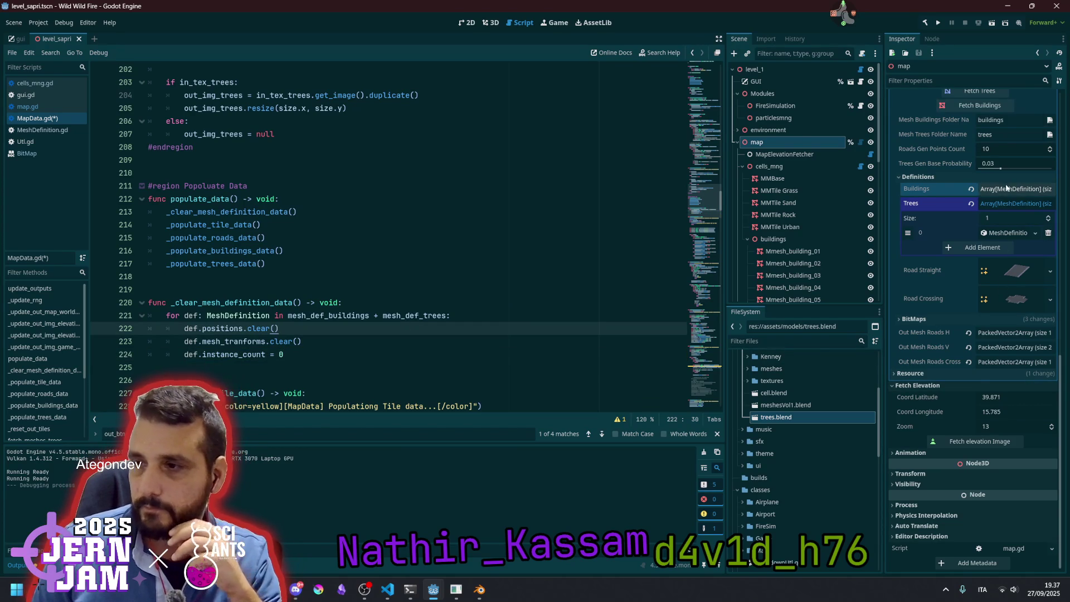
Add def.mm_instance = null to the loop and save MapData.gd
{"action": "left_click", "coordinate": [1017, 188]}
{"action": "left_click", "coordinate": [1010, 218]}
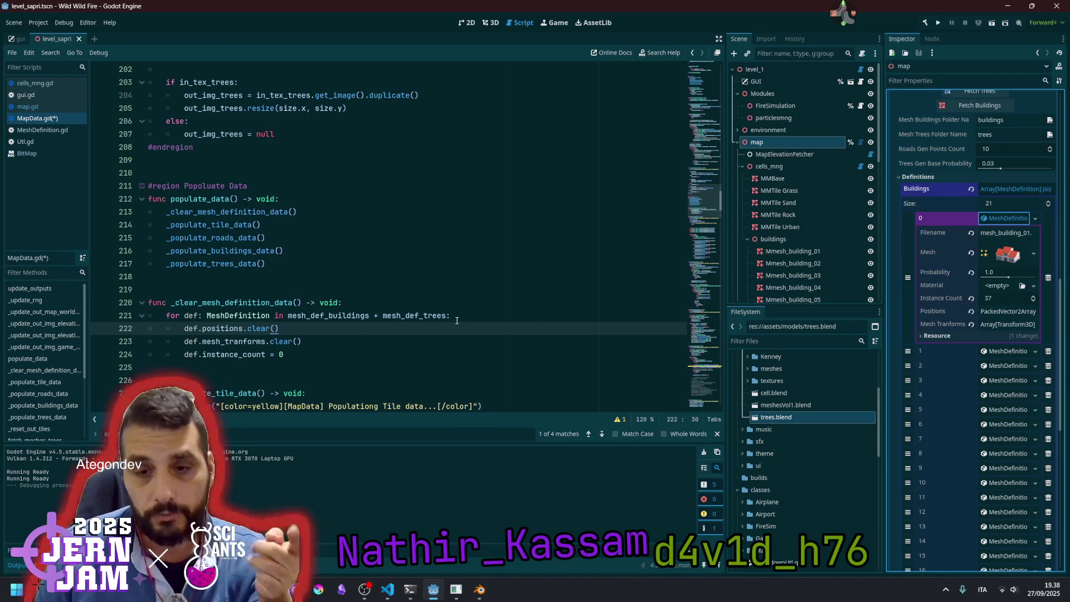
{"action": "left_click", "coordinate": [304, 360]}
{"action": "key", "text": "Return"}
{"action": "type", "text": "def."}
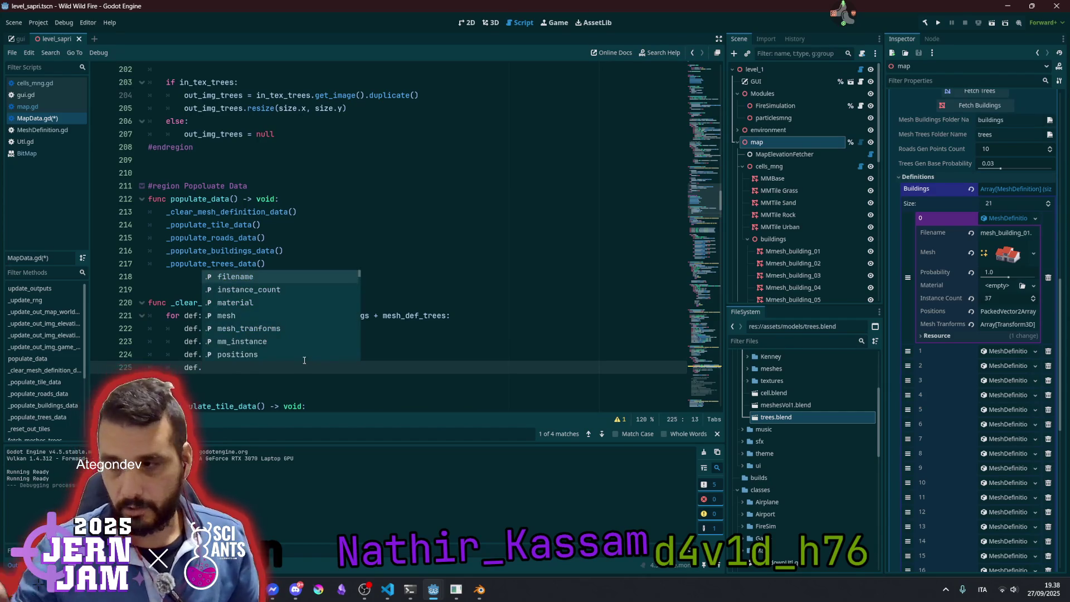
{"action": "key", "text": "Down"}
{"action": "key", "text": "Down"}
{"action": "key", "text": "Down"}
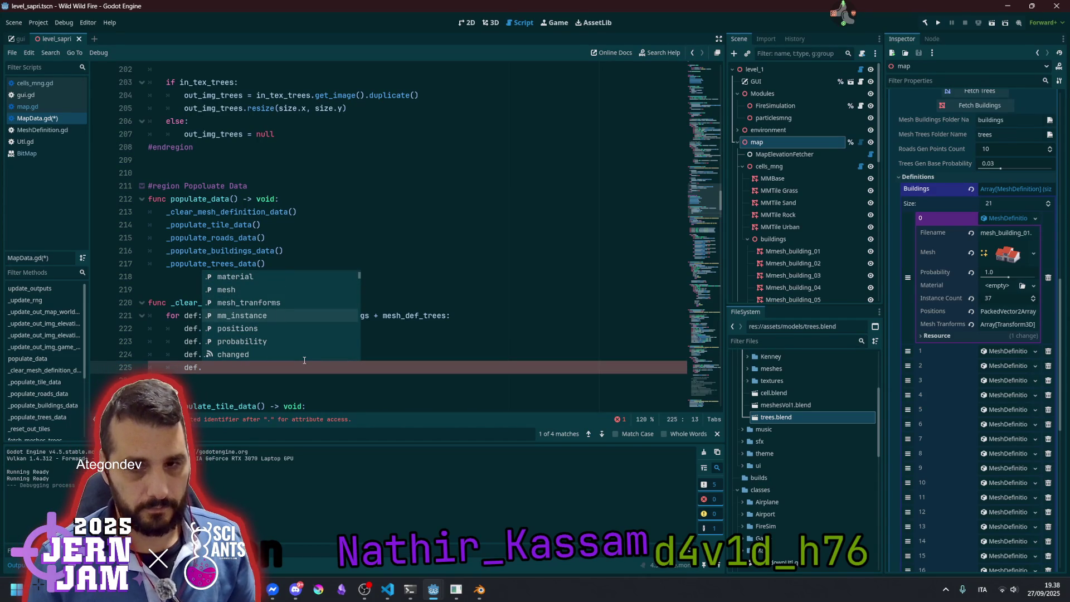
{"action": "key", "text": "Return"}
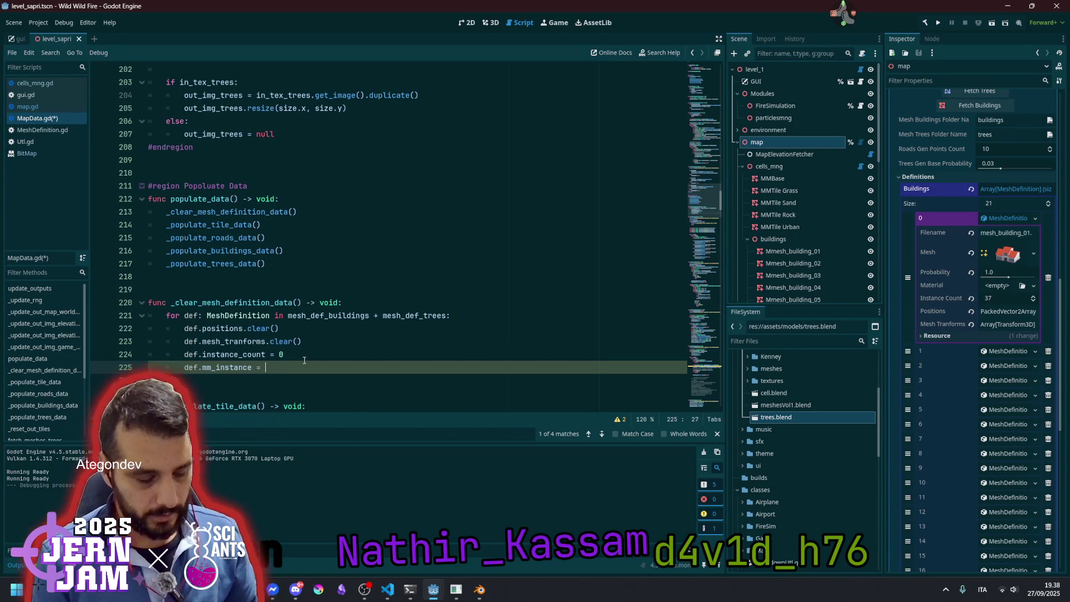
{"action": "type", "text": "null"}
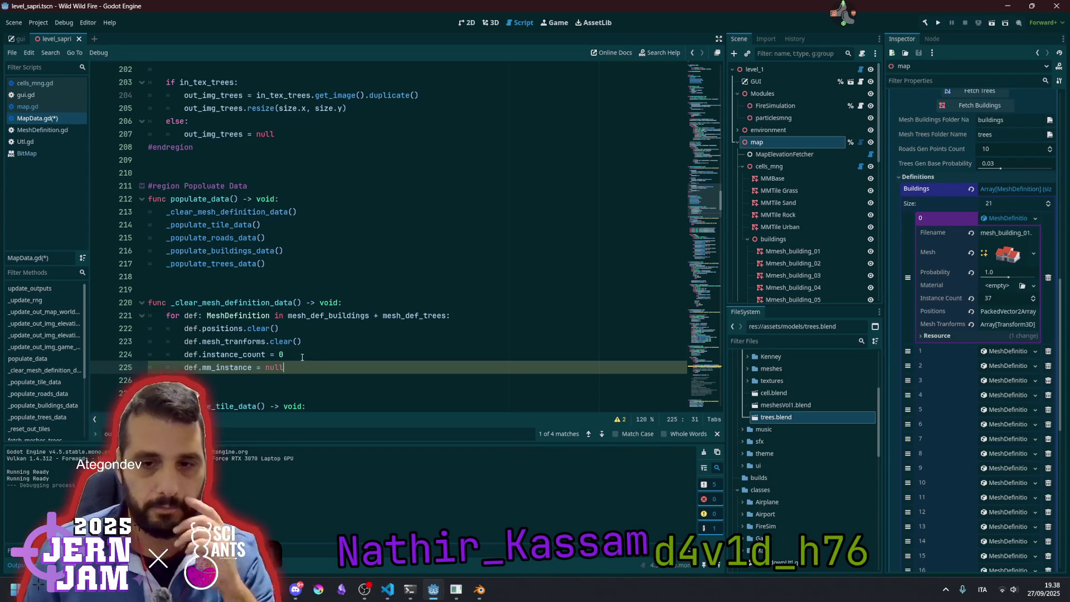
{"action": "scroll", "coordinate": [299, 363], "scroll_direction": "down", "scroll_amount": 1}
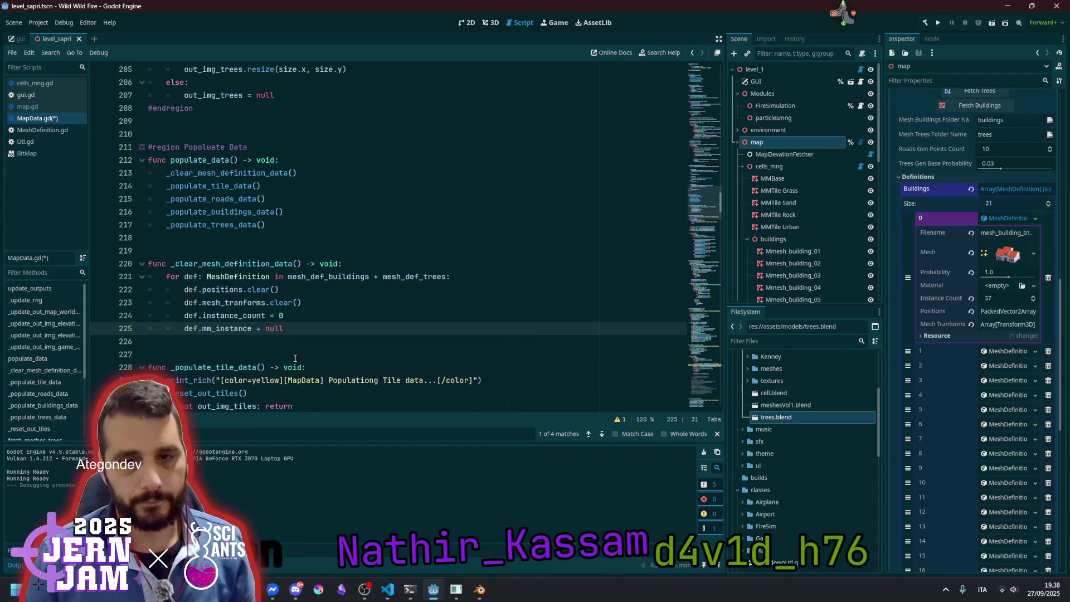
{"action": "key", "text": "ctrl+s"}
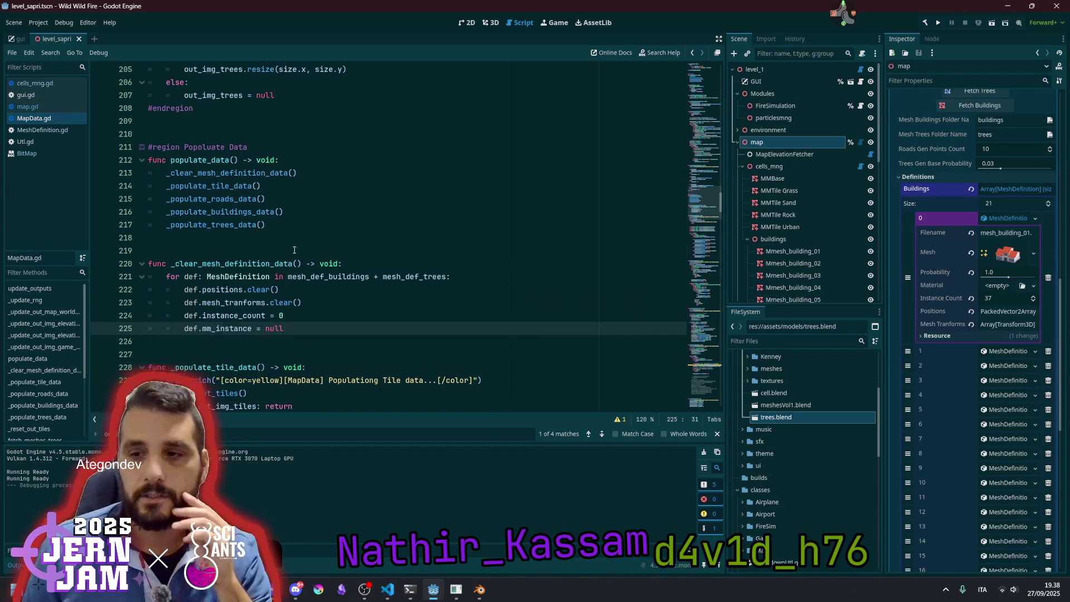
Review lines 214–218 of the script around _populate_tile_data
{"action": "left_click", "coordinate": [295, 250]}
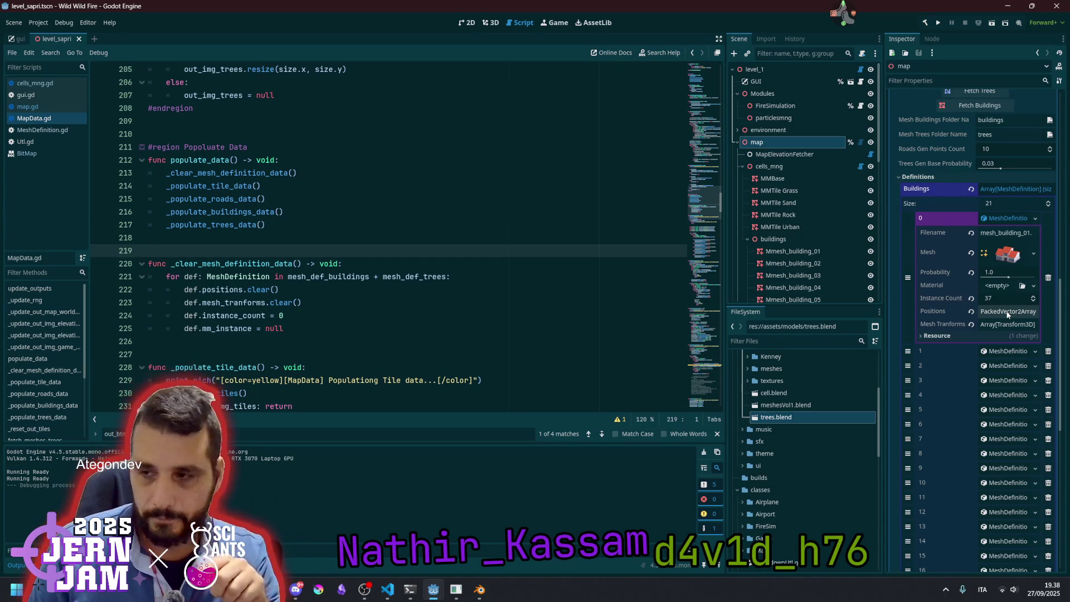
{"action": "left_click", "coordinate": [373, 237]}
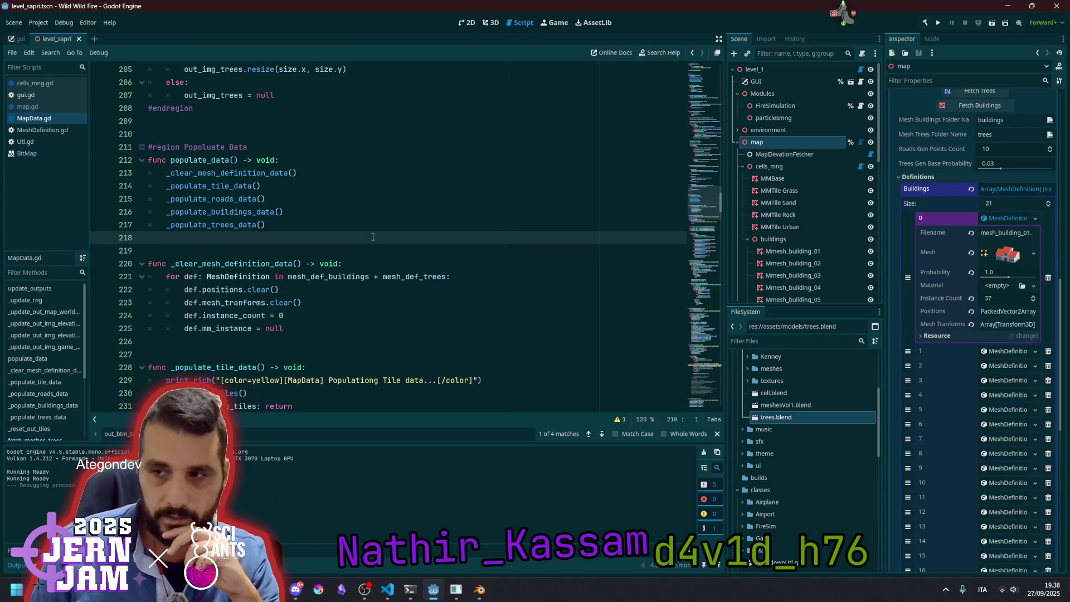
{"action": "double_click", "coordinate": [205, 185]}
{"action": "left_click", "coordinate": [204, 175]}
{"action": "left_click", "coordinate": [287, 212]}
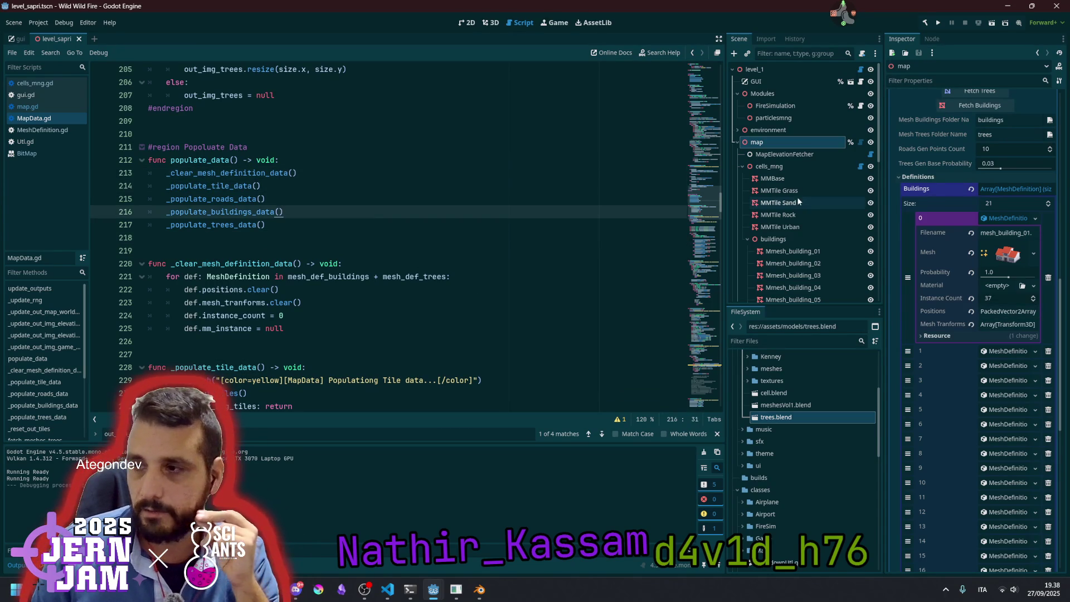
Raise Buildings element 0's Probability from 1.0 to 2.0 in the Inspector
{"action": "left_click", "coordinate": [1008, 220]}
{"action": "scroll", "coordinate": [1008, 285], "scroll_direction": "up", "scroll_amount": 5}
{"action": "scroll", "coordinate": [1008, 285], "scroll_direction": "down", "scroll_amount": 4}
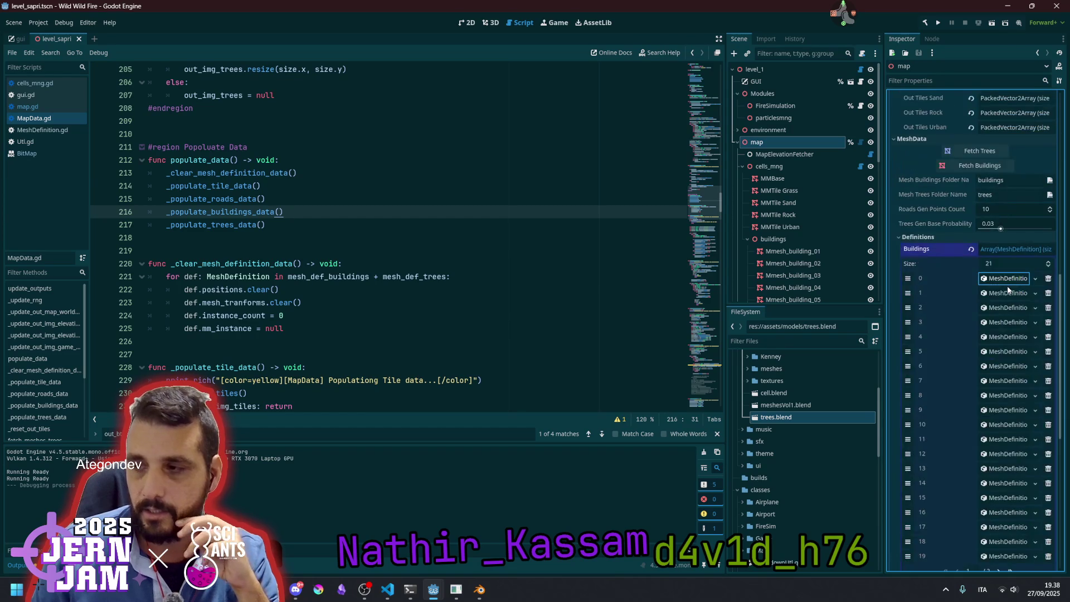
{"action": "left_click", "coordinate": [1007, 279]}
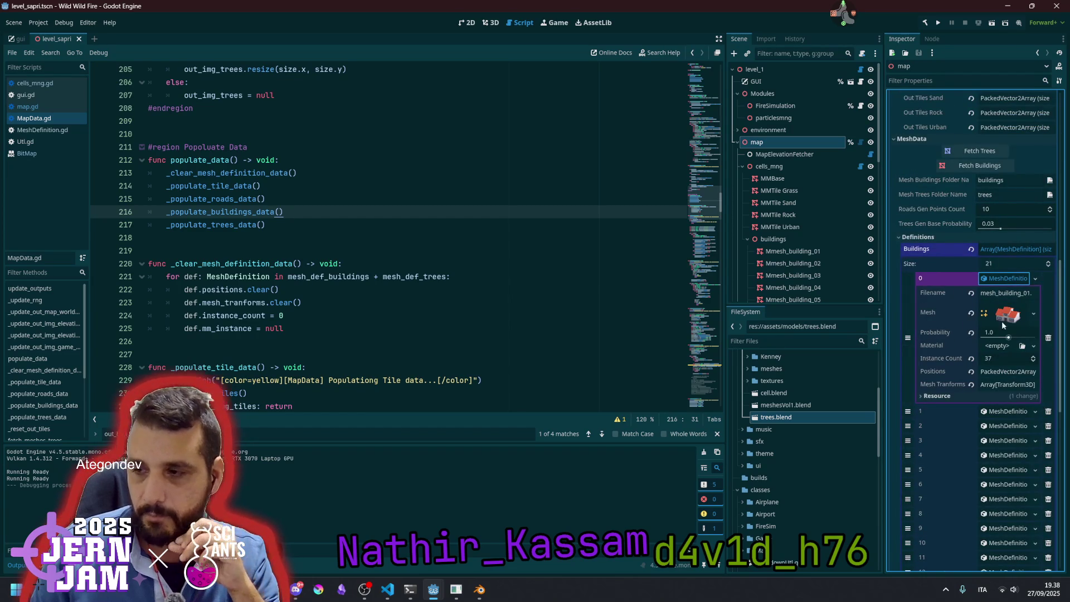
{"action": "left_click_drag", "start_coordinate": [1008, 338], "coordinate": [1038, 339]}
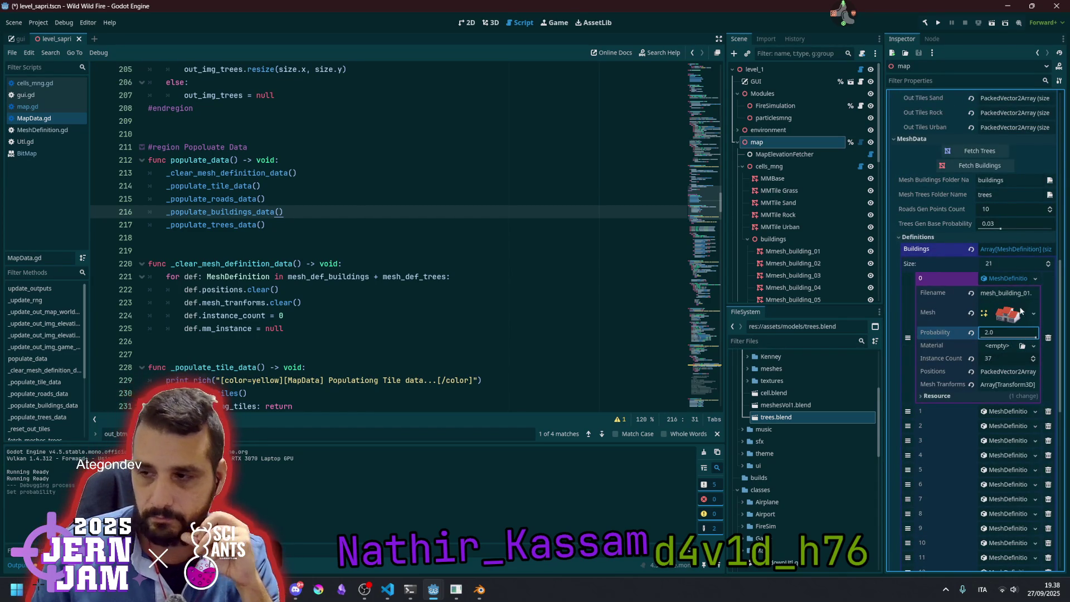
{"action": "left_click", "coordinate": [1018, 279]}
Leave the script and switch to the 3D view of the map
{"action": "left_click", "coordinate": [464, 239]}
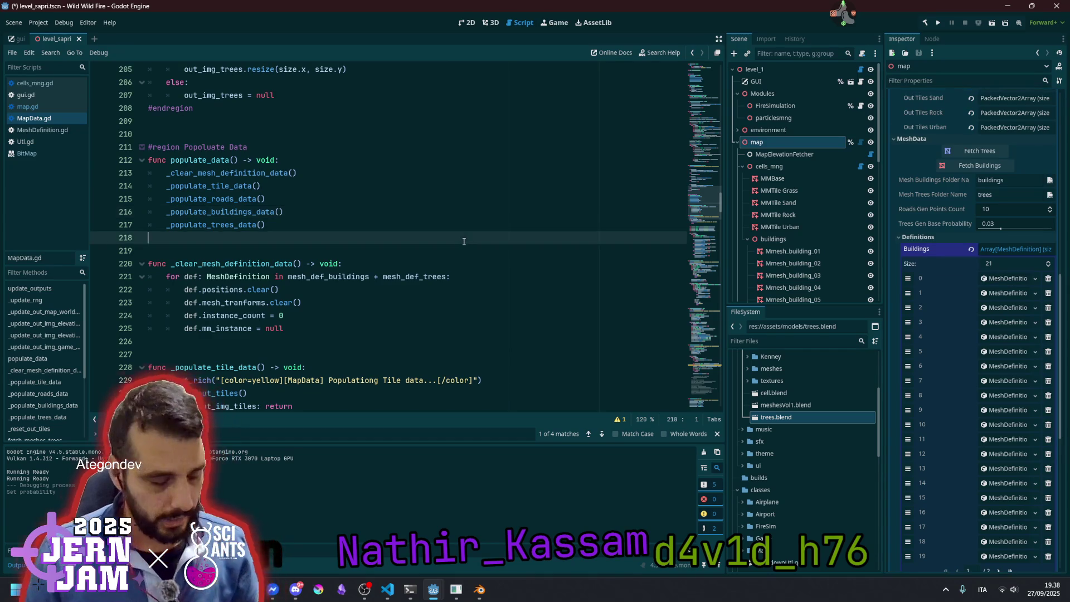
{"action": "left_click", "coordinate": [474, 211]}
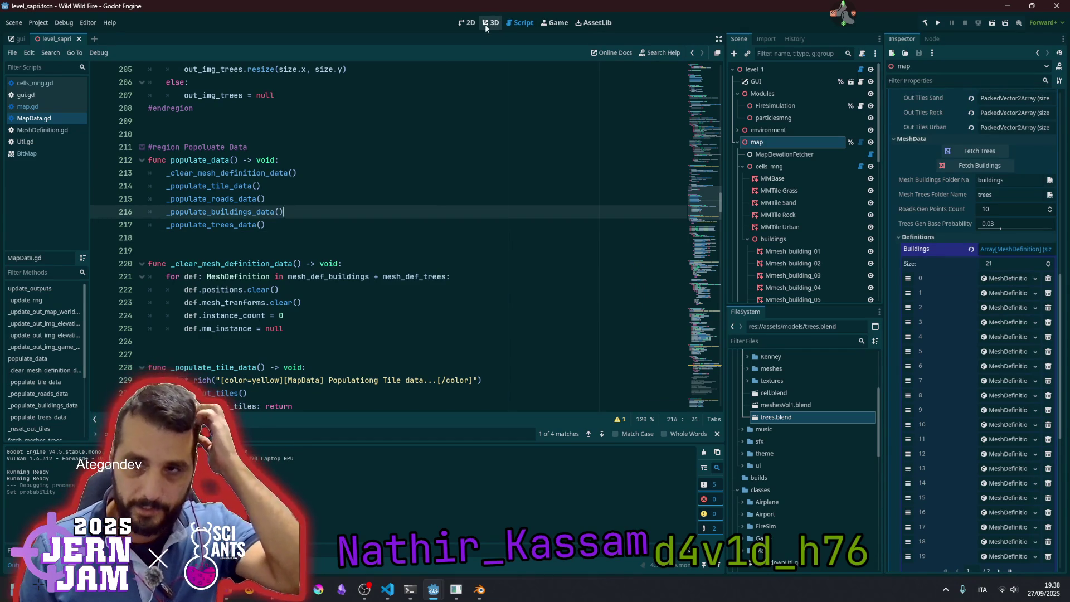
{"action": "left_click", "coordinate": [487, 24]}
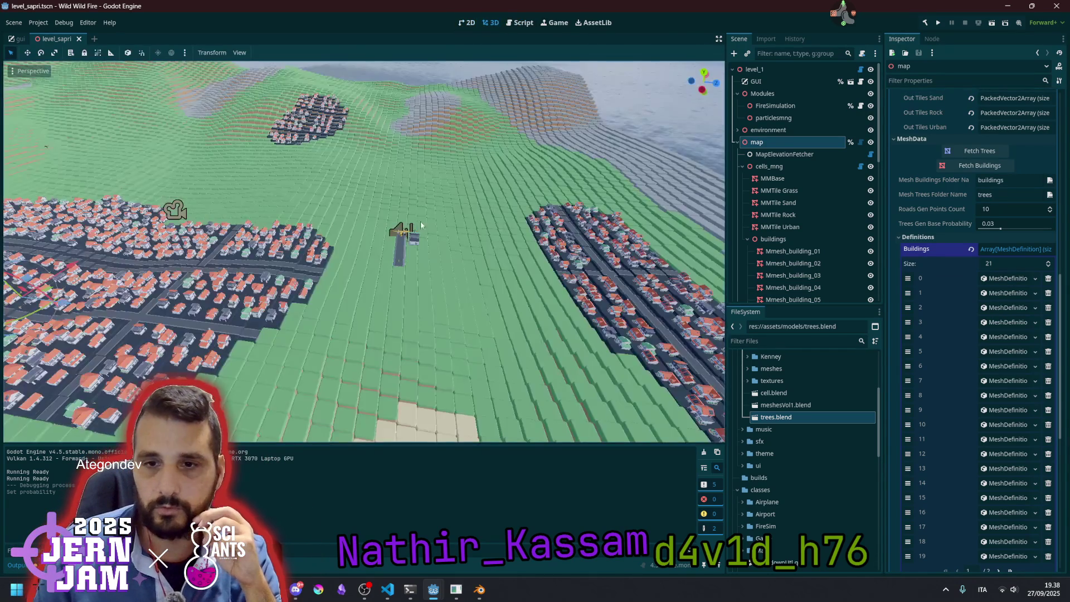
Orbit, pan and zoom the camera over the town's houses and road grids
{"action": "scroll", "coordinate": [414, 249], "scroll_direction": "down", "scroll_amount": 3}
{"action": "scroll", "coordinate": [406, 286], "scroll_direction": "up", "scroll_amount": 3}
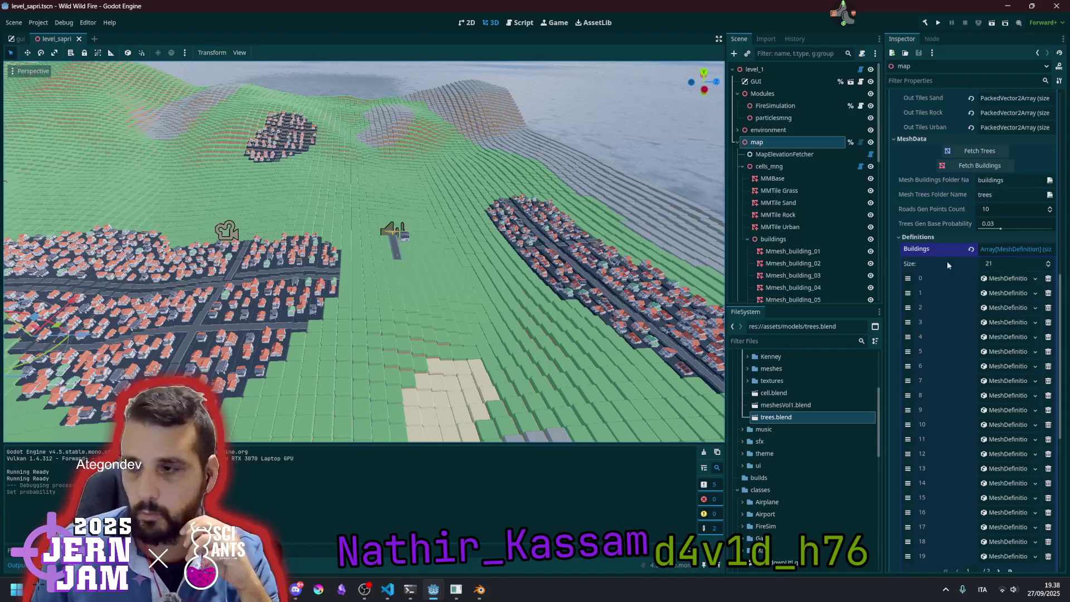
{"action": "left_click_drag", "start_coordinate": [363, 251], "coordinate": [290, 234]}
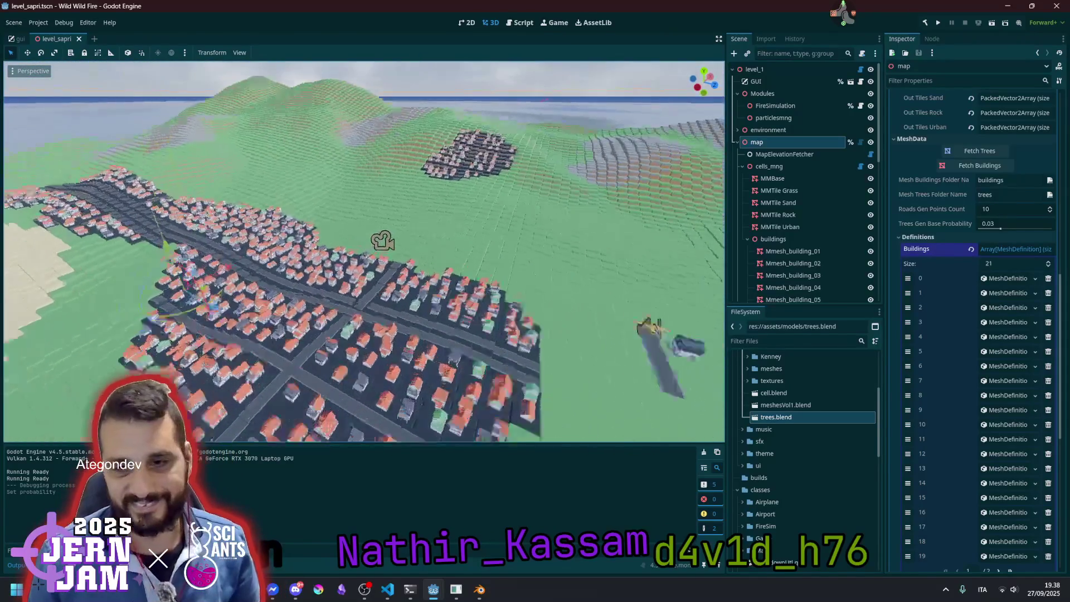
{"action": "scroll", "coordinate": [365, 250], "scroll_direction": "up", "scroll_amount": 5}
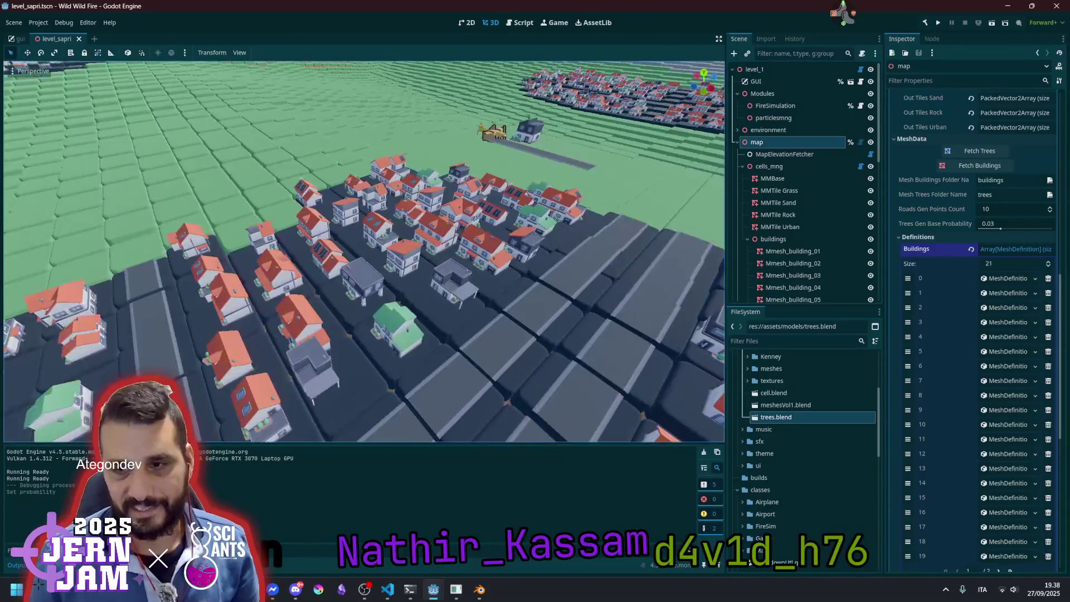
{"action": "left_click_drag", "start_coordinate": [451, 279], "coordinate": [444, 266]}
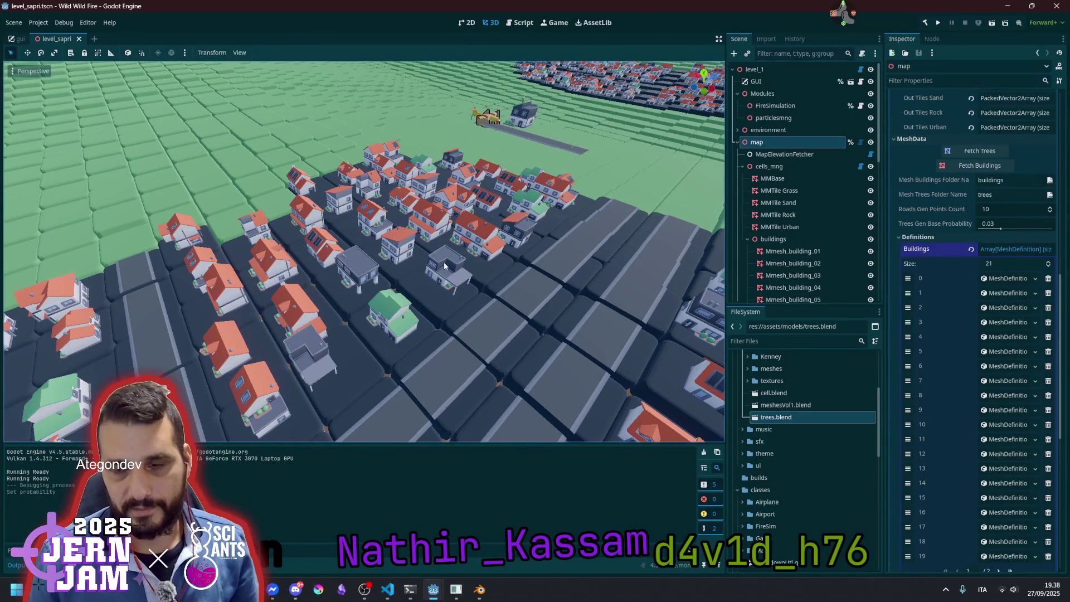
{"action": "scroll", "coordinate": [444, 266], "scroll_direction": "down", "scroll_amount": 10}
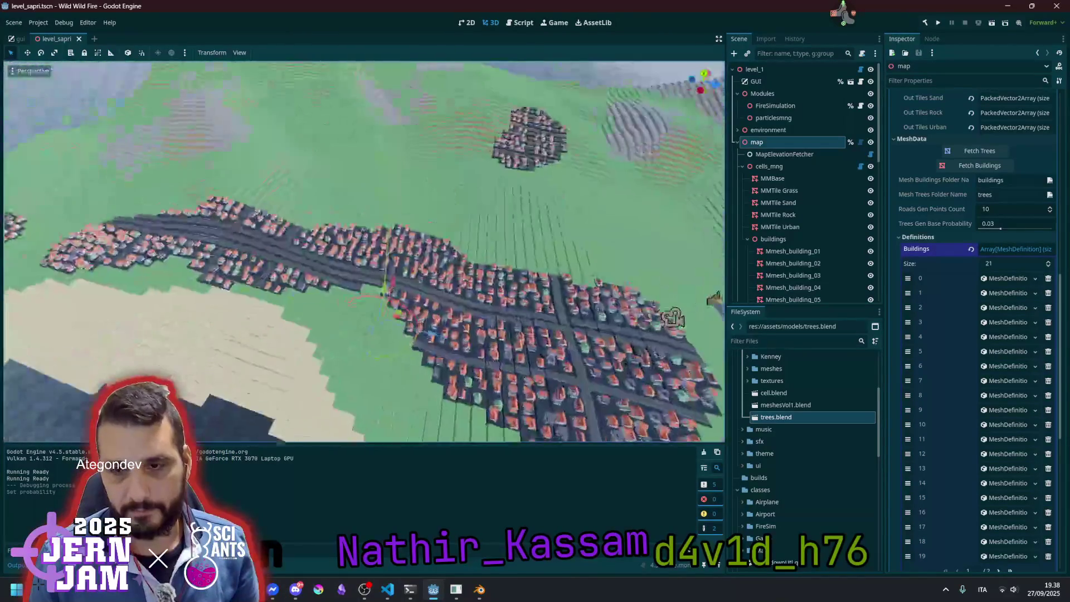
{"action": "scroll", "coordinate": [365, 251], "scroll_direction": "up", "scroll_amount": 8}
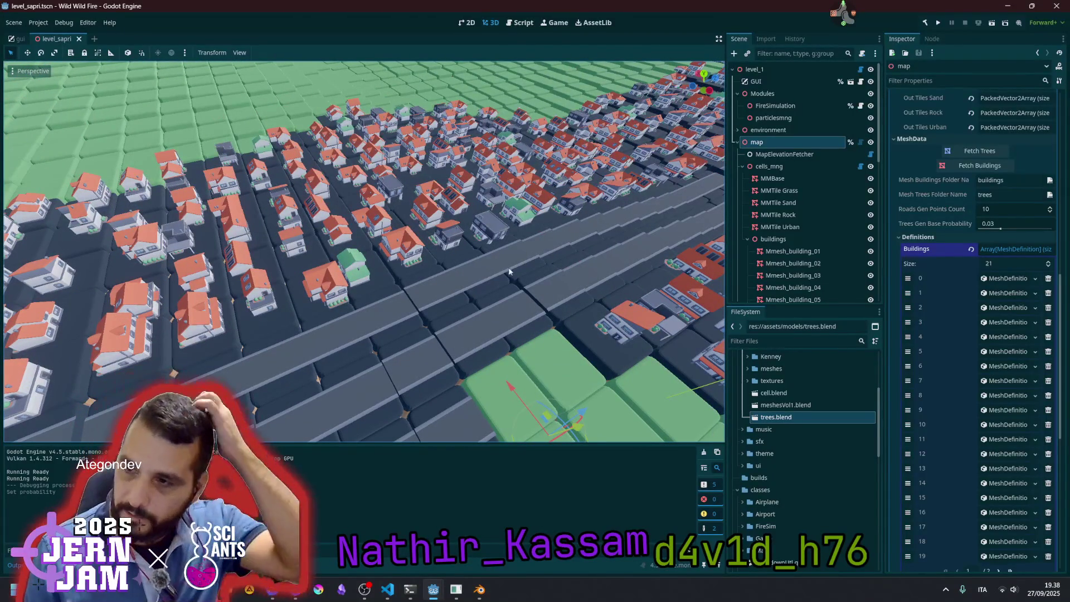
Reset Buildings element 0's Probability to 1
{"action": "left_click", "coordinate": [1008, 279]}
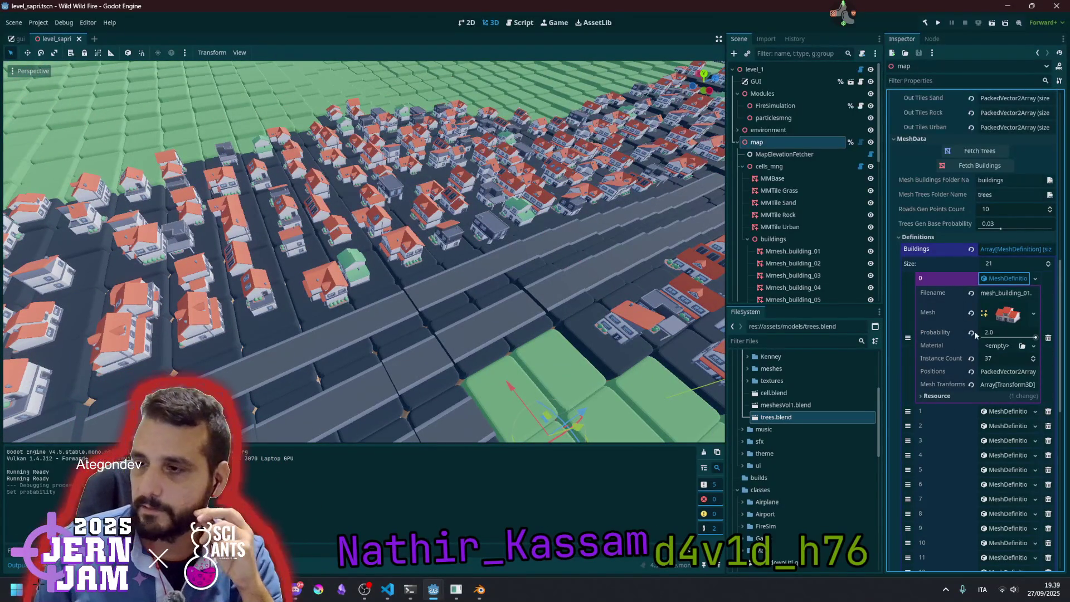
{"action": "left_click_drag", "start_coordinate": [1007, 333], "coordinate": [982, 335]}
{"action": "left_click", "coordinate": [987, 334]}
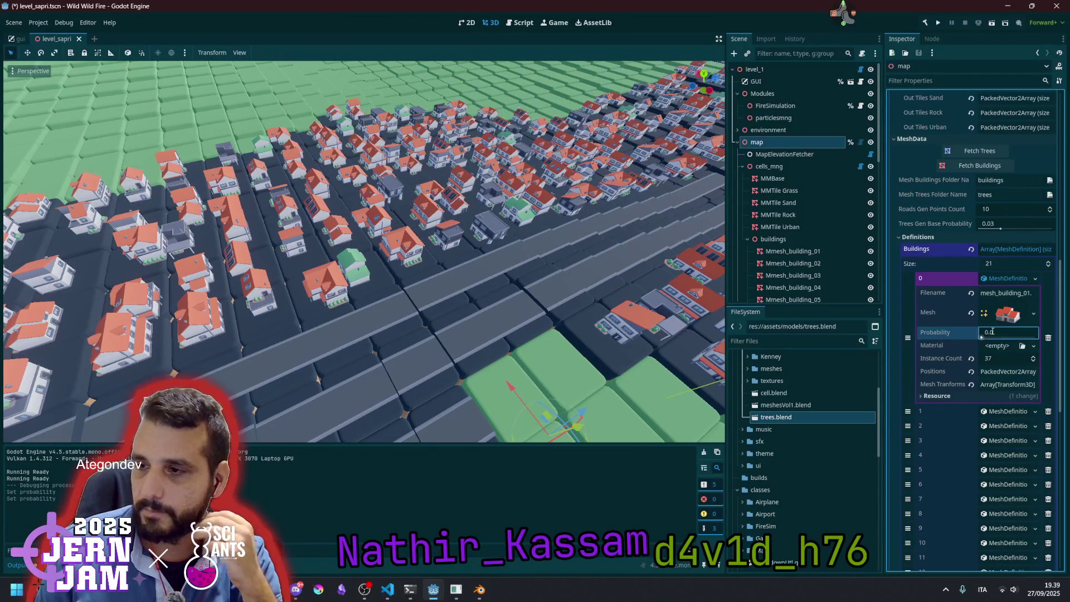
{"action": "type", "text": "1"}
{"action": "key", "text": "Return"}
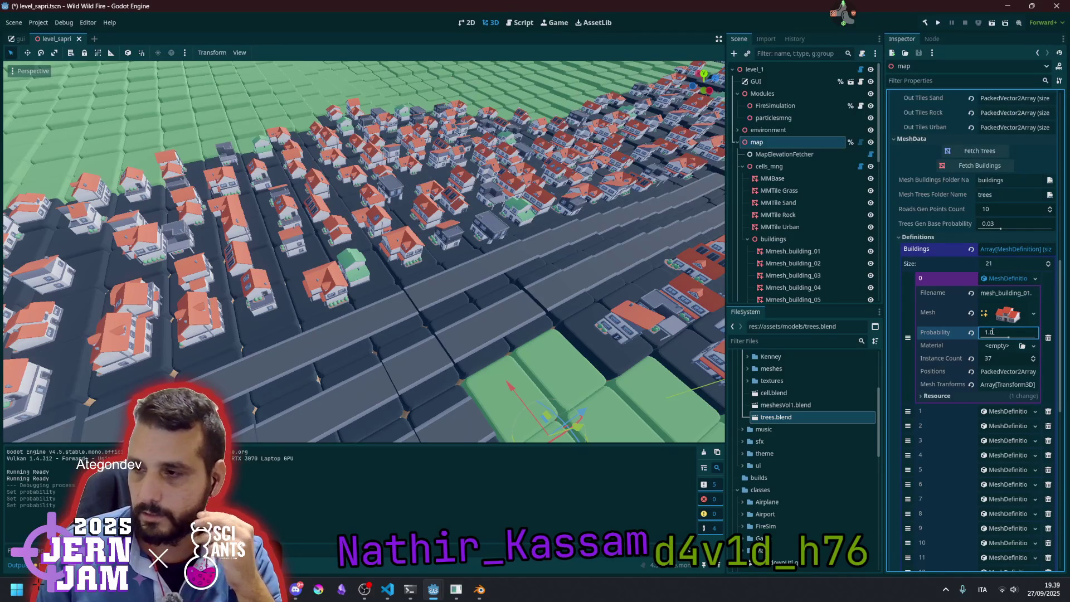
{"action": "left_click", "coordinate": [1007, 277]}
Browse the other building definitions to locate mesh_building_03
{"action": "left_click", "coordinate": [1007, 293]}
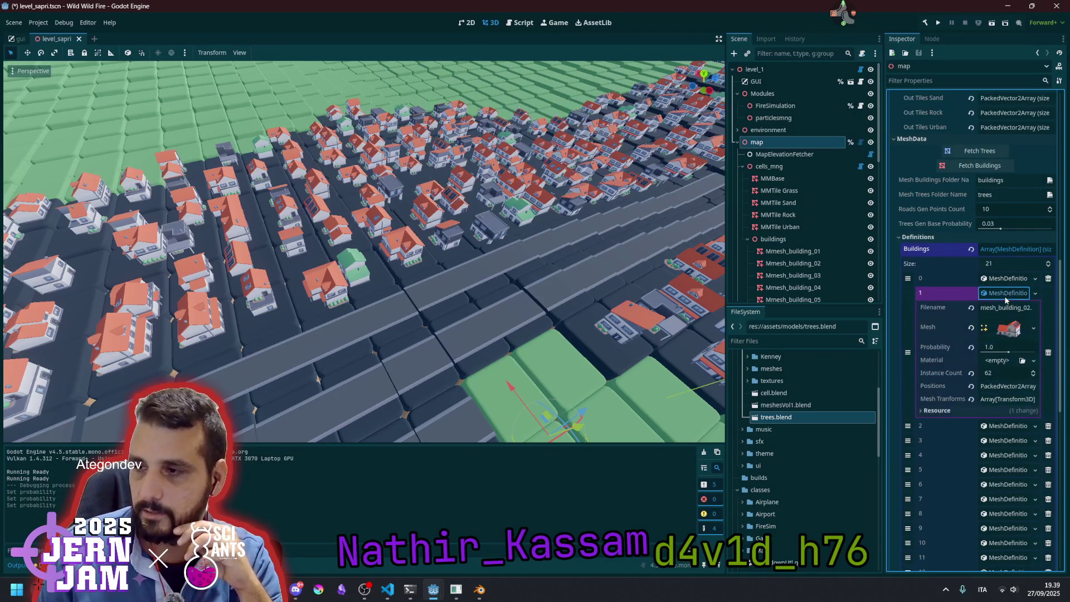
{"action": "left_click", "coordinate": [1006, 293]}
{"action": "left_click", "coordinate": [1007, 308]}
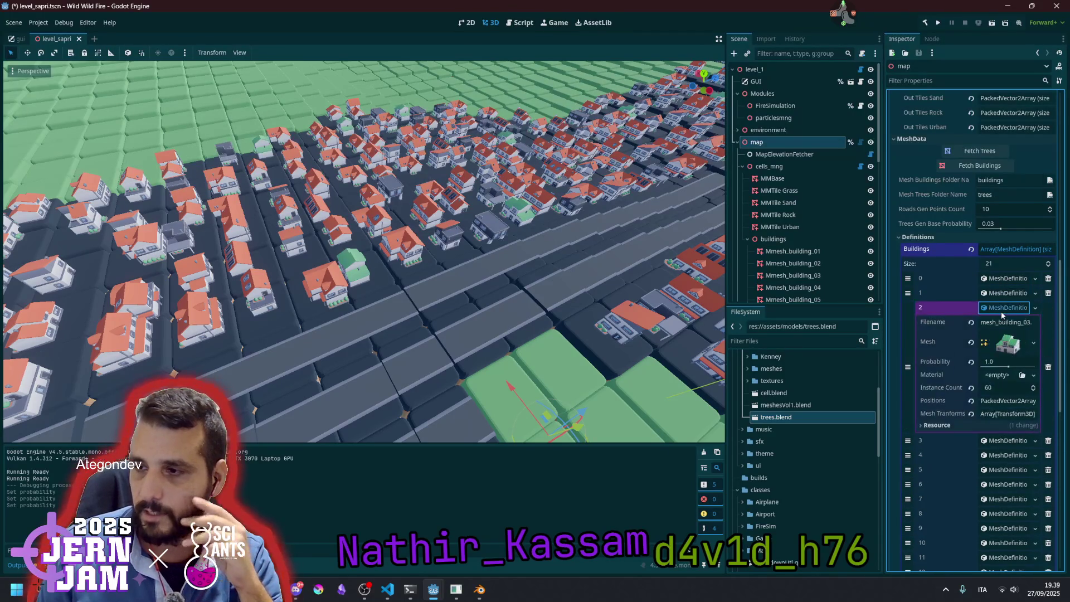
{"action": "left_click", "coordinate": [1007, 308]}
{"action": "left_click", "coordinate": [1008, 352]}
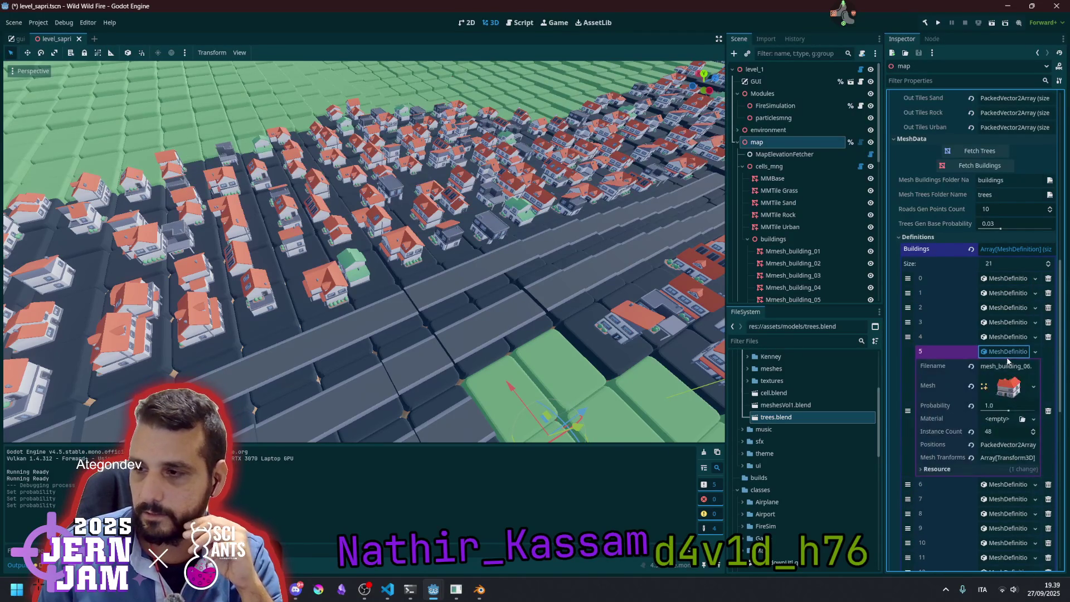
{"action": "left_click", "coordinate": [1008, 353]}
{"action": "left_click", "coordinate": [1002, 323]}
{"action": "left_click", "coordinate": [1001, 324]}
Set mesh_building_03's Probability to 2 and save the scene with Ctrl+S
{"action": "left_click", "coordinate": [1008, 309]}
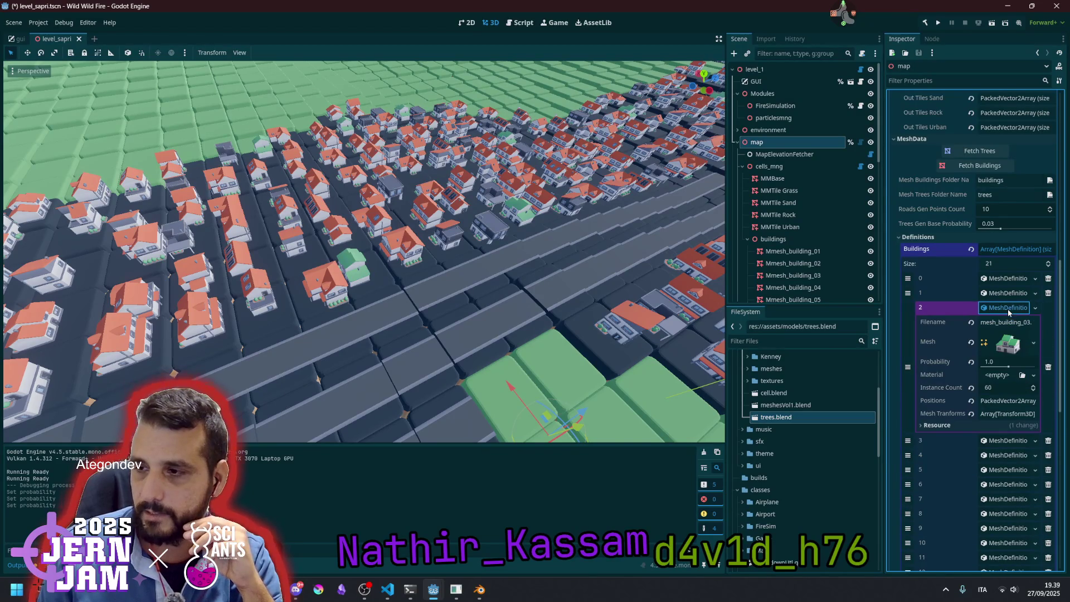
{"action": "left_click", "coordinate": [1006, 361]}
{"action": "type", "text": "2"}
{"action": "key", "text": "Return"}
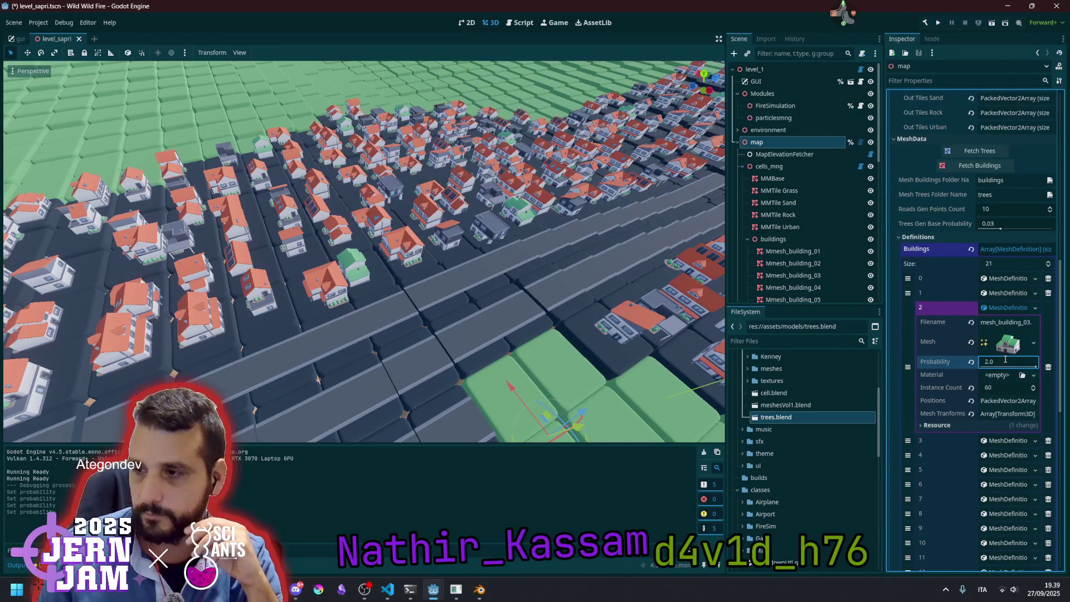
{"action": "left_click", "coordinate": [1008, 310]}
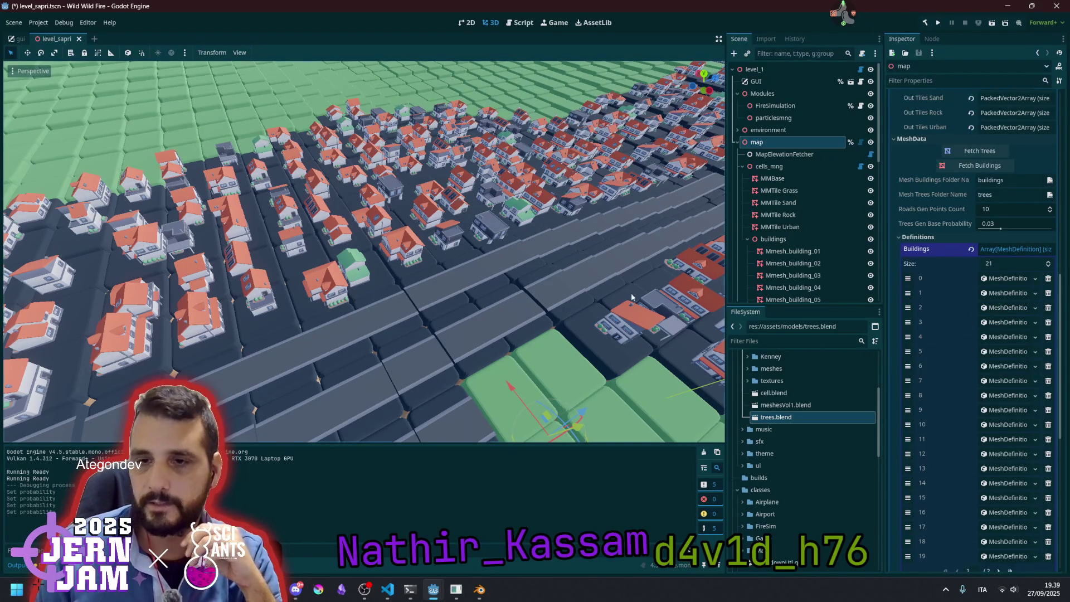
{"action": "key", "text": "ctrl+s"}
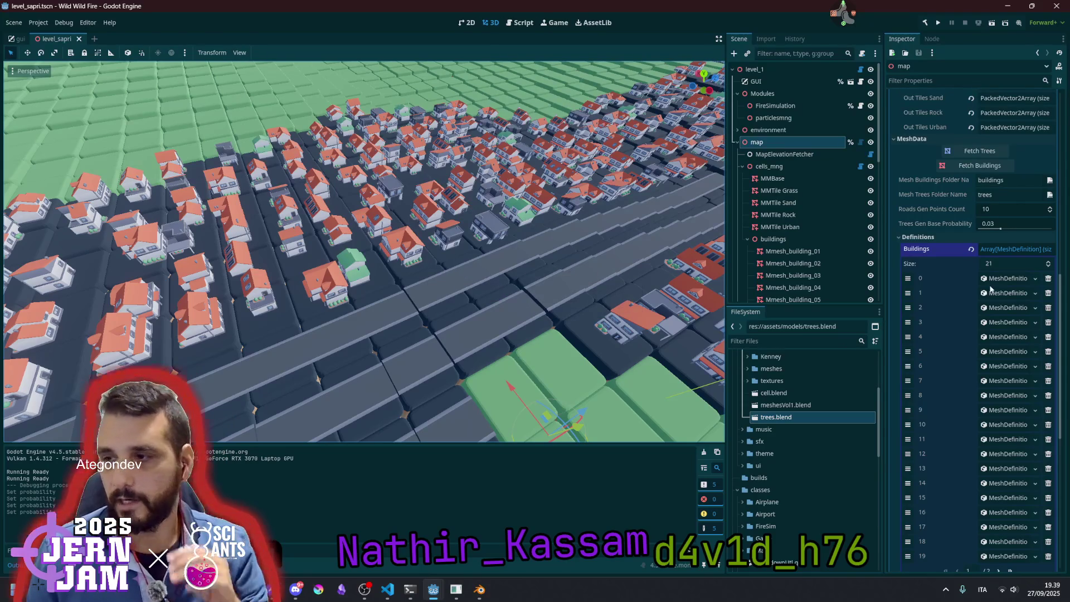
On the map node, refresh the output data, regenerate and repopulate the buildings
{"action": "left_click", "coordinate": [784, 153]}
{"action": "left_click", "coordinate": [784, 144]}
{"action": "left_click", "coordinate": [997, 162]}
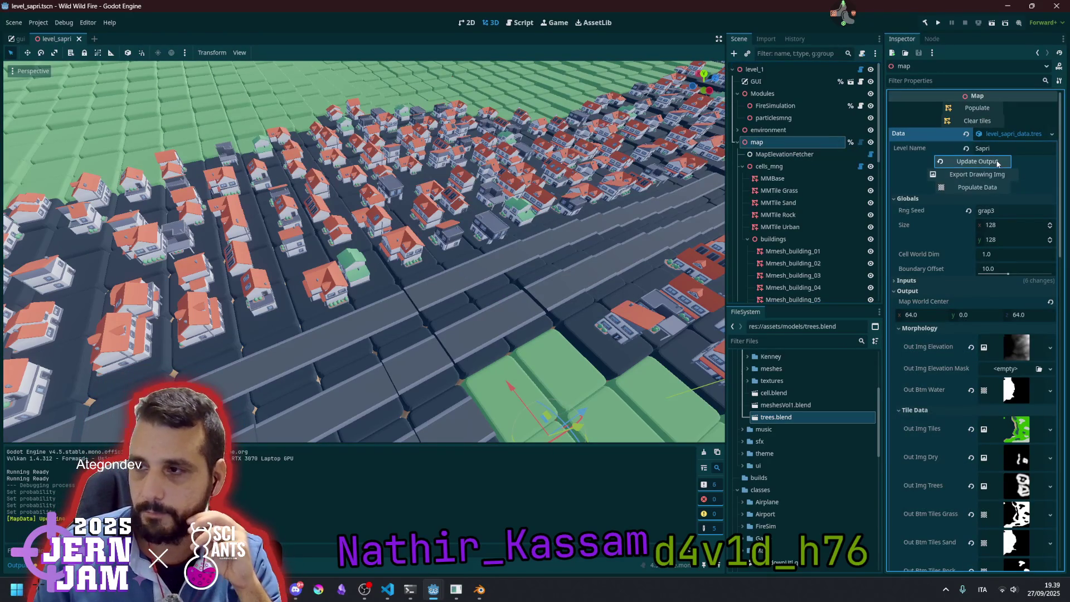
{"action": "left_click", "coordinate": [977, 188]}
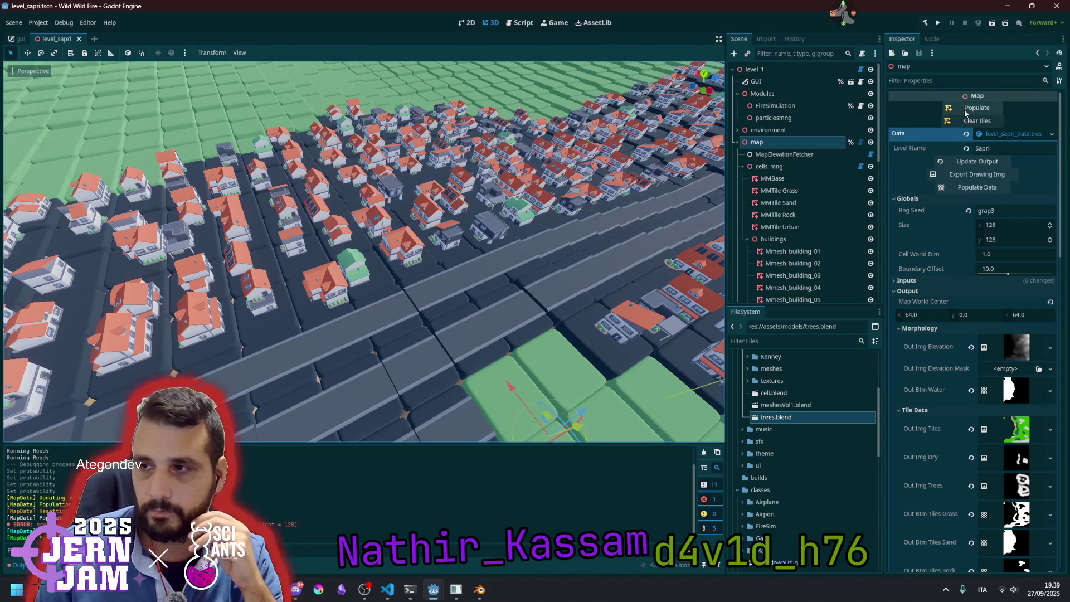
{"action": "left_click", "coordinate": [977, 107]}
Survey the regenerated city, then select the cells_mng node in the Scene dock
{"action": "mouse_move", "coordinate": [495, 225]}
{"action": "left_mouse_down"}
{"action": "mouse_move", "coordinate": [463, 234]}
{"action": "mouse_move", "coordinate": [446, 218]}
{"action": "mouse_move", "coordinate": [435, 228]}
{"action": "mouse_move", "coordinate": [424, 201]}
{"action": "mouse_move", "coordinate": [423, 245]}
{"action": "mouse_move", "coordinate": [424, 217]}
{"action": "left_mouse_up"}
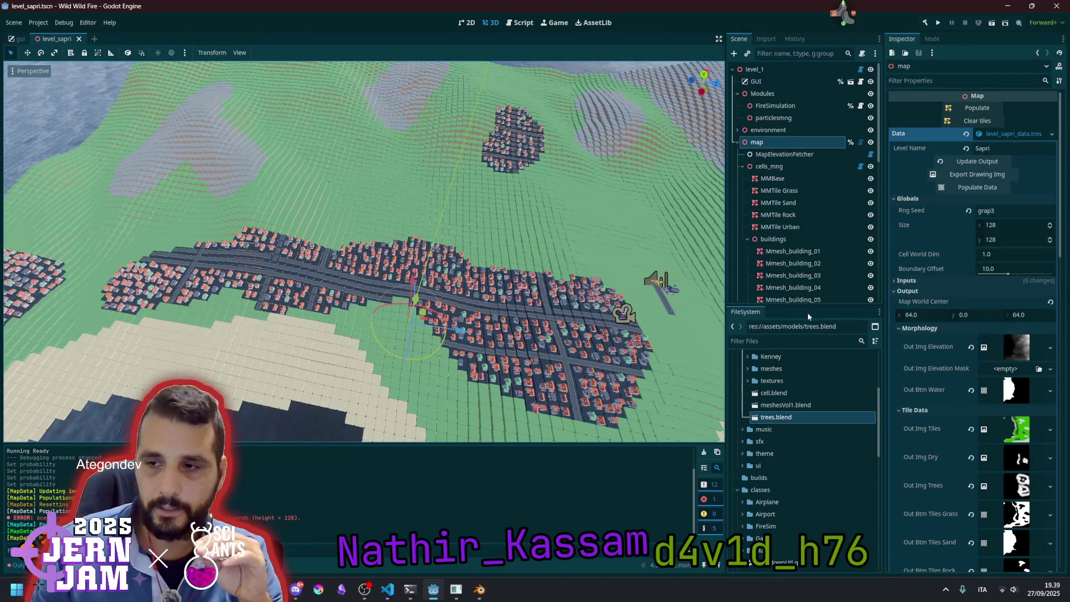
{"action": "left_click", "coordinate": [749, 239]}
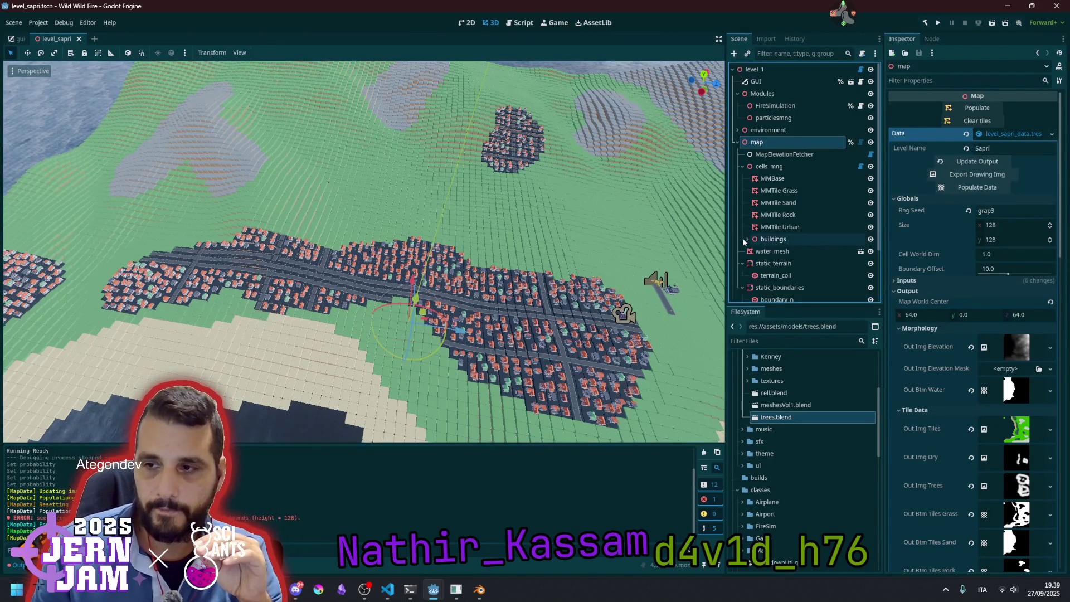
{"action": "left_click", "coordinate": [825, 166]}
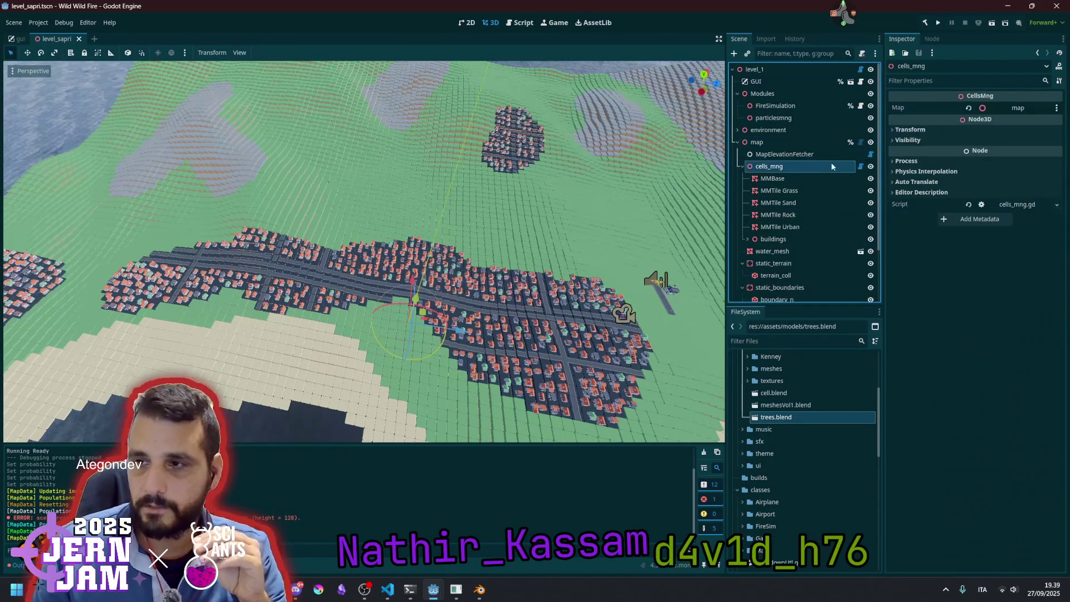
Open cells_mng.gd and paste the update_buildings loop over 'pass' in update_trees
{"action": "left_click", "coordinate": [860, 166]}
{"action": "left_click", "coordinate": [479, 224]}
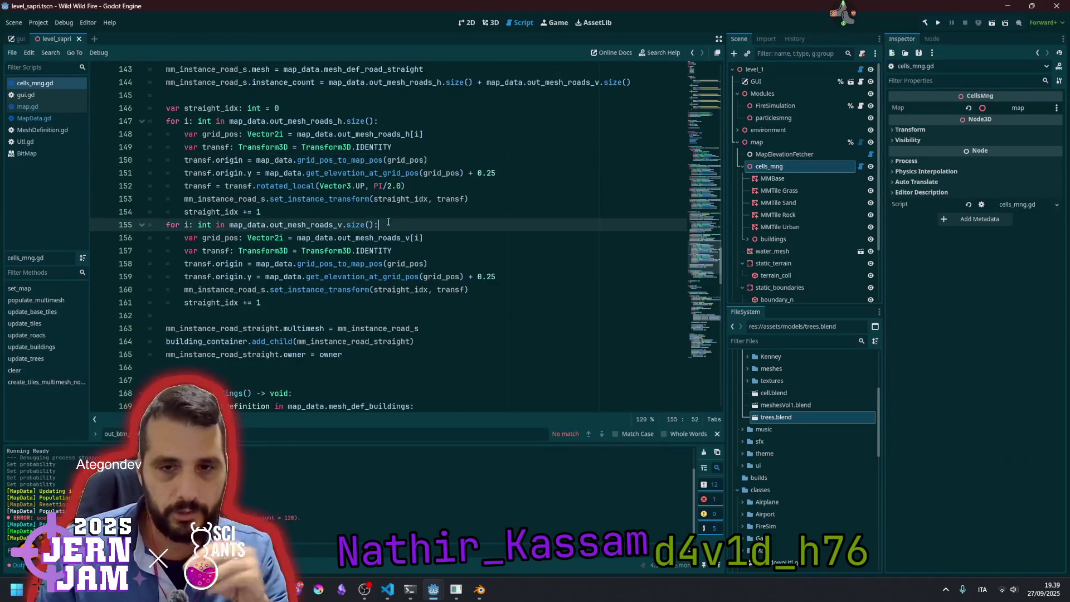
{"action": "scroll", "coordinate": [397, 281], "scroll_direction": "down", "scroll_amount": 7}
{"action": "scroll", "coordinate": [325, 247], "scroll_direction": "up", "scroll_amount": 1}
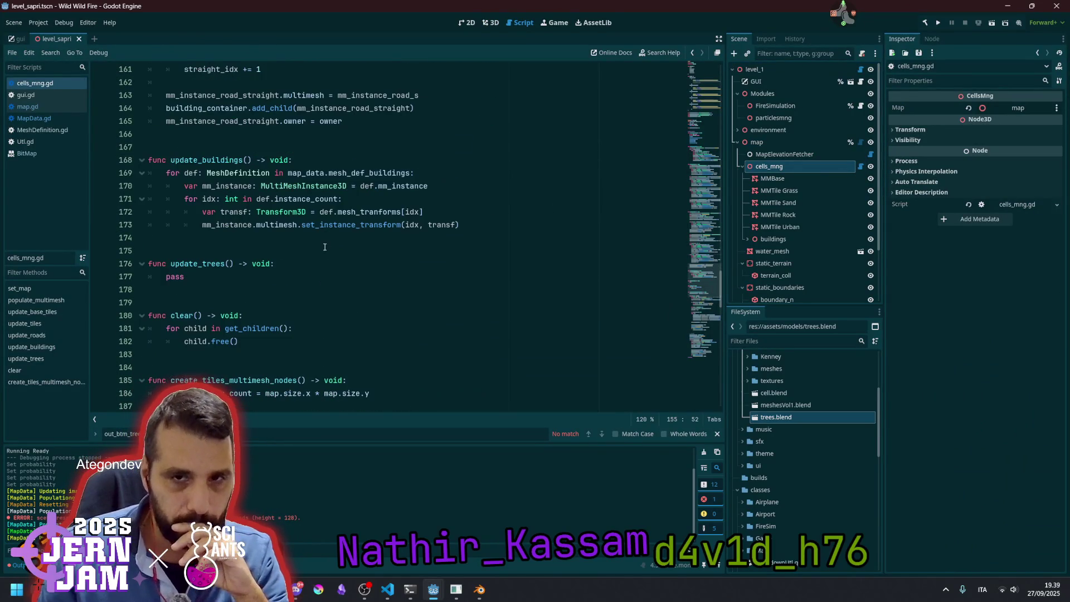
{"action": "left_click", "coordinate": [199, 173]}
{"action": "key", "text": "Home"}
{"action": "key", "text": "shift+End"}
{"action": "key", "text": "shift+Down"}
{"action": "key", "text": "shift+Down"}
{"action": "key", "text": "shift+Down"}
{"action": "key", "text": "shift+End"}
{"action": "key", "text": "ctrl+c"}
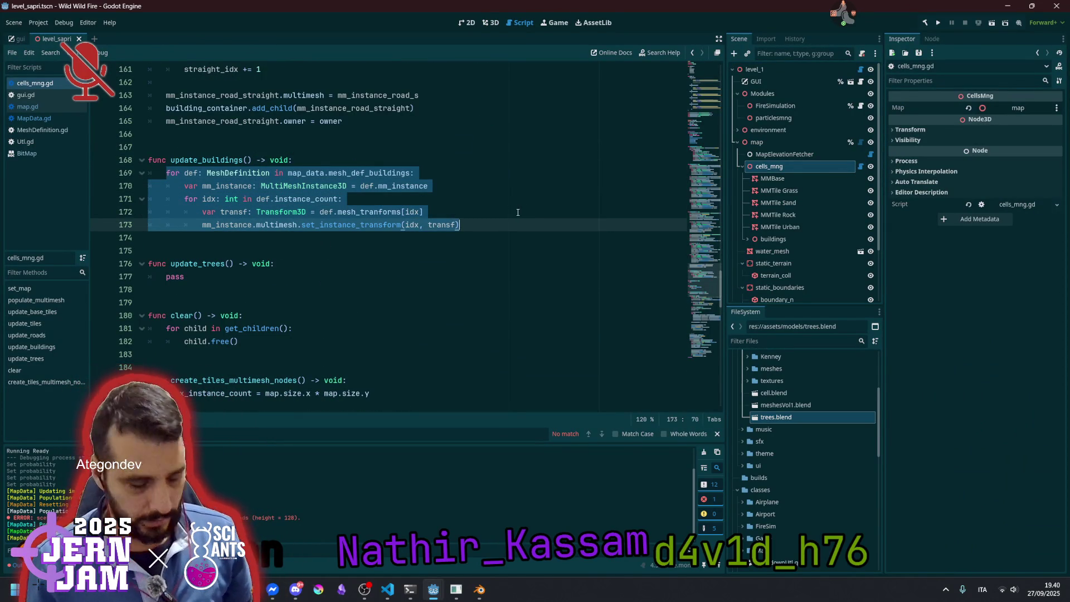
{"action": "key", "text": "Down"}
{"action": "key", "text": "Down"}
{"action": "key", "text": "Down"}
{"action": "key", "text": "shift+Home"}
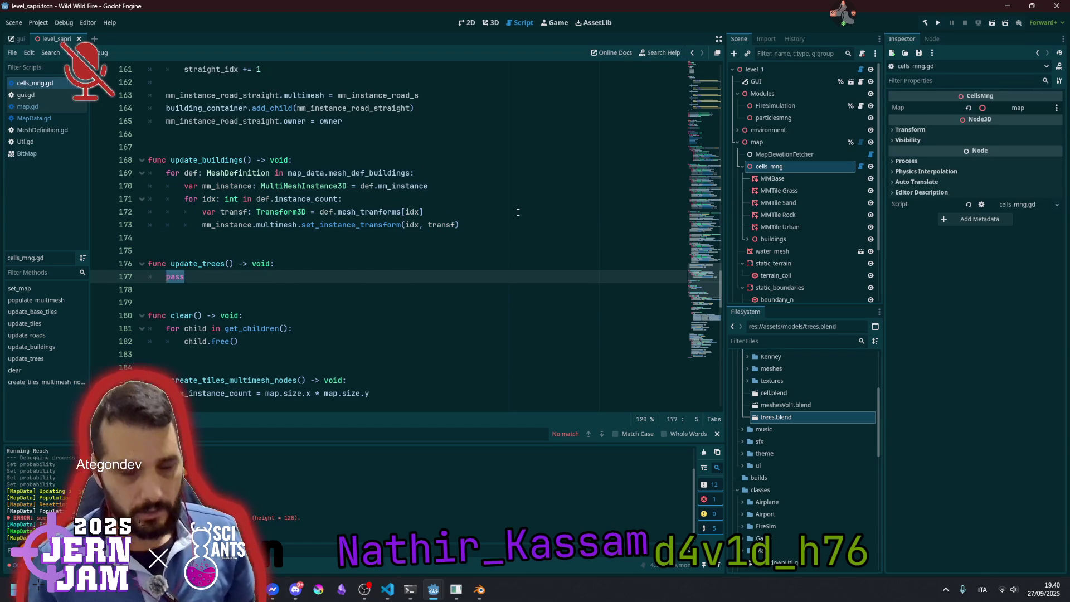
{"action": "key", "text": "ctrl+v"}
Change mesh_def_buildings to mesh_def_trees and check idx, instance_count and transf
{"action": "double_click", "coordinate": [360, 277]}
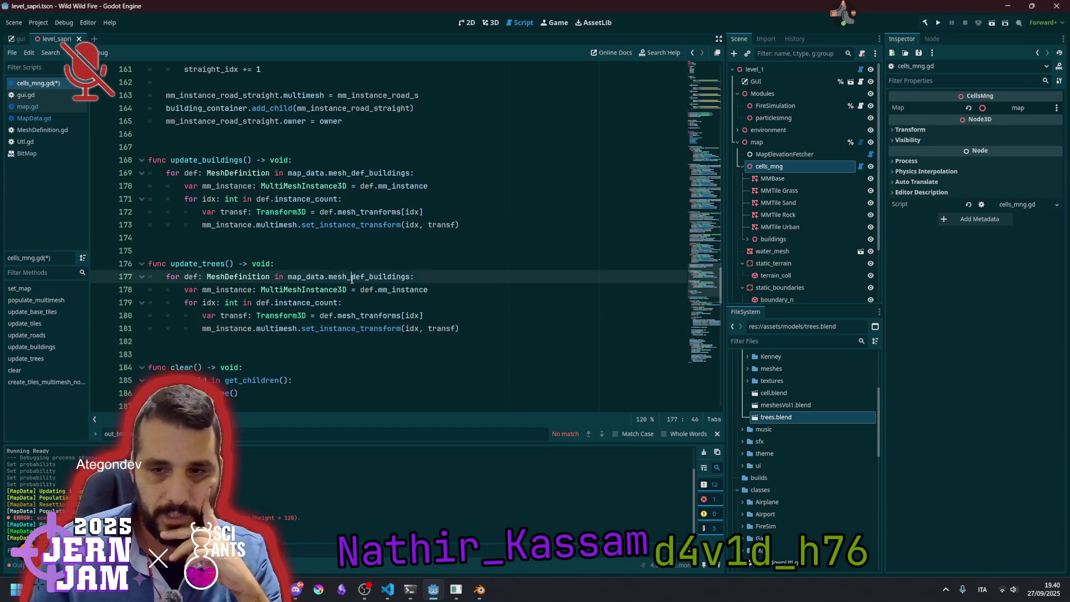
{"action": "type", "text": "mesh_def_tr"}
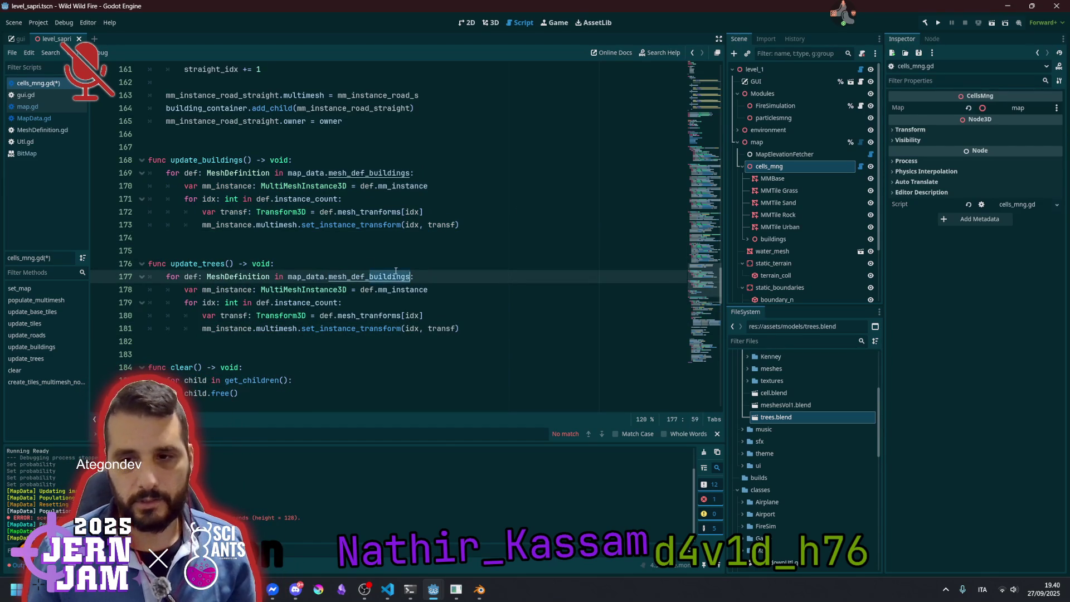
{"action": "type", "text": "ees"}
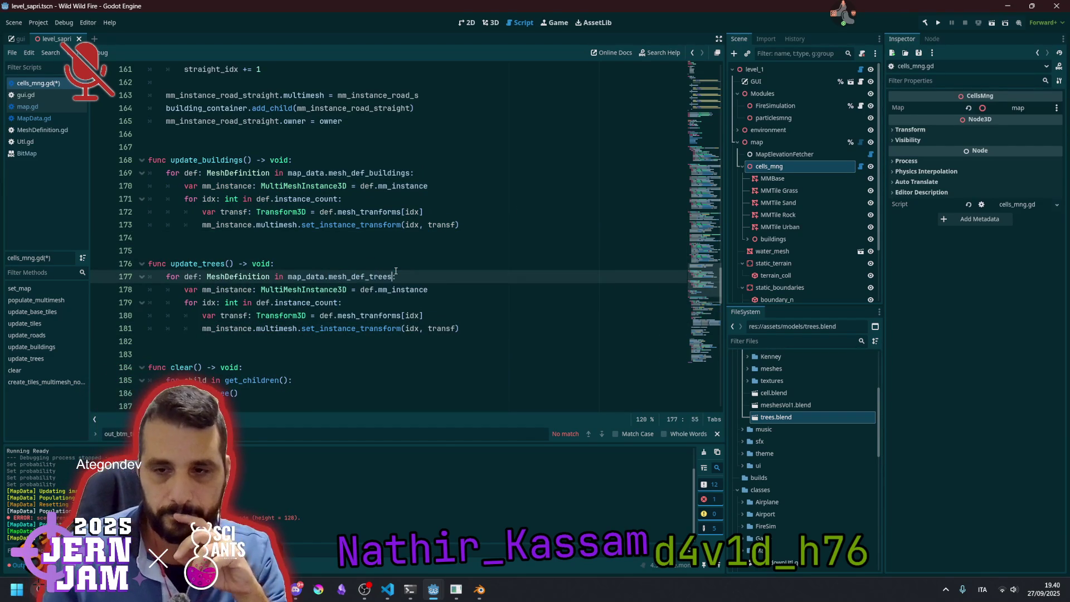
{"action": "left_click", "coordinate": [233, 294]}
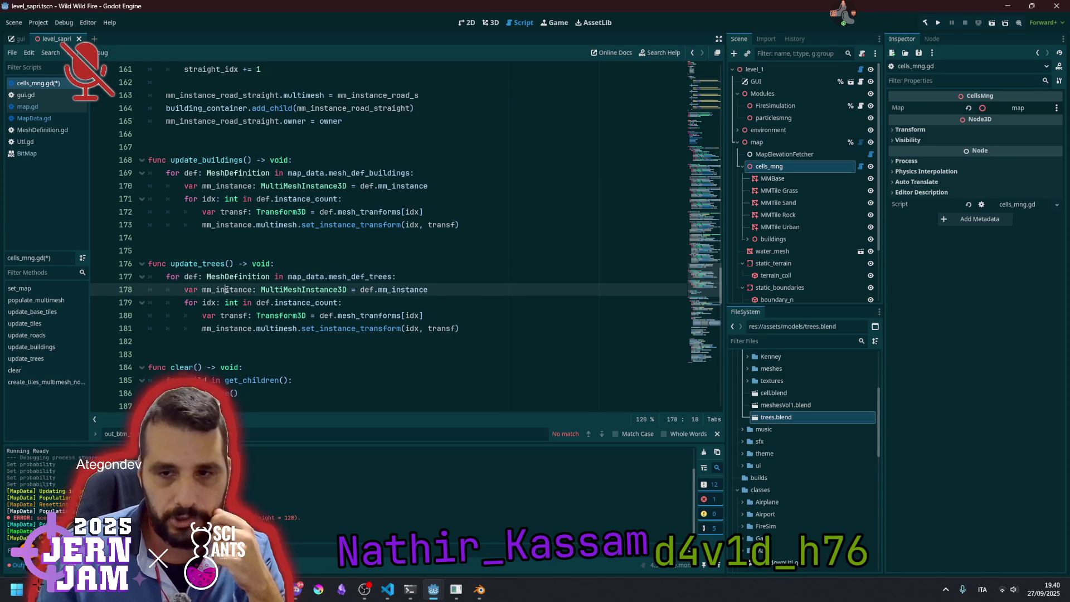
{"action": "double_click", "coordinate": [404, 290]}
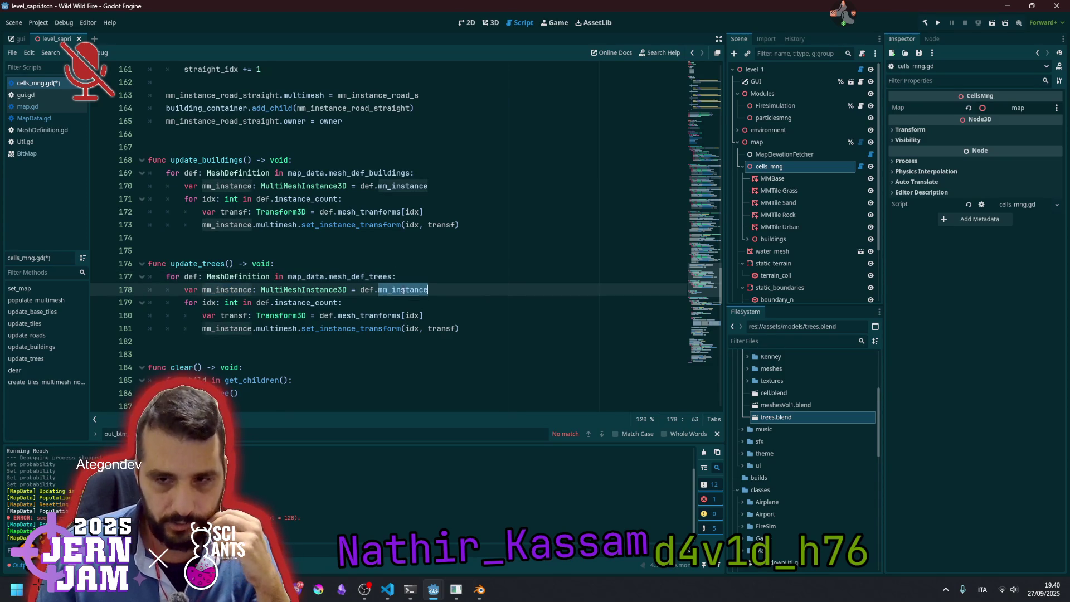
{"action": "double_click", "coordinate": [216, 303]}
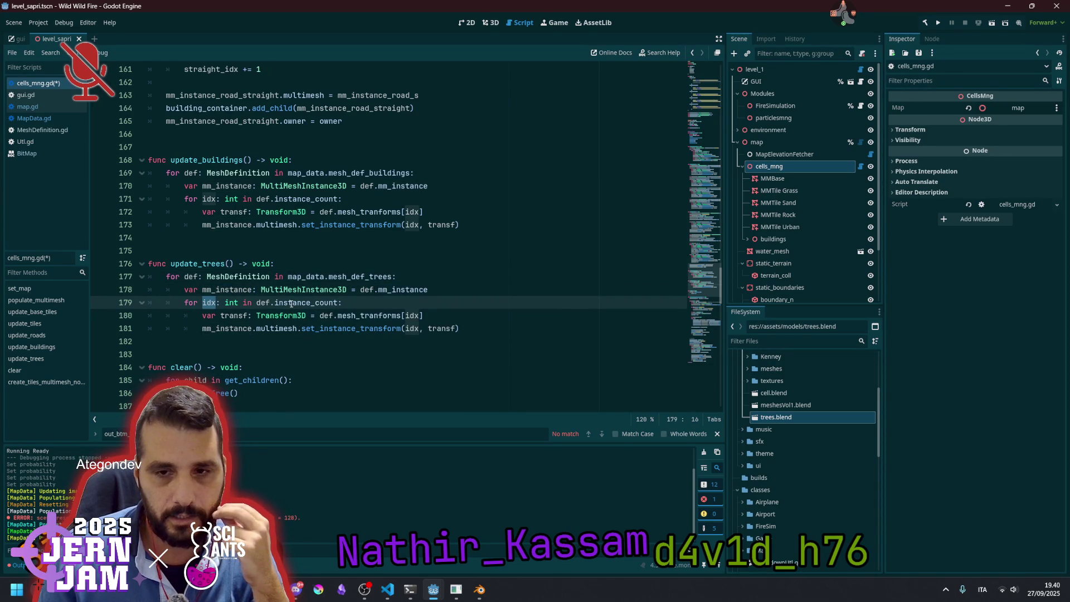
{"action": "double_click", "coordinate": [325, 303]}
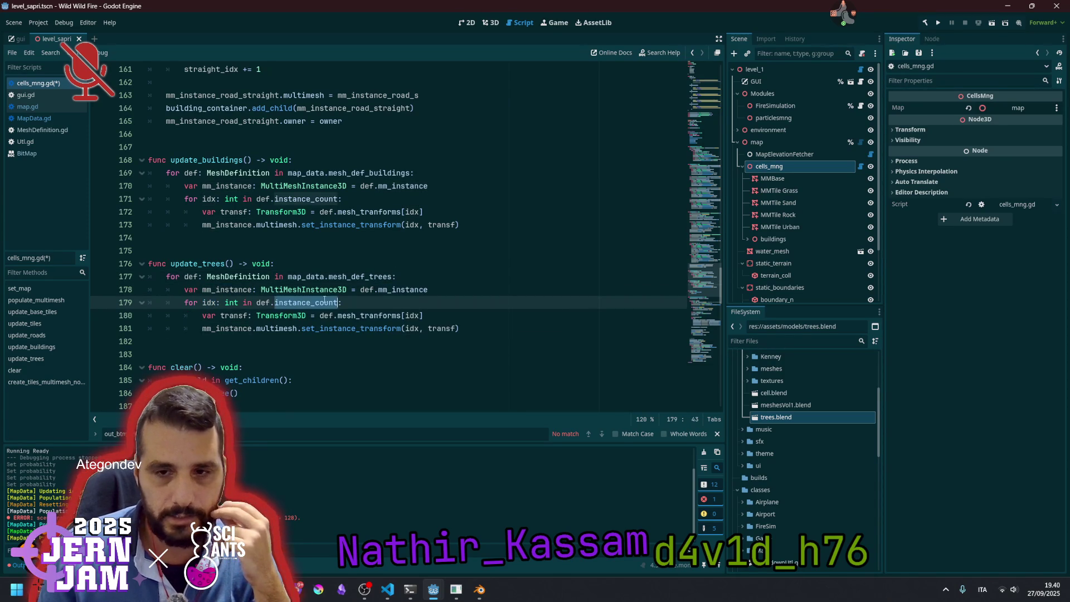
{"action": "double_click", "coordinate": [227, 316]}
Check the set_instance_transform line against the original buildings loop
{"action": "double_click", "coordinate": [363, 316]}
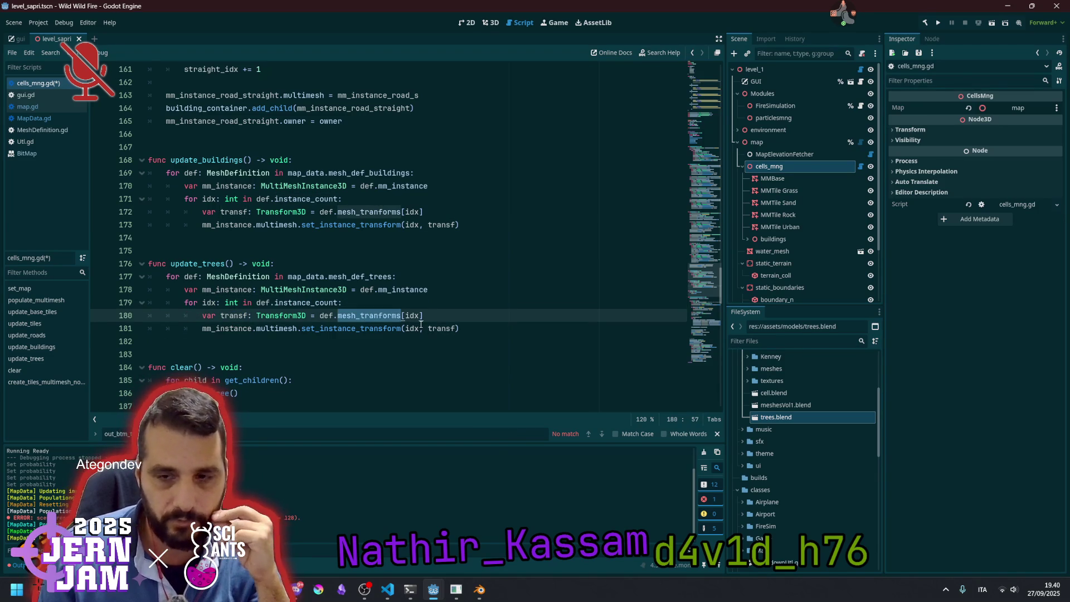
{"action": "double_click", "coordinate": [234, 332]}
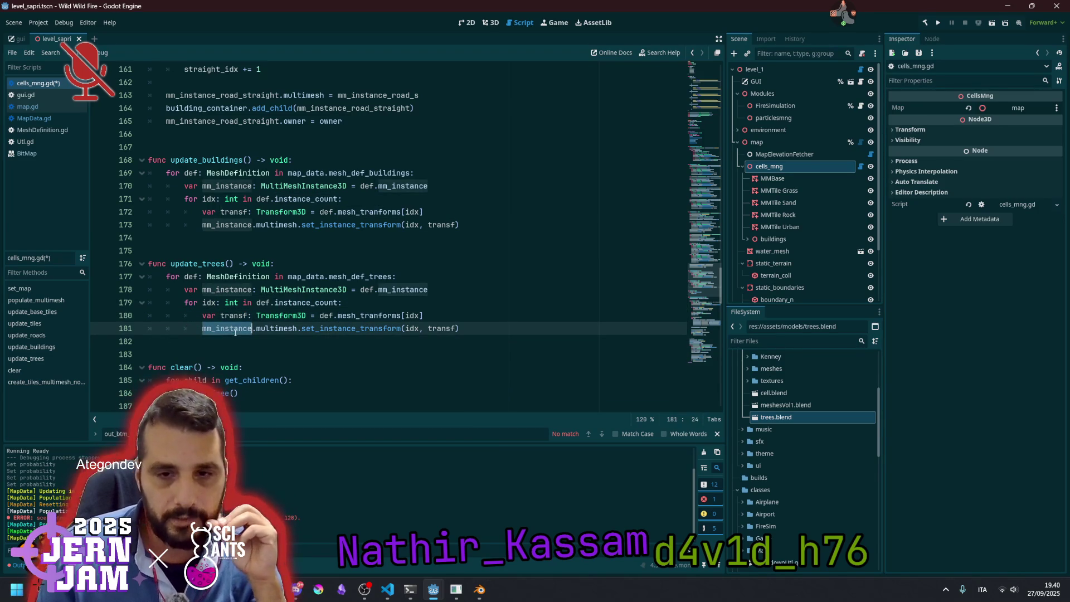
{"action": "mouse_move", "coordinate": [244, 332]}
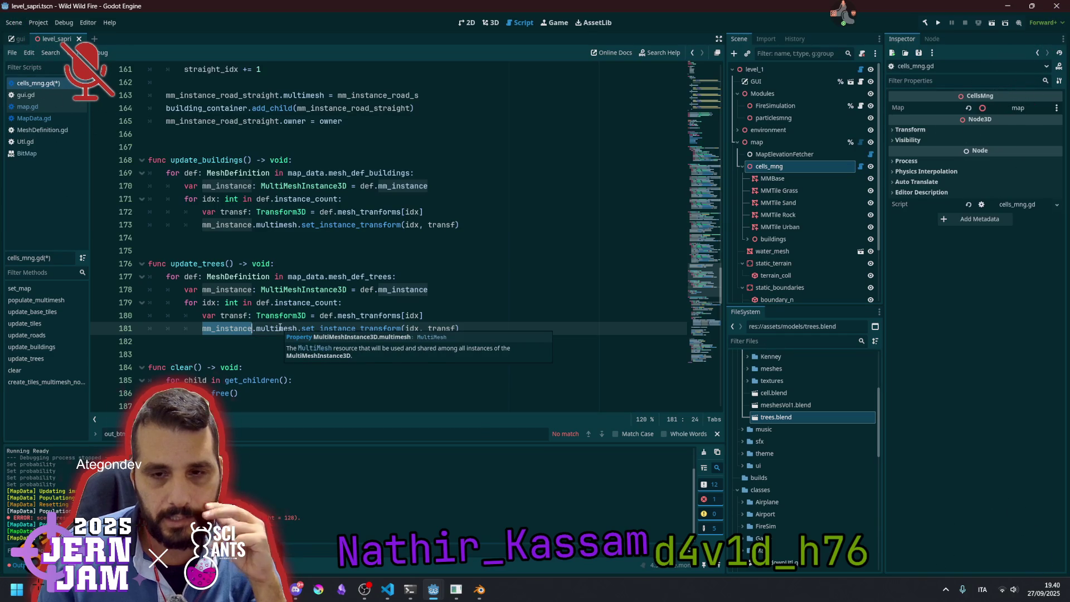
{"action": "double_click", "coordinate": [280, 328]}
{"action": "double_click", "coordinate": [347, 329]}
{"action": "mouse_move", "coordinate": [359, 333]}
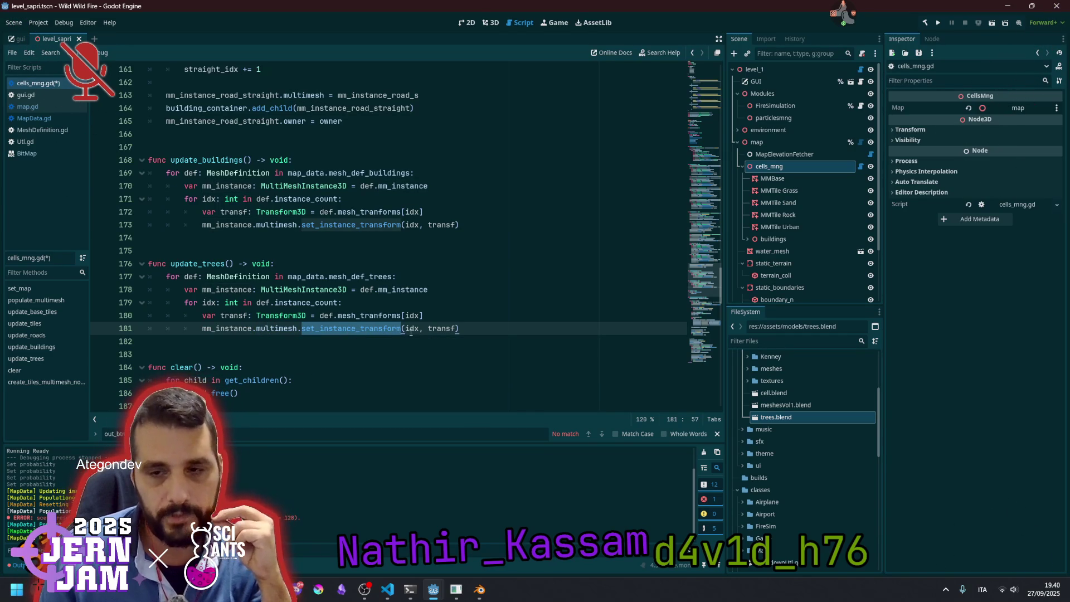
{"action": "double_click", "coordinate": [411, 329]}
{"action": "mouse_move", "coordinate": [411, 332]}
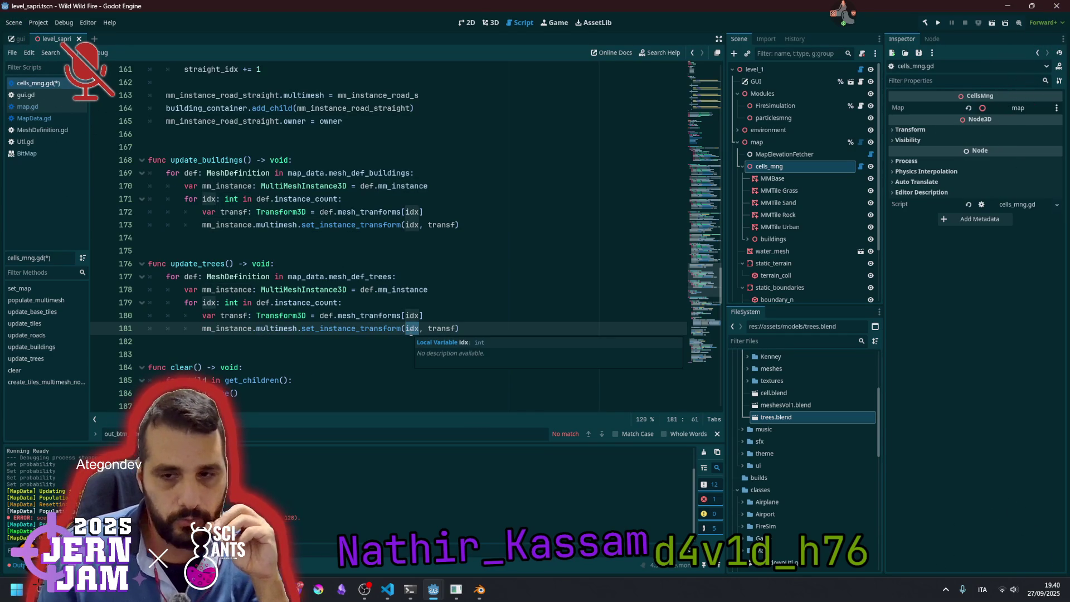
{"action": "double_click", "coordinate": [433, 330]}
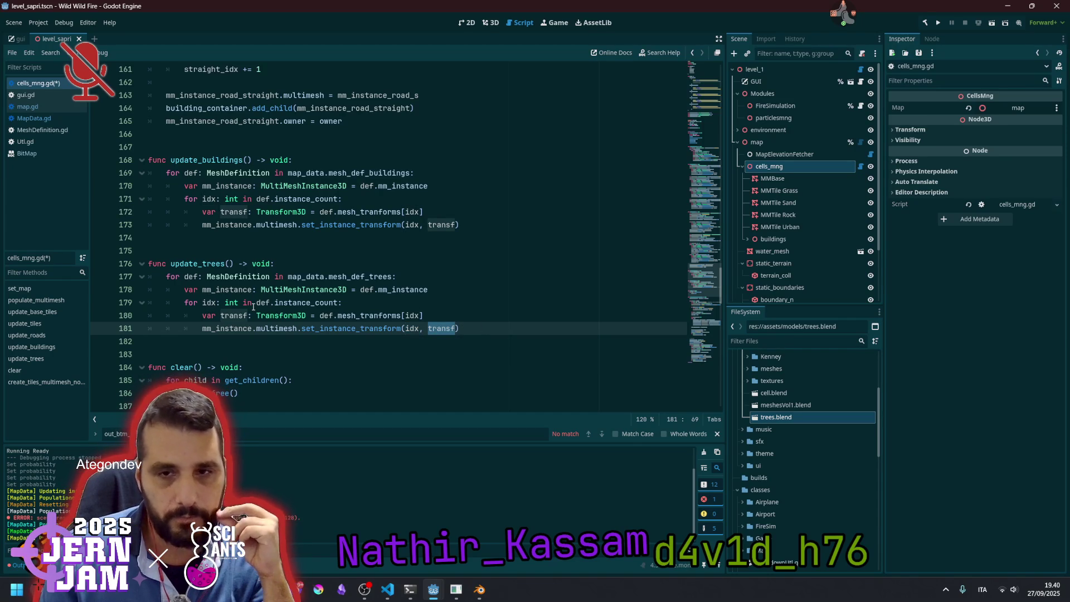
{"action": "mouse_move", "coordinate": [207, 168]}
{"action": "left_mouse_down"}
{"action": "mouse_move", "coordinate": [415, 175]}
{"action": "mouse_move", "coordinate": [253, 225]}
{"action": "left_mouse_up"}
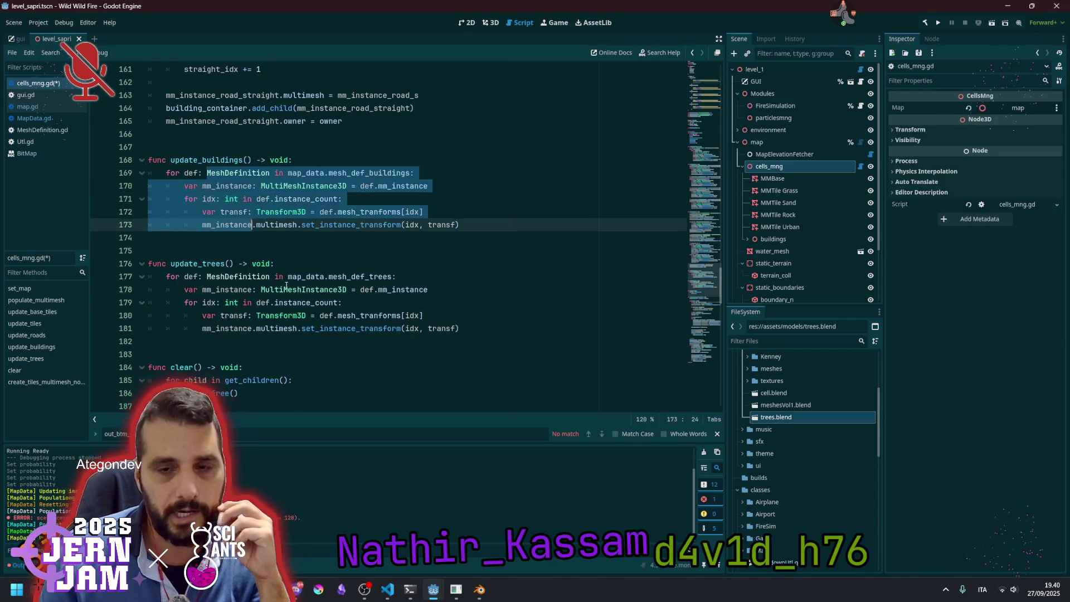
{"action": "left_click", "coordinate": [268, 173]}
{"action": "scroll", "coordinate": [289, 243], "scroll_direction": "up", "scroll_amount": 10}
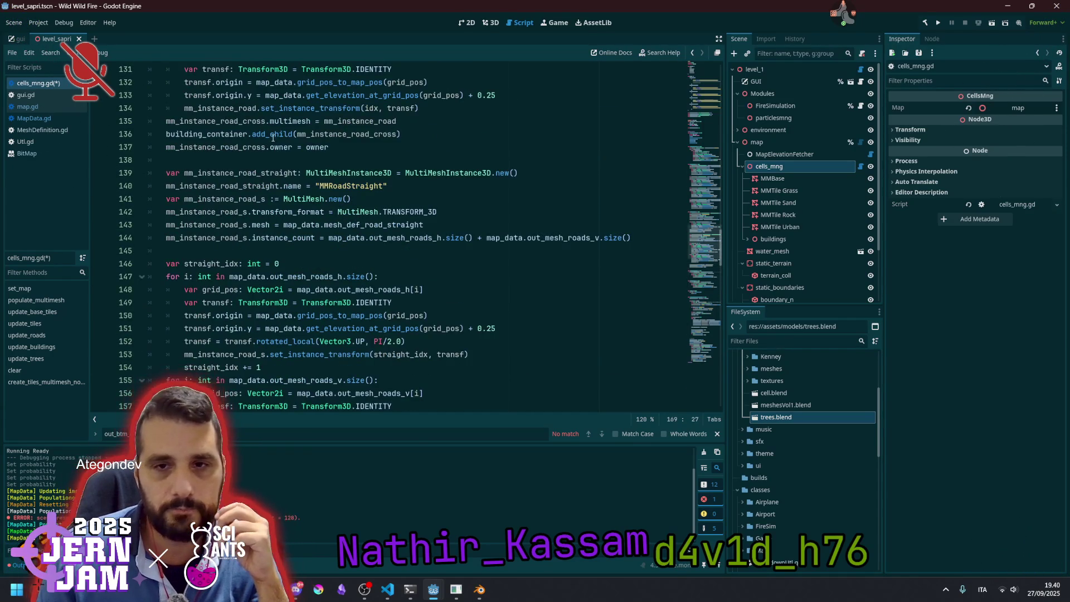
Look over update_trees and run the project with F5
{"action": "scroll", "coordinate": [261, 184], "scroll_direction": "down", "scroll_amount": 9}
{"action": "left_click_drag", "start_coordinate": [238, 212], "coordinate": [280, 251]}
{"action": "left_click", "coordinate": [285, 302]}
{"action": "left_click", "coordinate": [290, 354]}
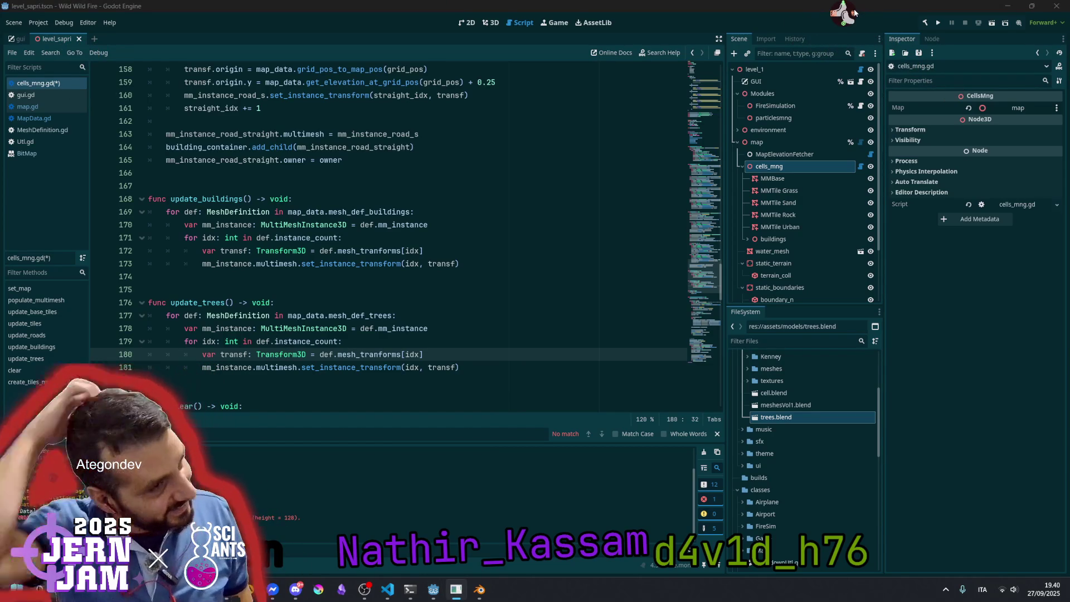
{"action": "key", "text": "F5"}
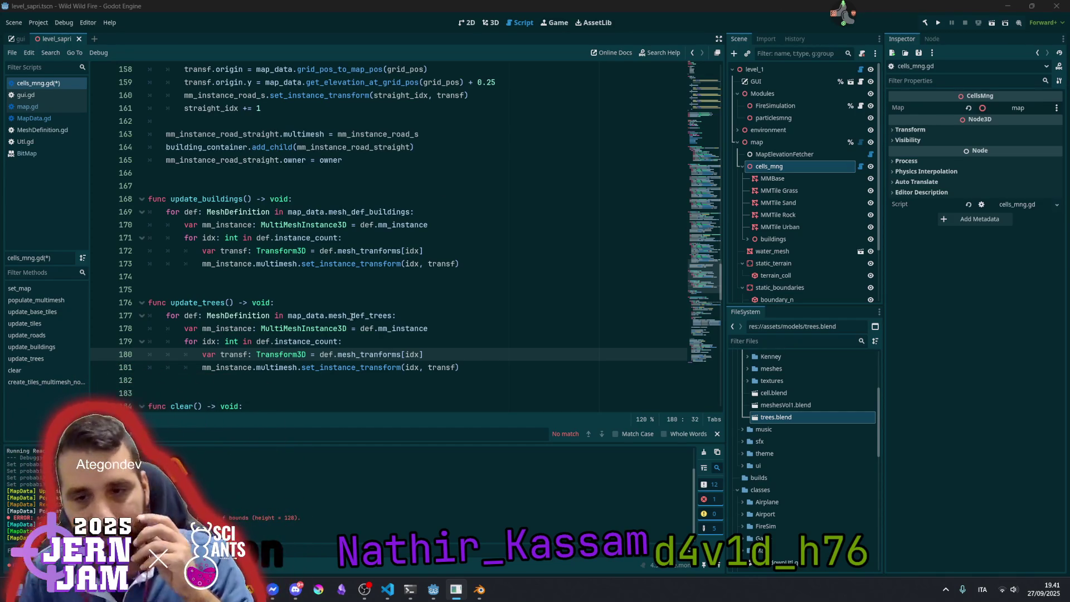
Check the def and transf usage in update_trees and save cells_mng.gd
{"action": "double_click", "coordinate": [339, 327]}
{"action": "scroll", "coordinate": [339, 324], "scroll_direction": "down", "scroll_amount": 2}
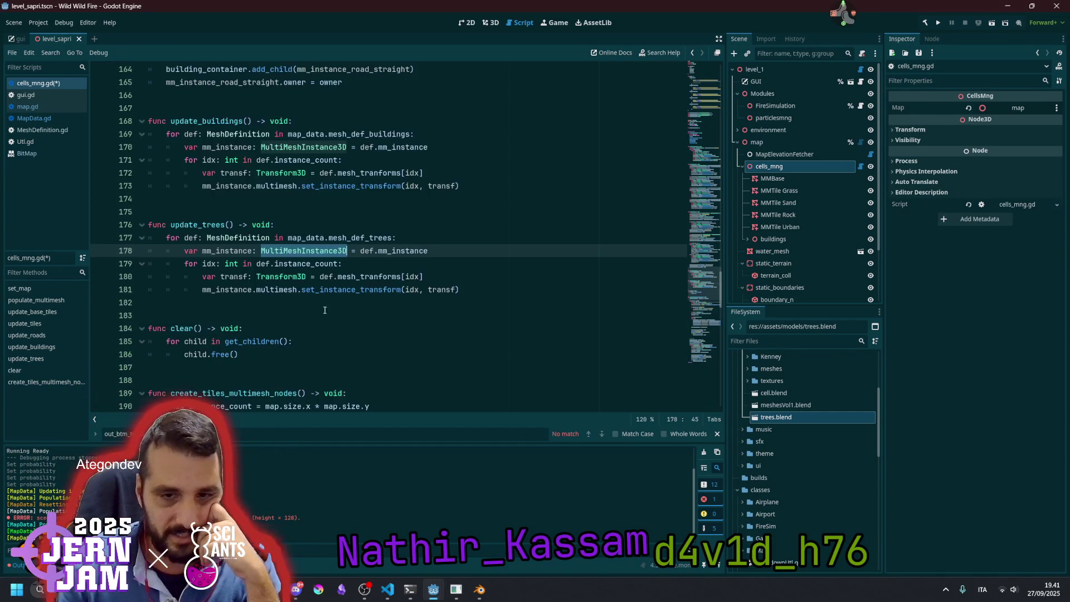
{"action": "left_click", "coordinate": [314, 290]}
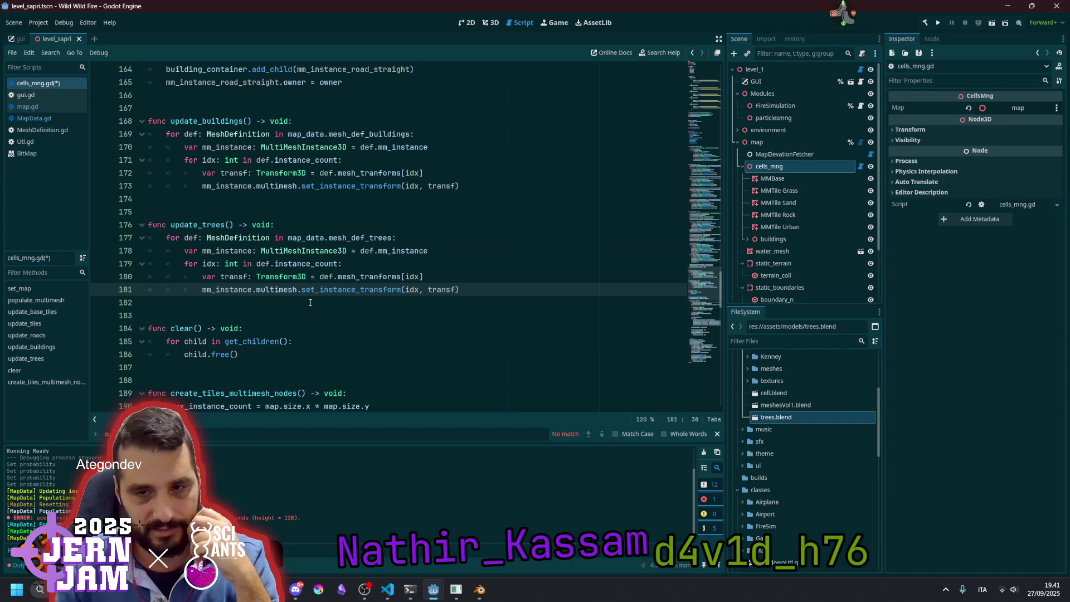
{"action": "mouse_move", "coordinate": [304, 286]}
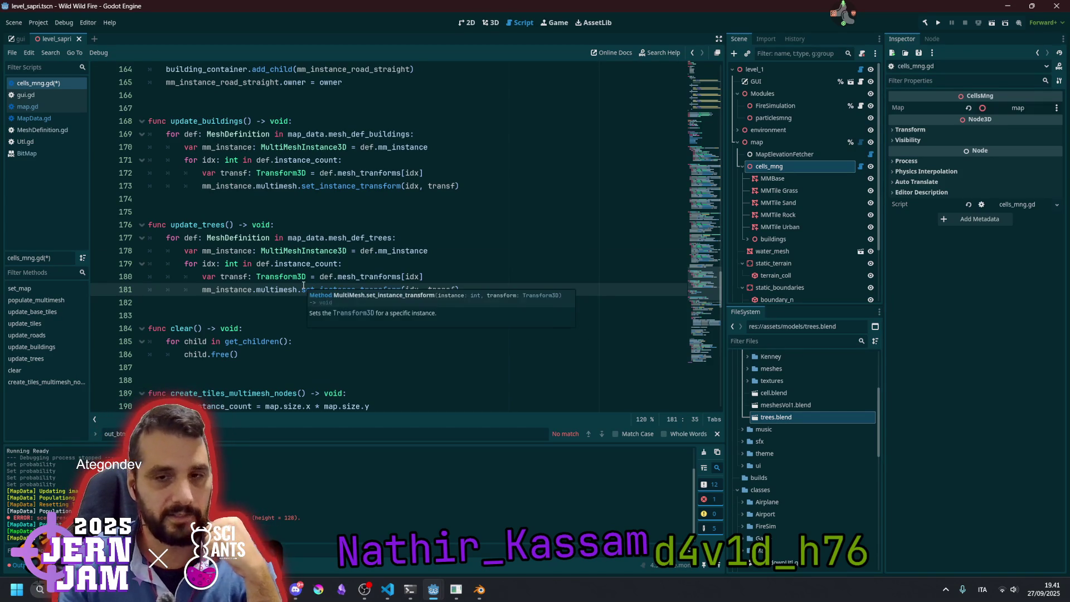
{"action": "double_click", "coordinate": [192, 238]}
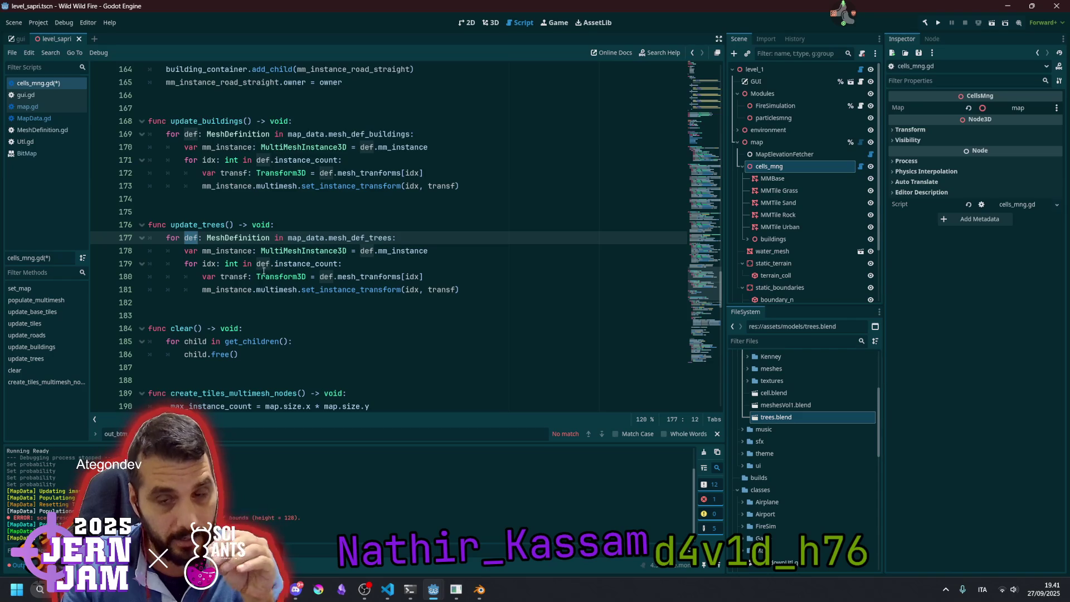
{"action": "double_click", "coordinate": [232, 277]}
{"action": "key", "text": "ctrl+s"}
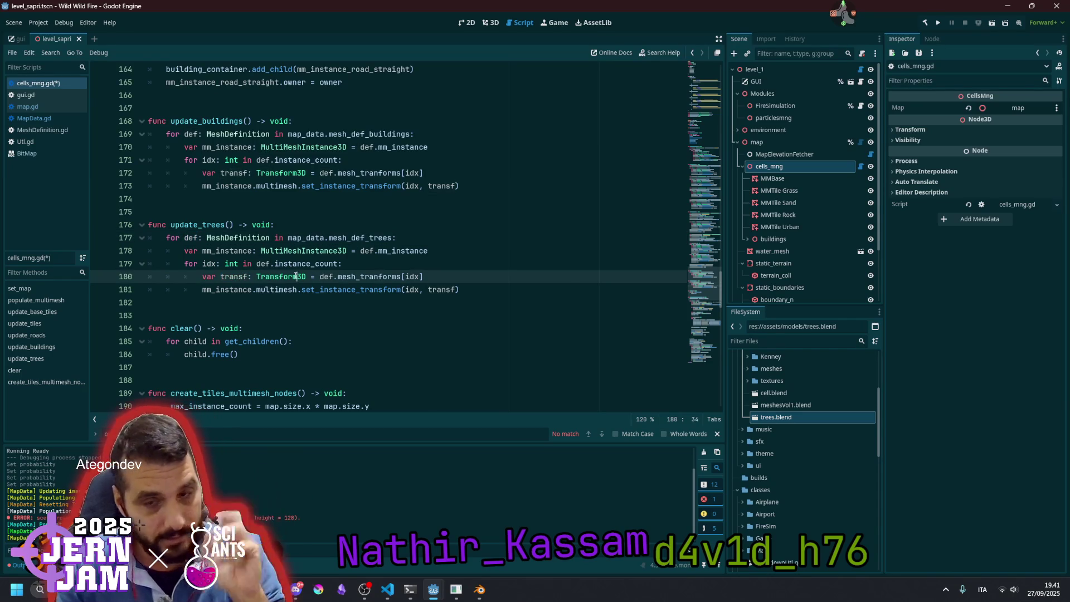
{"action": "left_click", "coordinate": [356, 264]}
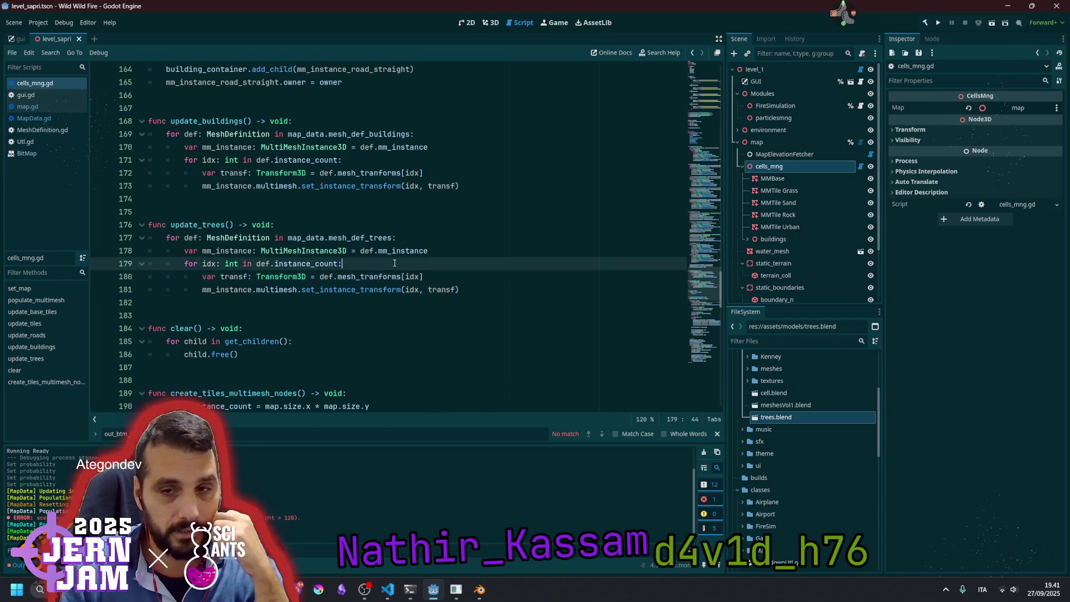
Open MapData.gd and copy building placement lines 317–328
{"action": "left_click", "coordinate": [47, 118]}
{"action": "scroll", "coordinate": [266, 269], "scroll_direction": "down", "scroll_amount": 8}
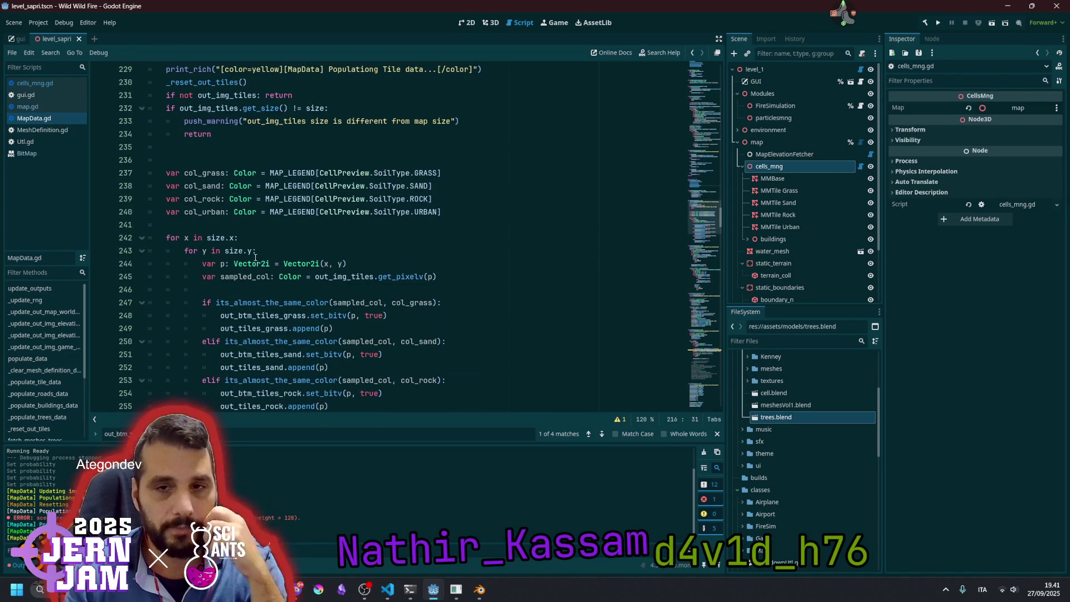
{"action": "scroll", "coordinate": [256, 262], "scroll_direction": "up", "scroll_amount": 4}
{"action": "scroll", "coordinate": [226, 215], "scroll_direction": "down", "scroll_amount": 12}
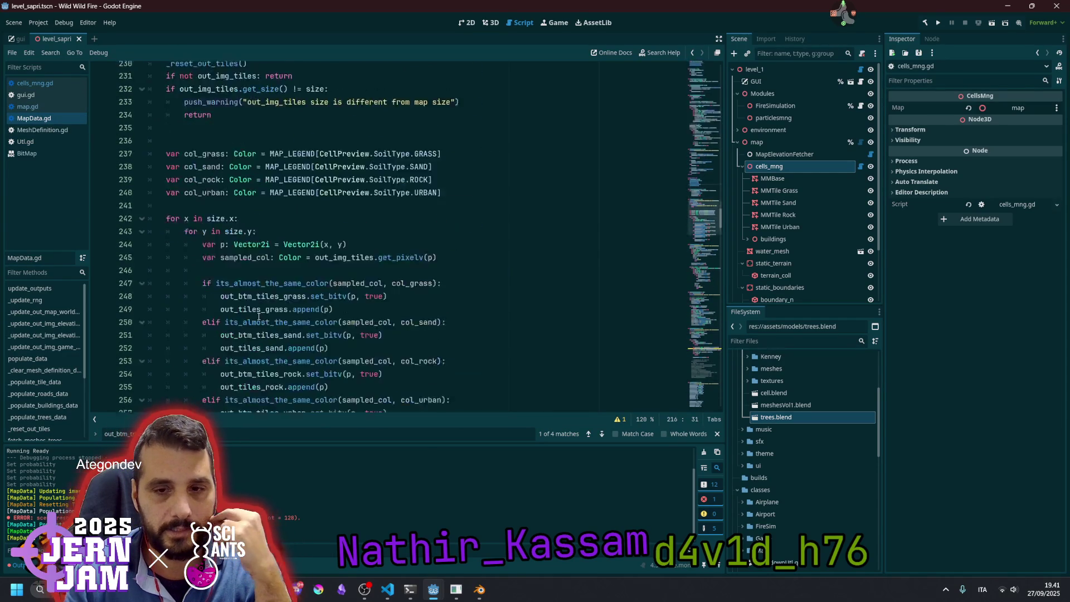
{"action": "scroll", "coordinate": [212, 224], "scroll_direction": "down", "scroll_amount": 14}
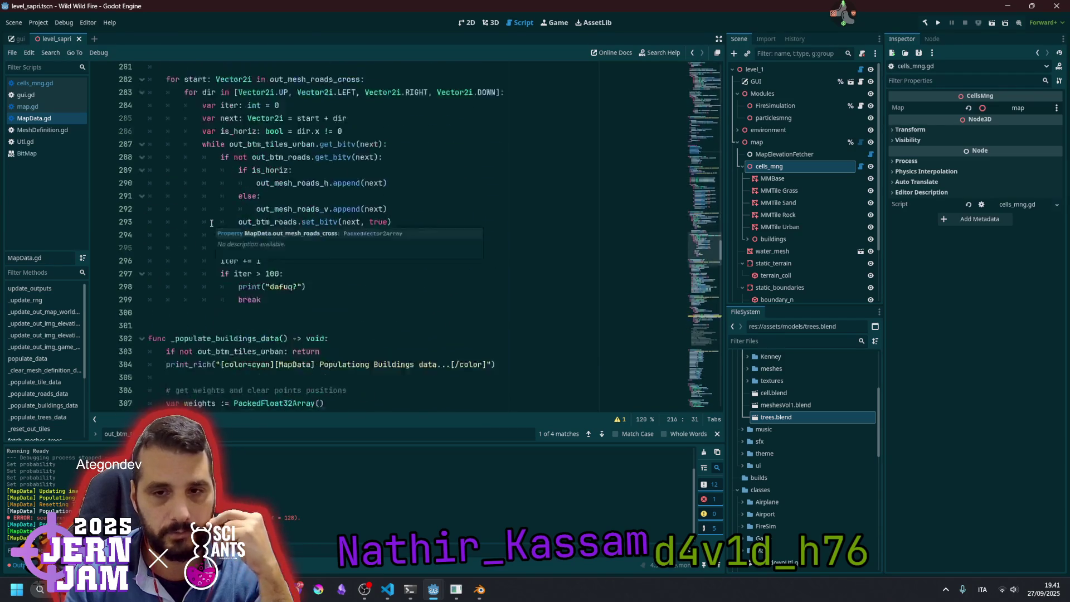
{"action": "scroll", "coordinate": [230, 212], "scroll_direction": "down", "scroll_amount": 2}
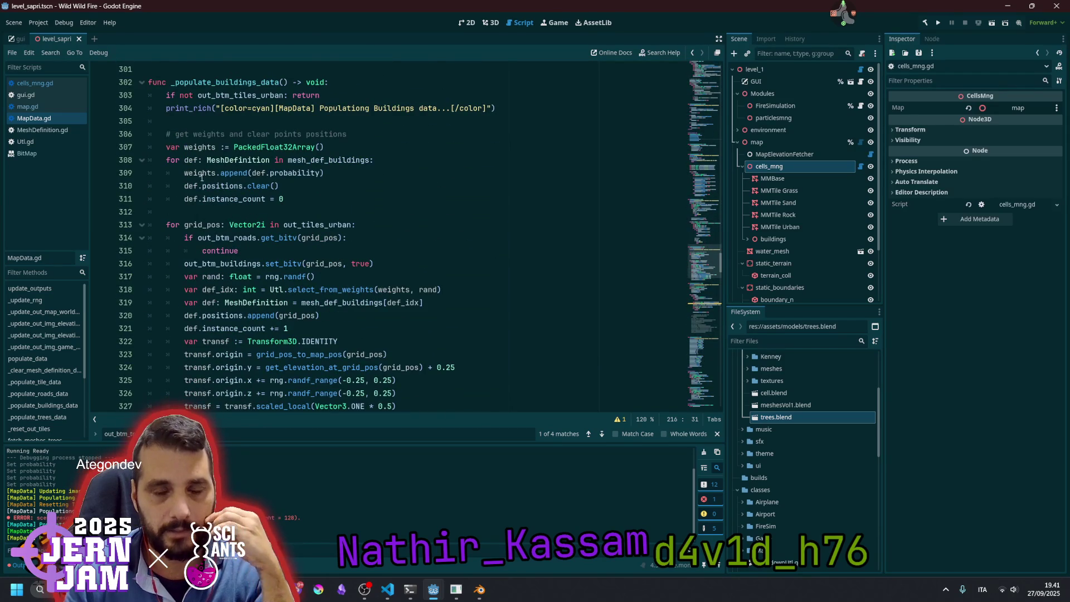
{"action": "double_click", "coordinate": [202, 225]}
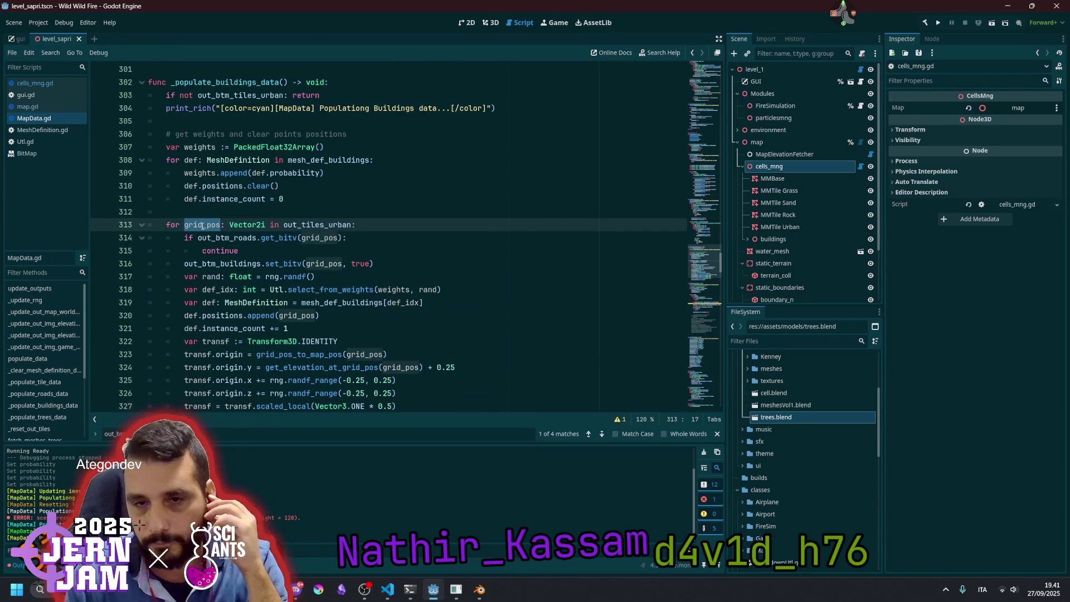
{"action": "scroll", "coordinate": [223, 227], "scroll_direction": "down", "scroll_amount": 1}
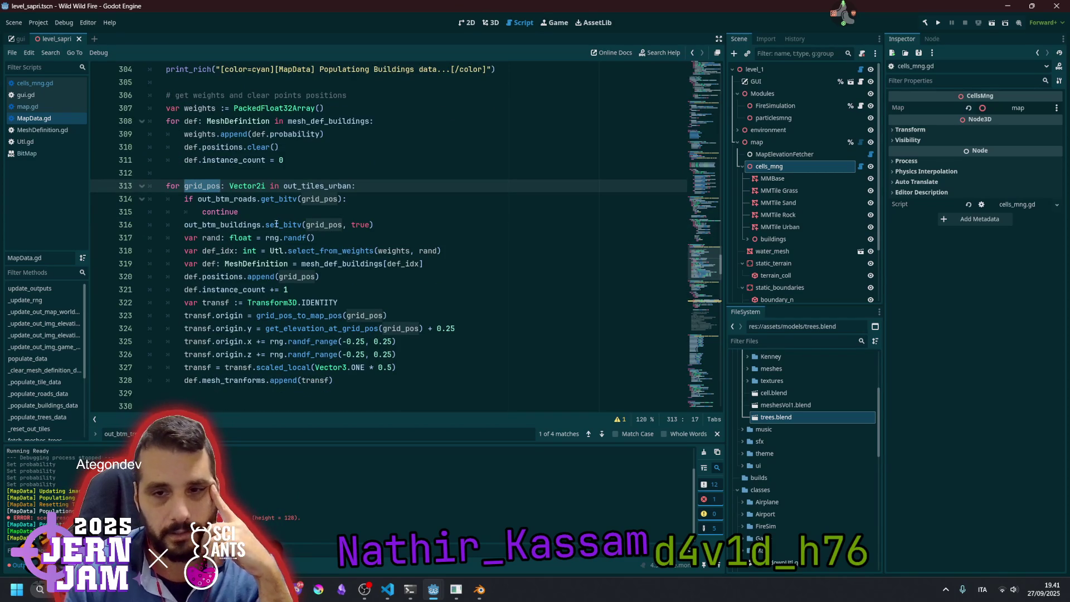
{"action": "left_click", "coordinate": [223, 229]}
{"action": "left_click", "coordinate": [196, 239]}
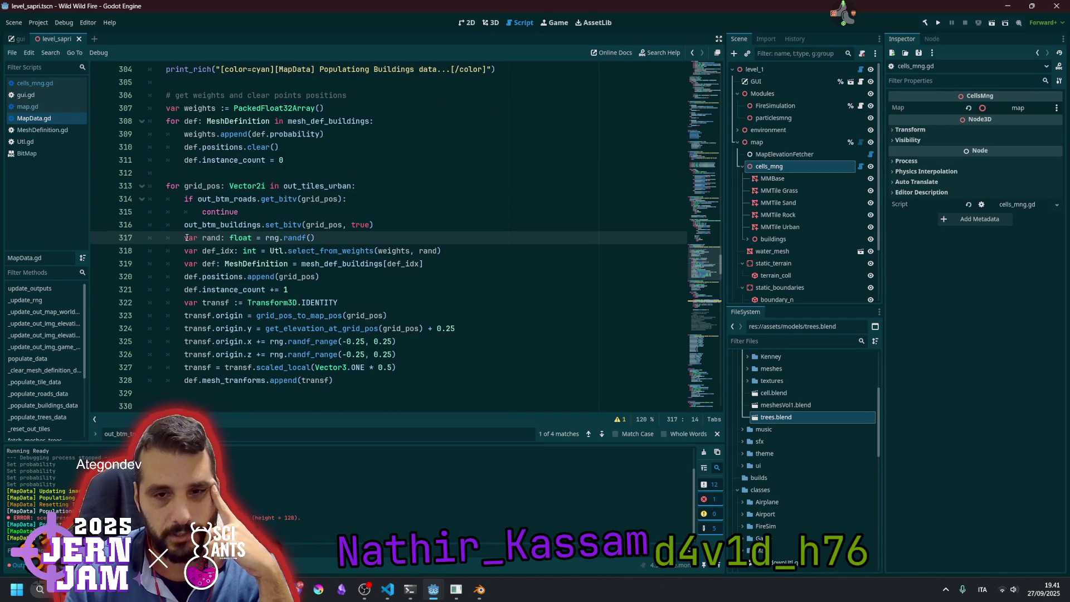
{"action": "mouse_move", "coordinate": [185, 238]}
{"action": "left_mouse_down"}
{"action": "mouse_move", "coordinate": [178, 251]}
{"action": "mouse_move", "coordinate": [359, 377]}
{"action": "left_mouse_up"}
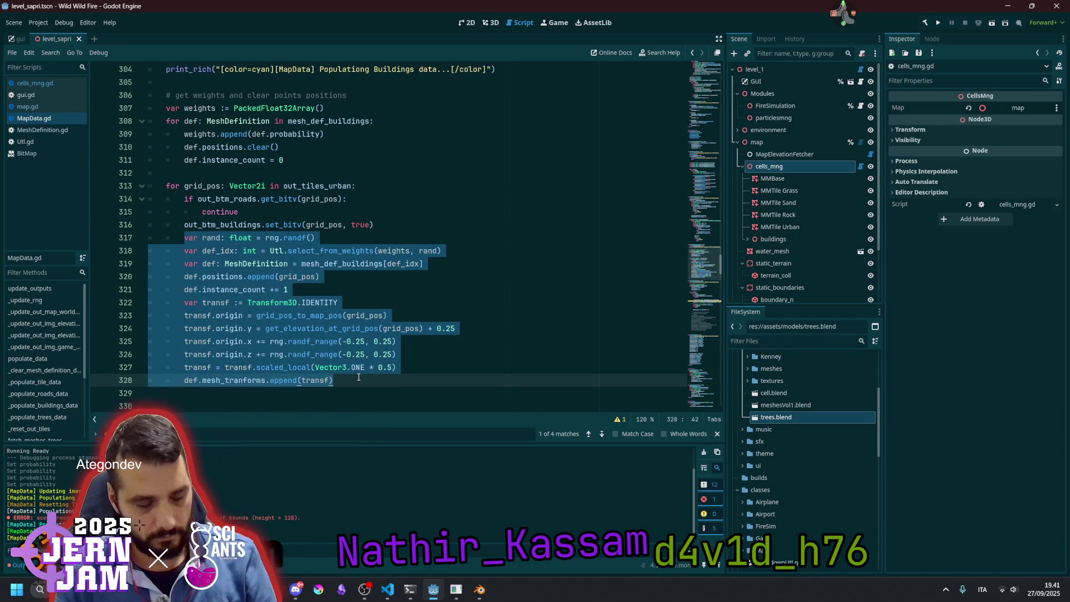
Replace the commented-out tree placement block with the copied building placement code
{"action": "scroll", "coordinate": [359, 378], "scroll_direction": "down", "scroll_amount": 11}
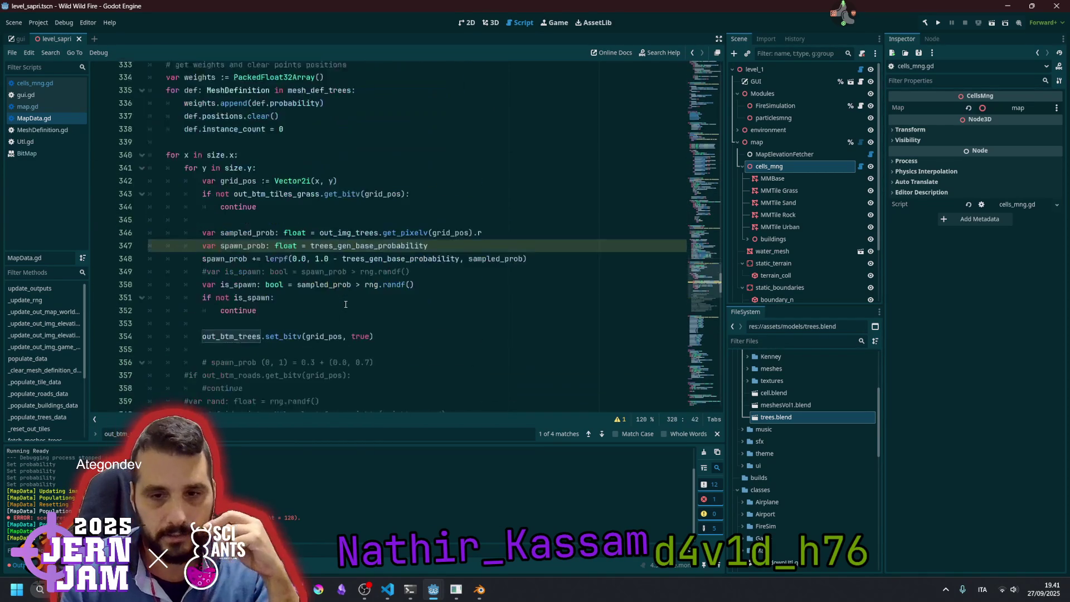
{"action": "left_click", "coordinate": [274, 289]}
{"action": "left_click", "coordinate": [315, 316]}
{"action": "scroll", "coordinate": [263, 238], "scroll_direction": "down", "scroll_amount": 4}
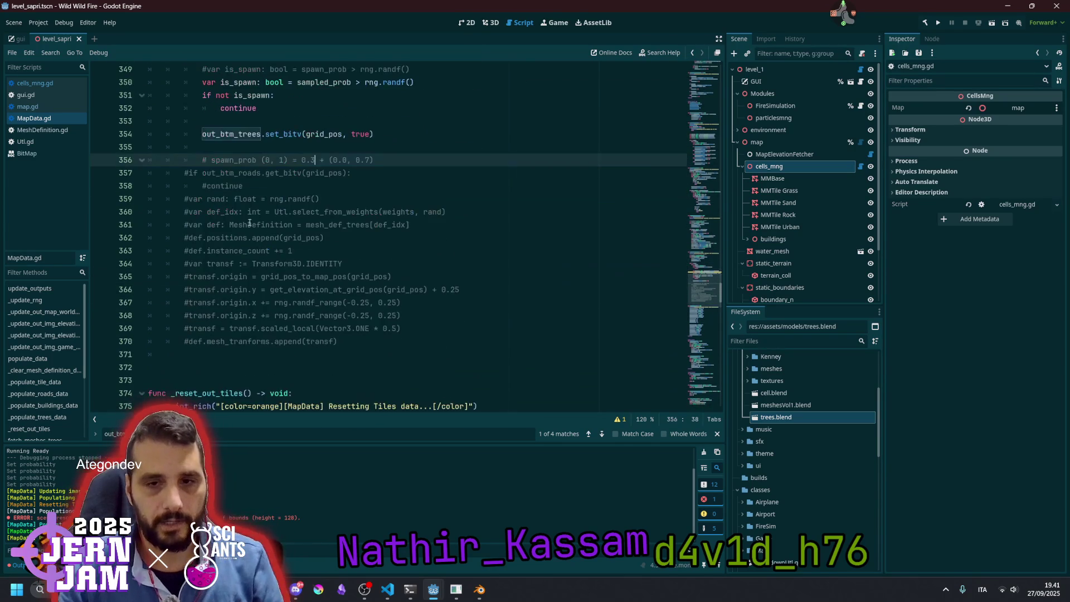
{"action": "left_click_drag", "start_coordinate": [212, 153], "coordinate": [402, 339]}
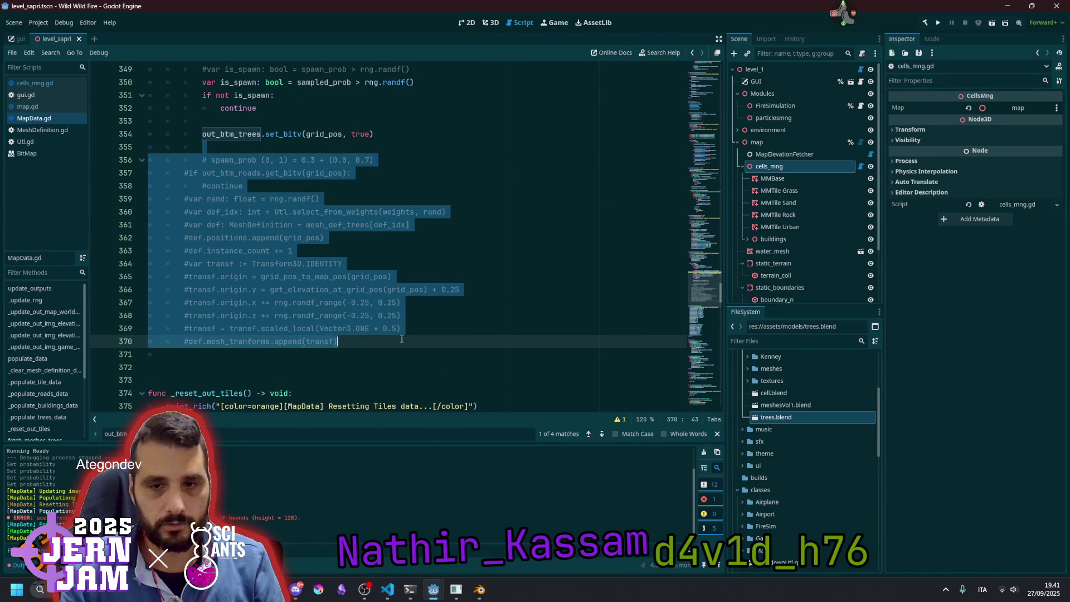
{"action": "key", "text": "BackSpace"}
{"action": "key", "text": "ctrl+z"}
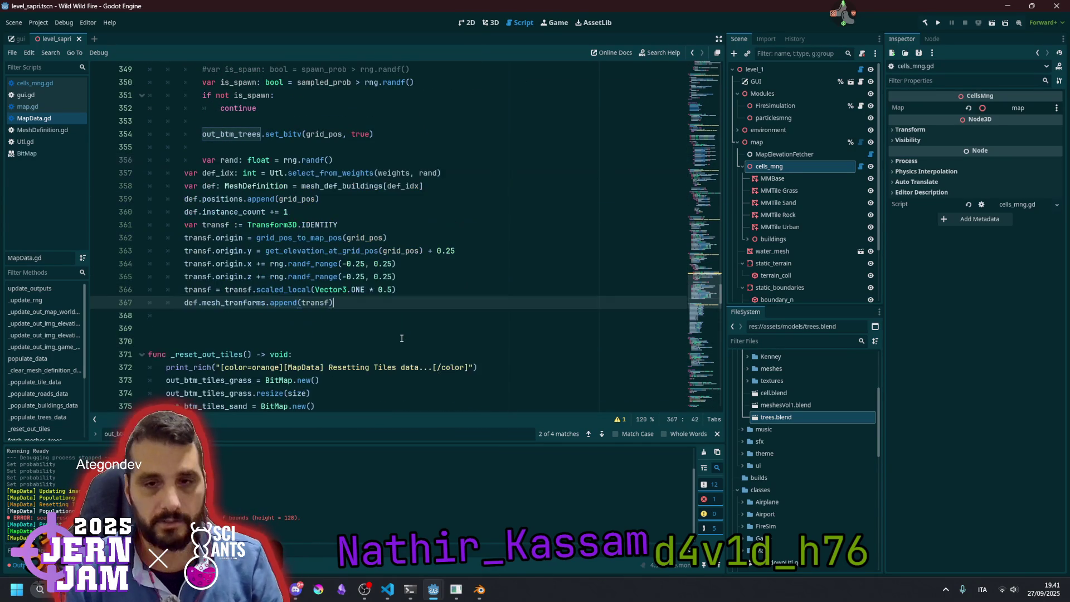
{"action": "key", "text": "ctrl+z"}
{"action": "key", "text": "ctrl+z"}
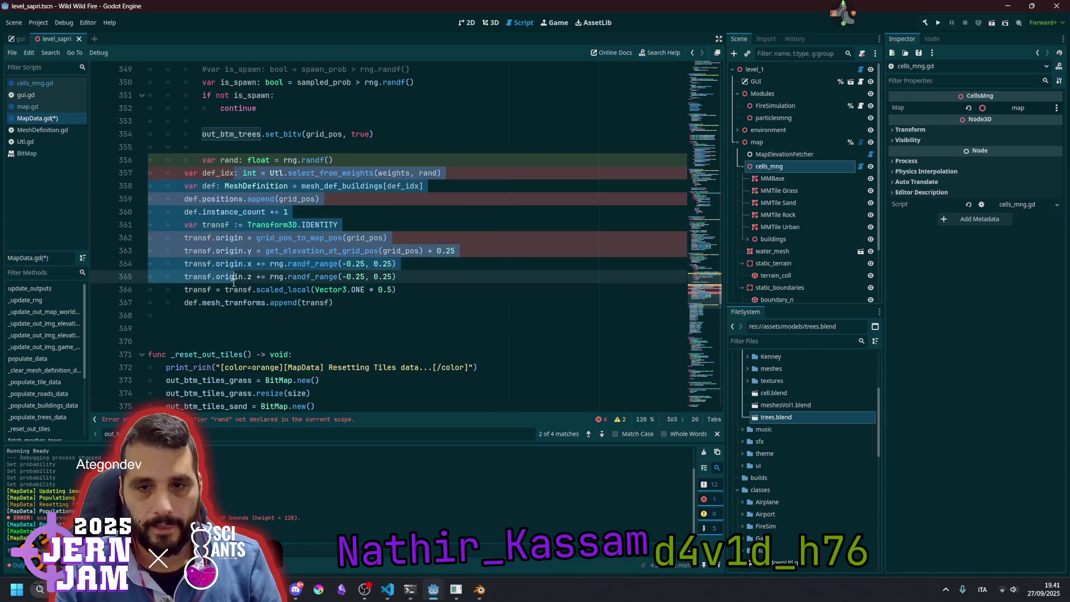
{"action": "key", "text": "ctrl+z"}
Check the pasted def_idx selection and MeshDefinition lookup on lines 356–358
{"action": "double_click", "coordinate": [232, 160]}
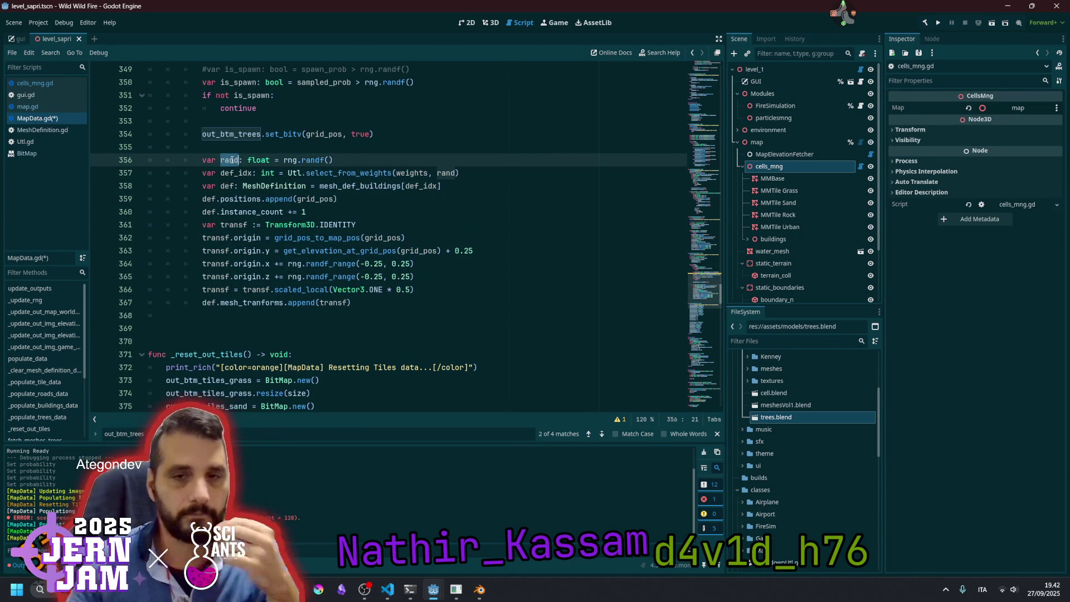
{"action": "scroll", "coordinate": [232, 160], "scroll_direction": "up", "scroll_amount": 1}
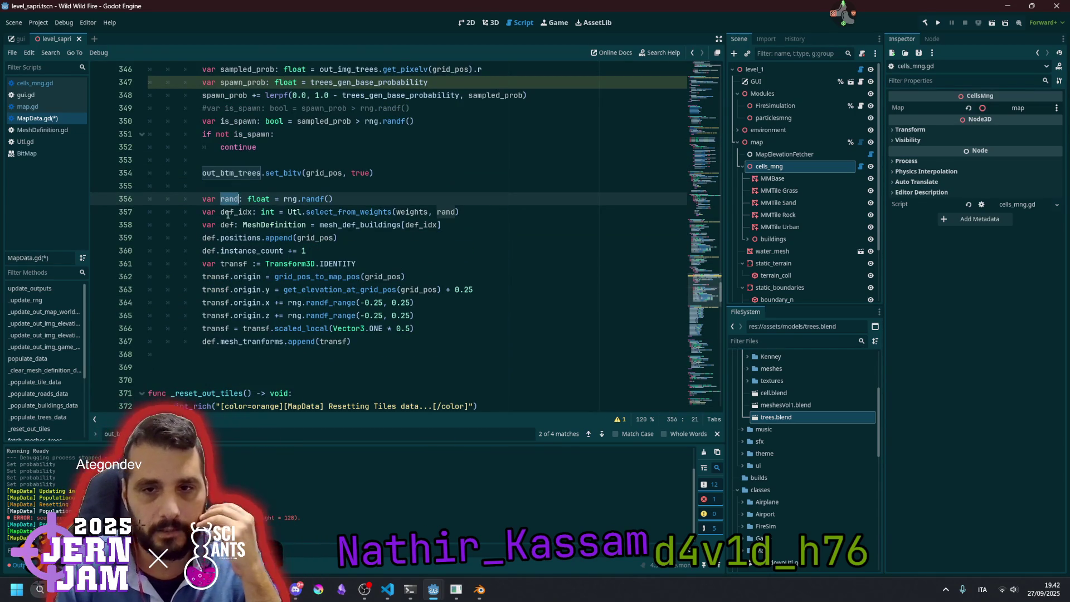
{"action": "double_click", "coordinate": [245, 212]}
{"action": "double_click", "coordinate": [316, 212]}
{"action": "double_click", "coordinate": [415, 212]}
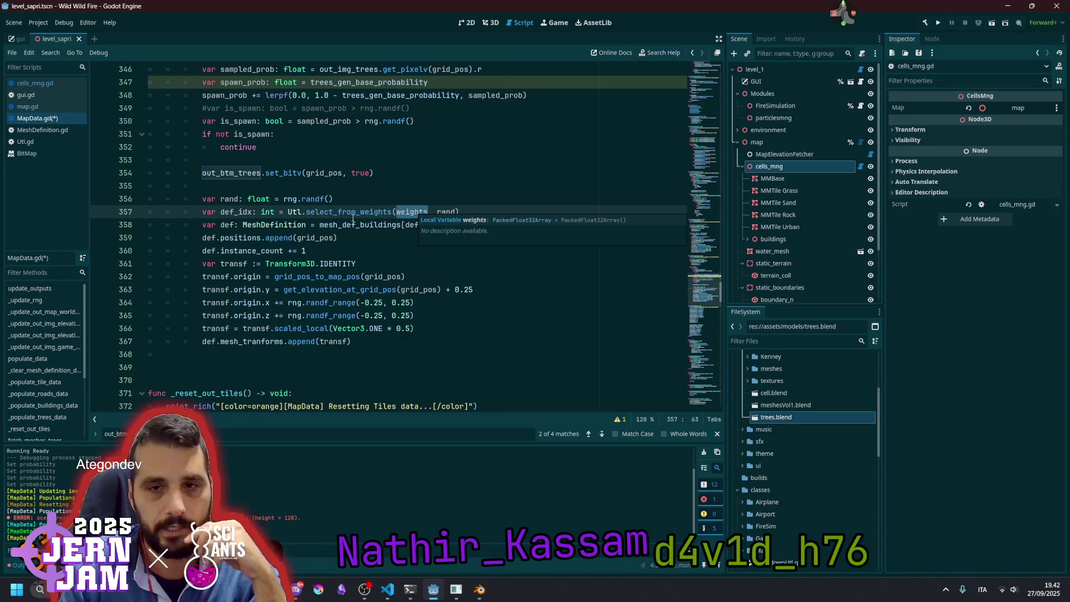
{"action": "left_click", "coordinate": [275, 225]}
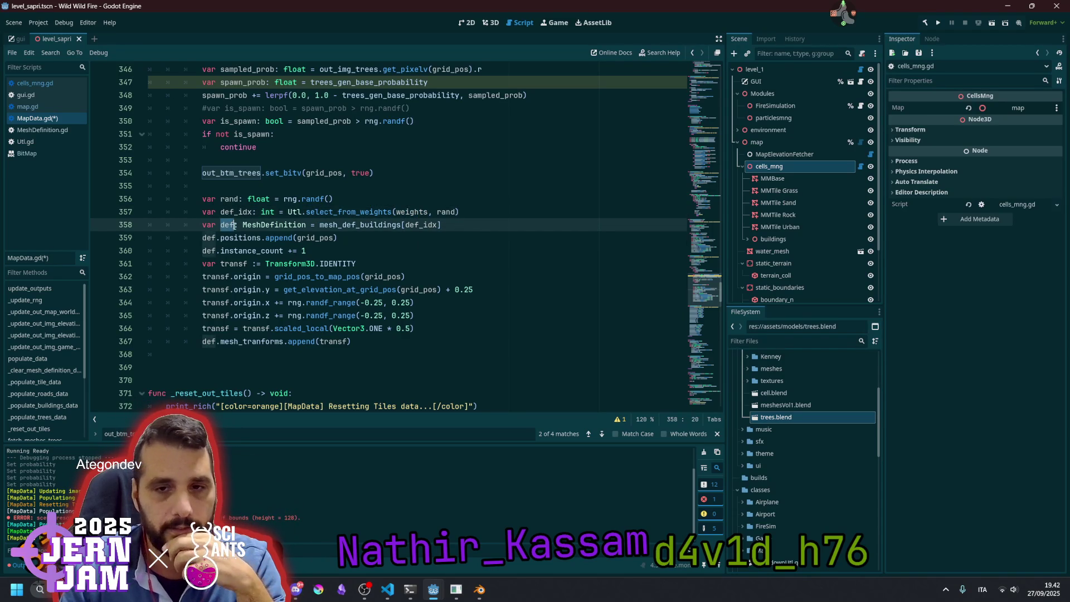
{"action": "double_click", "coordinate": [331, 225]}
{"action": "double_click", "coordinate": [408, 225]}
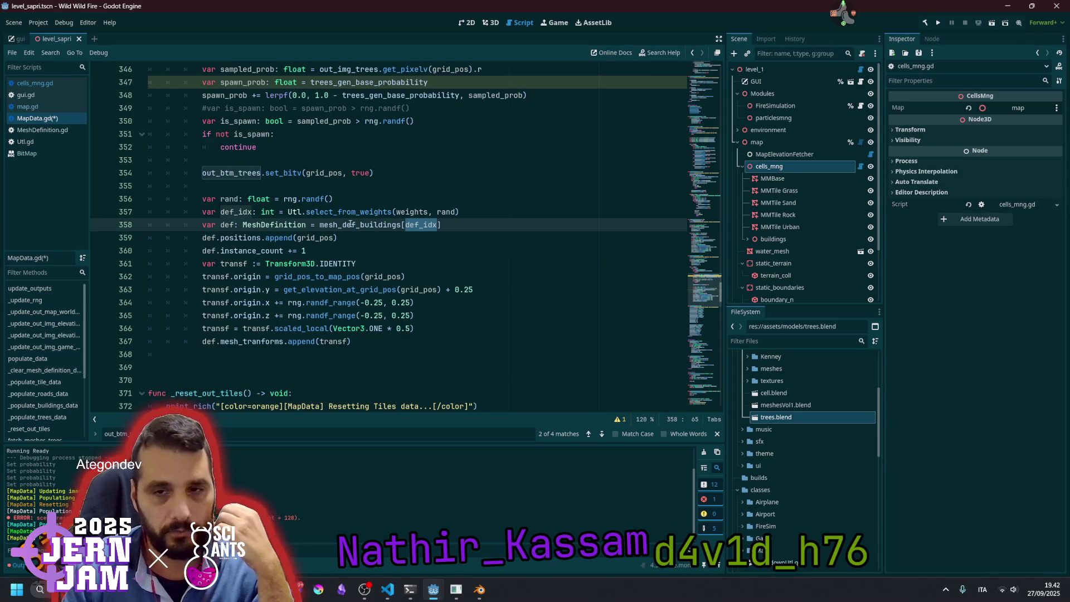
{"action": "mouse_move", "coordinate": [234, 234]}
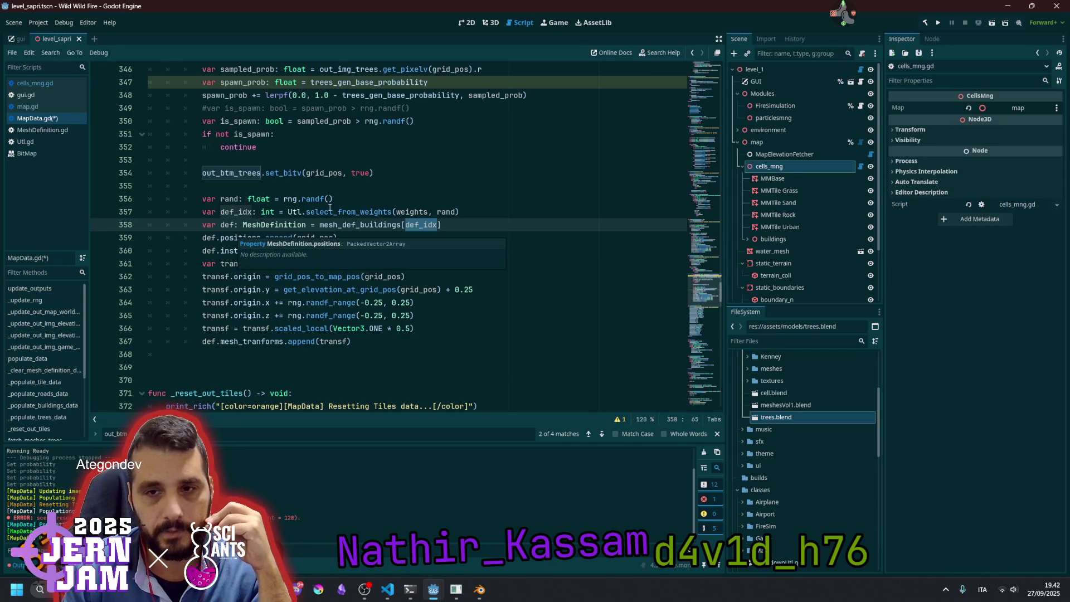
{"action": "mouse_move", "coordinate": [331, 207]}
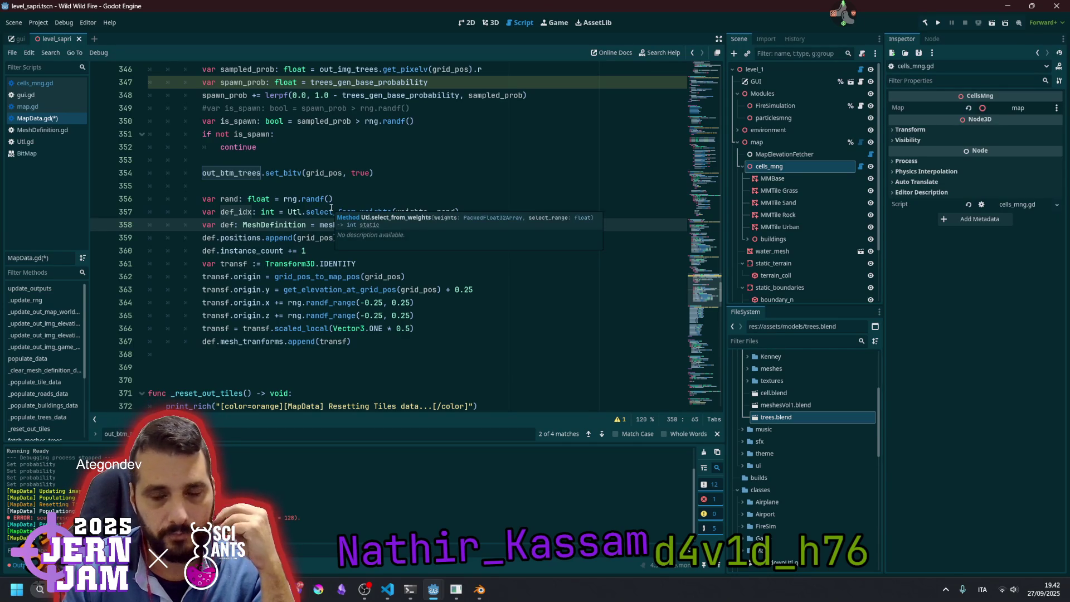
Check the positions and instance_count lines, then select 'buildings' on line 358
{"action": "left_click", "coordinate": [239, 235]}
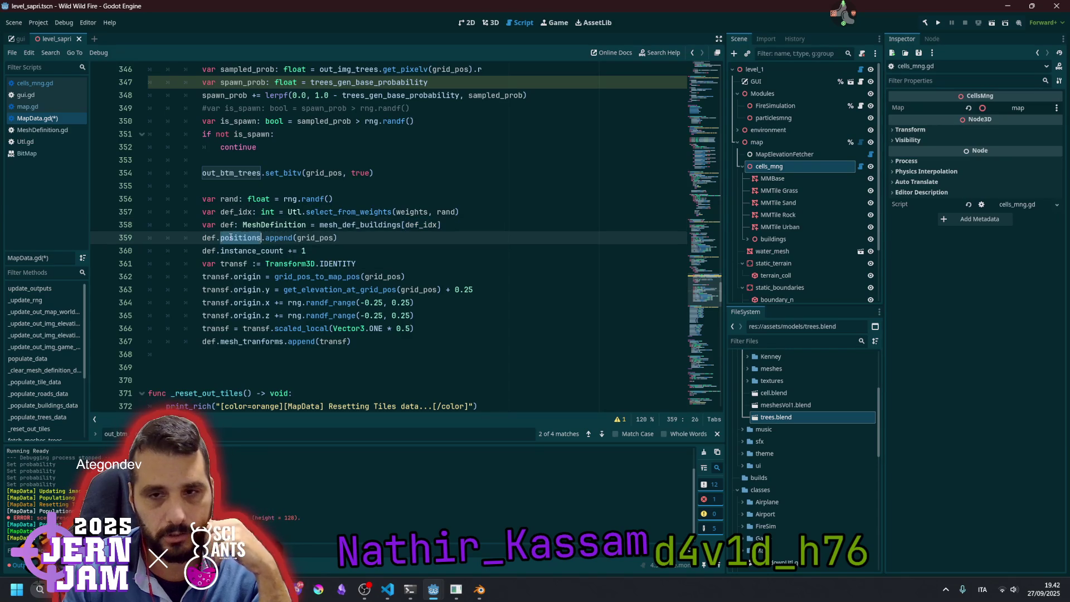
{"action": "key", "text": "End"}
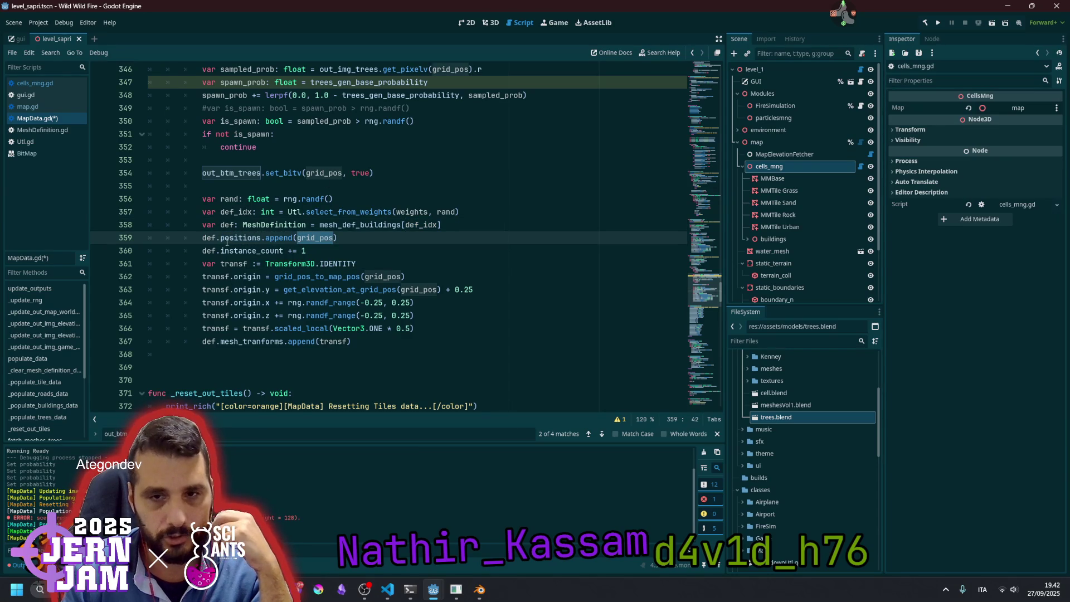
{"action": "left_click", "coordinate": [232, 247]}
{"action": "left_click", "coordinate": [302, 251]}
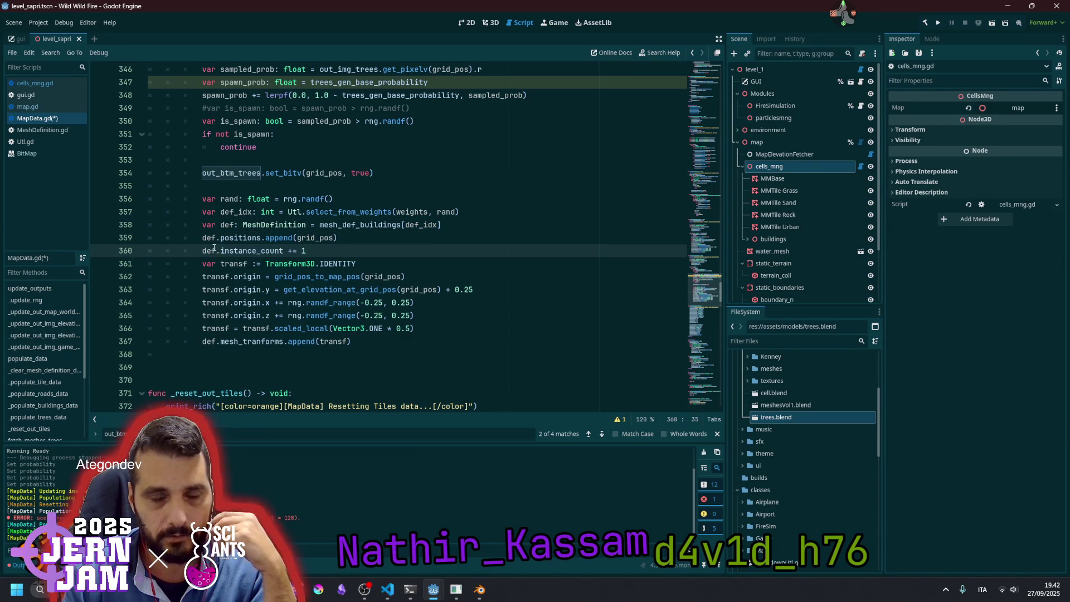
{"action": "left_click", "coordinate": [243, 251]}
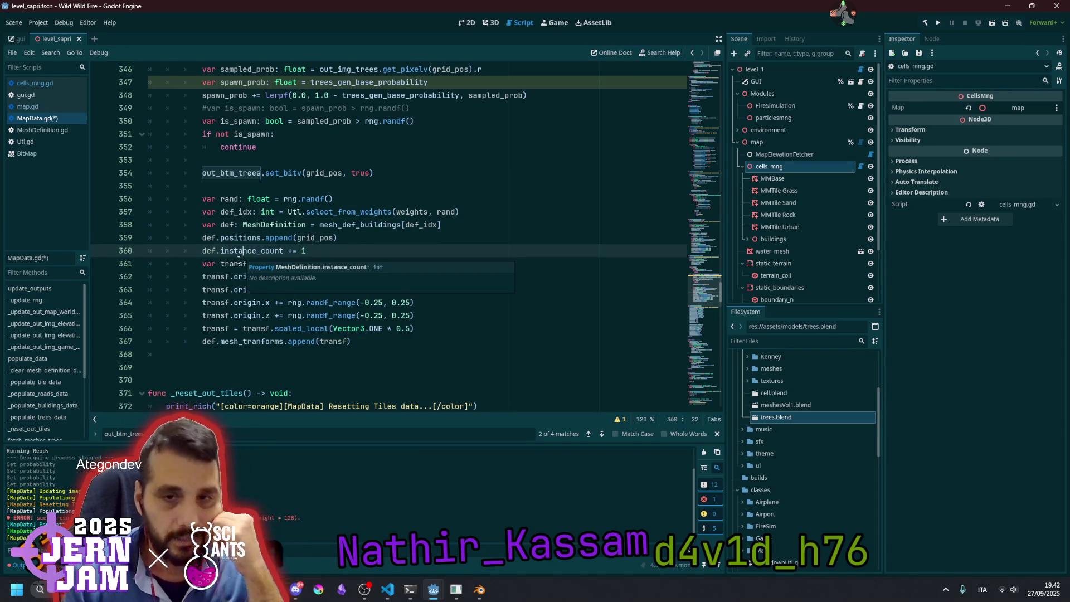
{"action": "left_click", "coordinate": [243, 262]}
{"action": "left_click", "coordinate": [338, 254]}
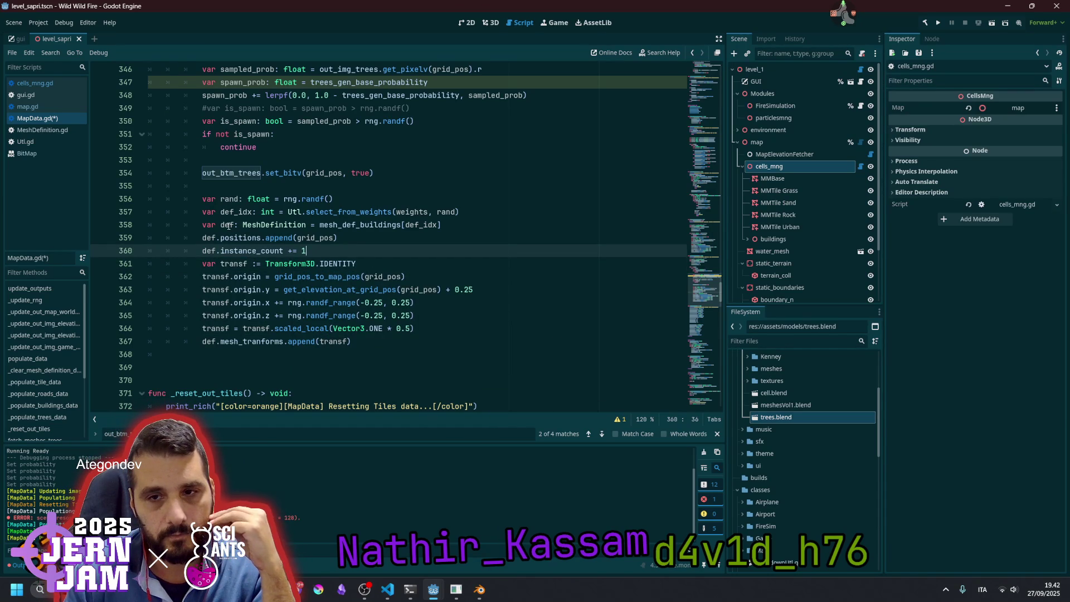
{"action": "left_click", "coordinate": [360, 224]}
{"action": "key", "text": "ctrl+shift+Right"}
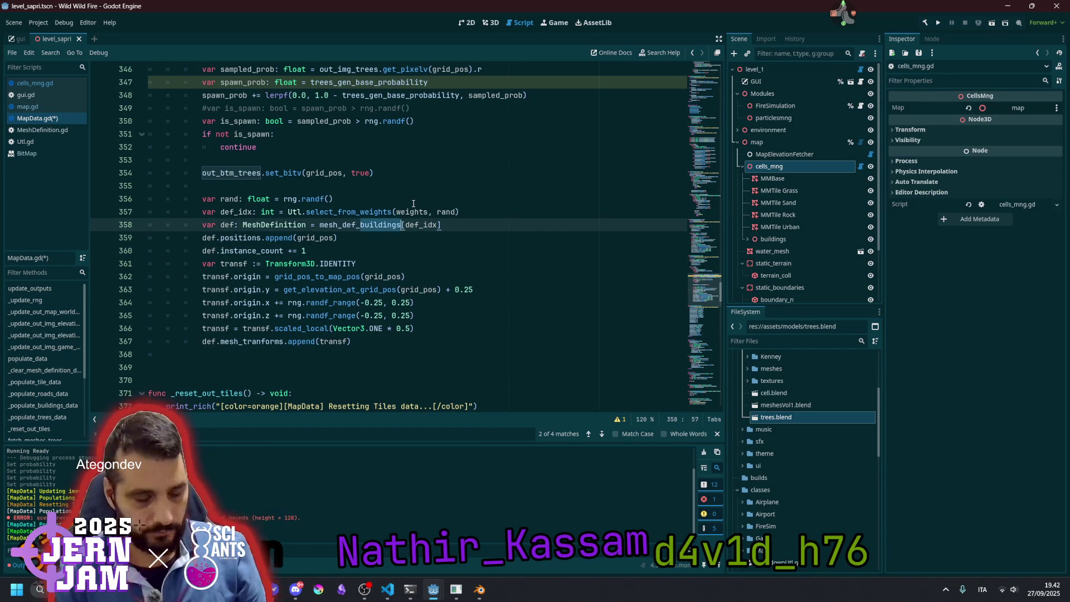
Change mesh_def_buildings to mesh_def_trees on line 358 so tree definitions are picked
{"action": "type", "text": "trees"}
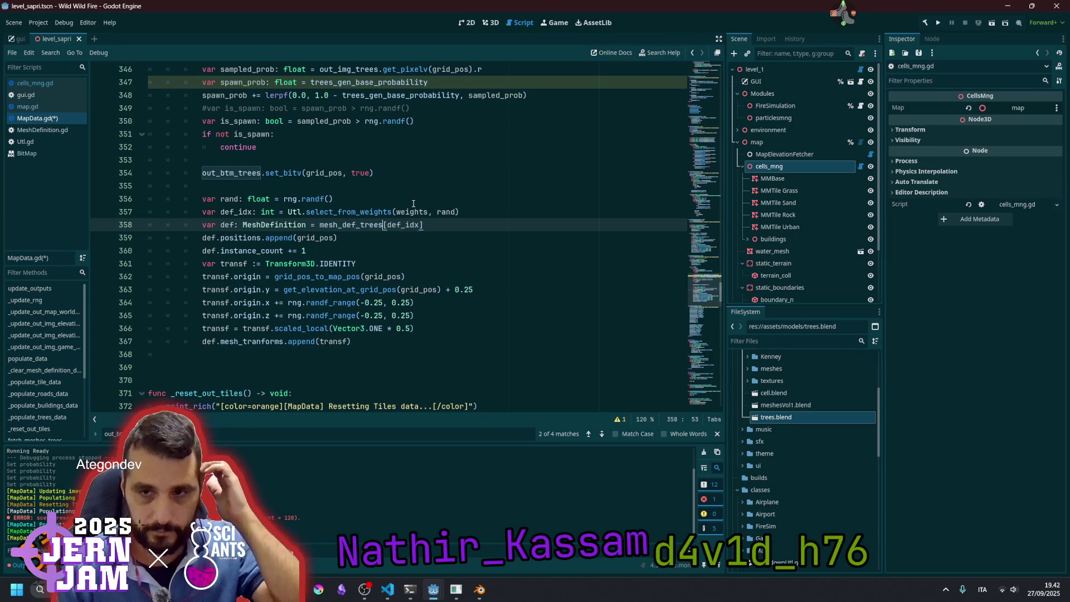
{"action": "left_click", "coordinate": [388, 226]}
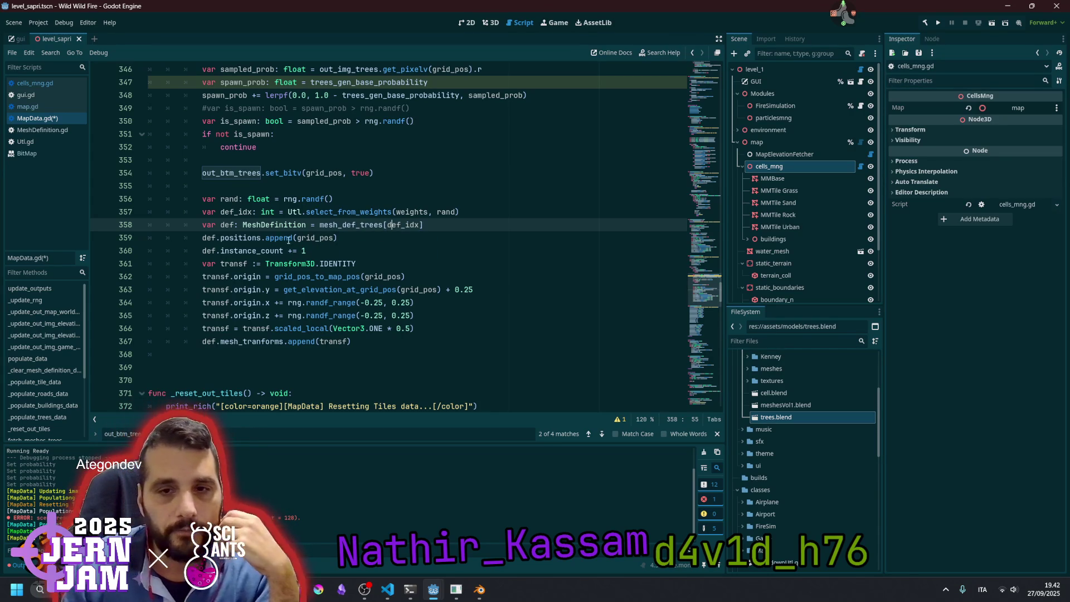
{"action": "double_click", "coordinate": [290, 278]}
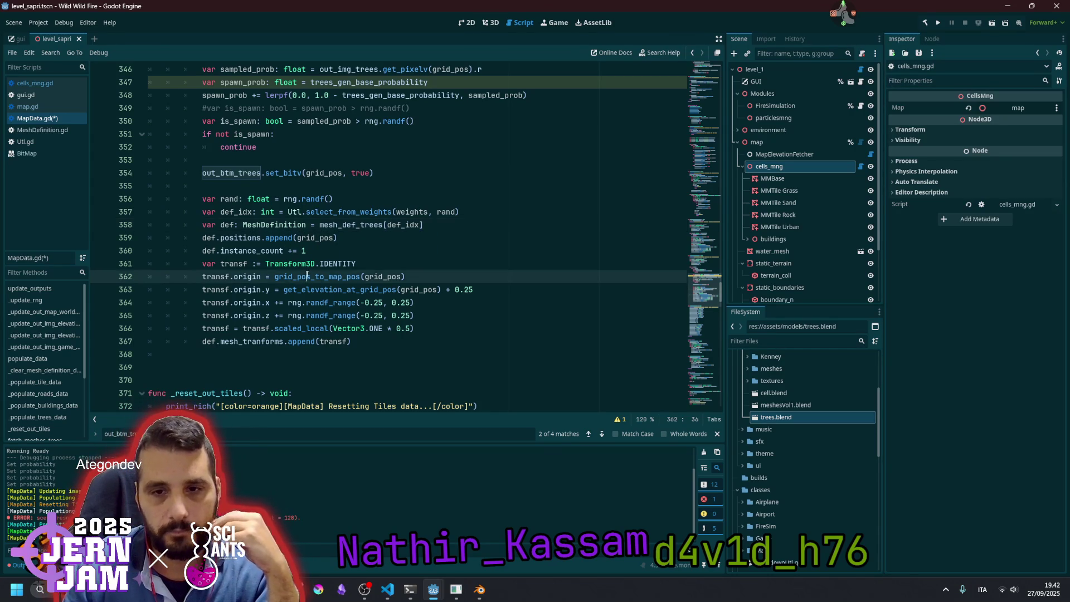
{"action": "left_click_drag", "start_coordinate": [305, 290], "coordinate": [312, 315]}
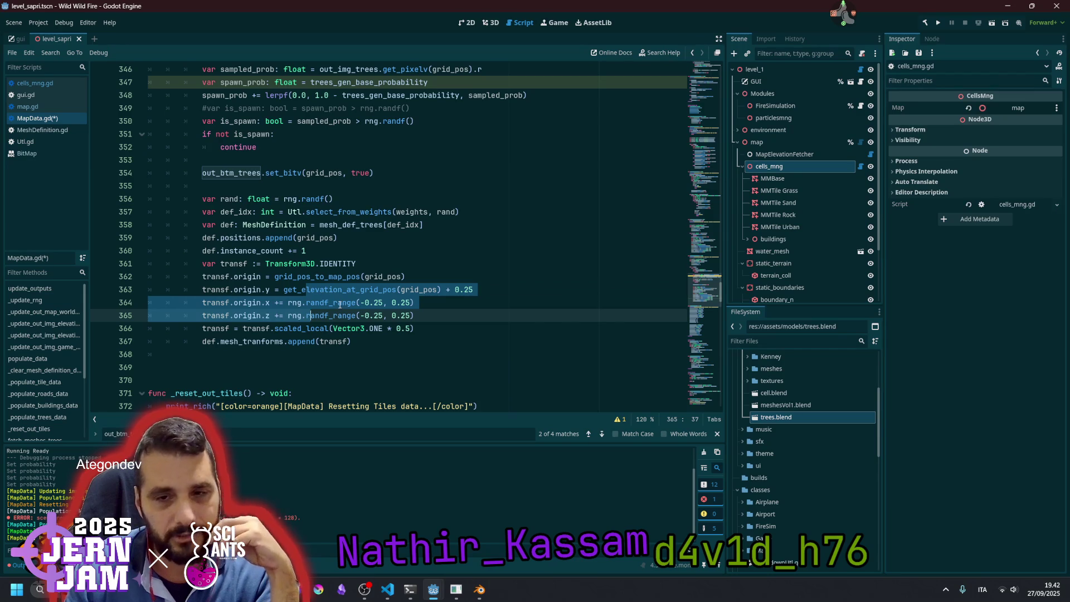
{"action": "left_click", "coordinate": [339, 305]}
{"action": "left_click", "coordinate": [429, 289]}
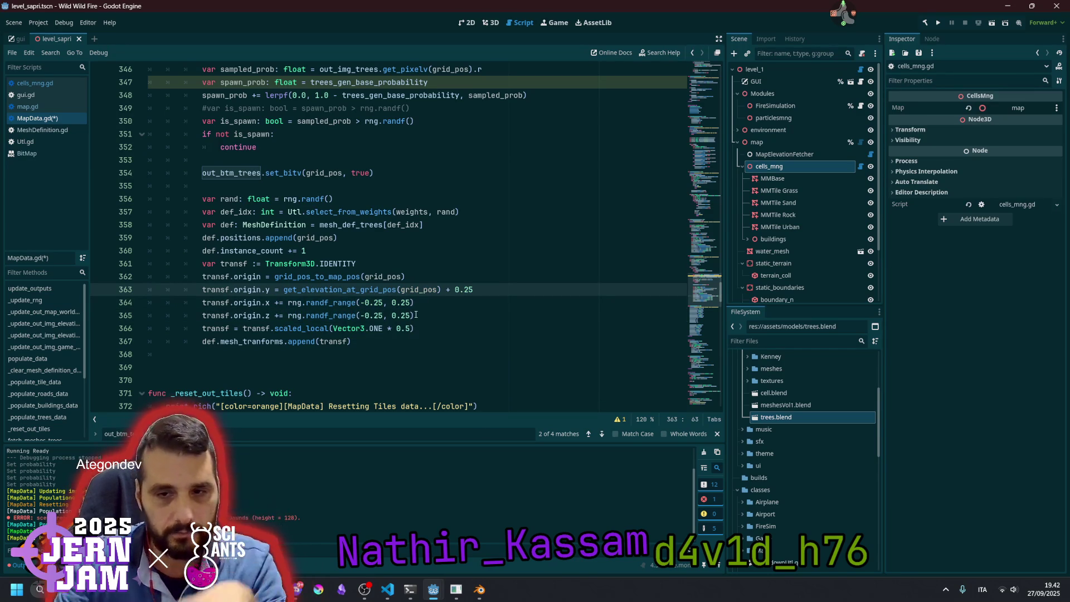
Comment out the half-scale scaled_local line 366 with Ctrl+K and review the offset line
{"action": "double_click", "coordinate": [247, 330]}
{"action": "left_click_drag", "start_coordinate": [275, 329], "coordinate": [347, 329]}
{"action": "left_click", "coordinate": [349, 329]}
{"action": "double_click", "coordinate": [349, 329]}
{"action": "left_click", "coordinate": [423, 329]}
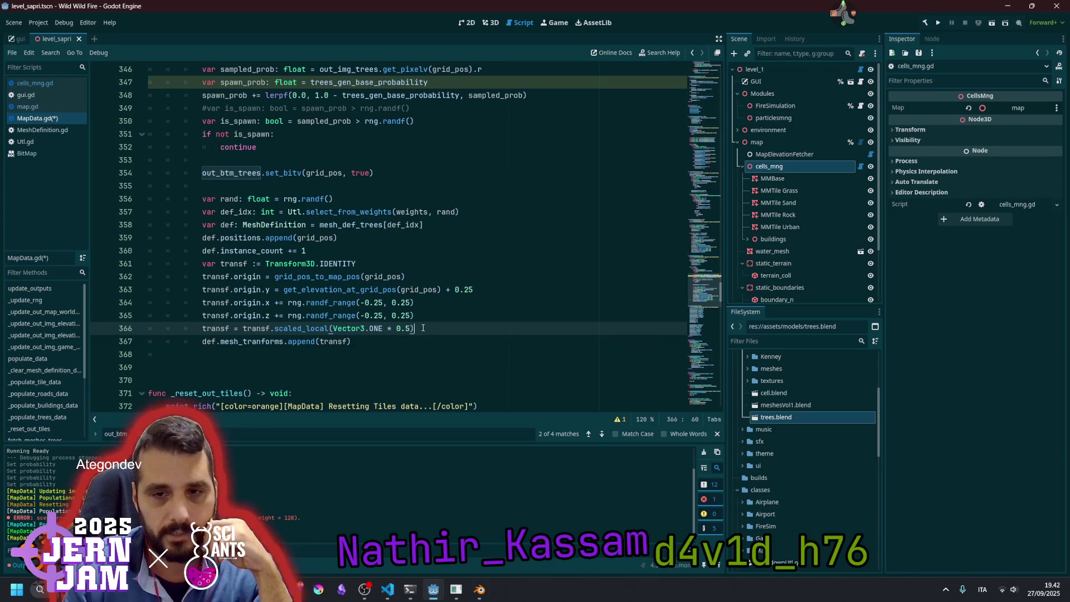
{"action": "key", "text": "ctrl+k"}
{"action": "left_click", "coordinate": [415, 315]}
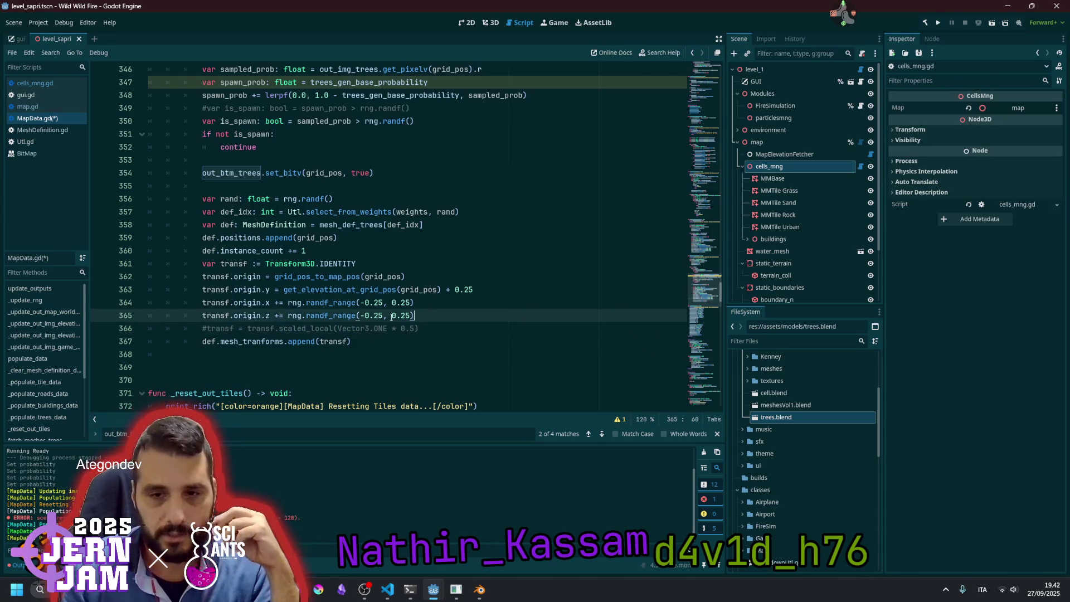
{"action": "double_click", "coordinate": [252, 342]}
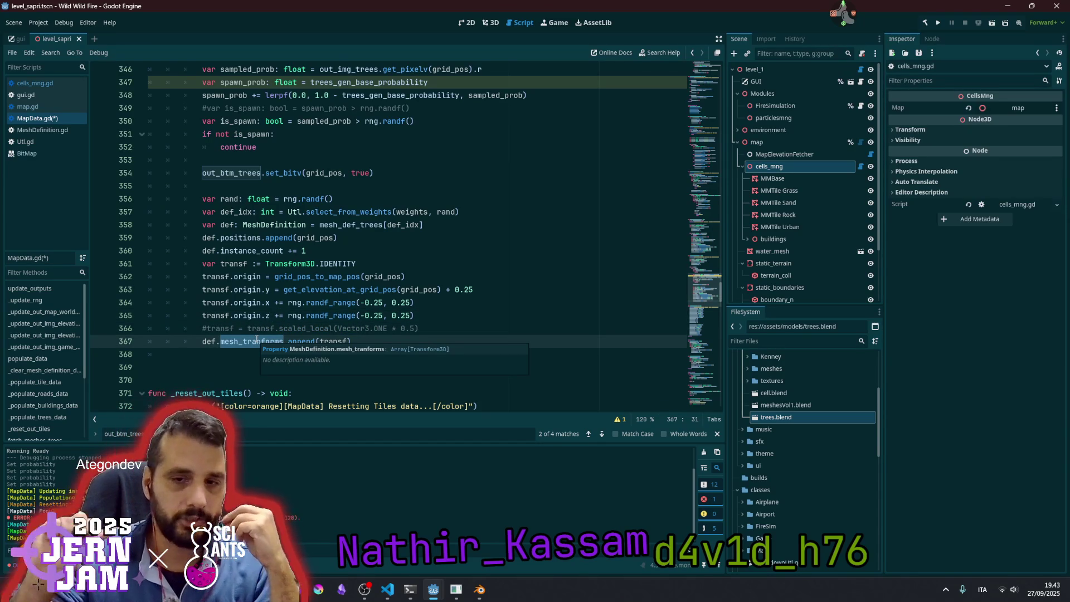
{"action": "left_click", "coordinate": [223, 341]}
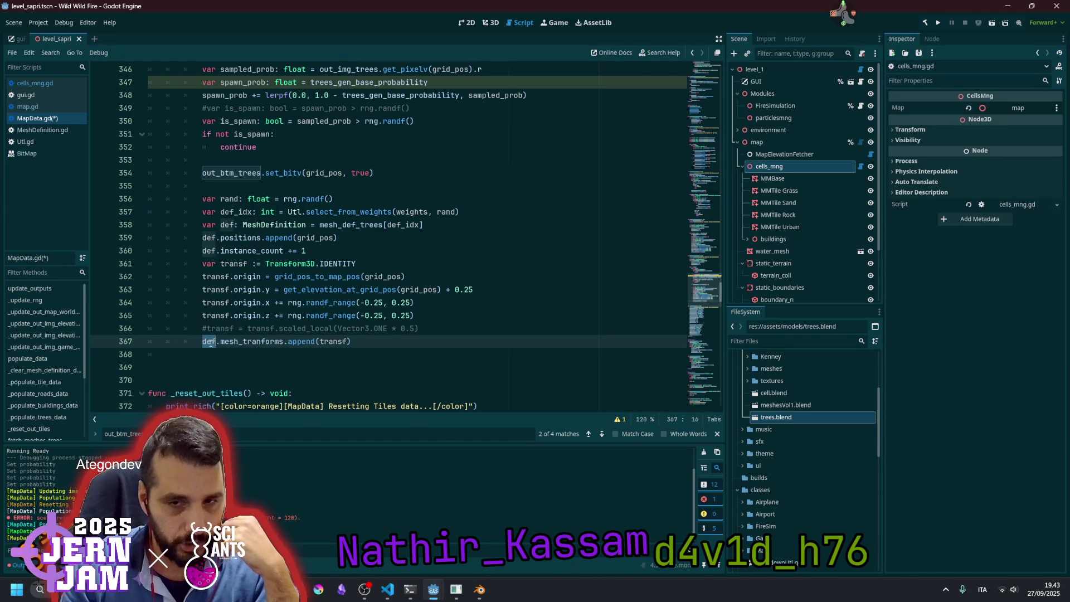
{"action": "left_click", "coordinate": [261, 316]}
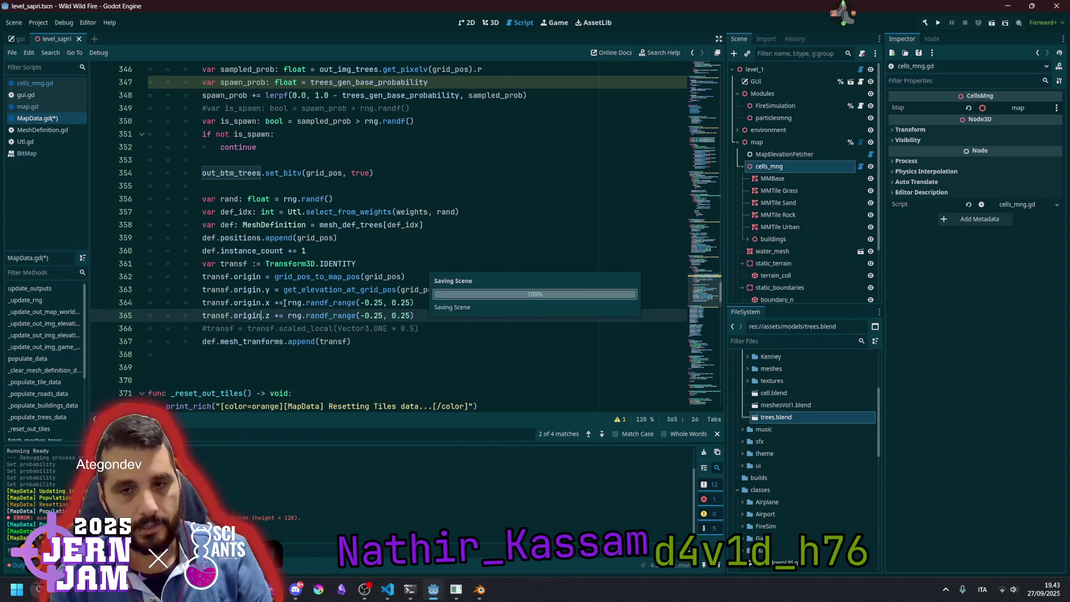
Save MapData.gd and select the Sapri map node in the 3D view
{"action": "key", "text": "ctrl+s"}
{"action": "left_click", "coordinate": [353, 234]}
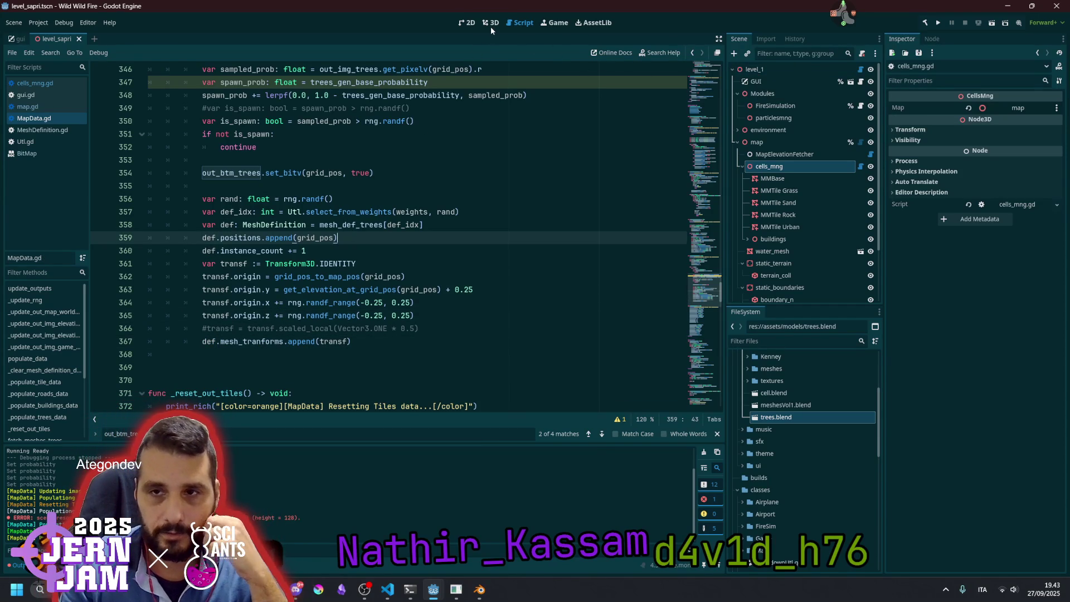
{"action": "left_click", "coordinate": [490, 26]}
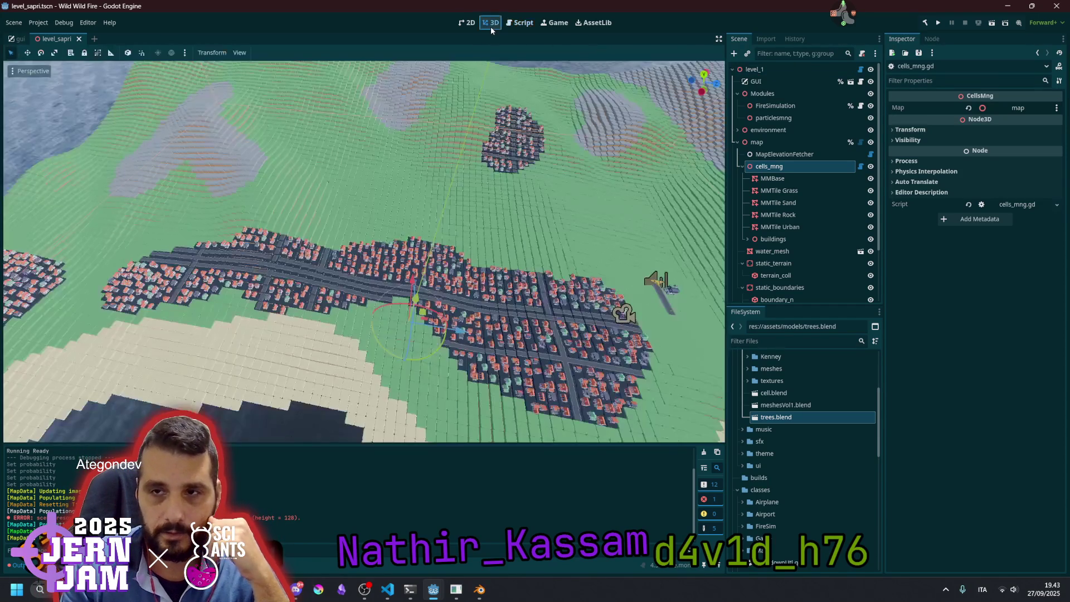
{"action": "left_click", "coordinate": [775, 142]}
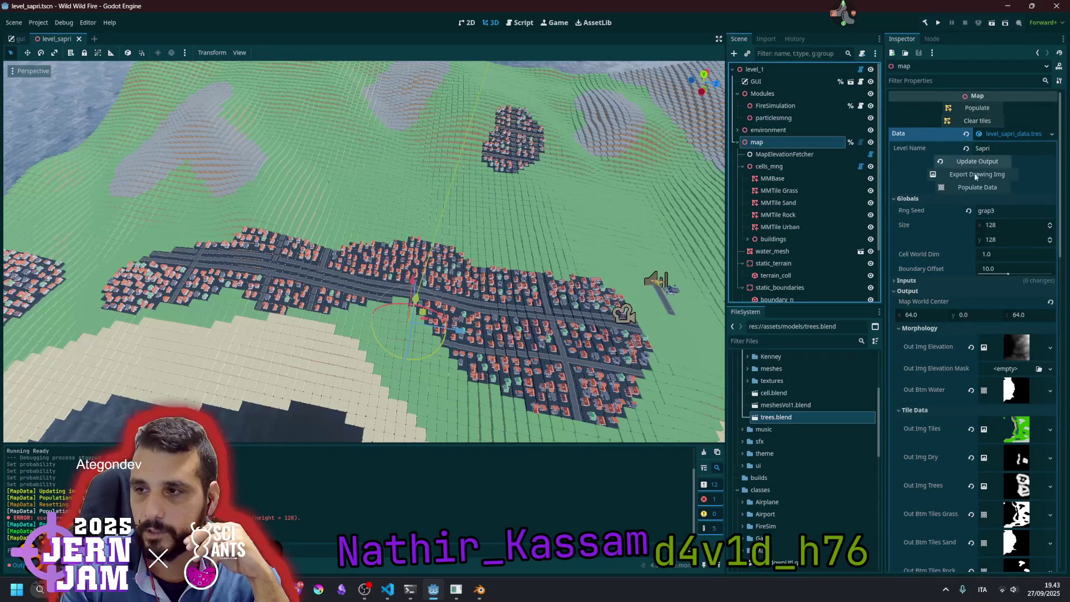
Run Populate Data and Update Output on the map, then open the cells_mng script
{"action": "left_click", "coordinate": [974, 187]}
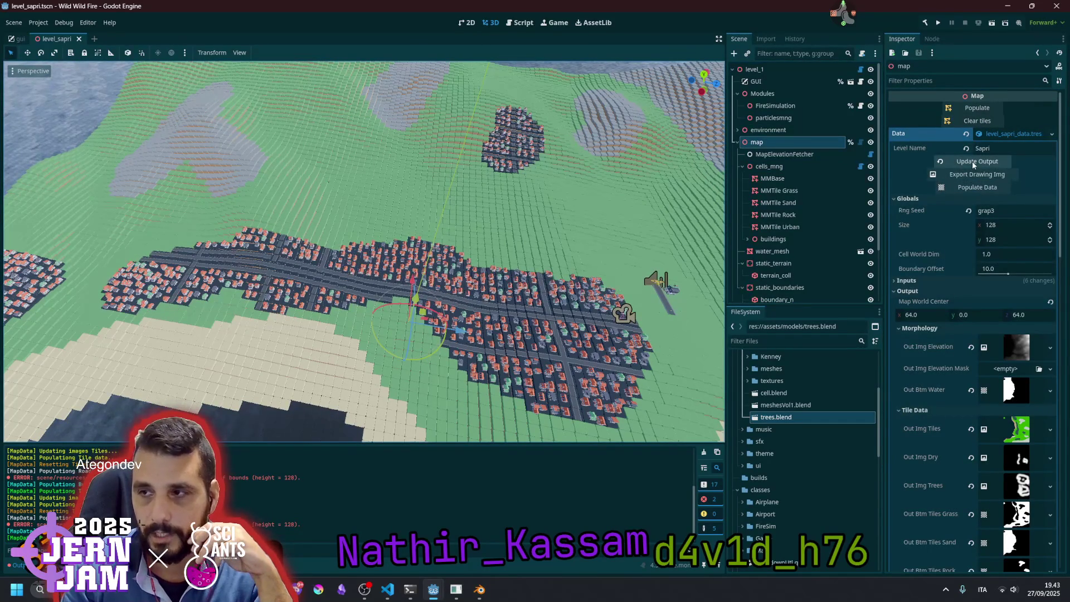
{"action": "left_click", "coordinate": [974, 110]}
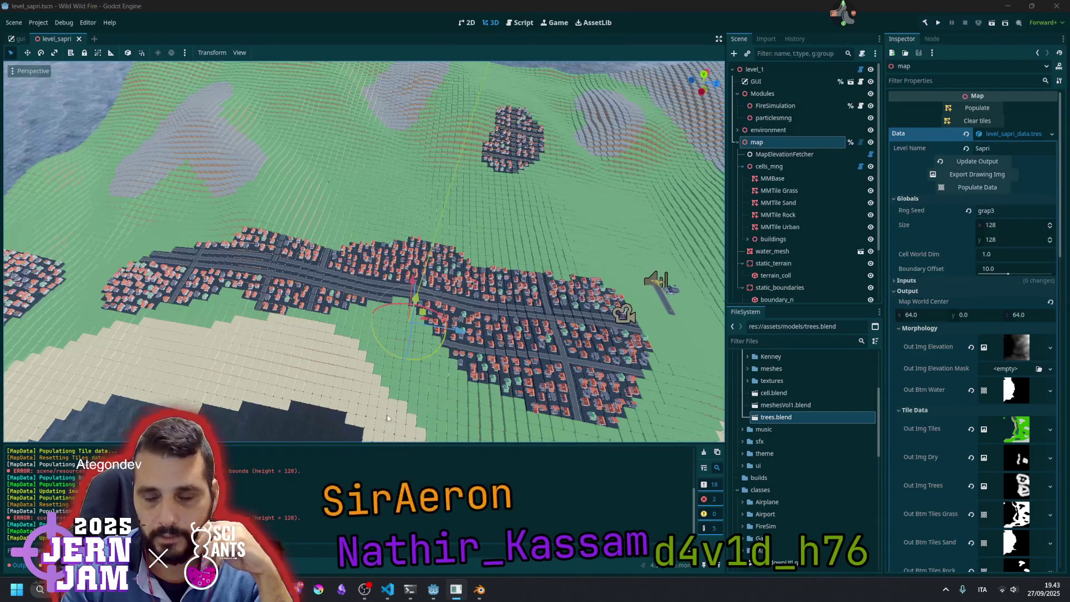
{"action": "left_click", "coordinate": [849, 167]}
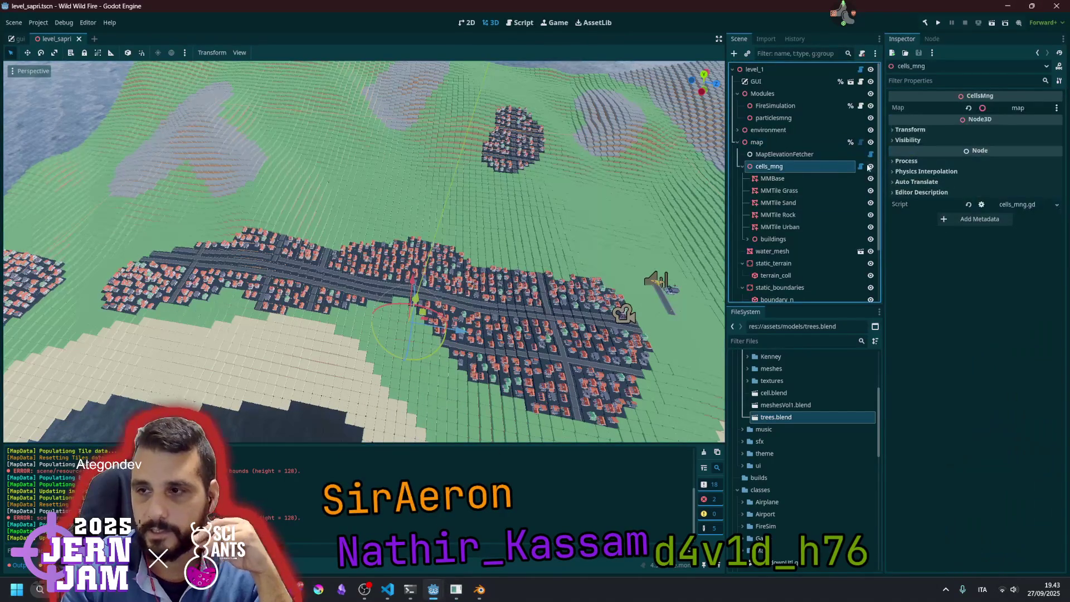
{"action": "left_click", "coordinate": [861, 166]}
Add an update_trees() call on a new line below update_buildings() in populate_multimesh
{"action": "double_click", "coordinate": [201, 224]}
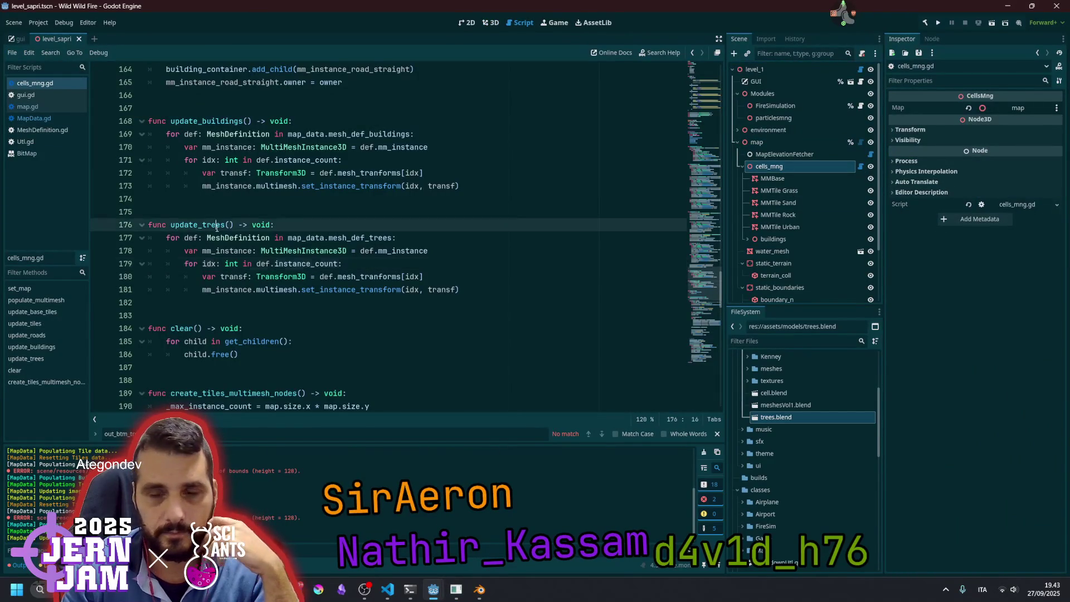
{"action": "key", "text": "shift+Right"}
{"action": "key", "text": "shift+Right"}
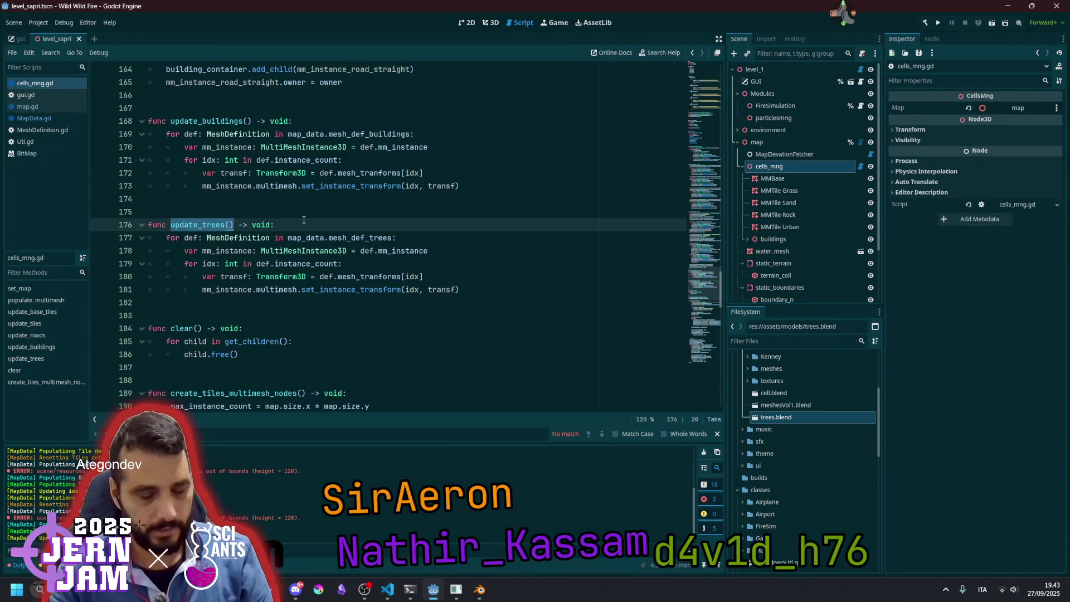
{"action": "scroll", "coordinate": [302, 220], "scroll_direction": "up", "scroll_amount": 15}
{"action": "scroll", "coordinate": [301, 222], "scroll_direction": "up", "scroll_amount": 17}
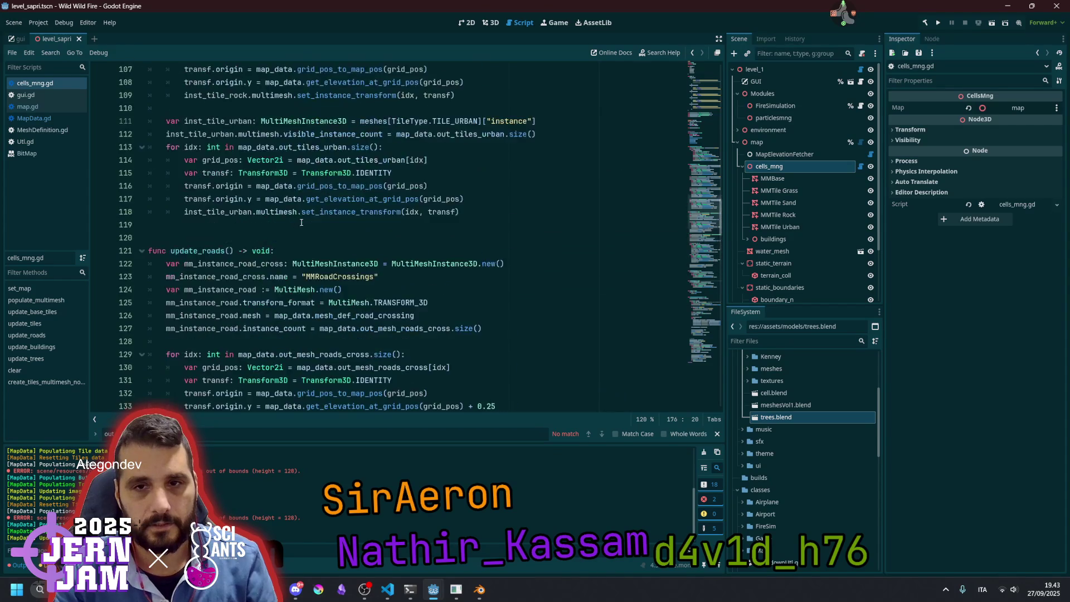
{"action": "scroll", "coordinate": [295, 223], "scroll_direction": "up", "scroll_amount": 4}
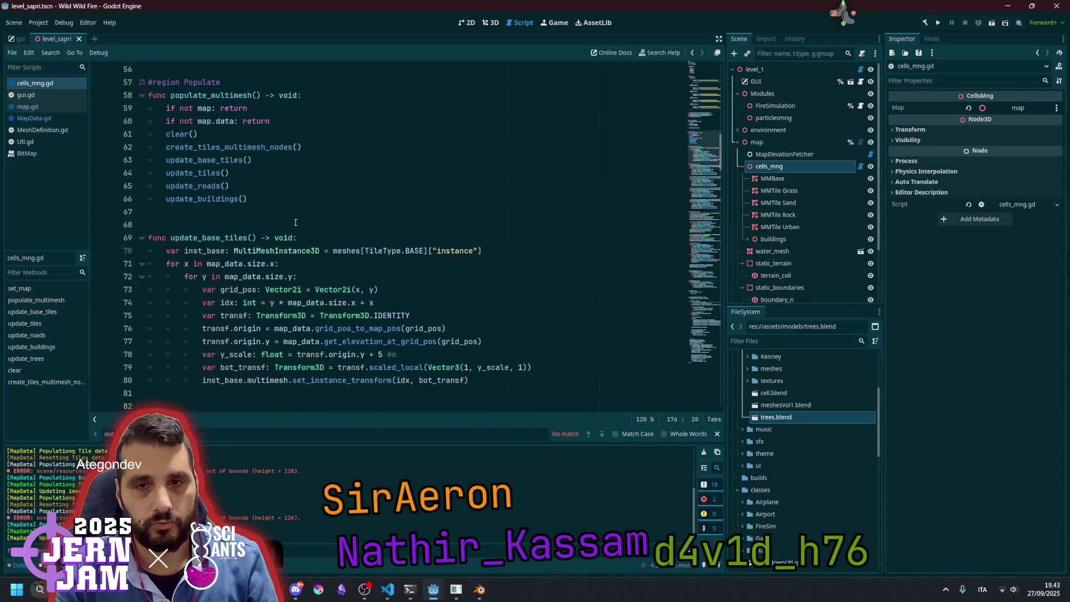
{"action": "left_click", "coordinate": [230, 202]}
{"action": "key", "text": "End"}
{"action": "key", "text": "Return"}
{"action": "type", "text": "update_trees()"}
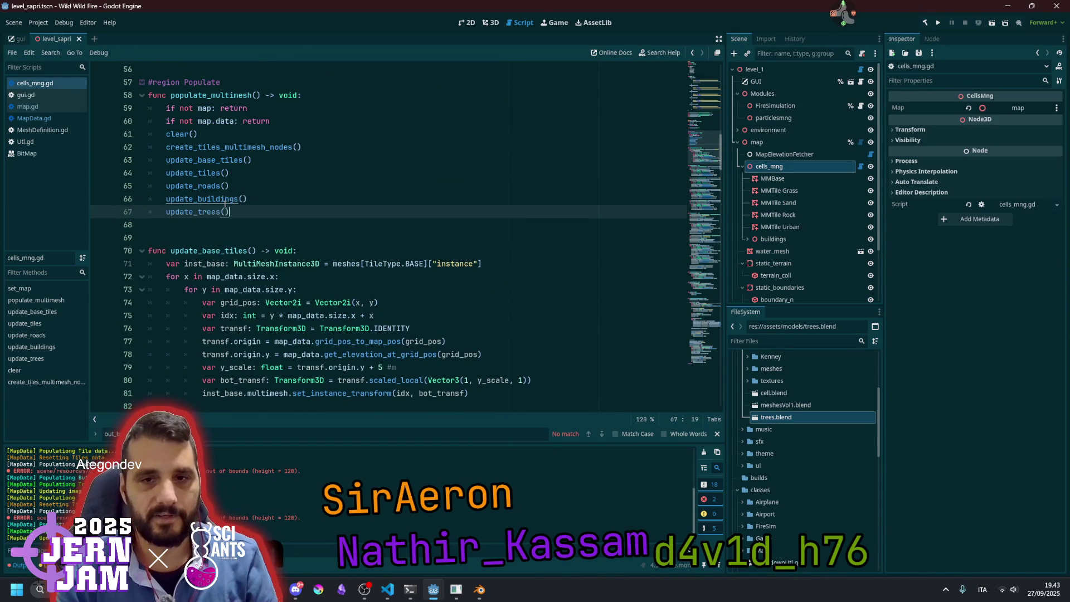
{"action": "key", "text": "Up"}
{"action": "key", "text": "Up"}
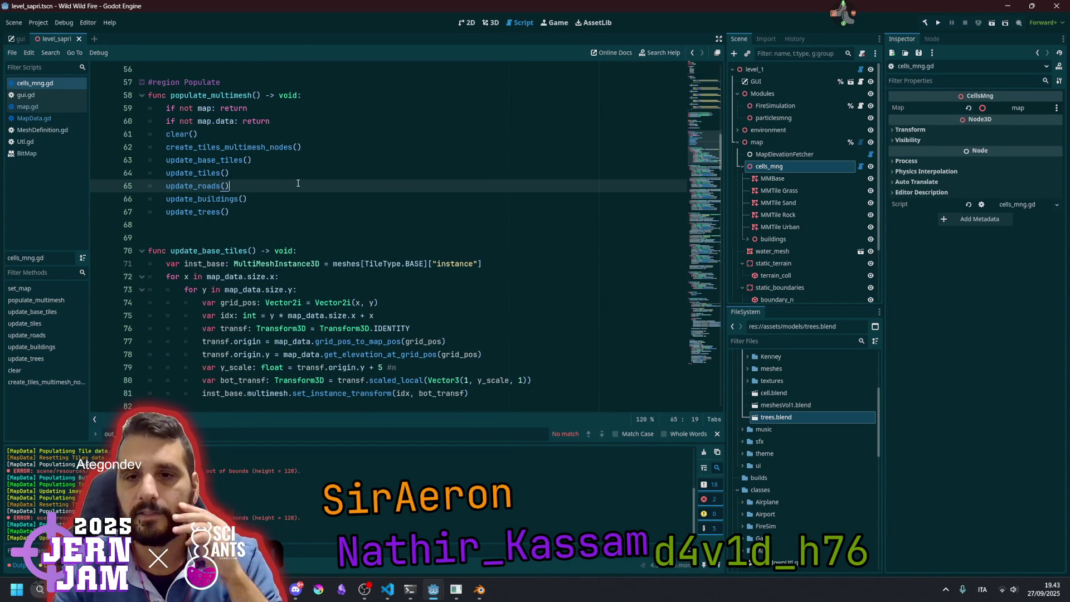
Jump to create_tiles_multimesh_nodes and open a new line after the buildings loop
{"action": "left_click", "coordinate": [490, 22]}
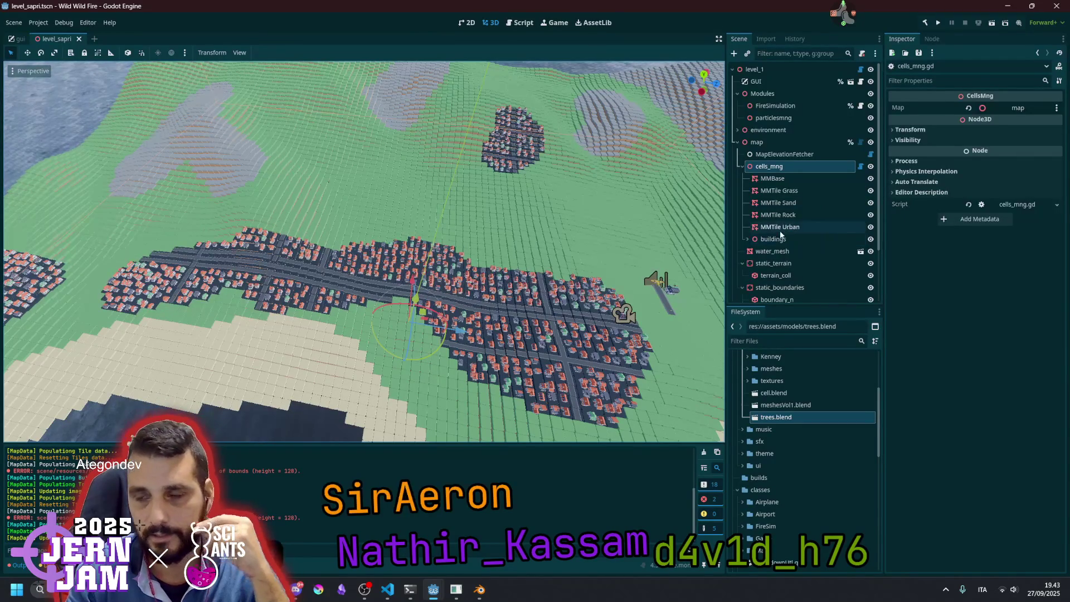
{"action": "left_click", "coordinate": [859, 166]}
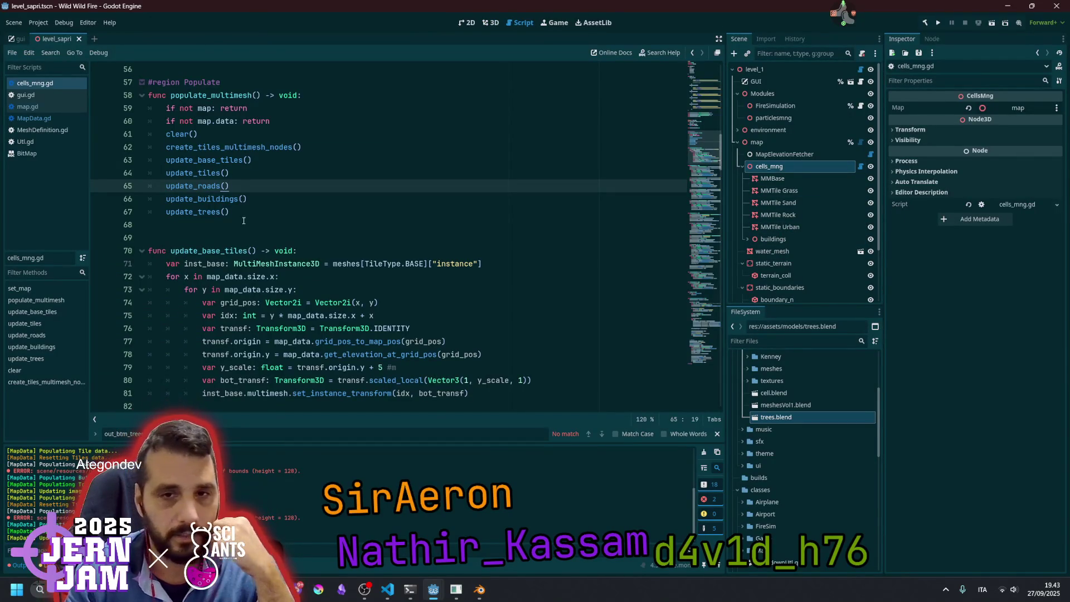
{"action": "left_click", "coordinate": [192, 160]}
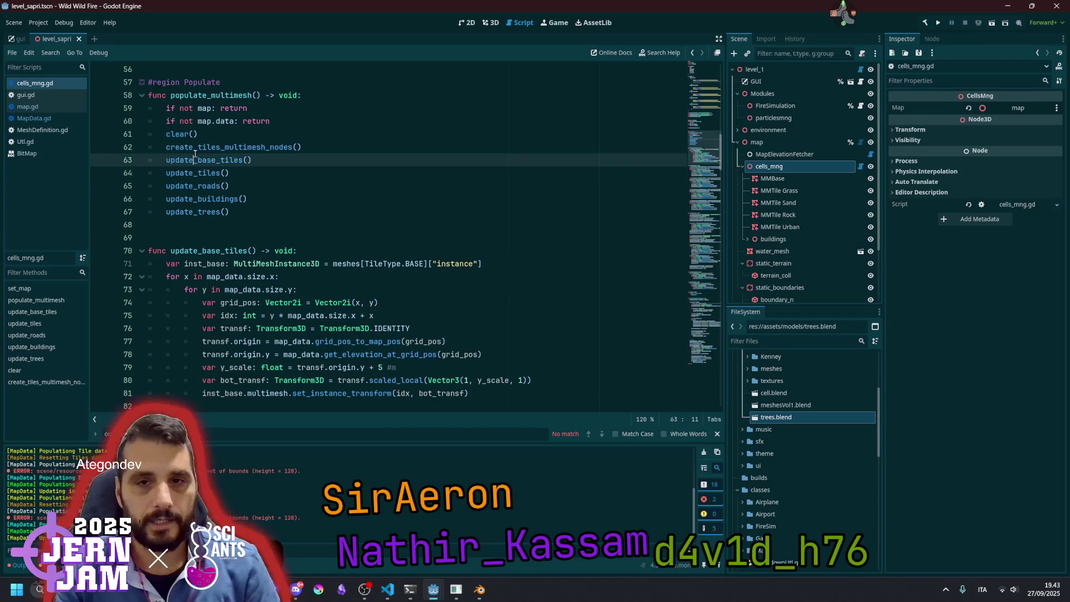
{"action": "left_click", "coordinate": [237, 148], "text": "ctrl"}
{"action": "scroll", "coordinate": [288, 257], "scroll_direction": "down", "scroll_amount": 10}
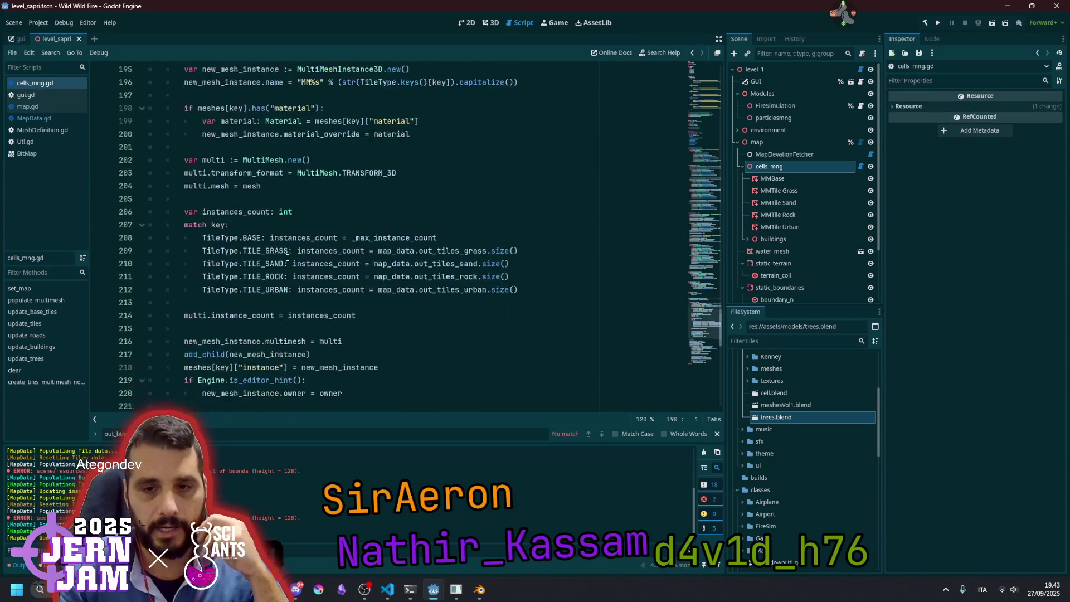
{"action": "double_click", "coordinate": [195, 276]}
{"action": "scroll", "coordinate": [240, 292], "scroll_direction": "down", "scroll_amount": 5}
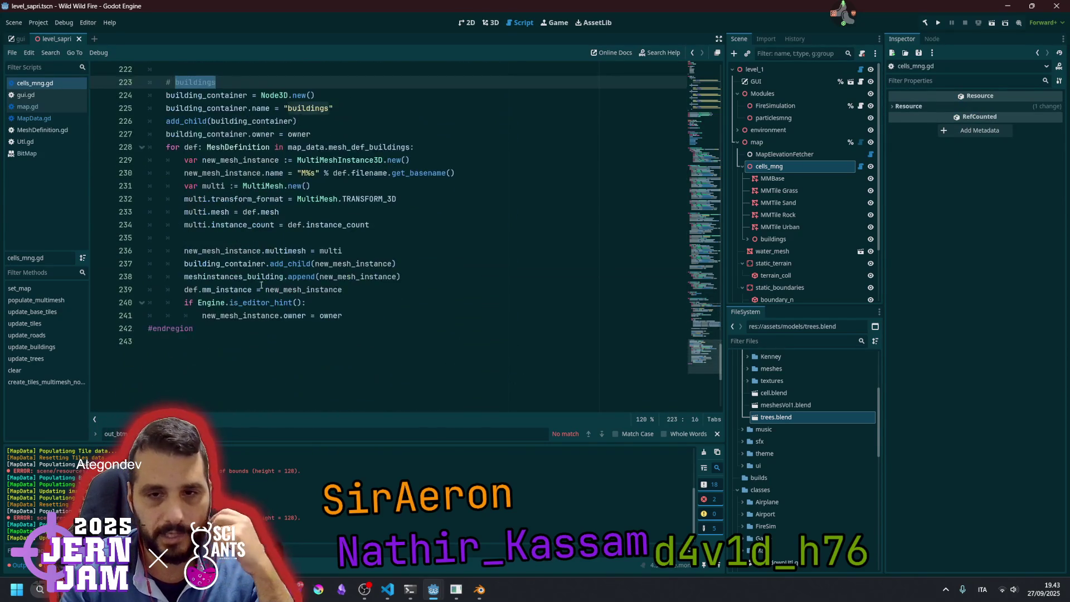
{"action": "left_click", "coordinate": [229, 303]}
{"action": "key", "text": "Down"}
{"action": "key", "text": "End"}
{"action": "key", "text": "Return"}
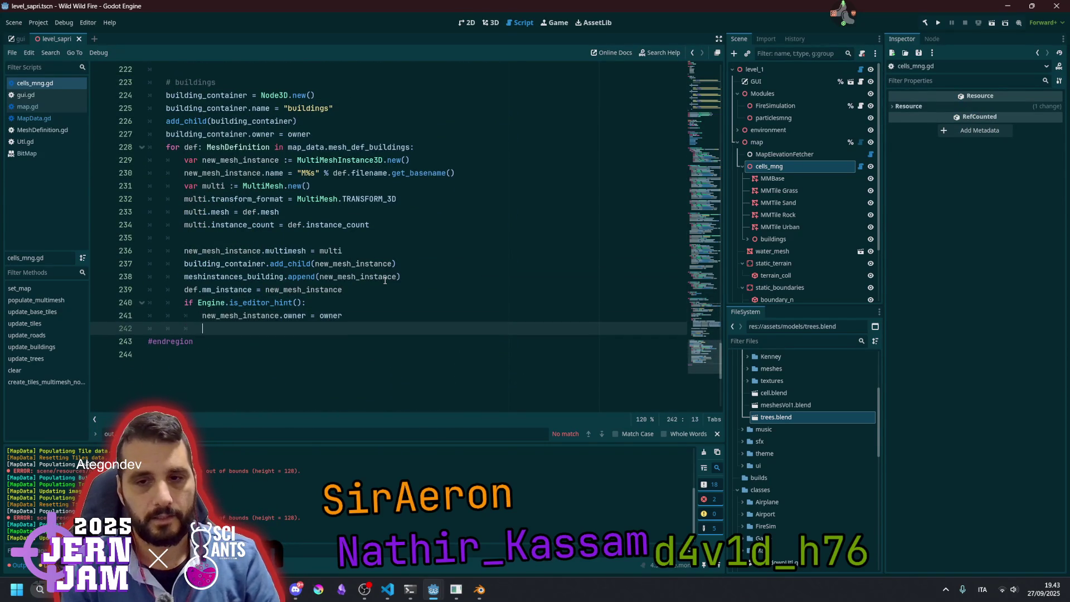
Declare a tree_container variable by duplicating the building_container declaration and renaming it
{"action": "key", "text": "BackSpace"}
{"action": "key", "text": "BackSpace"}
{"action": "key", "text": "Return"}
{"action": "scroll", "coordinate": [217, 156], "scroll_direction": "up", "scroll_amount": 1}
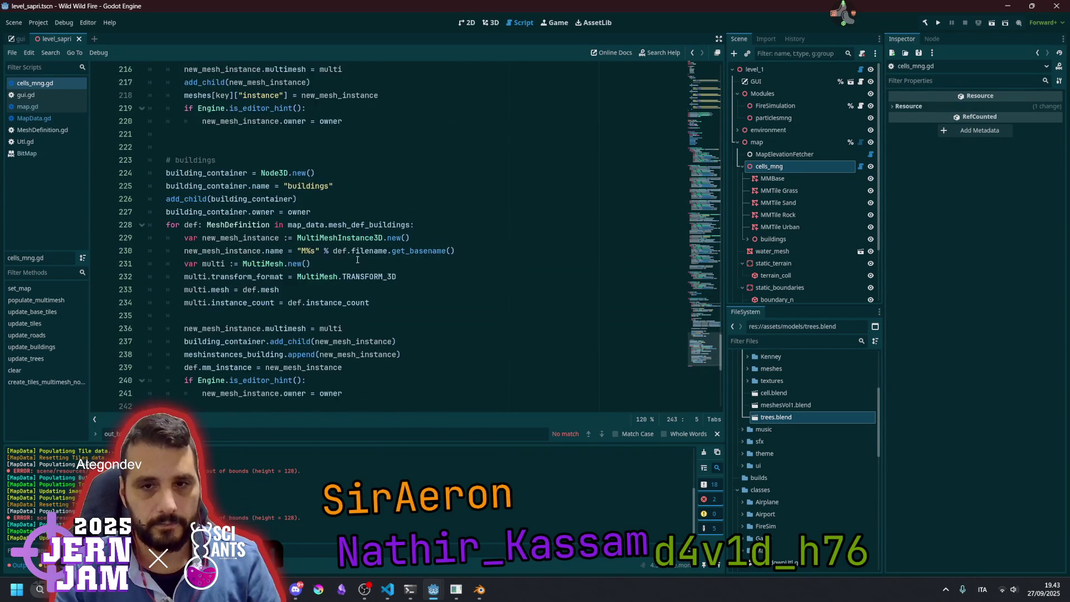
{"action": "double_click", "coordinate": [207, 137]}
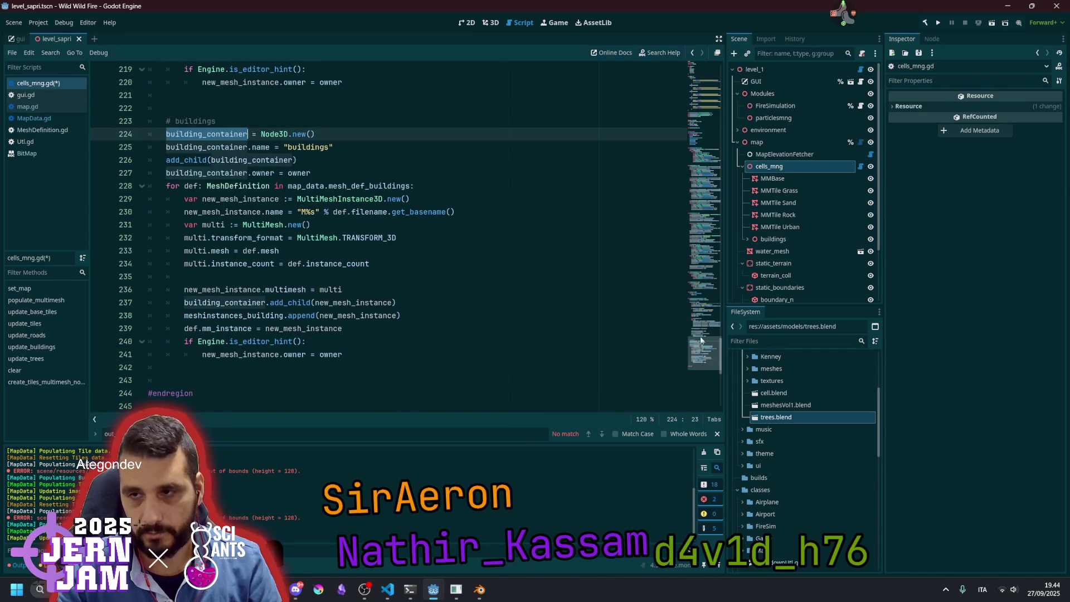
{"action": "left_click", "coordinate": [703, 126]}
{"action": "left_click", "coordinate": [232, 169]}
{"action": "key", "text": "ctrl+shift+d"}
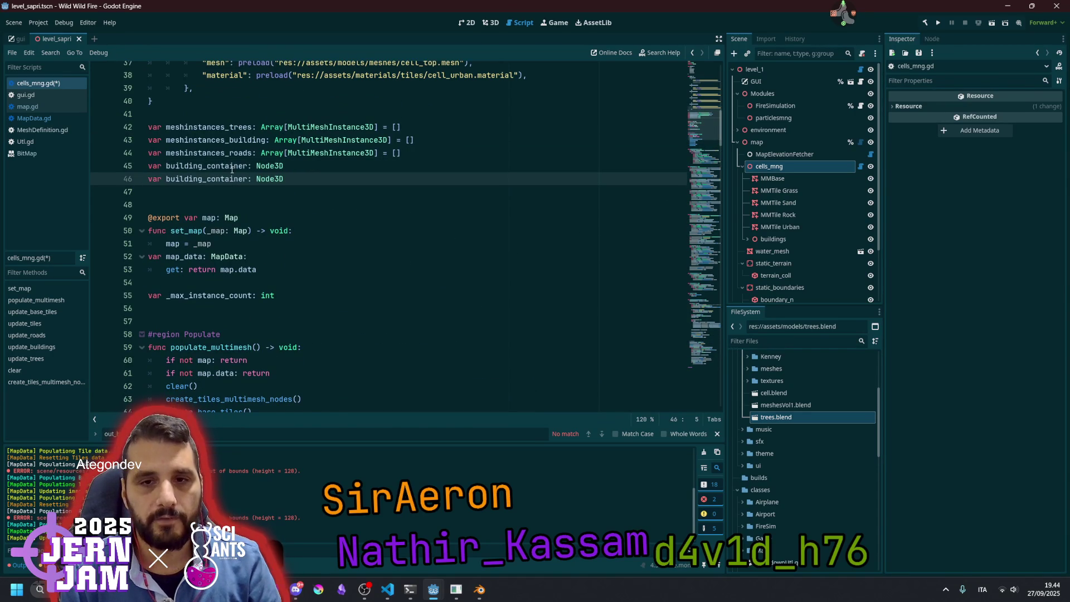
{"action": "key", "text": "shift+Right"}
{"action": "key", "text": "shift+Right"}
{"action": "key", "text": "shift+Right"}
{"action": "key", "text": "shift+Left"}
{"action": "type", "text": "tree"}
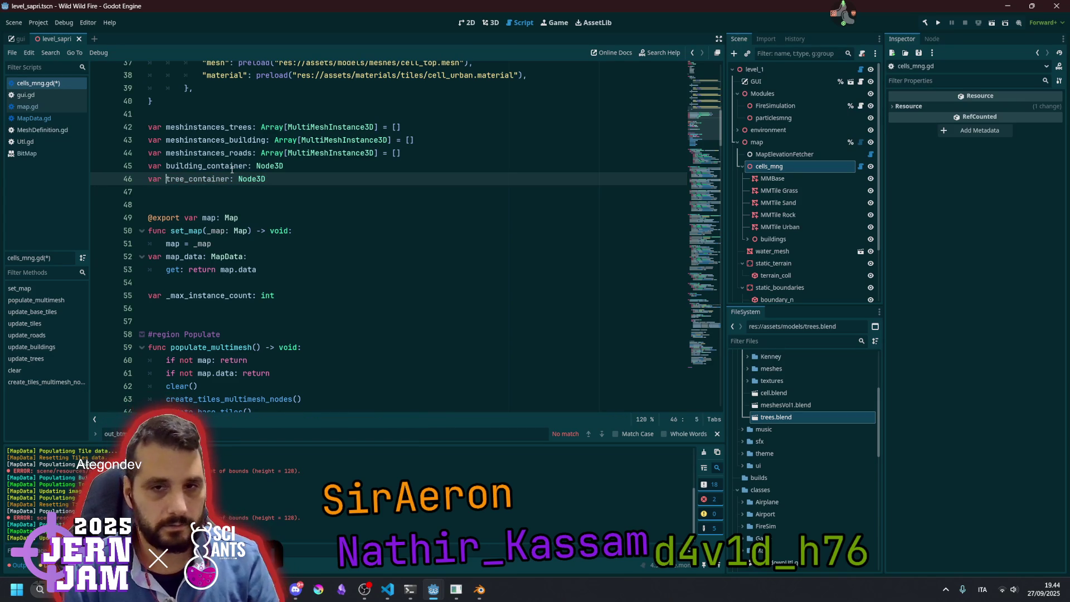
{"action": "key", "text": "ctrl+shift+Right"}
{"action": "key", "text": "Down"}
{"action": "key", "text": "Down"}
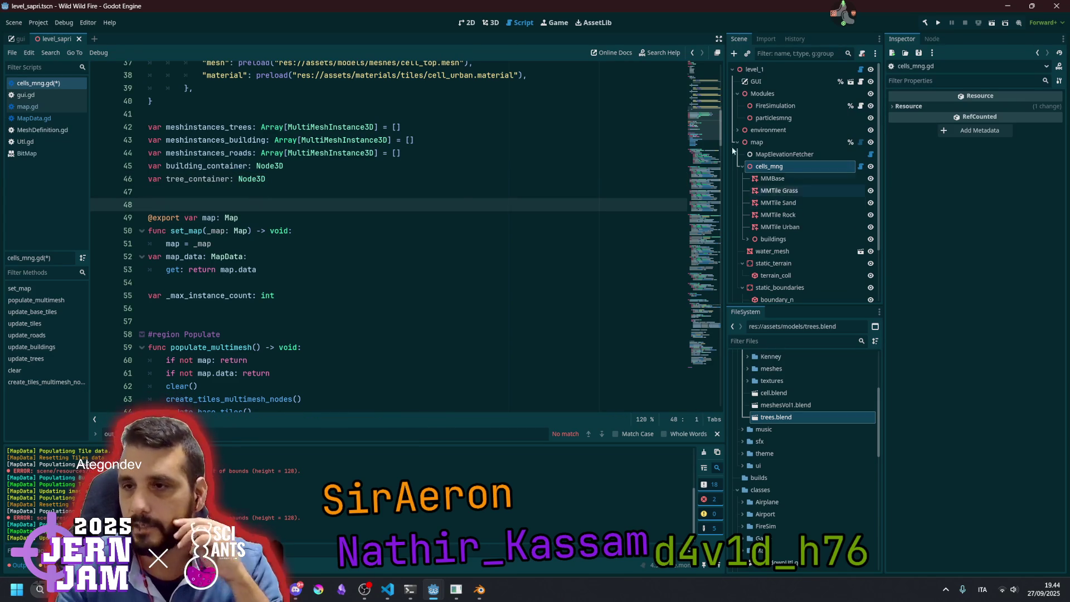
Write tree_container = Node3D.new() on the blank line after the buildings loop
{"action": "left_click", "coordinate": [695, 335]}
{"action": "scroll", "coordinate": [350, 307], "scroll_direction": "down", "scroll_amount": 5}
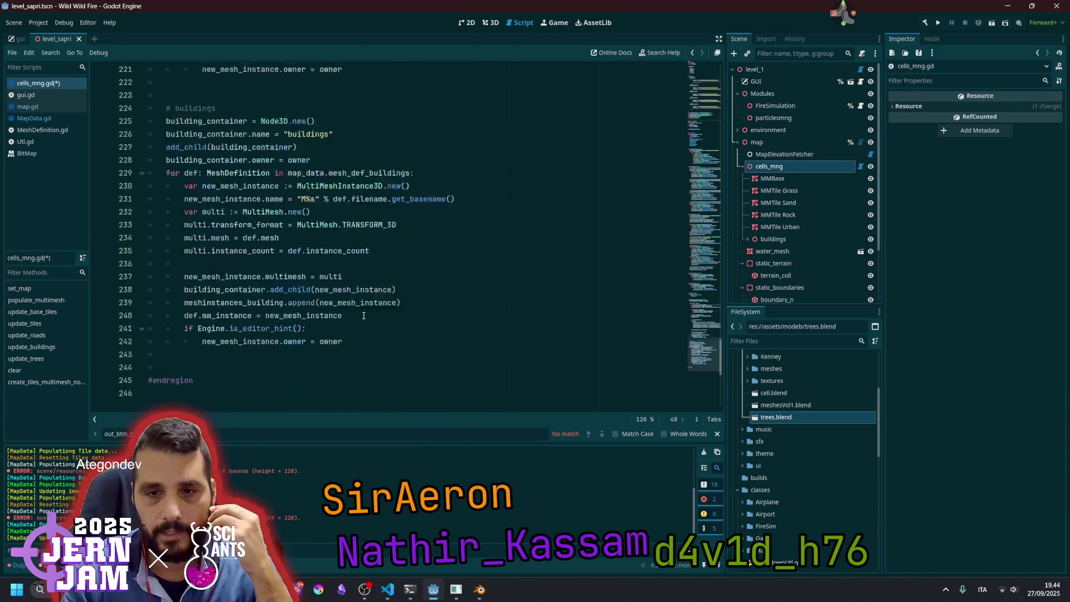
{"action": "left_click", "coordinate": [253, 272]}
{"action": "scroll", "coordinate": [283, 164], "scroll_direction": "up", "scroll_amount": 2}
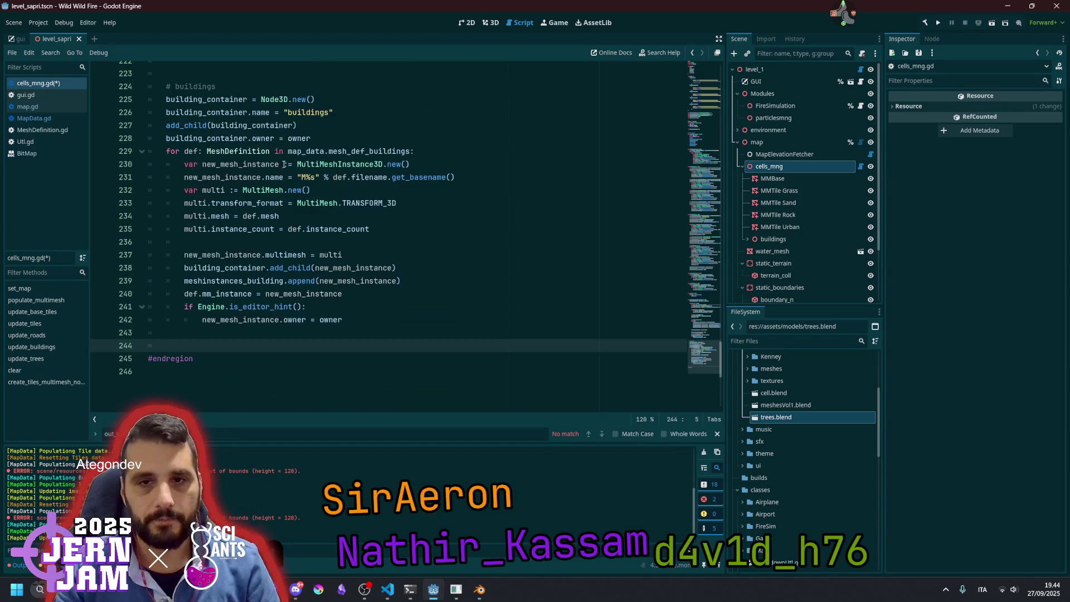
{"action": "type", "text": "tree_container = "}
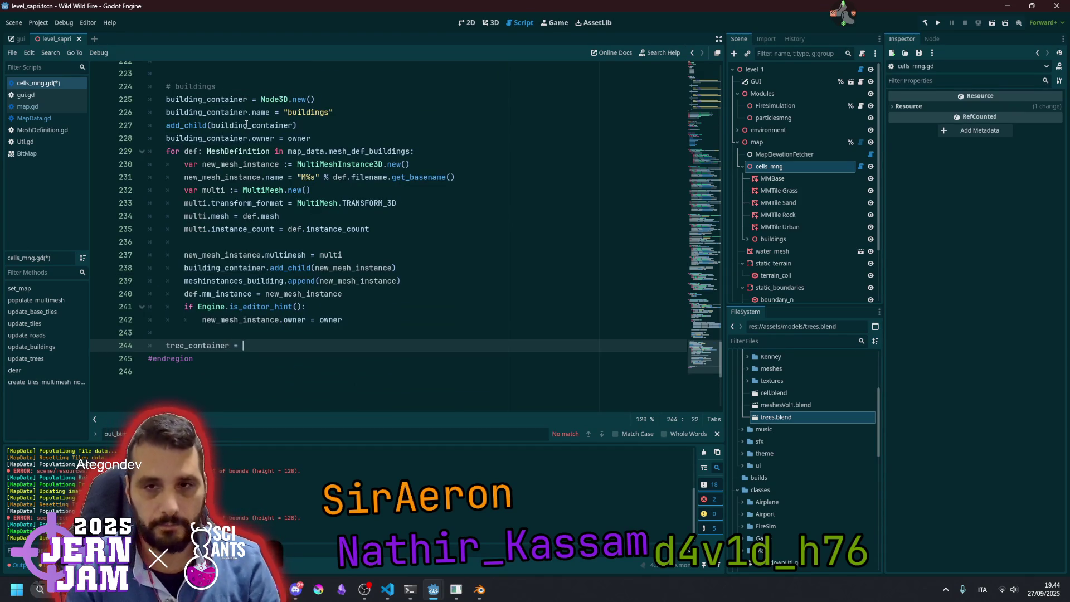
{"action": "type", "text": "Node3D"}
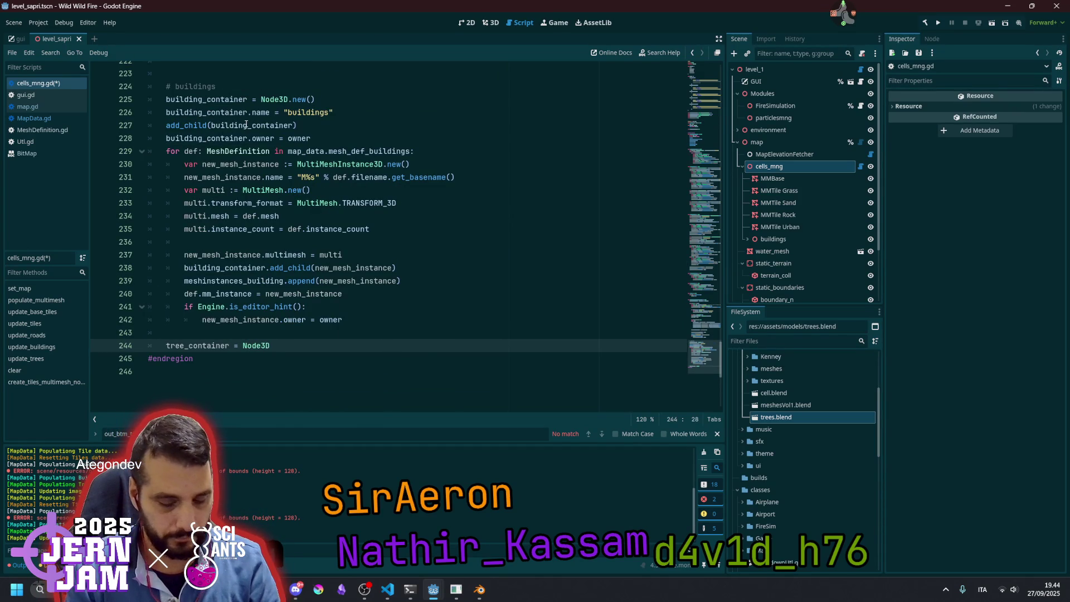
{"action": "type", "text": ".new("}
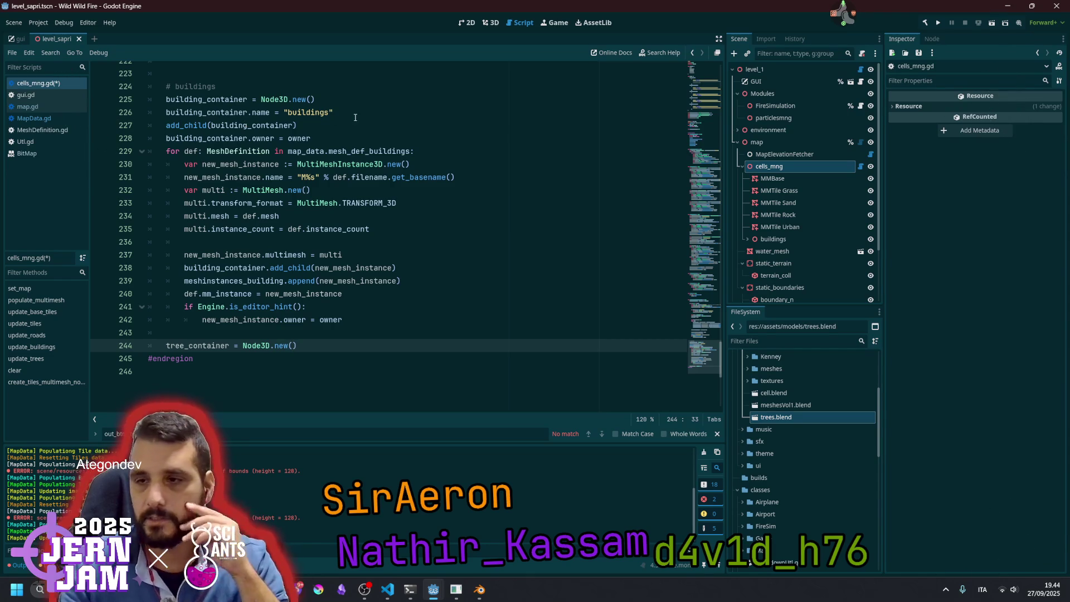
Inspect the buildings node's meshes in the scene tree, then return to the buildings setup lines
{"action": "left_click", "coordinate": [355, 117]}
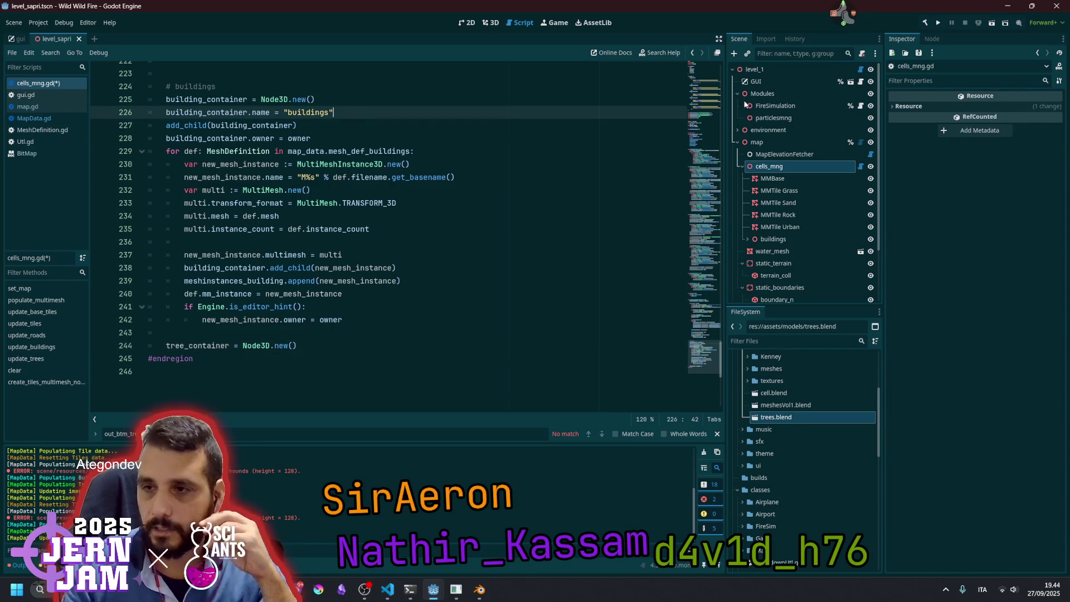
{"action": "left_click", "coordinate": [773, 240]}
{"action": "left_click", "coordinate": [749, 240]}
{"action": "scroll", "coordinate": [795, 185], "scroll_direction": "down", "scroll_amount": 5}
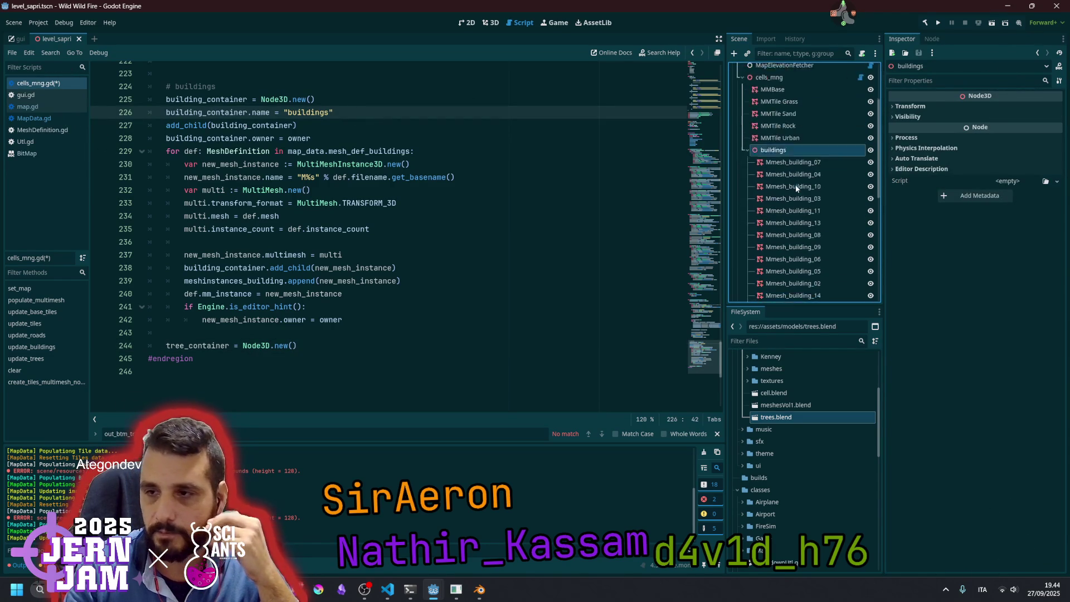
{"action": "scroll", "coordinate": [795, 185], "scroll_direction": "up", "scroll_amount": 5}
{"action": "left_click", "coordinate": [748, 191]}
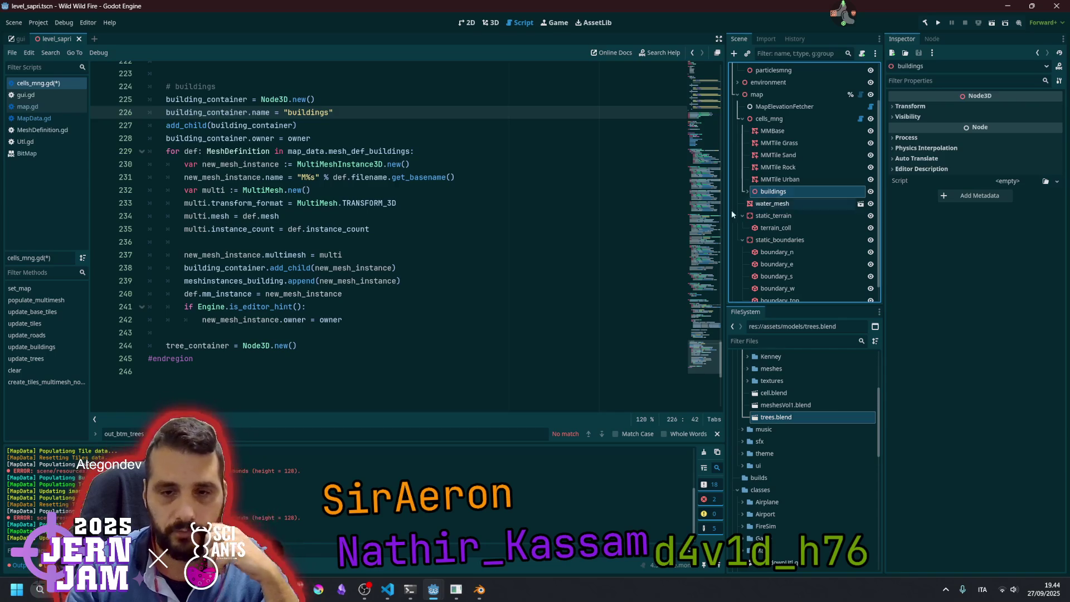
{"action": "double_click", "coordinate": [194, 346]}
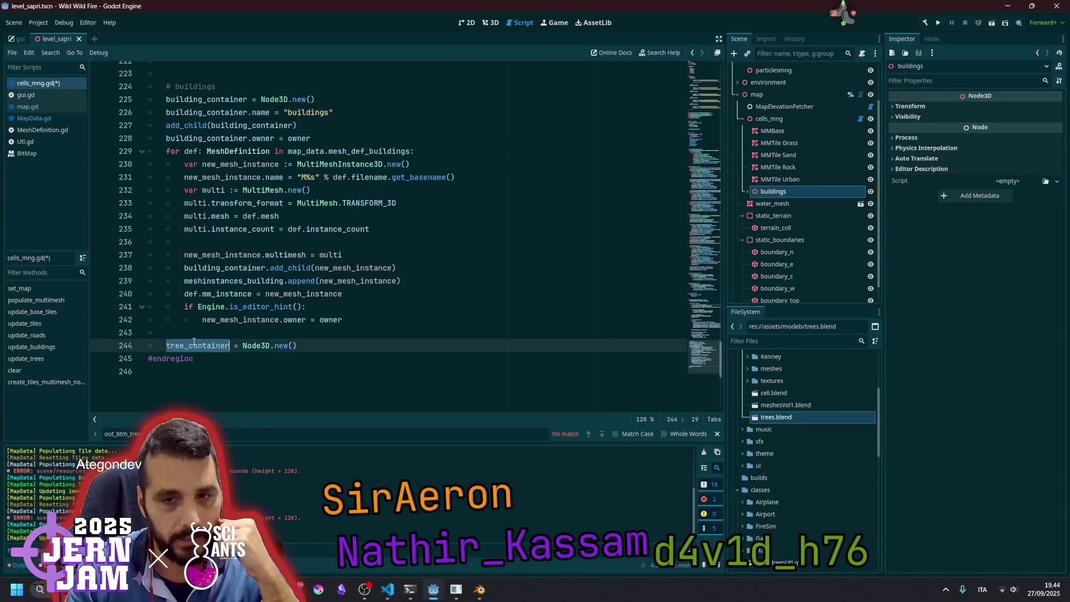
{"action": "left_click", "coordinate": [228, 112]}
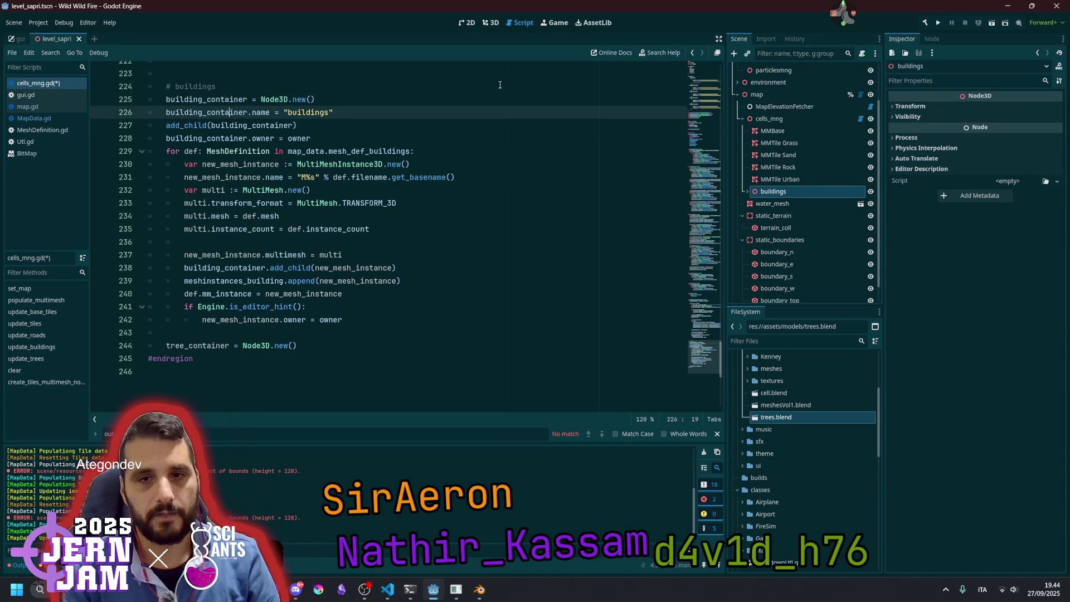
Copy the buildings setup lines and paste them below line 244
{"action": "key", "text": "shift+Down"}
{"action": "key", "text": "shift+Down"}
{"action": "key", "text": "shift+Down"}
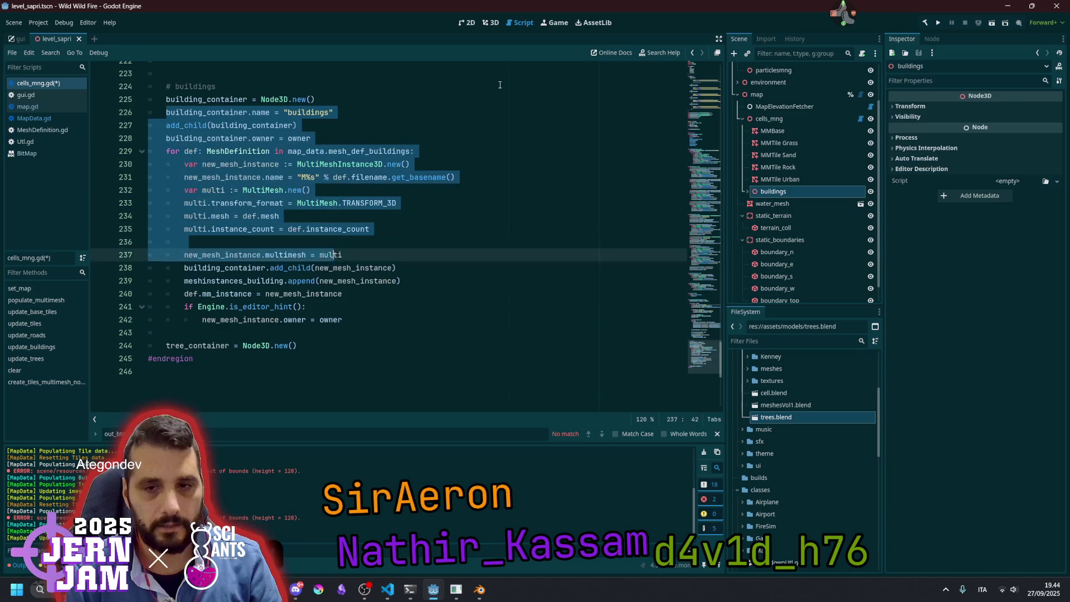
{"action": "key", "text": "shift+End"}
{"action": "key", "text": "ctrl+c"}
{"action": "key", "text": "Down"}
{"action": "key", "text": "Down"}
{"action": "key", "text": "Return"}
{"action": "key", "text": "ctrl+v"}
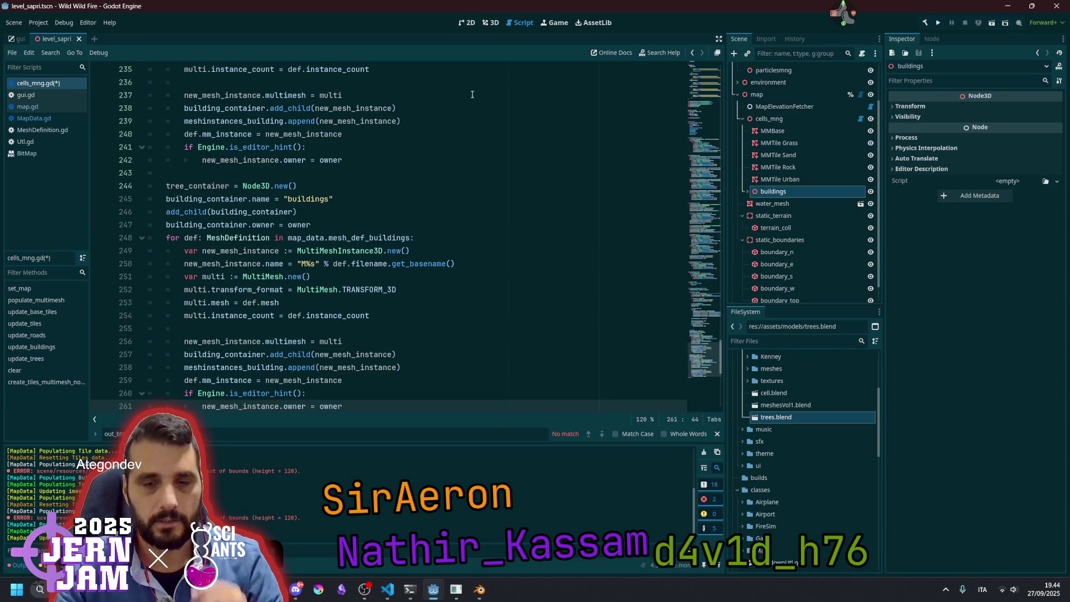
Rename every building_container in the pasted block to tree_container
{"action": "double_click", "coordinate": [227, 186]}
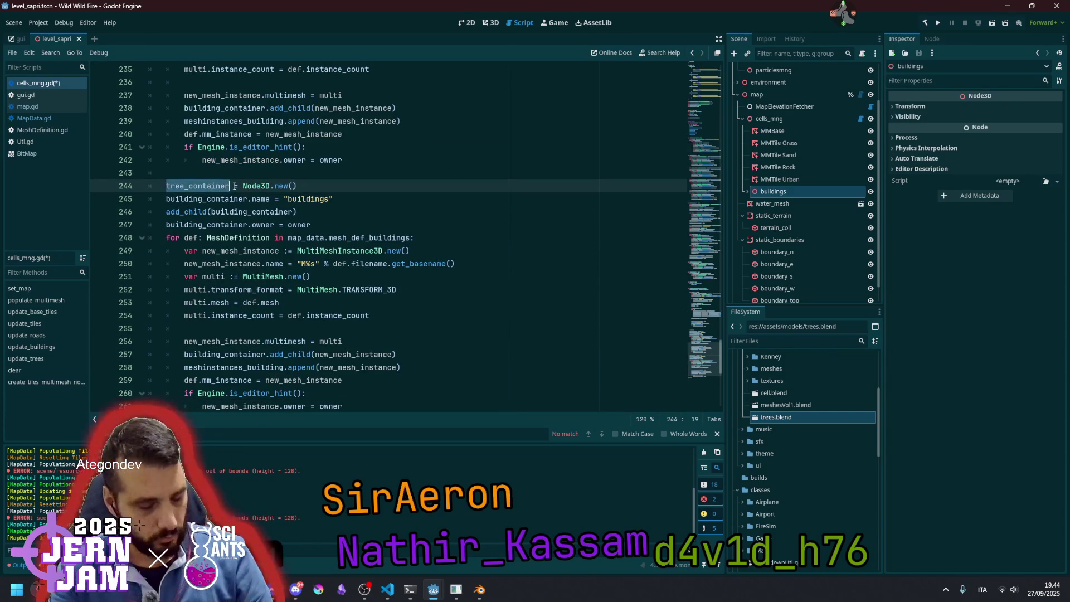
{"action": "double_click", "coordinate": [228, 199]}
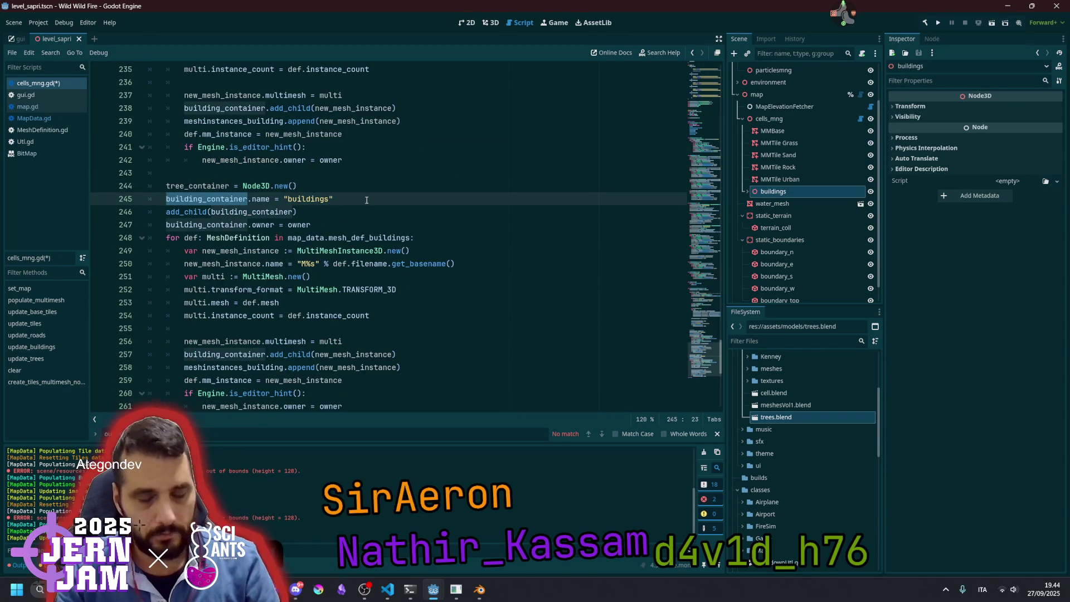
{"action": "key", "text": "ctrl+d"}
{"action": "key", "text": "ctrl+d"}
{"action": "key", "text": "ctrl+d"}
{"action": "scroll", "coordinate": [382, 208], "scroll_direction": "down", "scroll_amount": 2}
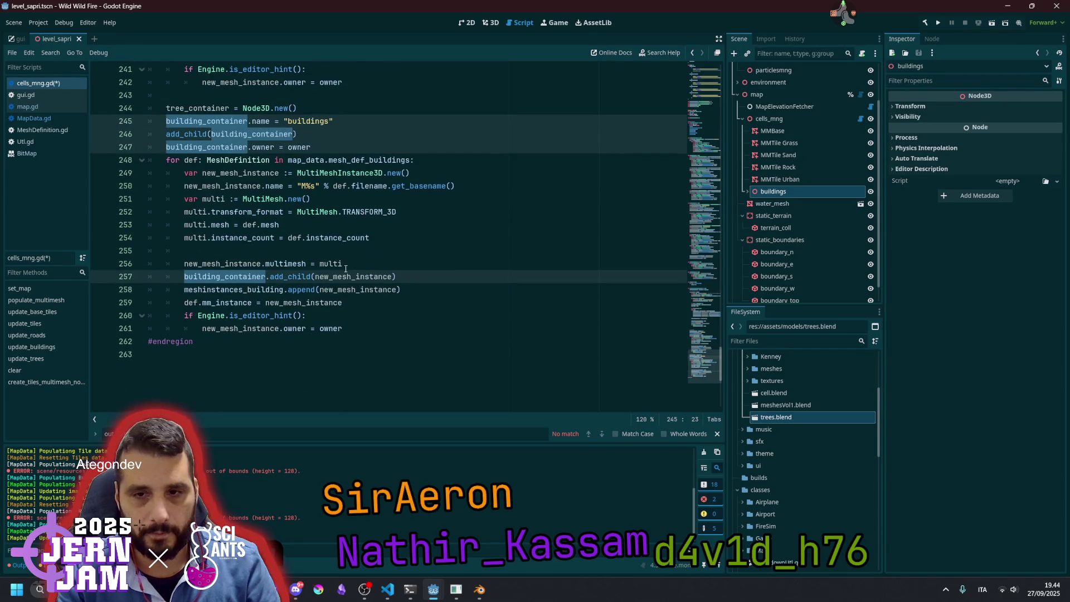
{"action": "type", "text": "tree_container"}
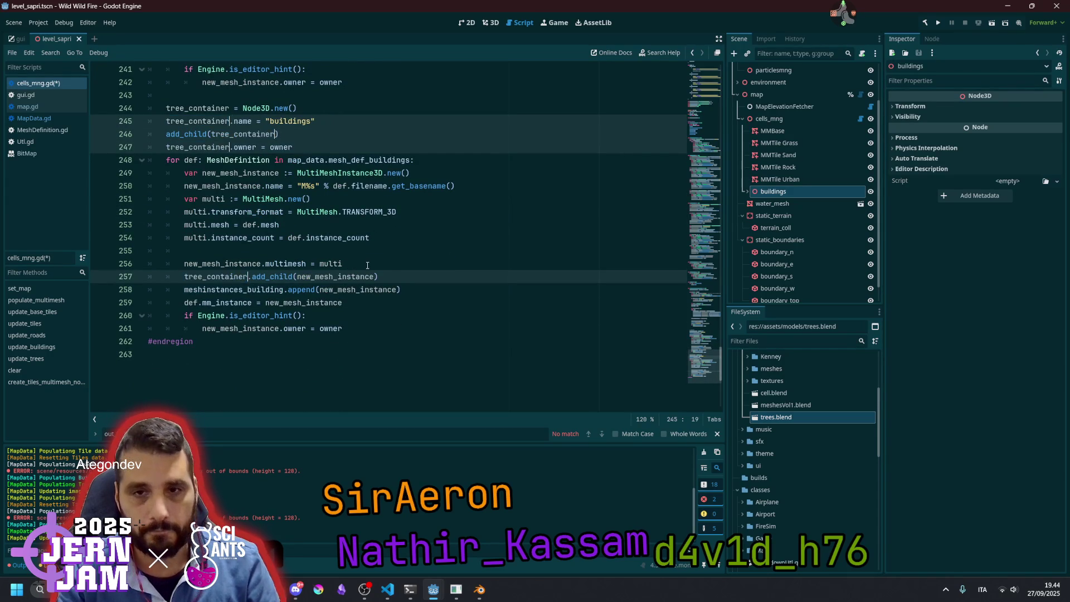
{"action": "left_click", "coordinate": [329, 134]}
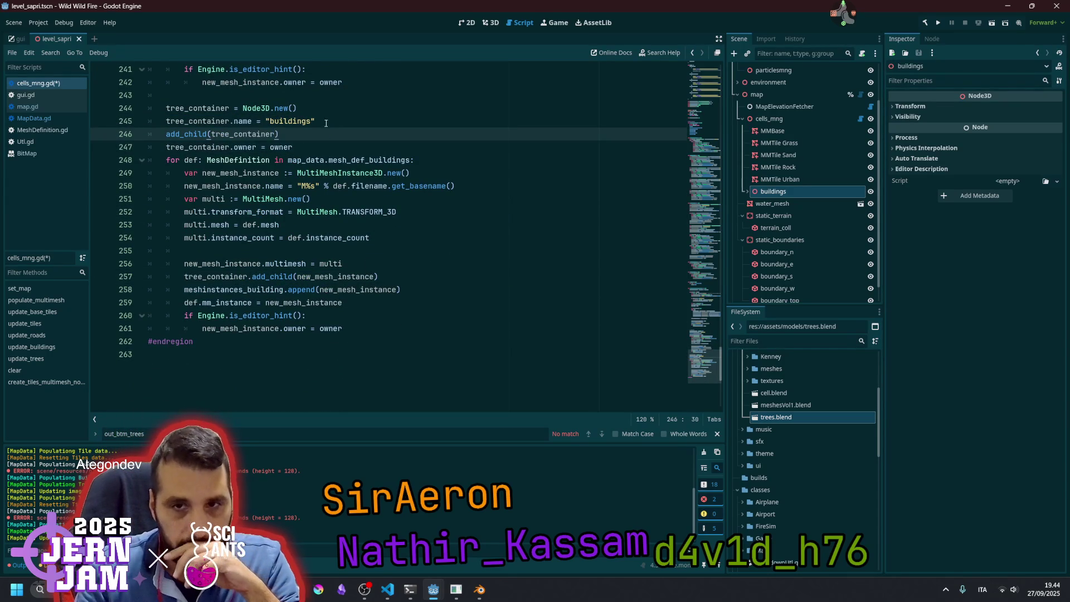
Change the copied container's name string from "buildings" to "trees"
{"action": "double_click", "coordinate": [289, 121]}
{"action": "type", "text": "treees"}
{"action": "key", "text": "BackSpace"}
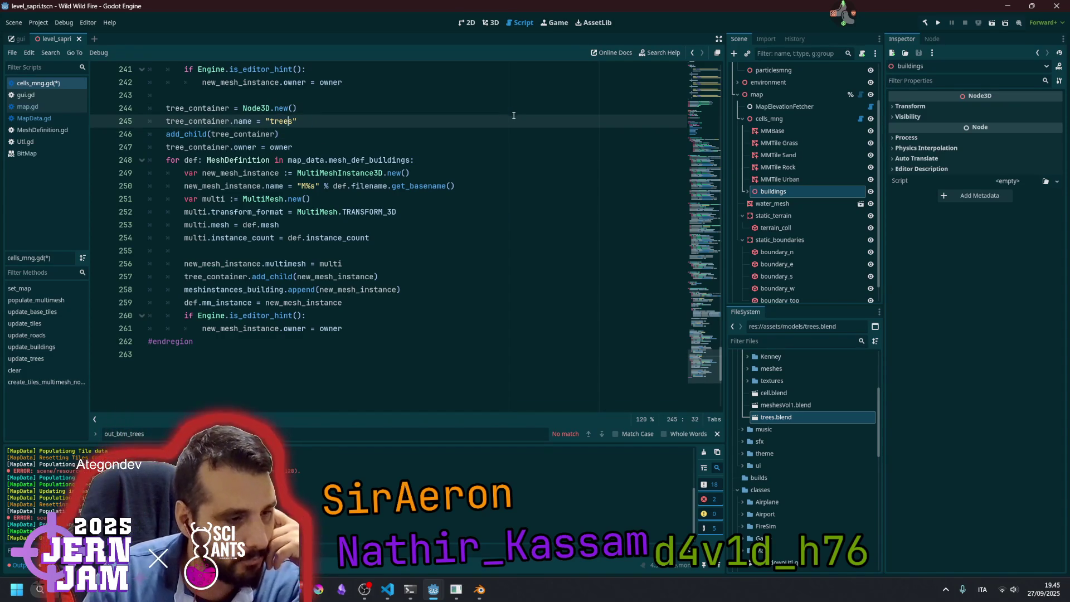
{"action": "left_click", "coordinate": [429, 139]}
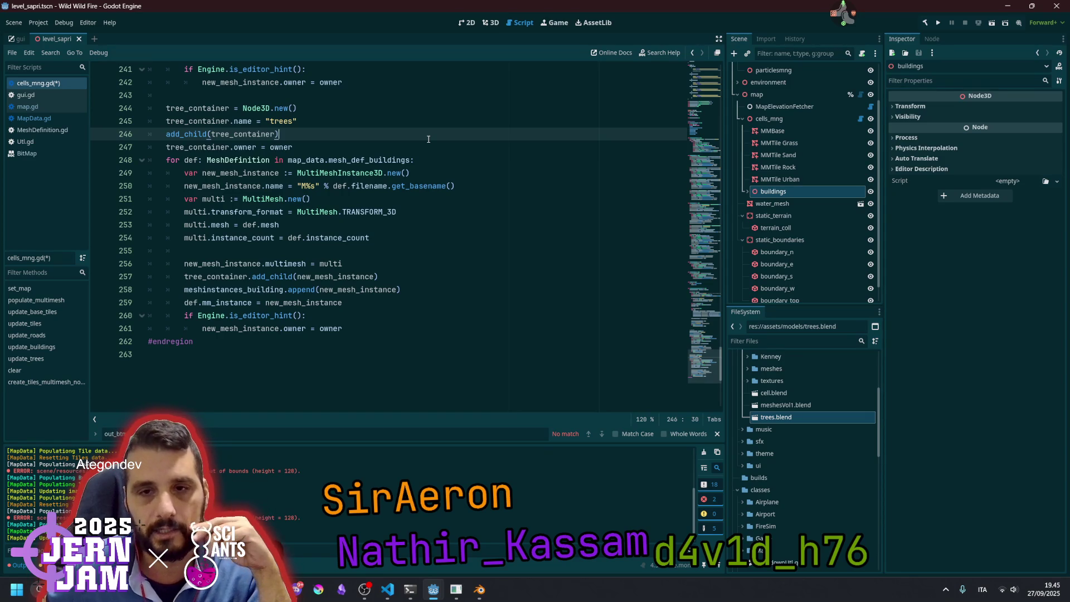
{"action": "left_click", "coordinate": [366, 161]}
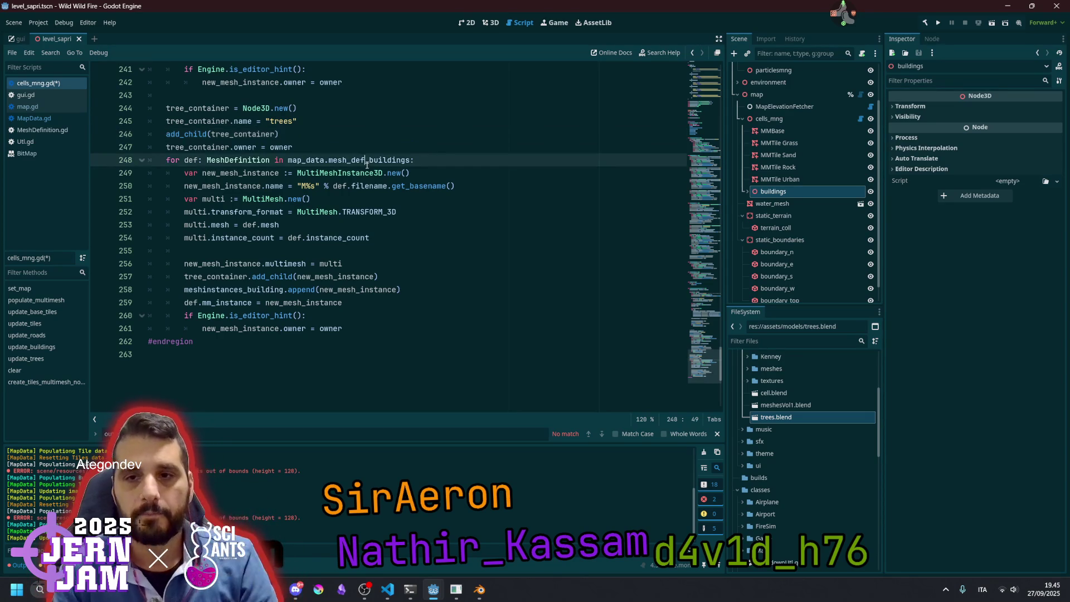
Switch the tree loop's source to mesh_def_trees and review its multimesh, mesh and instance_count lines
{"action": "key", "text": "ctrl+shift+Right"}
{"action": "type", "text": "_tre"}
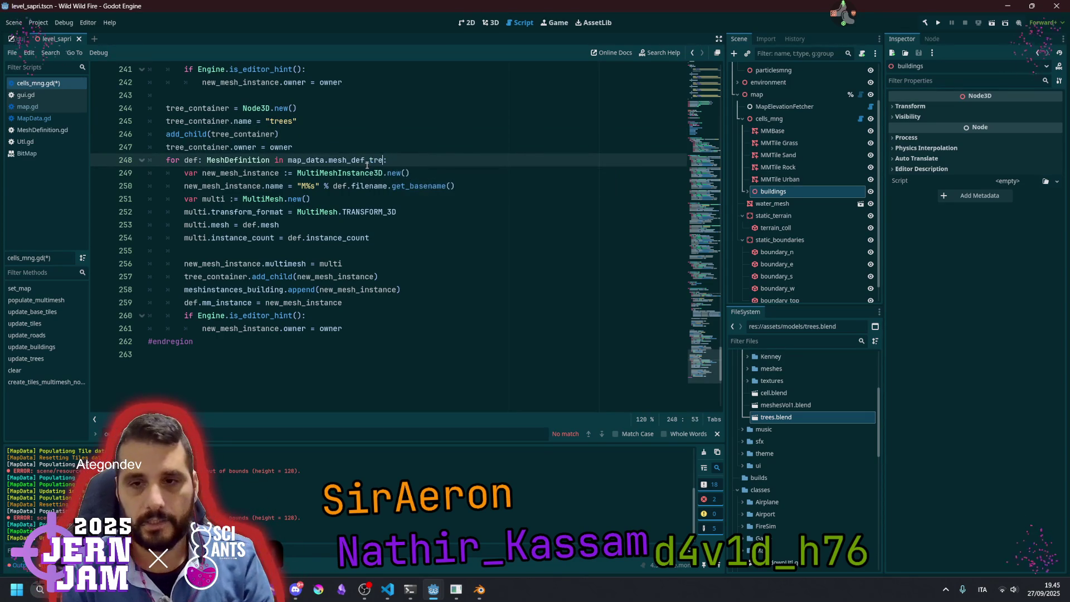
{"action": "key", "text": "Return"}
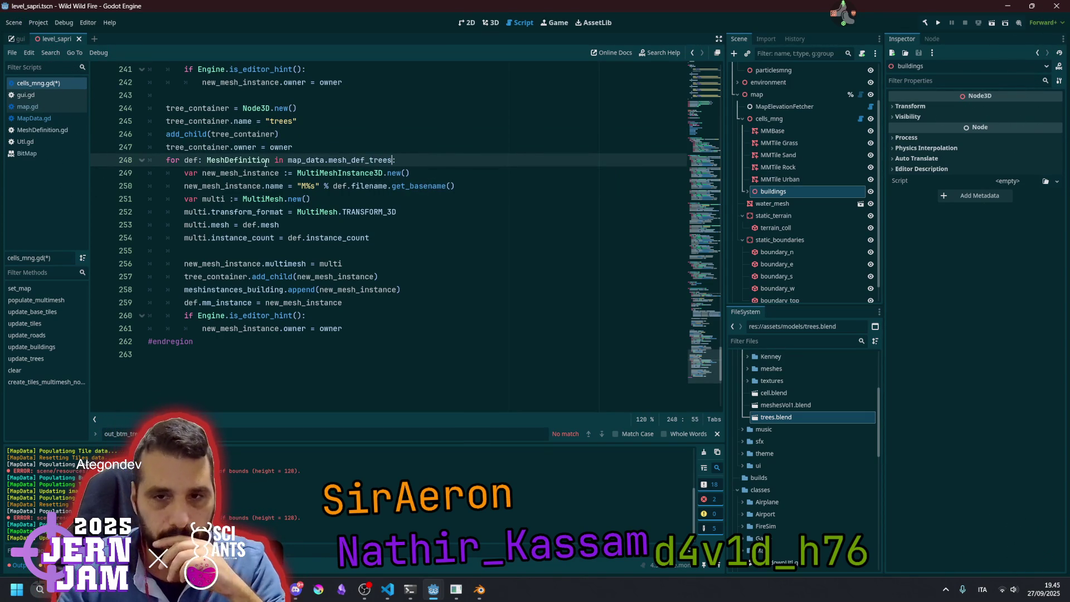
{"action": "double_click", "coordinate": [258, 170]}
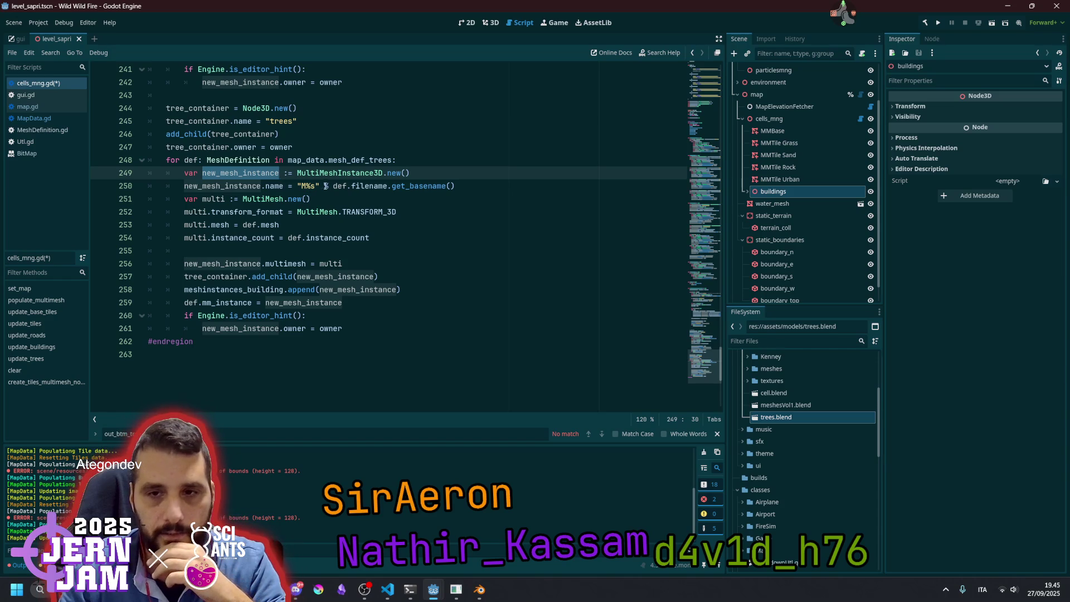
{"action": "left_click", "coordinate": [253, 199]}
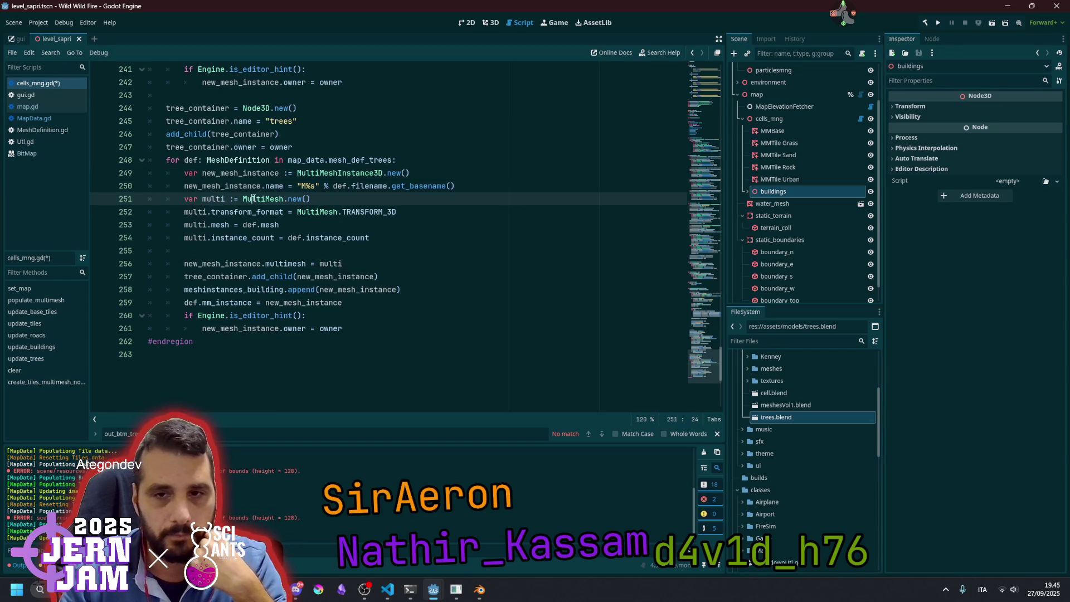
{"action": "left_click", "coordinate": [221, 212]}
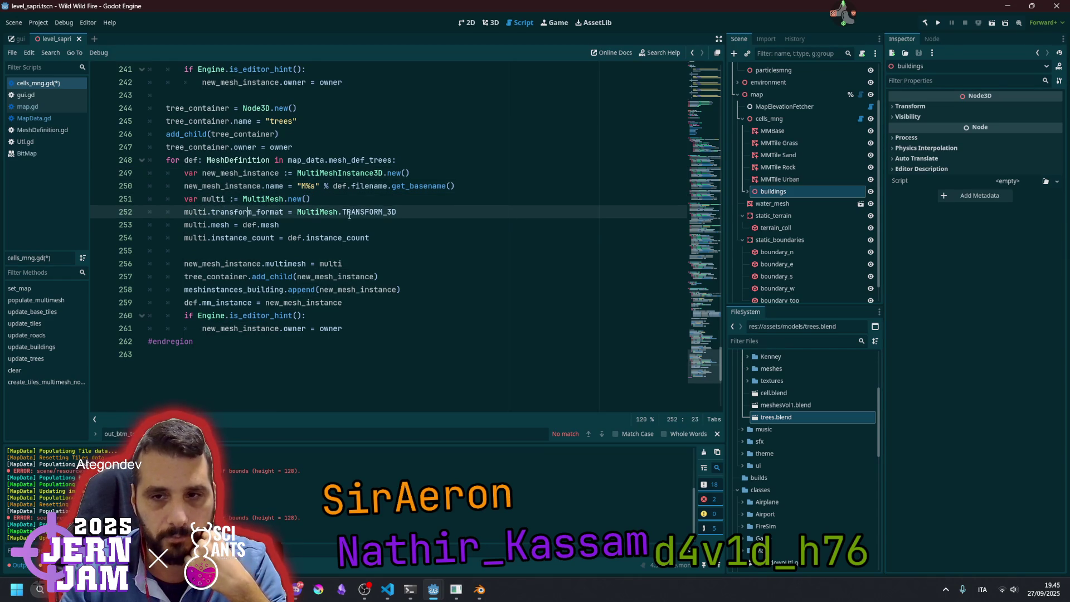
{"action": "left_click", "coordinate": [374, 202]}
{"action": "left_click", "coordinate": [228, 226]}
{"action": "double_click", "coordinate": [265, 225]}
{"action": "double_click", "coordinate": [227, 238]}
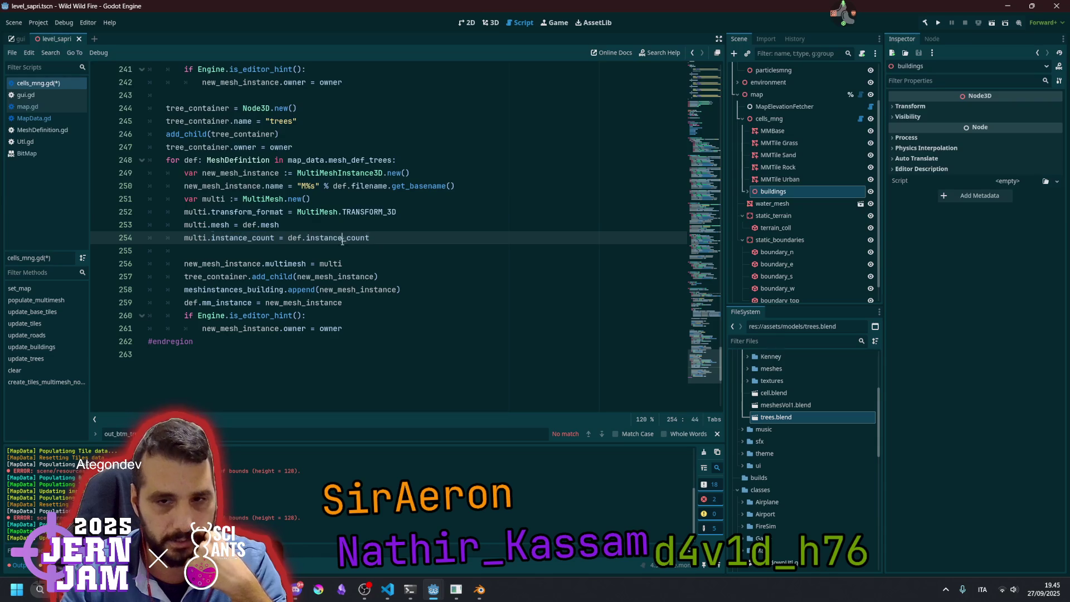
Check the multimesh assignment, add_child and meshinstances_building lines 256–258 of the tree loop
{"action": "double_click", "coordinate": [228, 264]}
{"action": "double_click", "coordinate": [285, 264]}
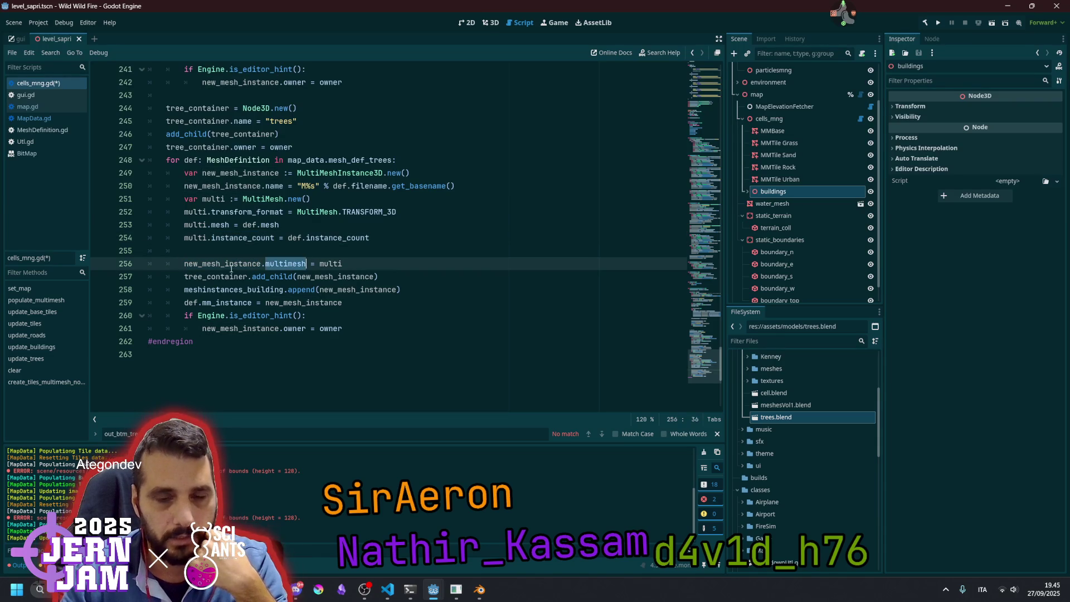
{"action": "double_click", "coordinate": [224, 263]}
{"action": "double_click", "coordinate": [326, 264]}
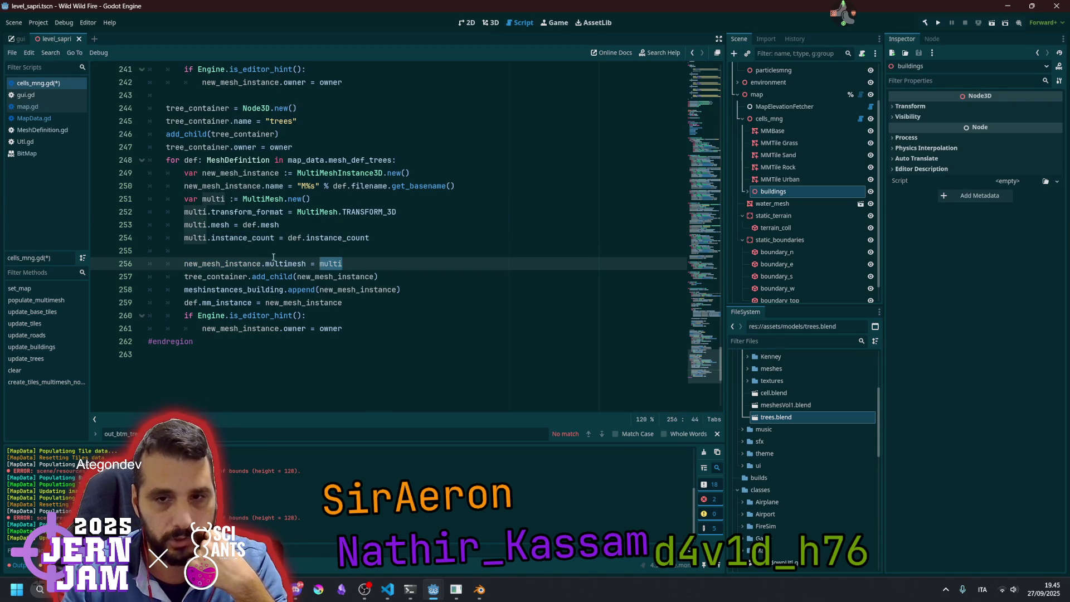
{"action": "left_click", "coordinate": [203, 277]}
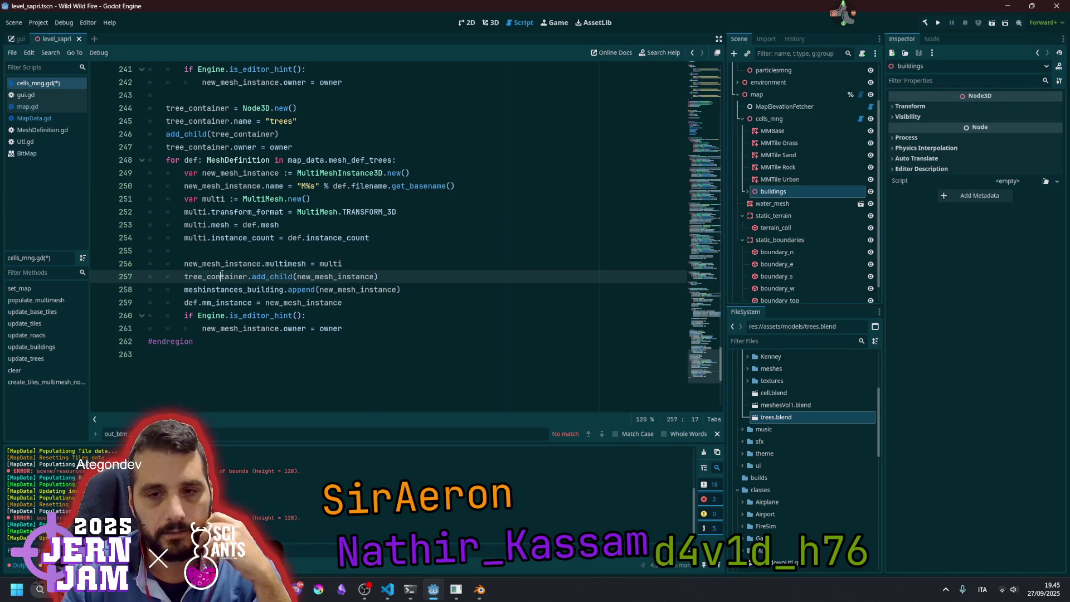
{"action": "double_click", "coordinate": [273, 277]}
{"action": "double_click", "coordinate": [325, 276]}
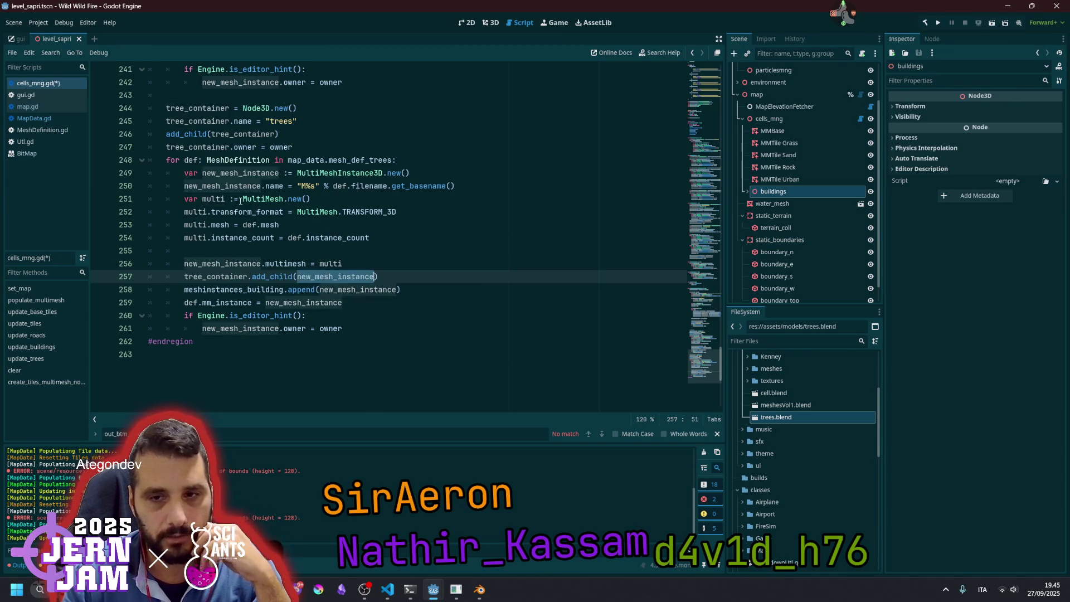
{"action": "double_click", "coordinate": [231, 291]}
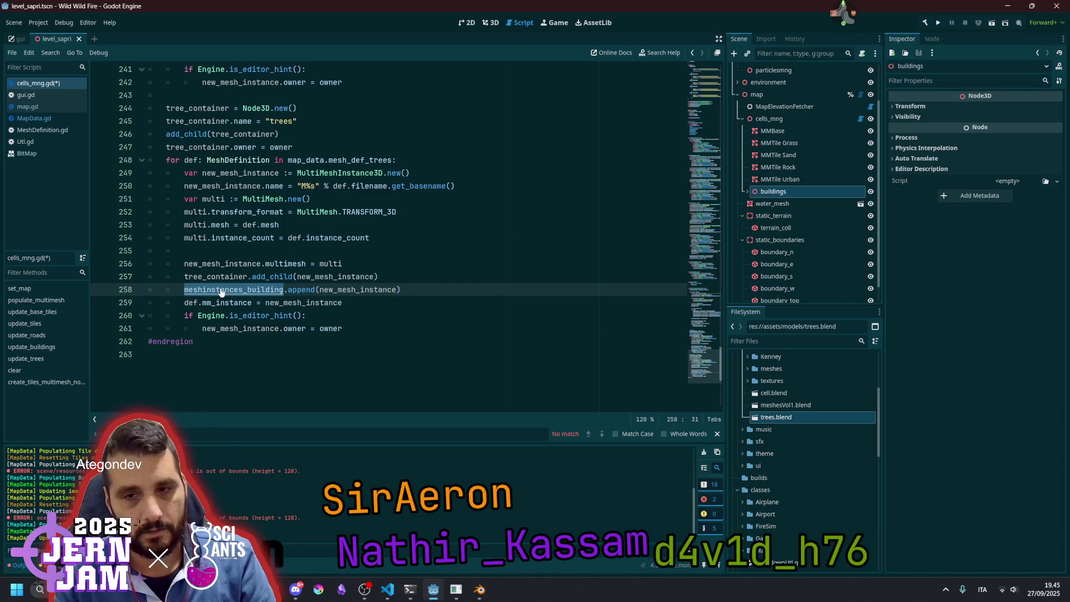
Find the meshinstances_building declaration and delete lines 42–43 holding both array declarations
{"action": "key", "text": "ctrl+f"}
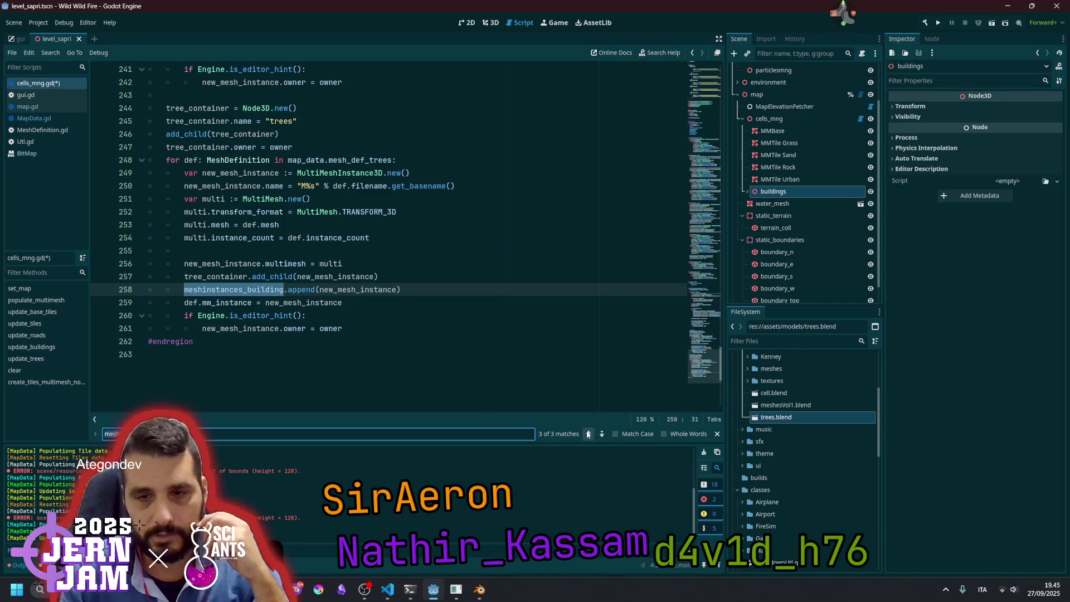
{"action": "left_click", "coordinate": [587, 434]}
{"action": "left_click", "coordinate": [587, 434]}
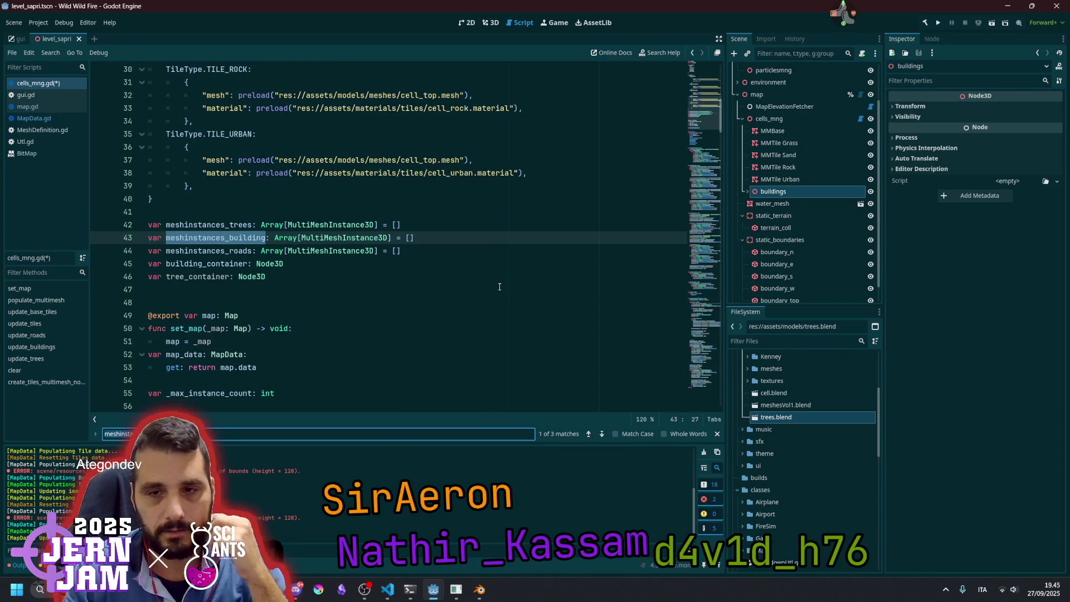
{"action": "left_click", "coordinate": [409, 238]}
{"action": "key", "text": "shift+Home"}
{"action": "key", "text": "shift+Up"}
{"action": "key", "text": "BackSpace"}
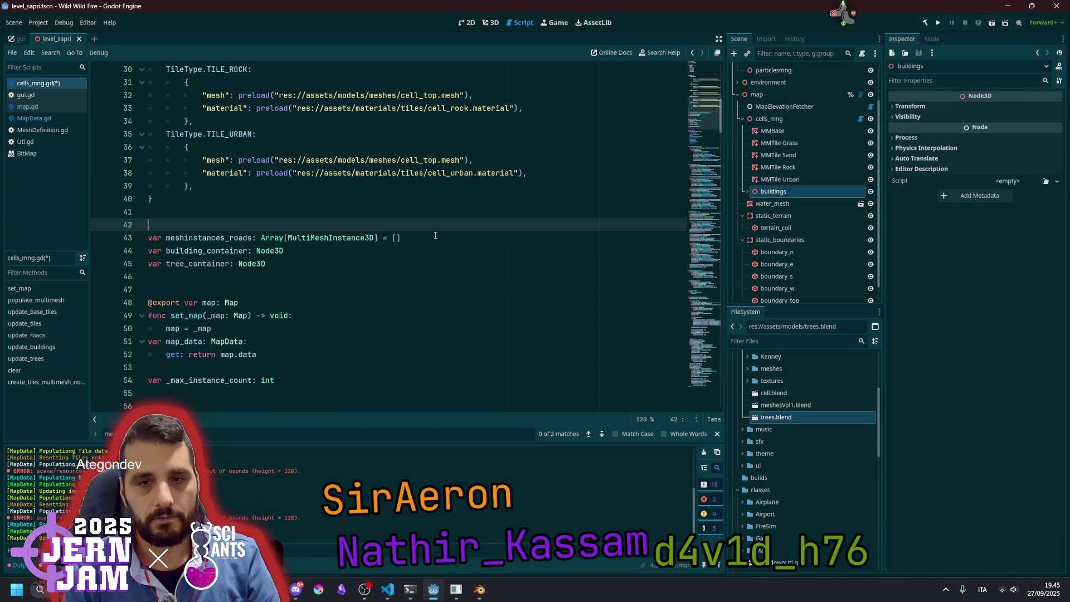
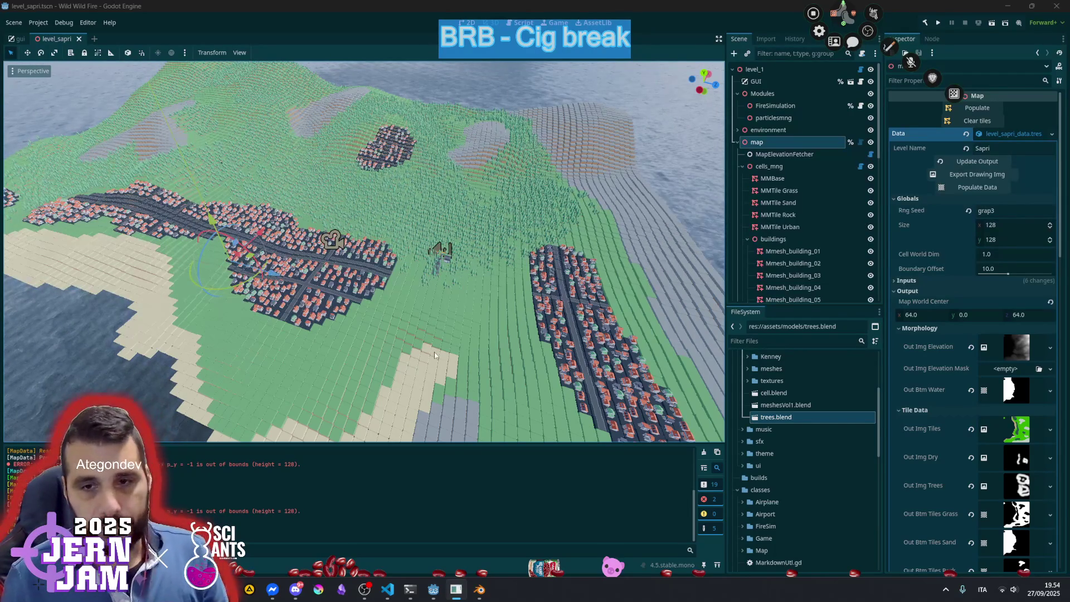
Run a quick full-screen test flight of the game, then quit back to the editor
{"action": "scroll", "coordinate": [532, 175], "scroll_direction": "up", "scroll_amount": 10}
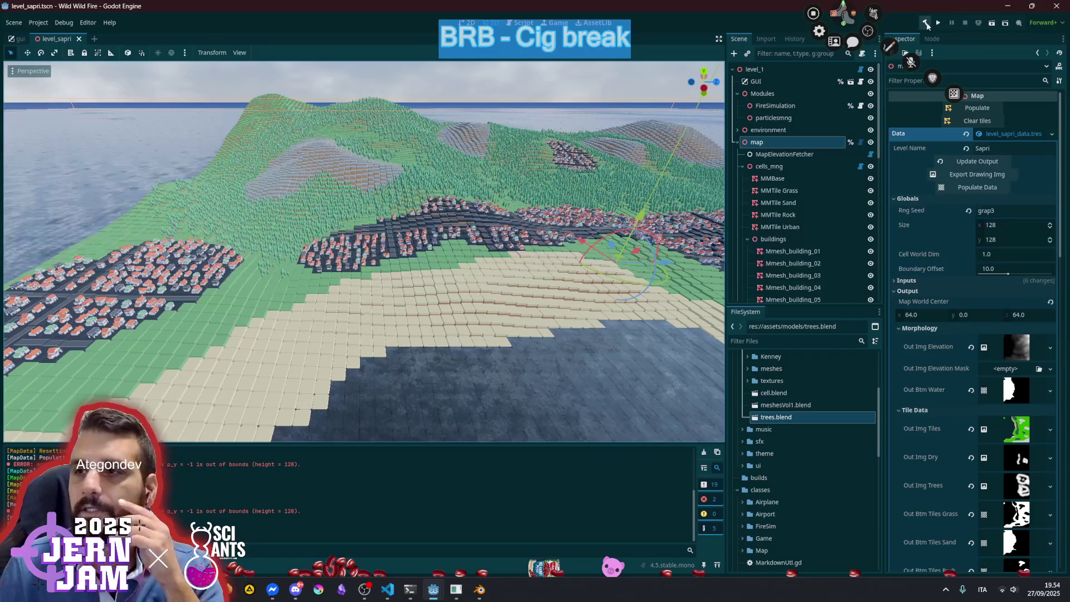
{"action": "left_click", "coordinate": [835, 42]}
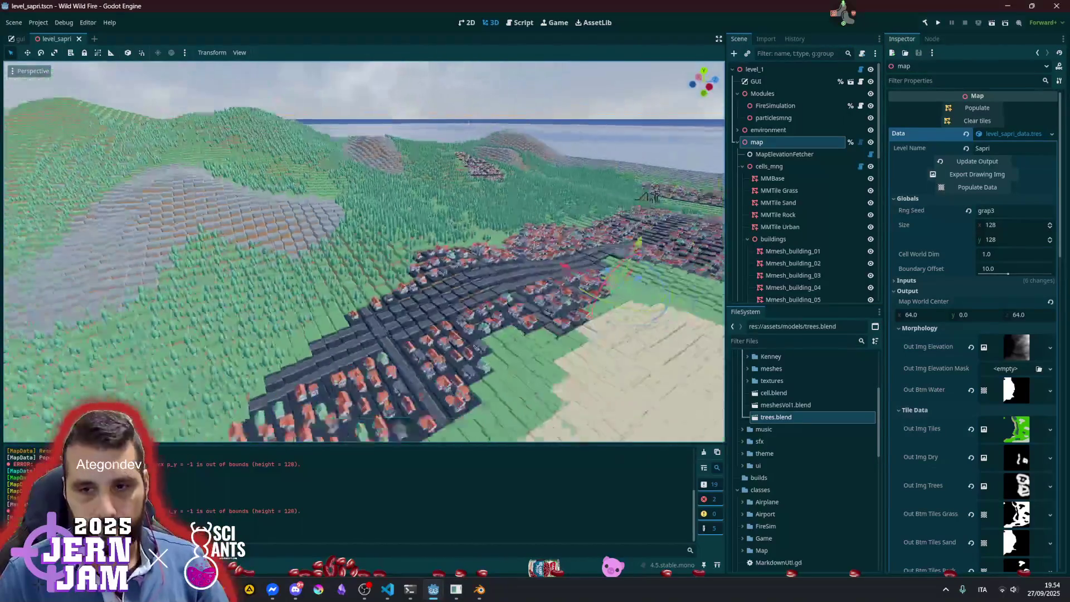
{"action": "key", "text": "F5"}
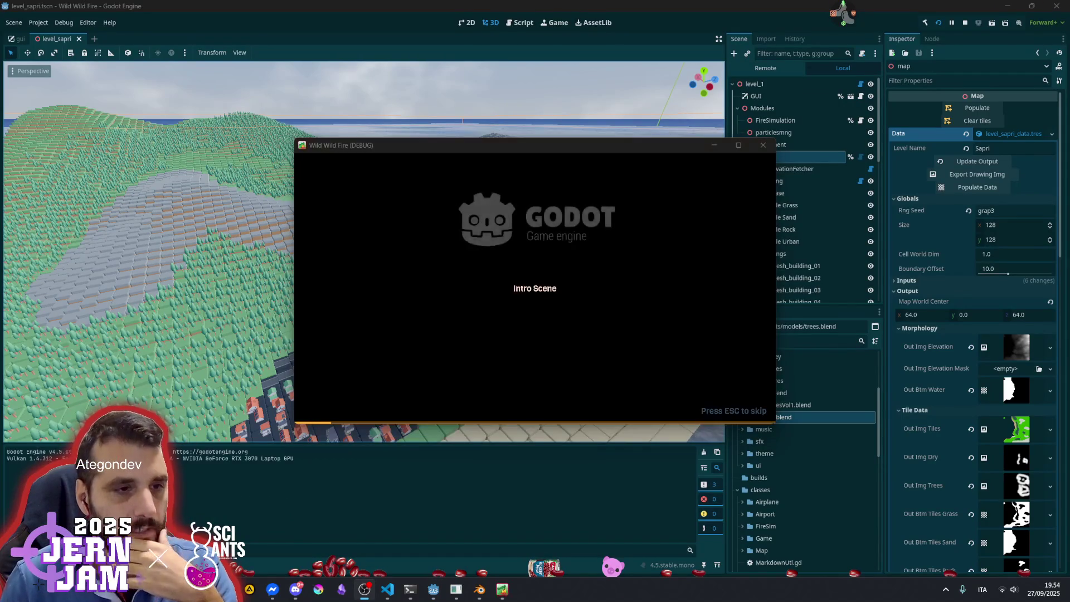
{"action": "double_click", "coordinate": [594, 146]}
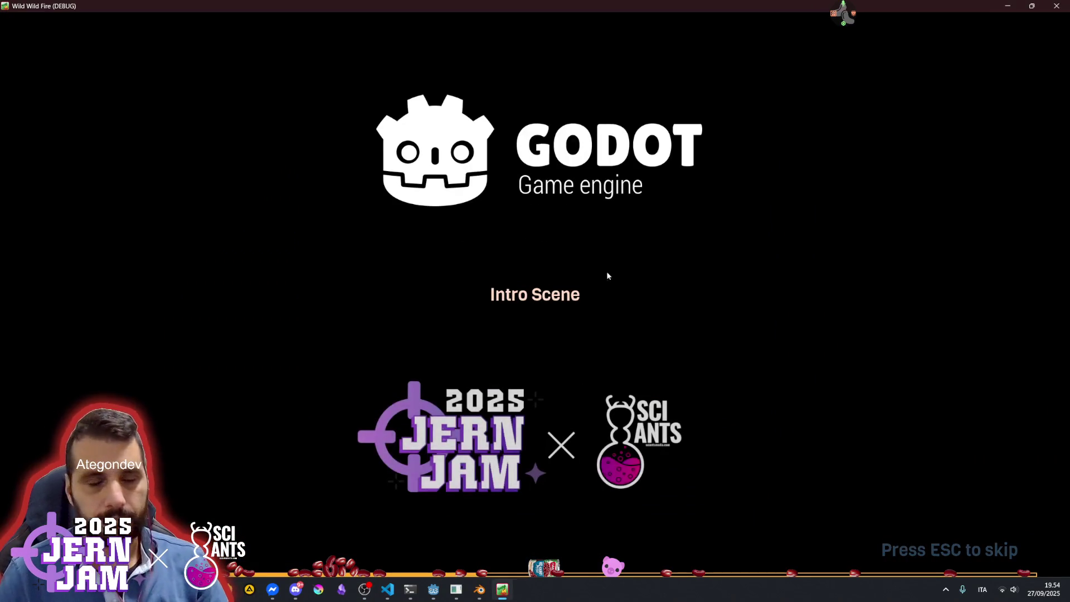
{"action": "key", "text": "Escape"}
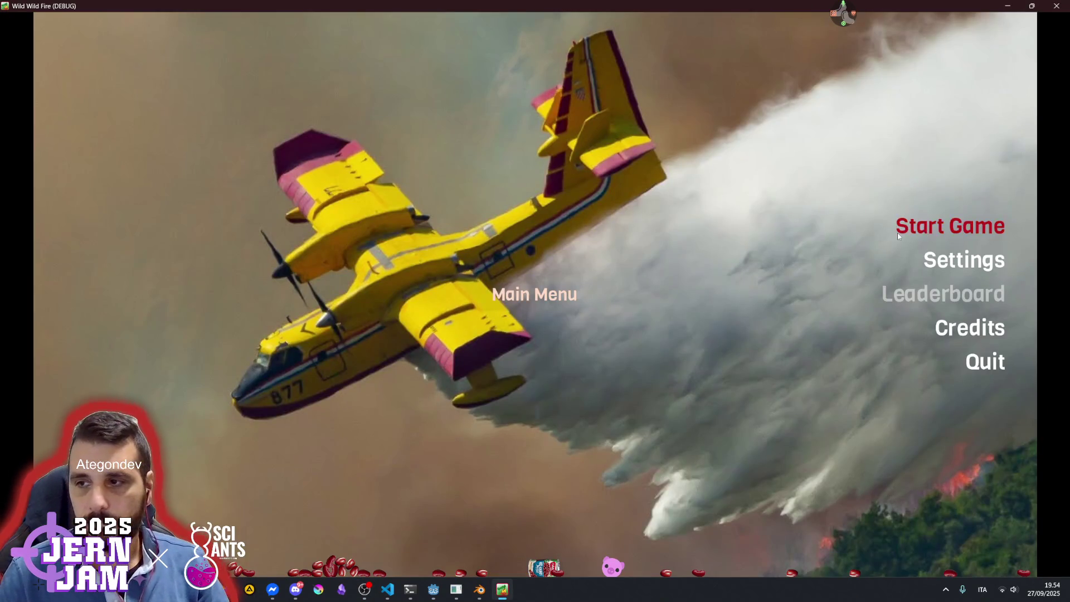
{"action": "left_click", "coordinate": [950, 225]}
{"action": "key", "text": "a"}
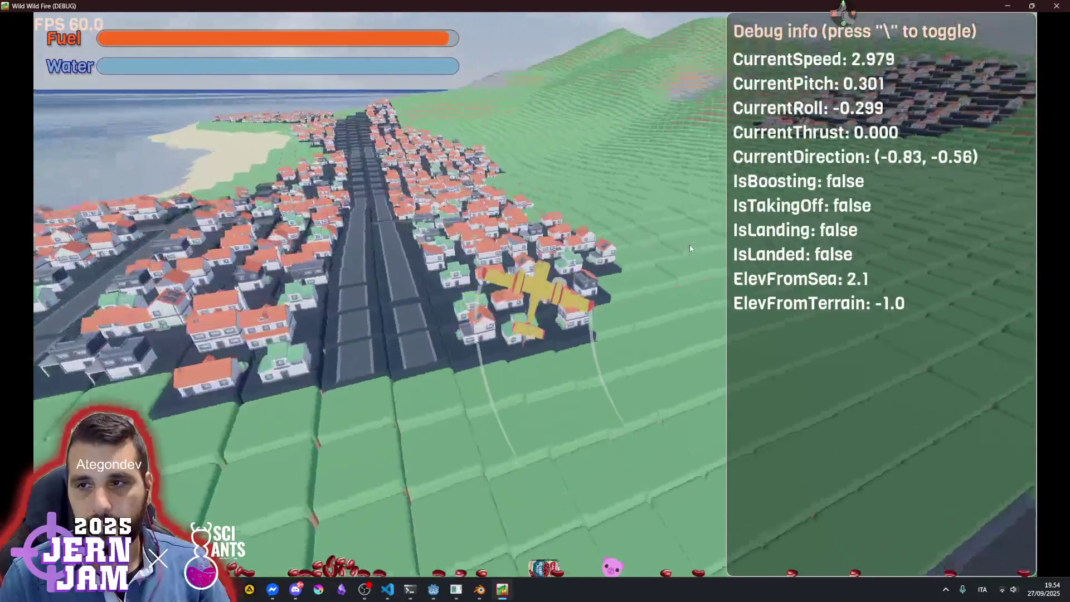
{"action": "key", "text": "alt+F4"}
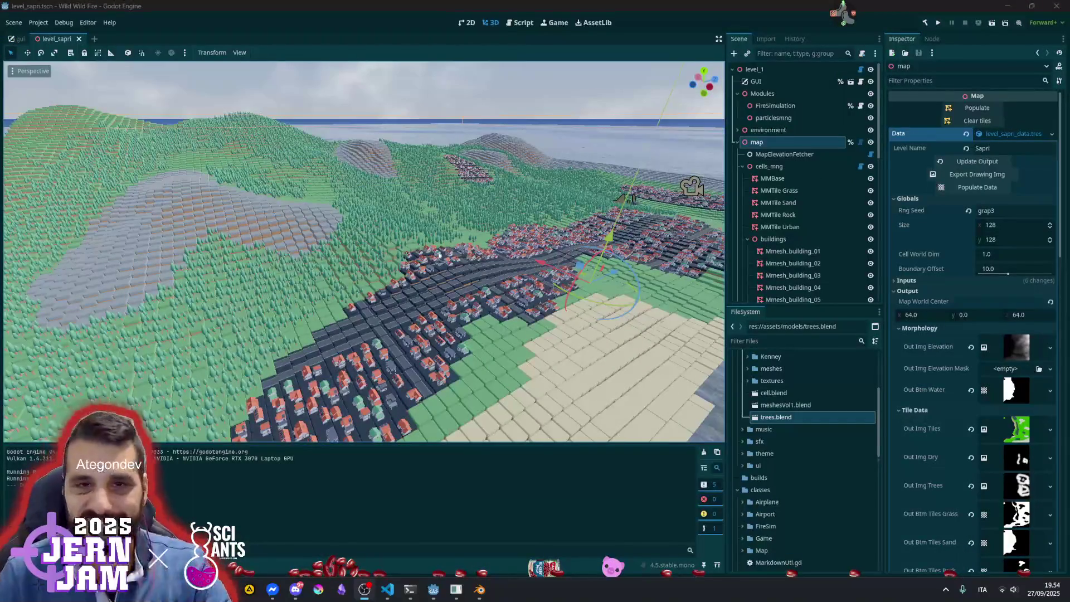
Check the particlesmng and Mmesh_building_01 nodes, then clear and repopulate the map's tiles and relaunch
{"action": "left_click", "coordinate": [773, 117]}
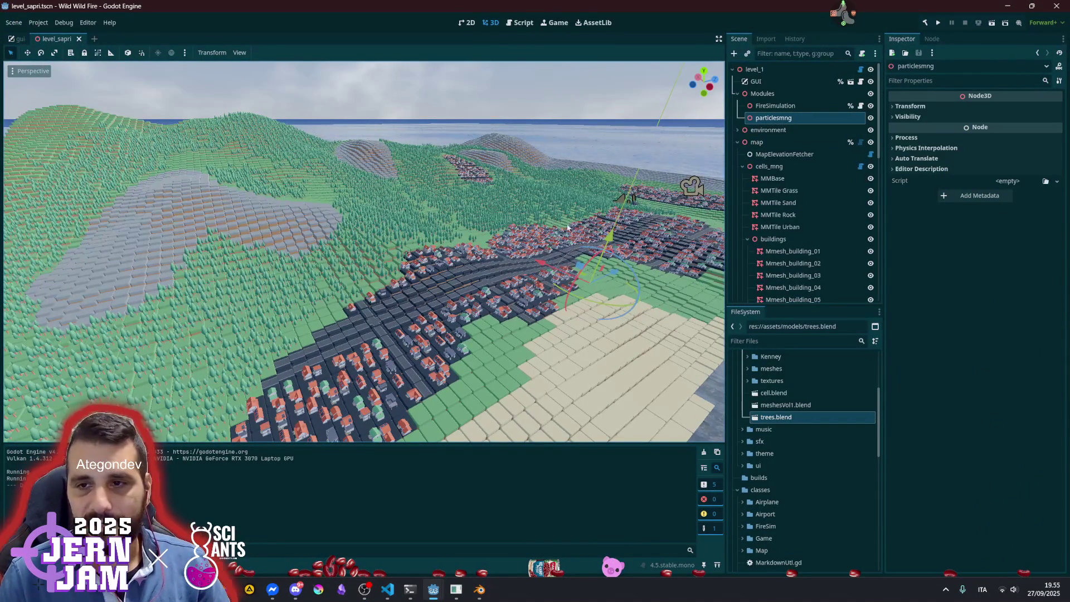
{"action": "left_click", "coordinate": [797, 217]}
{"action": "left_click", "coordinate": [791, 251]}
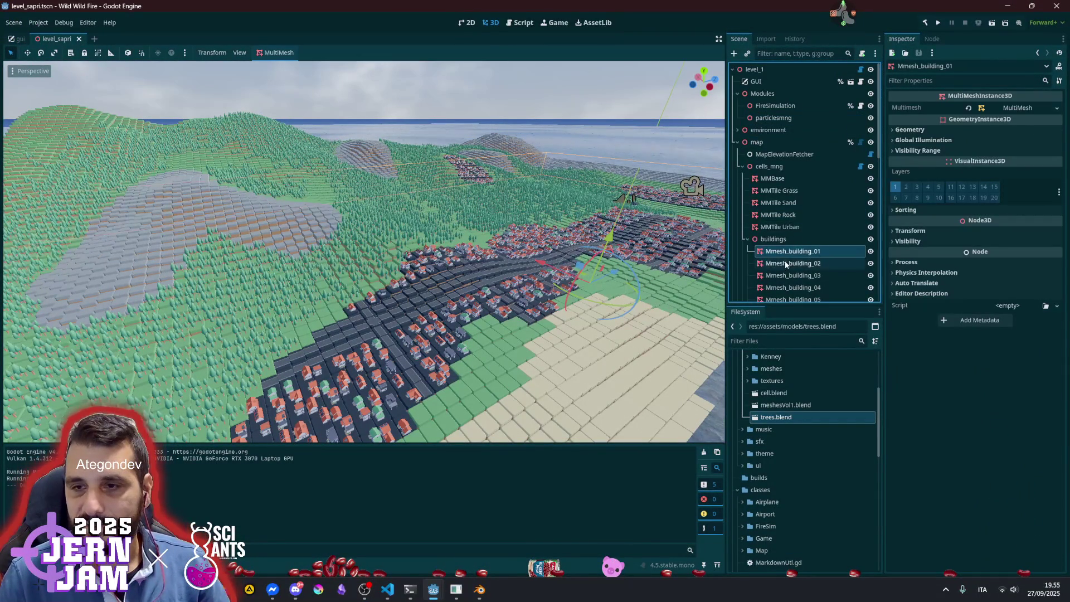
{"action": "left_click", "coordinate": [781, 142]}
{"action": "left_click", "coordinate": [975, 118]}
{"action": "left_click", "coordinate": [977, 108]}
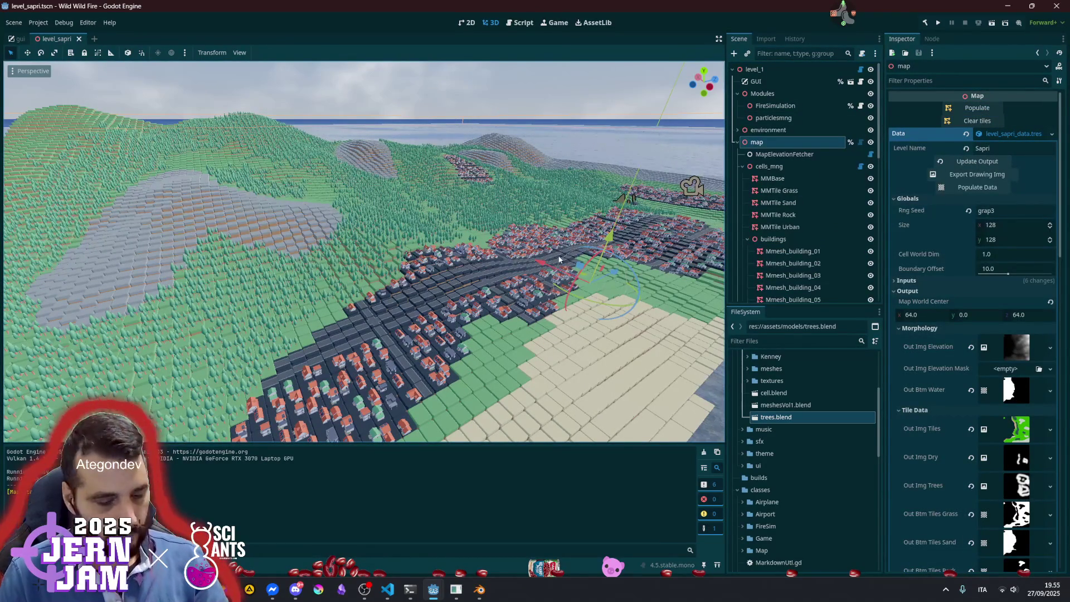
{"action": "key", "text": "F5"}
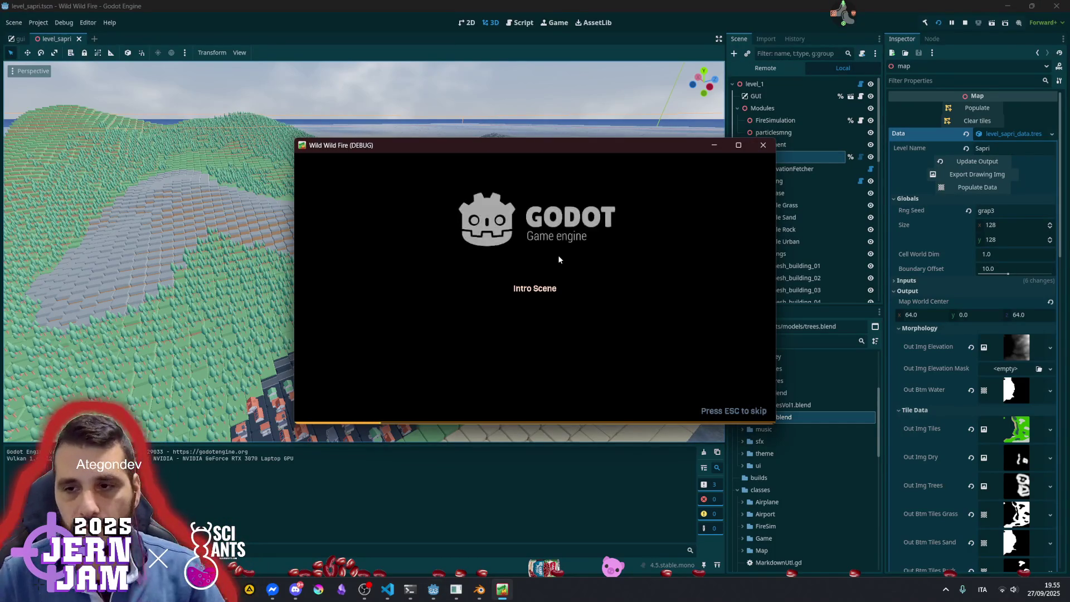
Start a new game full screen, bank the plane left and right over the forest, then stop with F8
{"action": "key", "text": "Escape"}
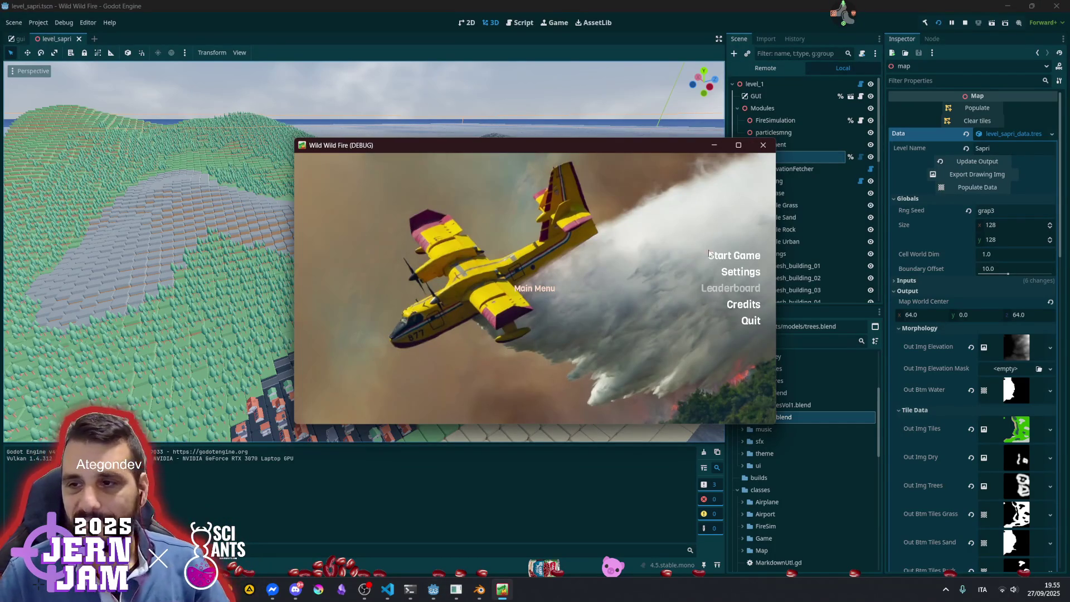
{"action": "left_click", "coordinate": [702, 256]}
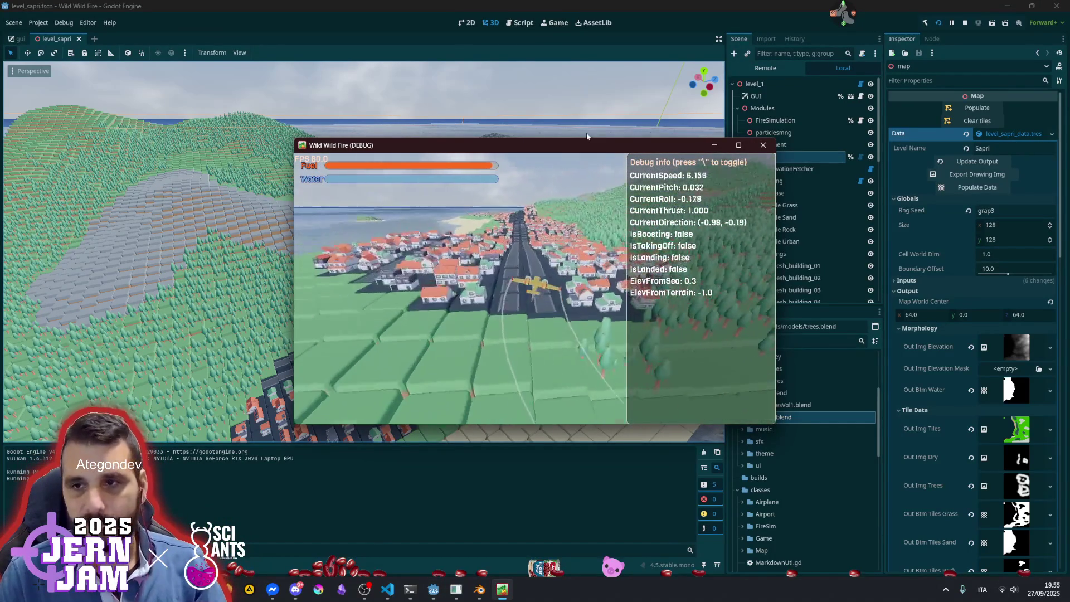
{"action": "double_click", "coordinate": [585, 145]}
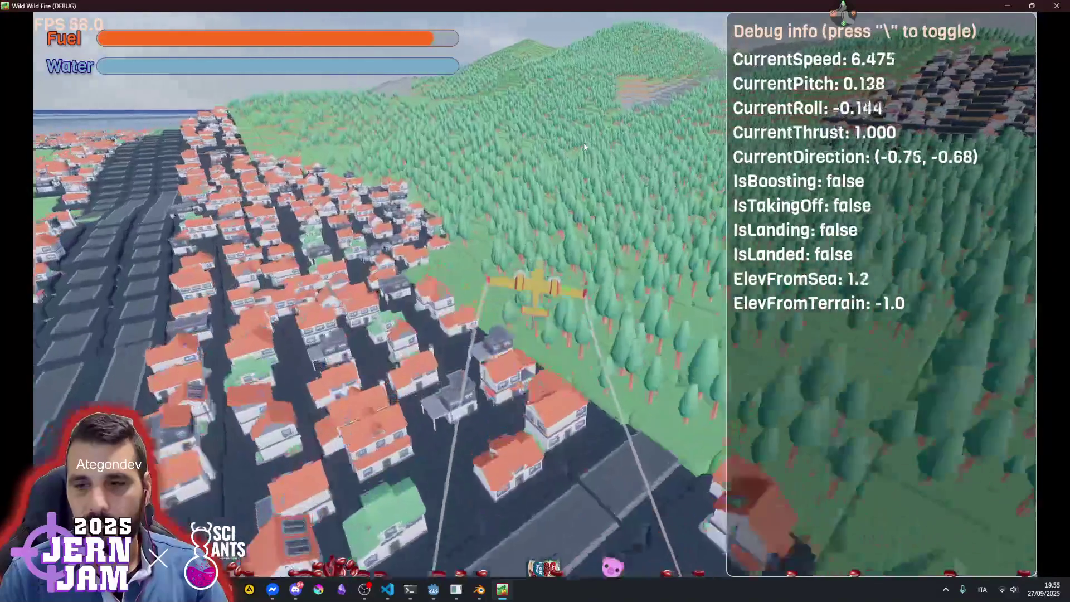
{"action": "key", "text": "d"}
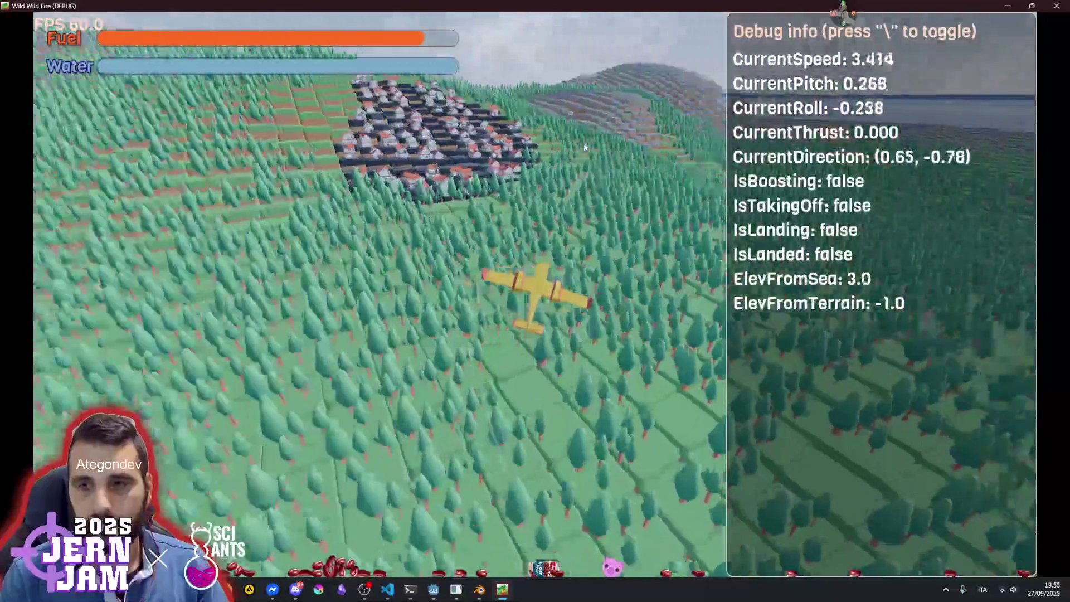
{"action": "key", "text": "a"}
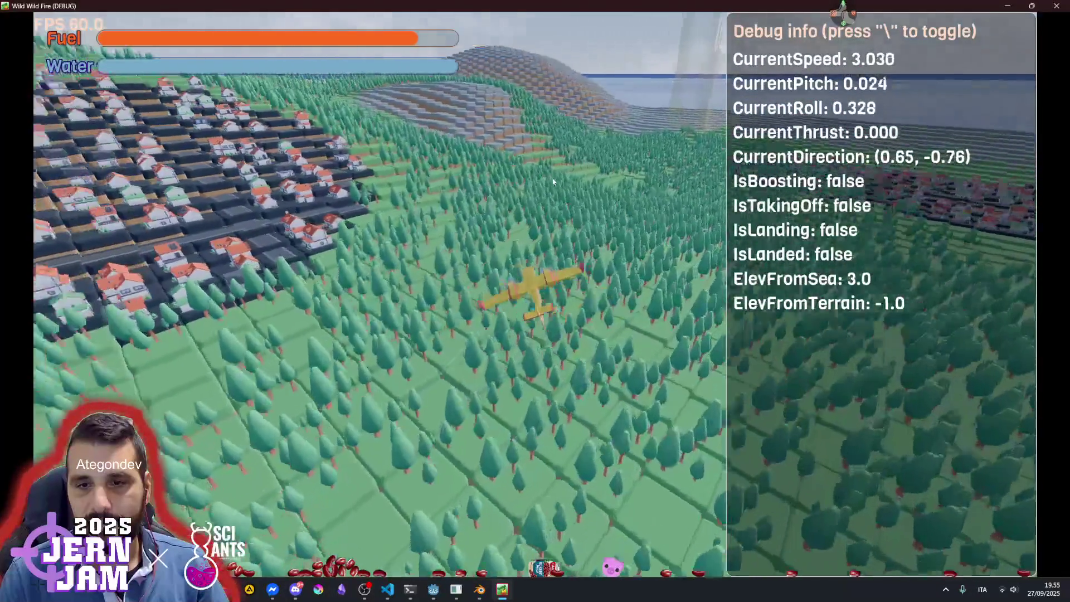
{"action": "key", "text": "d"}
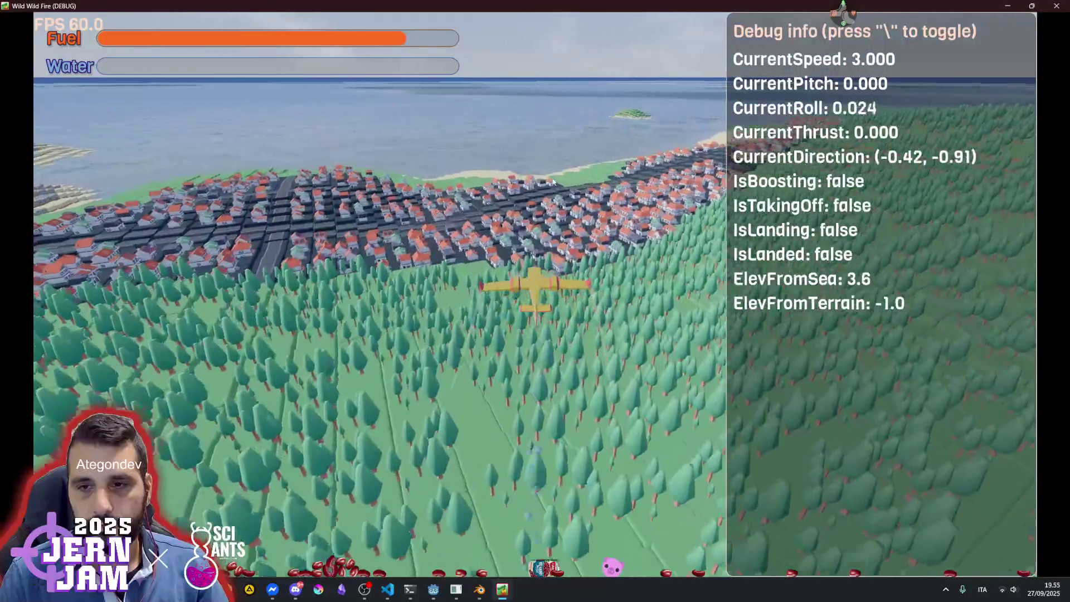
{"action": "key", "text": "d"}
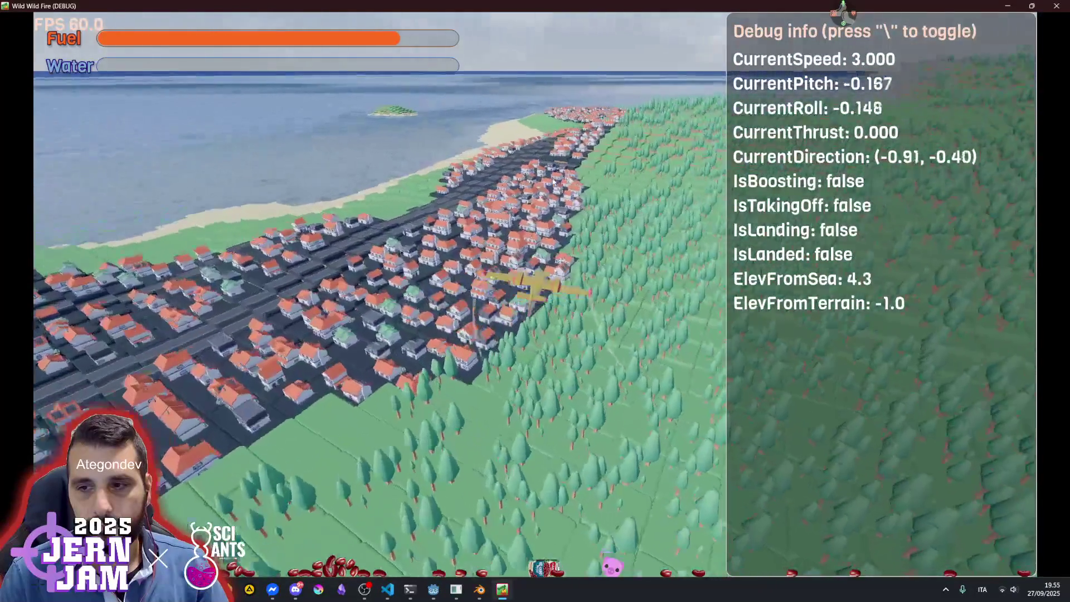
{"action": "key", "text": "d"}
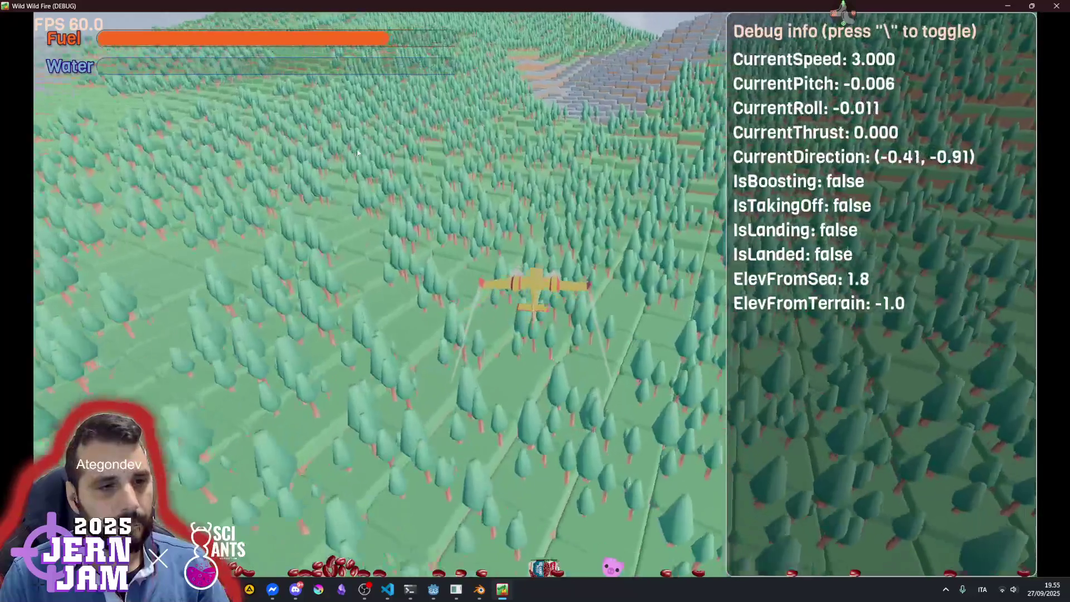
{"action": "key", "text": "d"}
{"action": "key", "text": "d"}
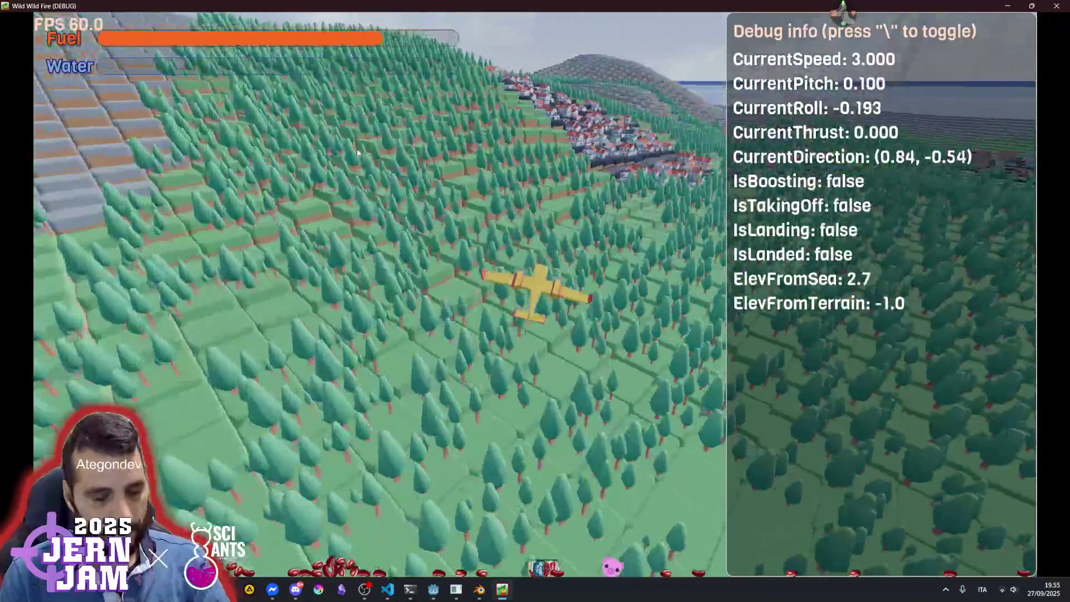
{"action": "key", "text": "F8"}
In Project Settings, filter for 'vsyn' and set Display > Window V-Sync Mode to Enabled
{"action": "left_click", "coordinate": [38, 22]}
{"action": "left_click", "coordinate": [55, 34]}
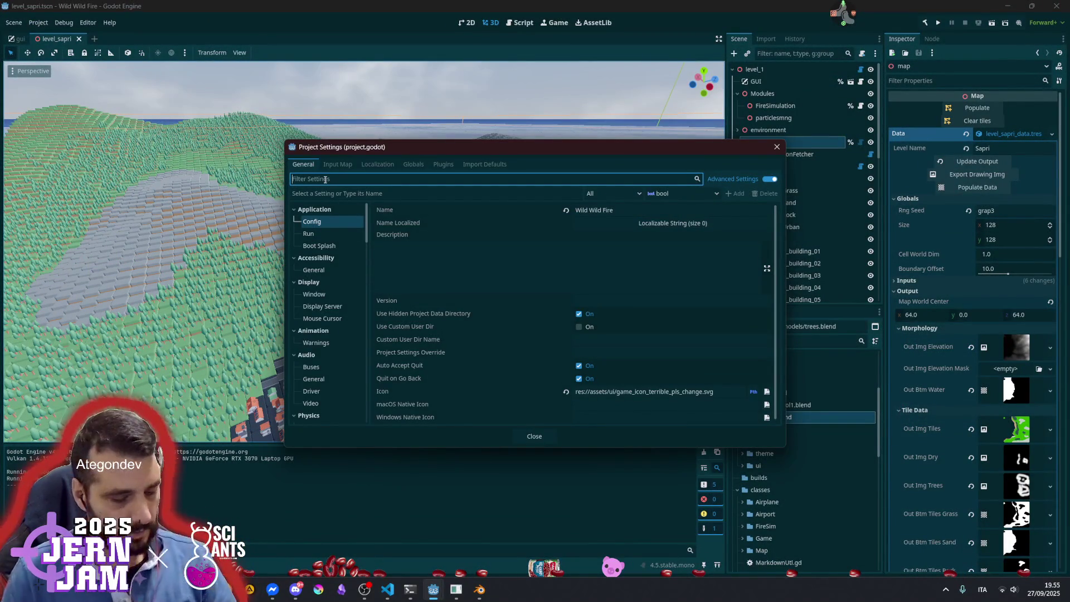
{"action": "type", "text": "vsyn"}
{"action": "left_click", "coordinate": [323, 223]}
{"action": "left_click", "coordinate": [312, 245]}
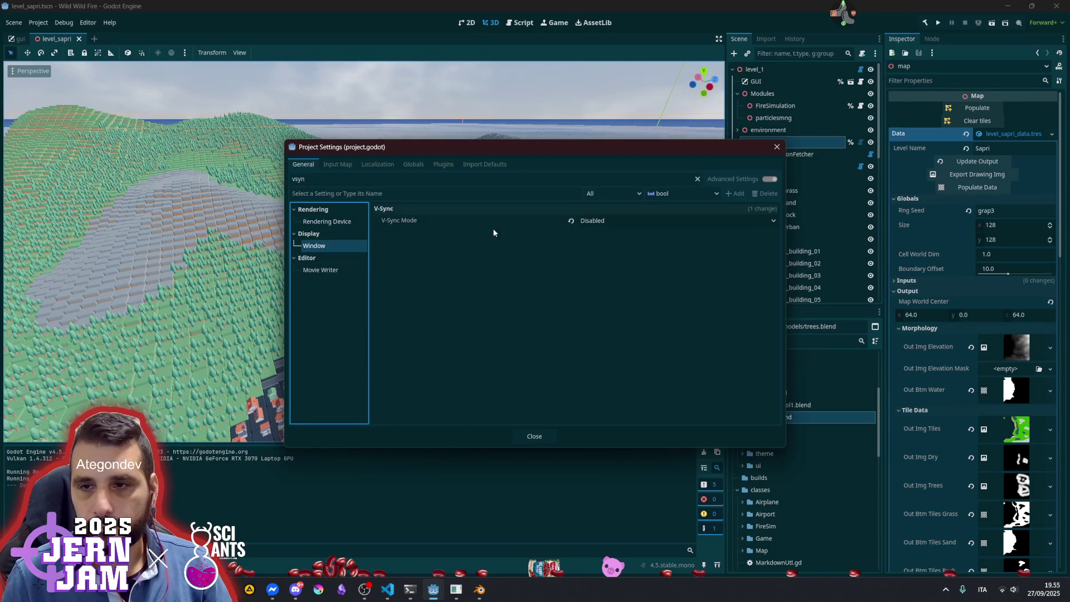
{"action": "left_click", "coordinate": [605, 221]}
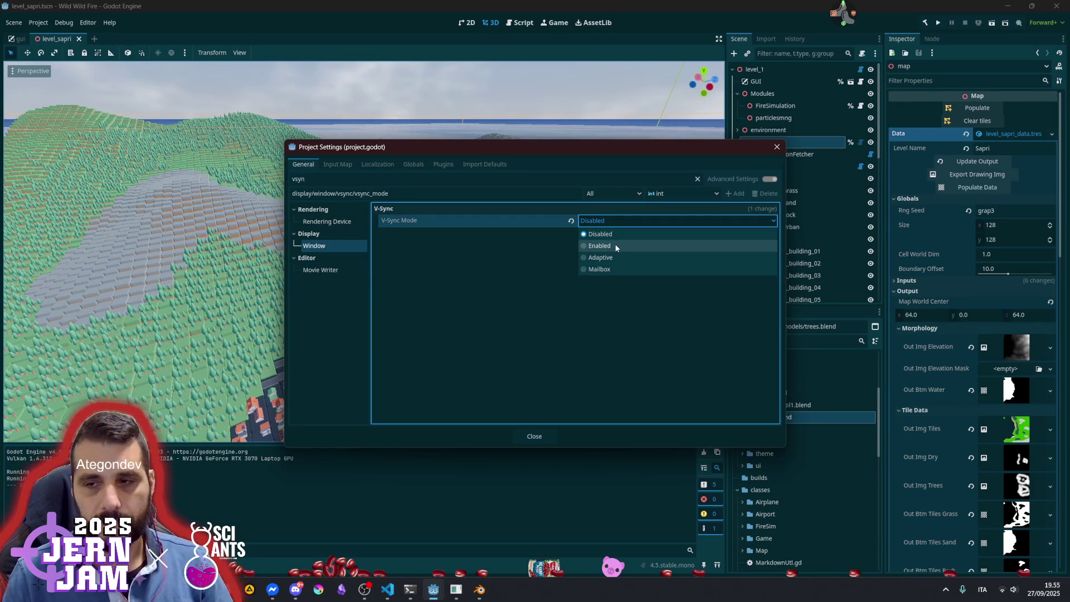
{"action": "left_click", "coordinate": [600, 246]}
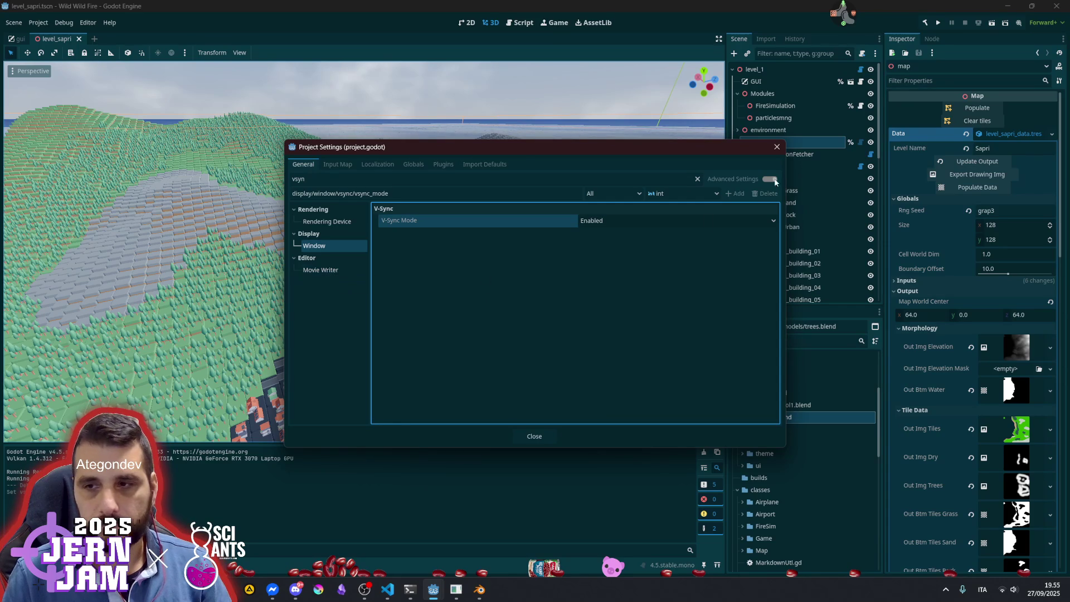
{"action": "left_click", "coordinate": [777, 147]}
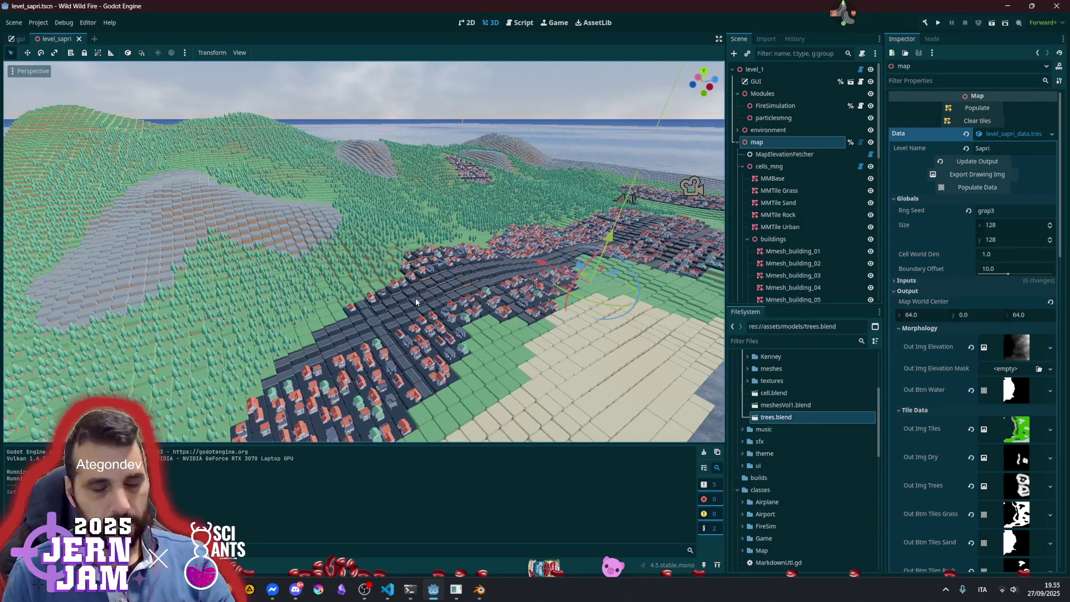
Relaunch the game, maximize its window, skip the intro and start a new game
{"action": "key", "text": "F5"}
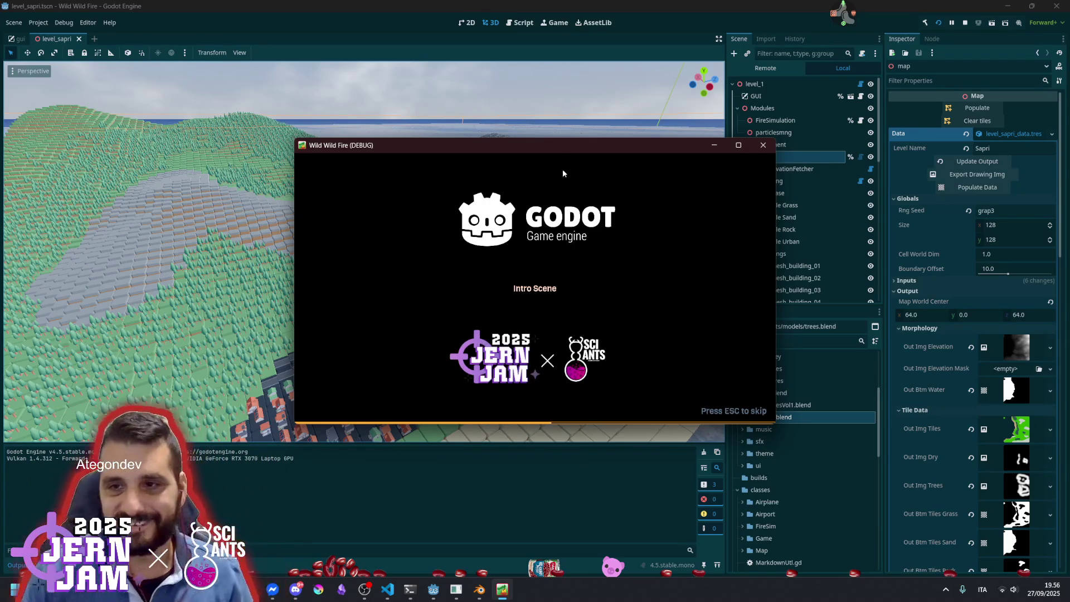
{"action": "double_click", "coordinate": [564, 143]}
{"action": "key", "text": "Escape"}
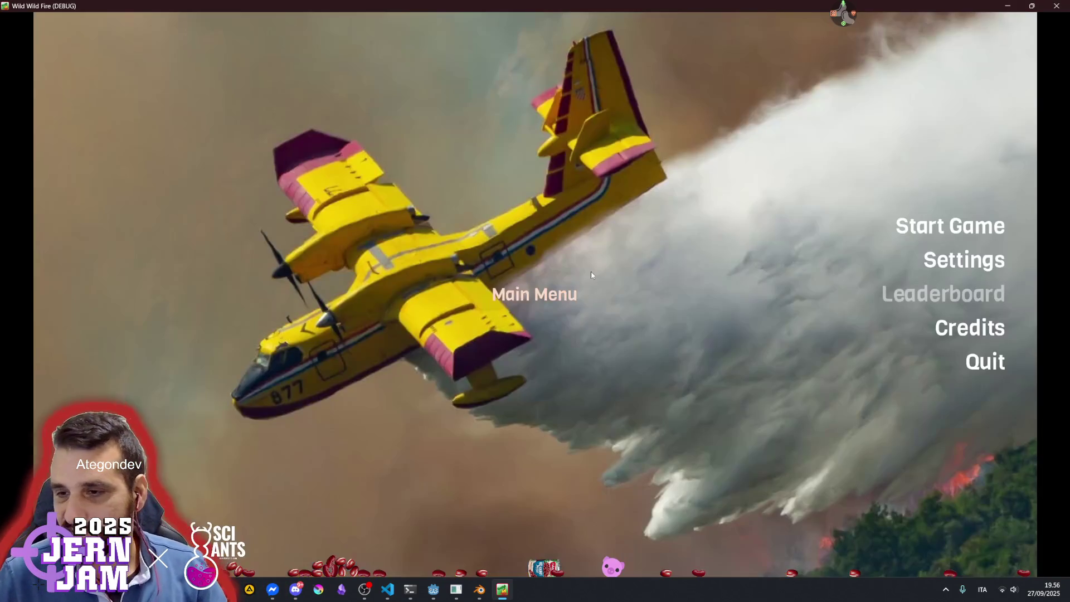
{"action": "left_click", "coordinate": [898, 229]}
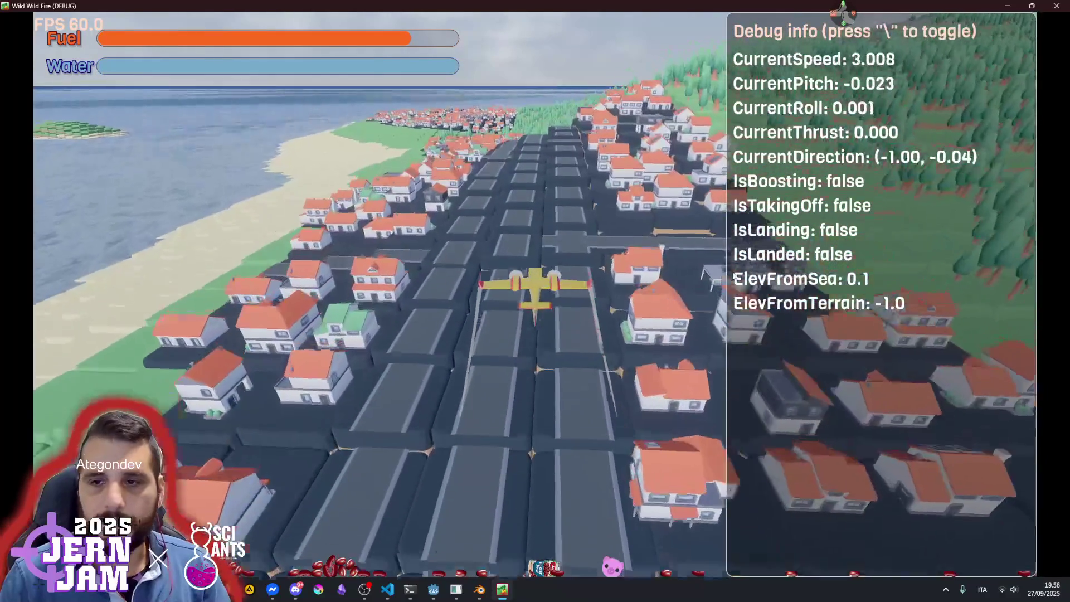
Steer the plane through left and right banks over the forest toward the town
{"action": "key", "text": "a"}
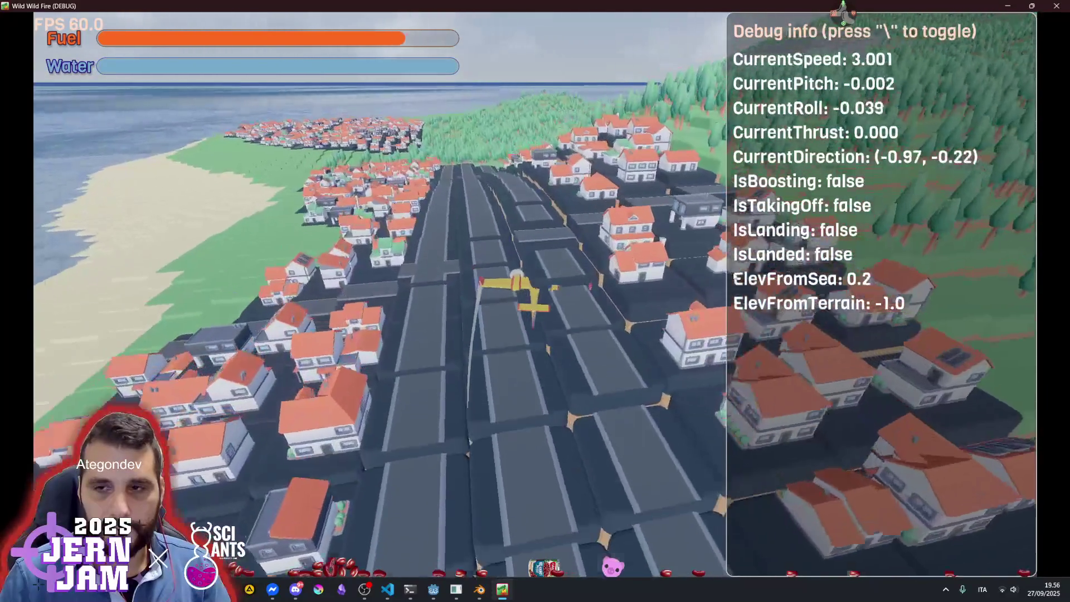
{"action": "key", "text": "a"}
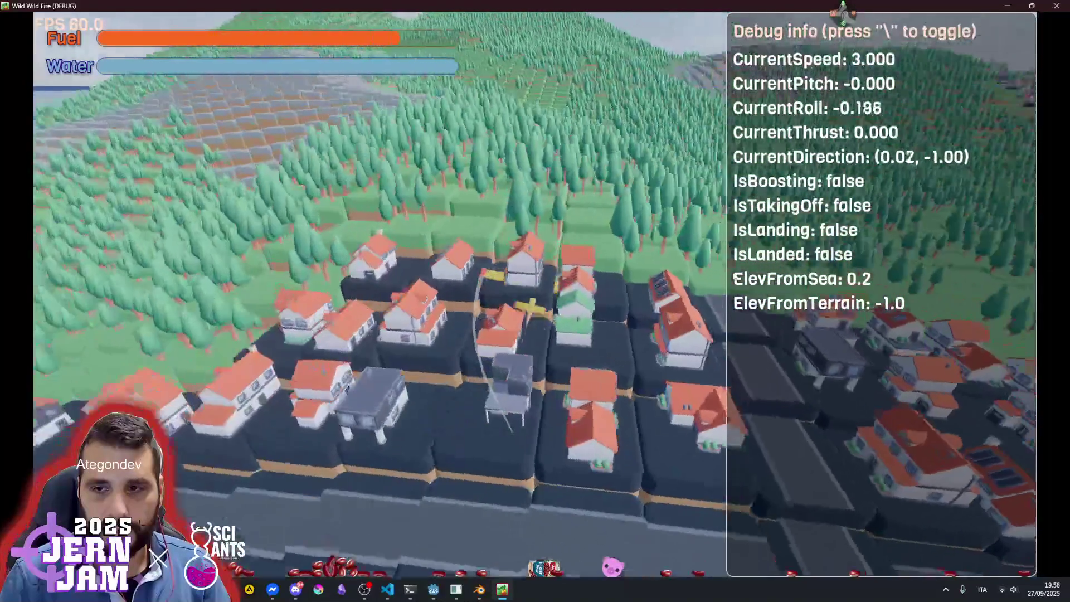
{"action": "key", "text": "a"}
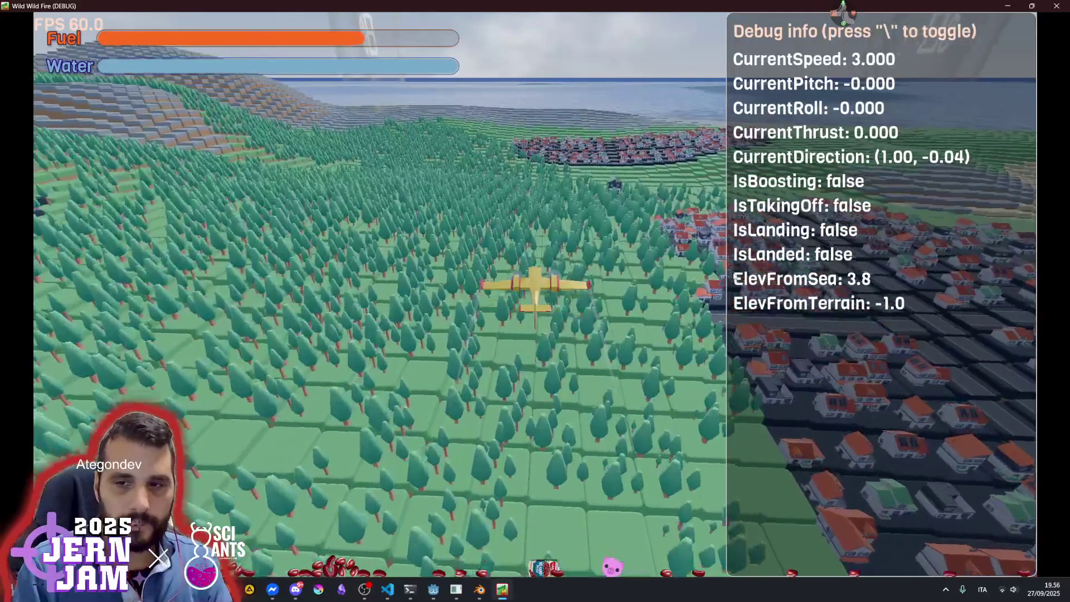
{"action": "key", "text": "a"}
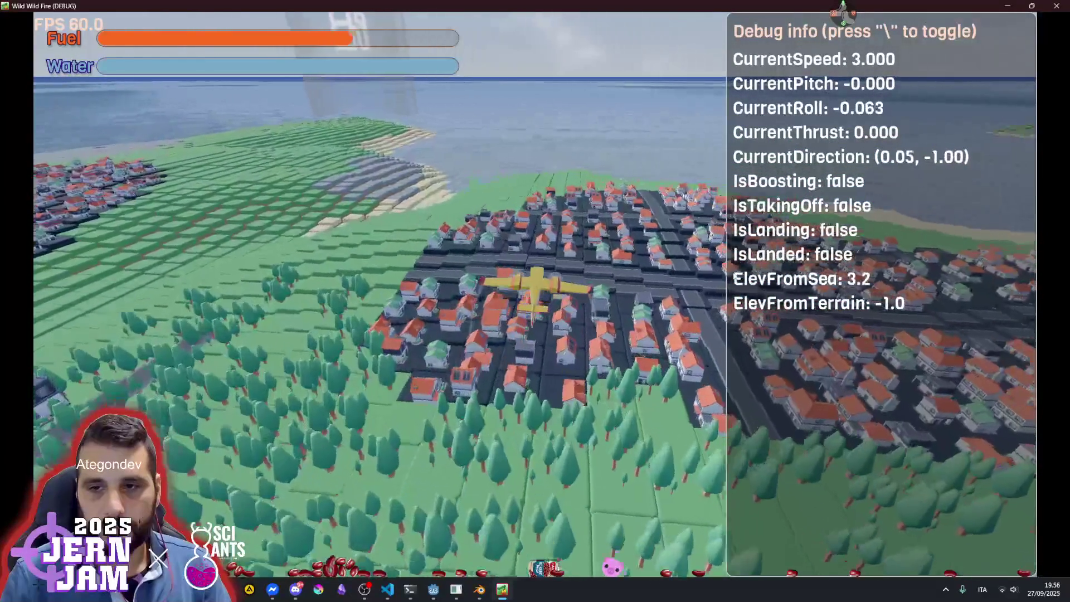
{"action": "key", "text": "d"}
{"action": "key", "text": "w"}
{"action": "key", "text": "d"}
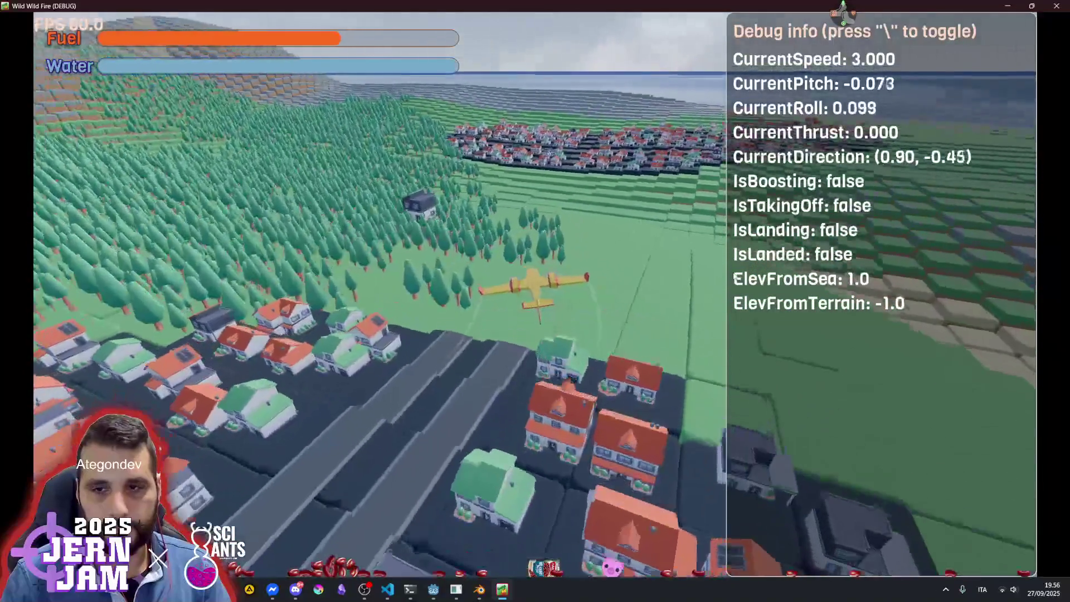
{"action": "key", "text": "w"}
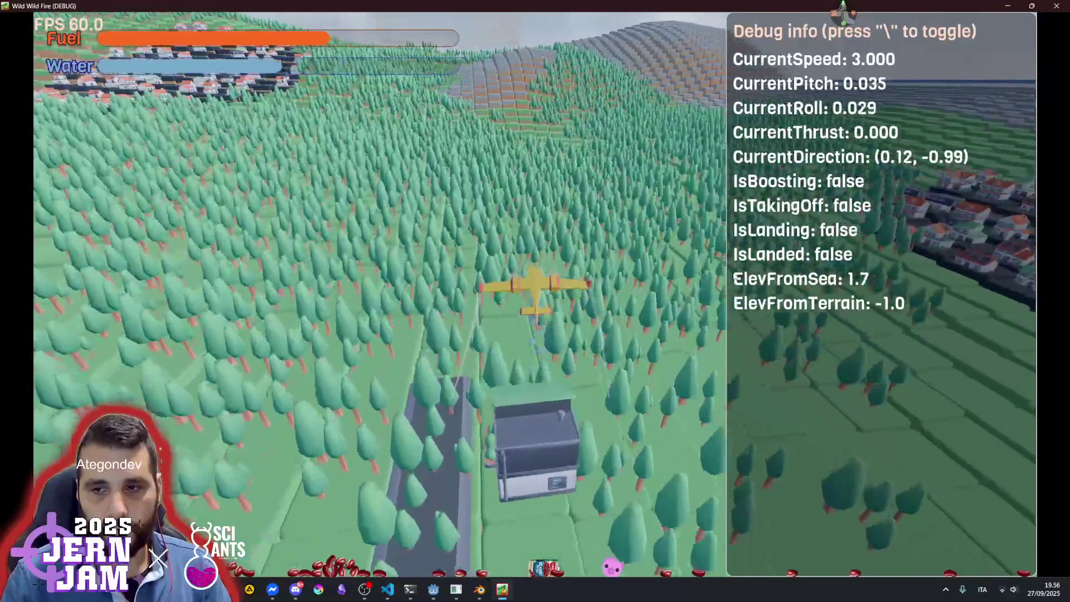
{"action": "key", "text": "a"}
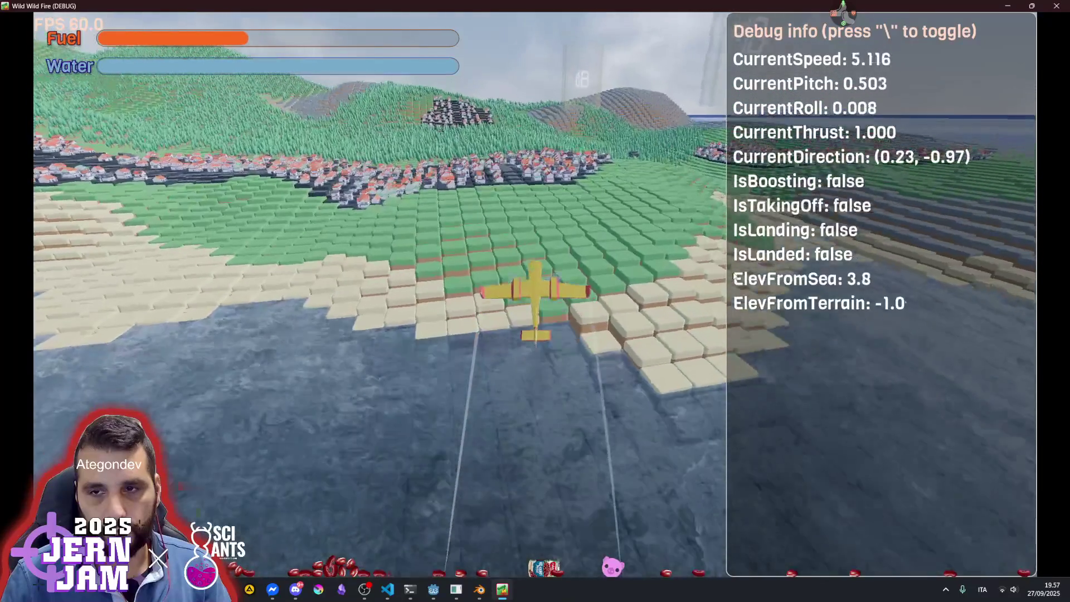
Hide the debug info panel and drop water onto the forest below
{"action": "key", "text": "backslash"}
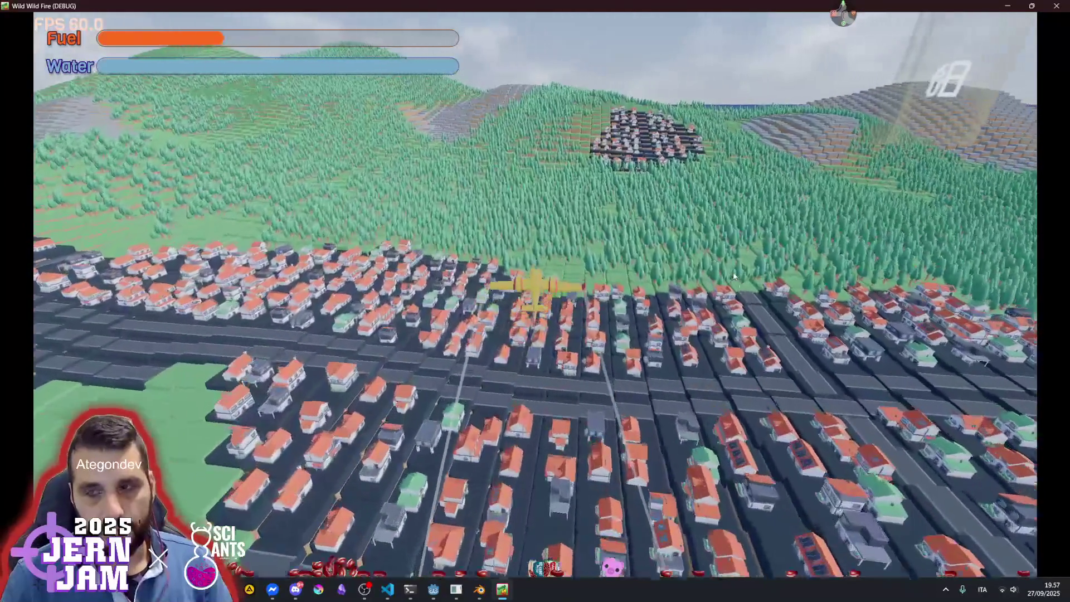
{"action": "key", "text": "d"}
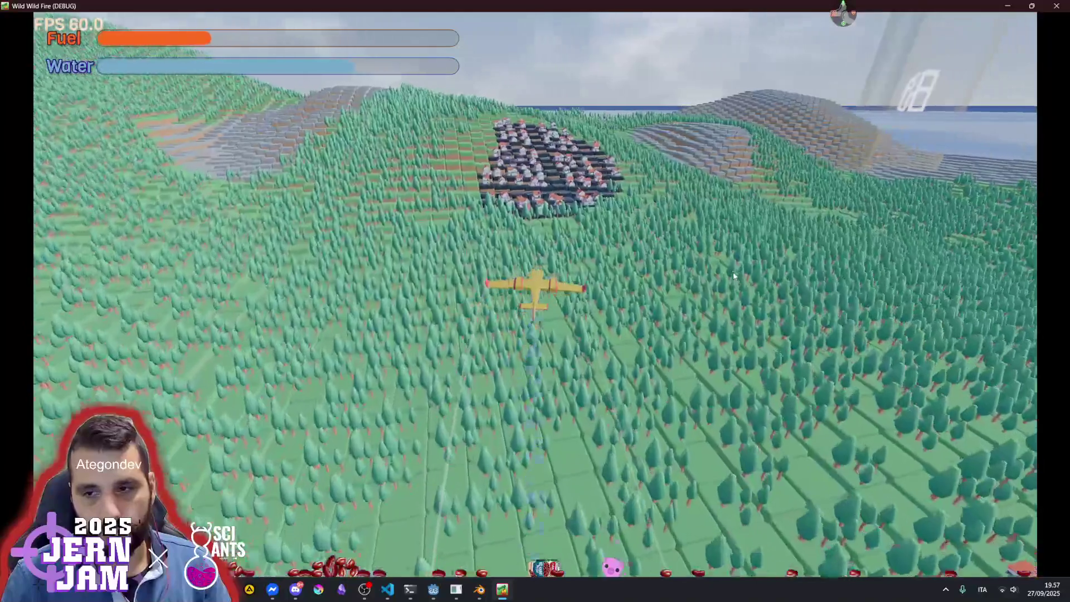
{"action": "key", "text": "space"}
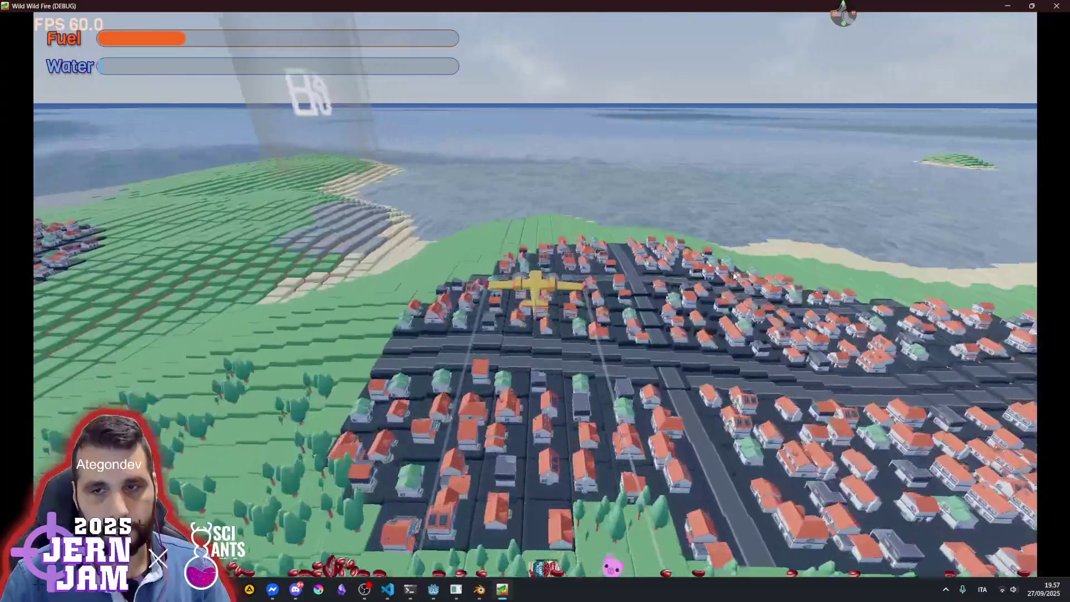
Dive toward the forest, pull up, bank toward town, and restore the game window to windowed size
{"action": "key", "text": "a"}
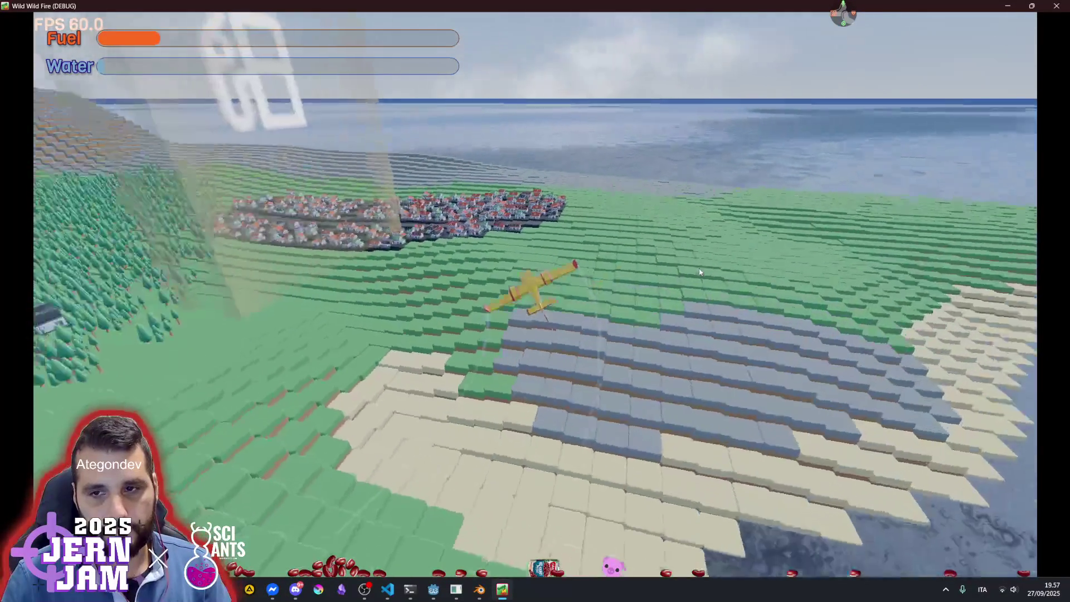
{"action": "key", "text": "w"}
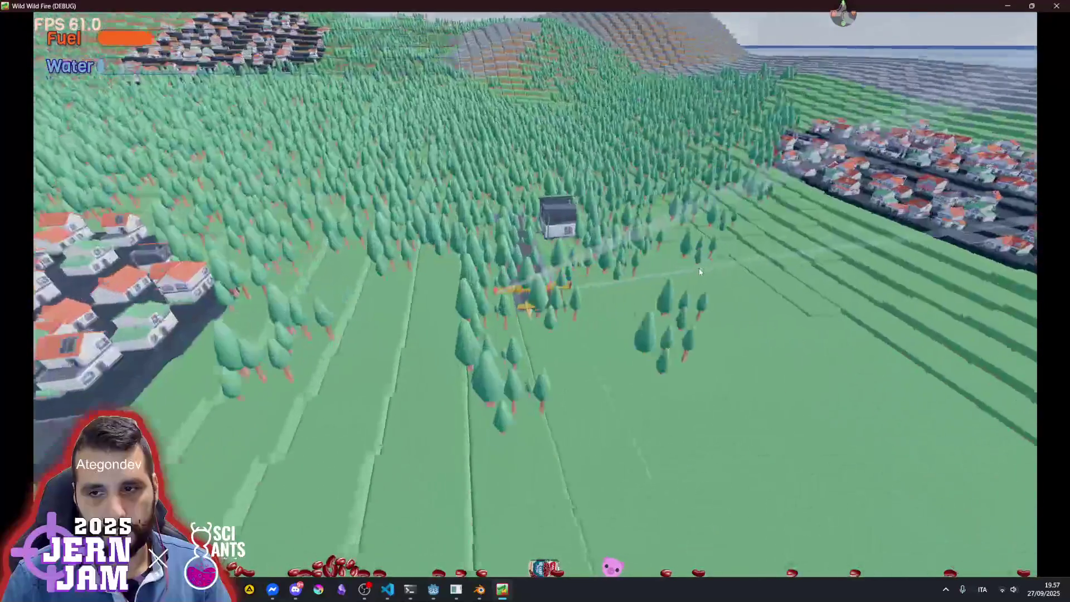
{"action": "key", "text": "s"}
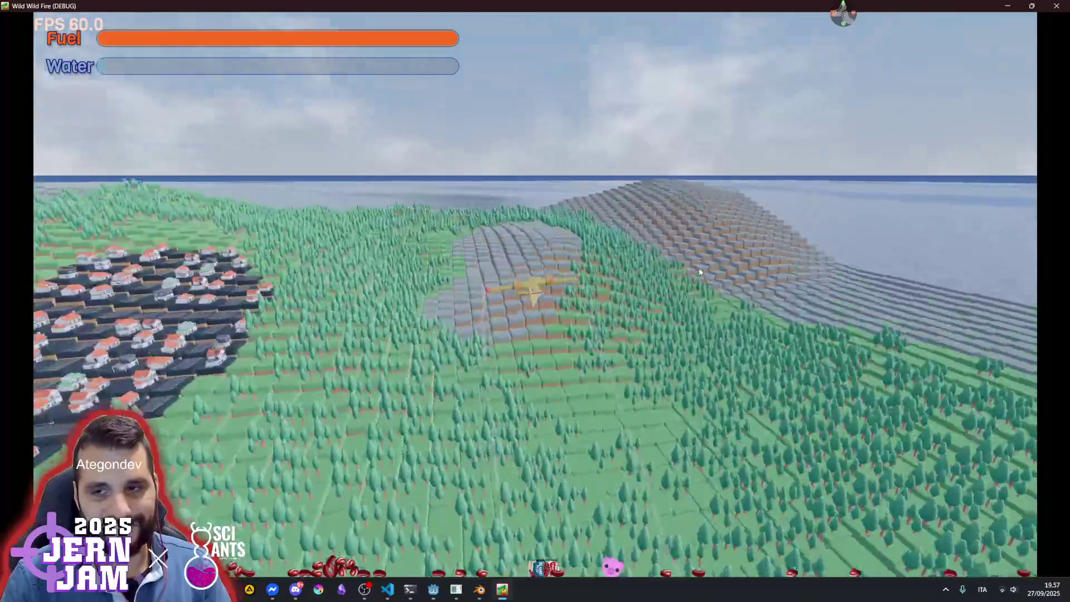
{"action": "key", "text": "d"}
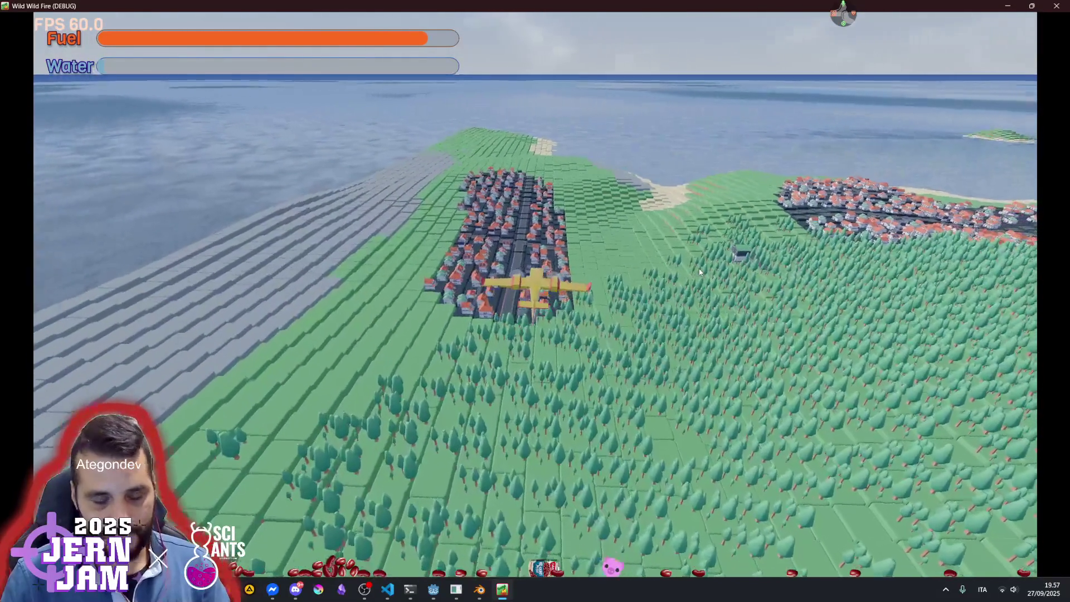
{"action": "key", "text": "super+Down"}
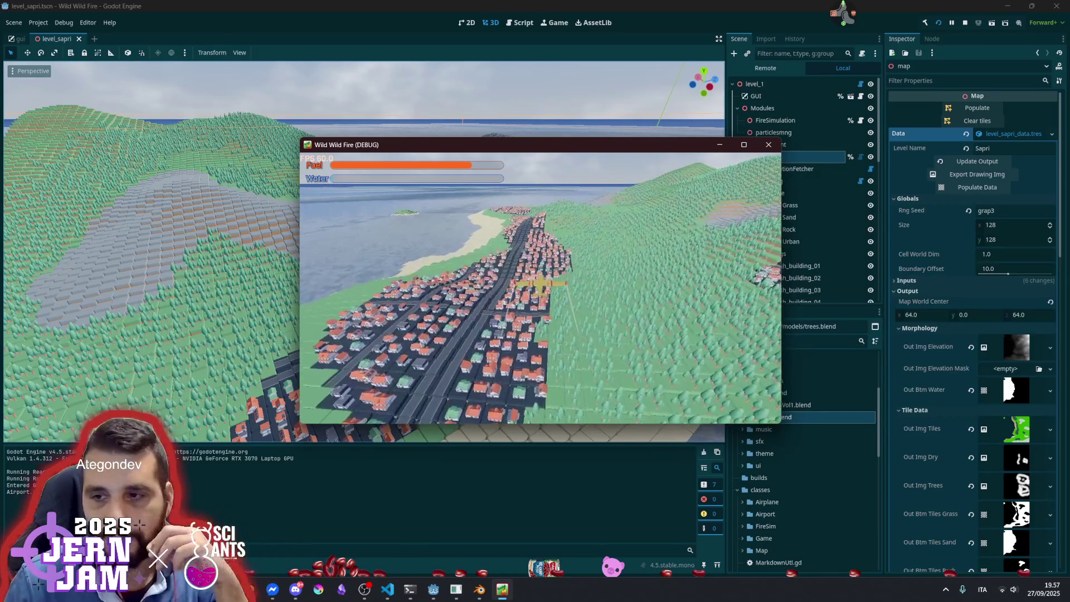
Maximize the game window again and bank the plane over hills, forest and town toward the coastline
{"action": "key", "text": "super+Up"}
{"action": "key", "text": "d"}
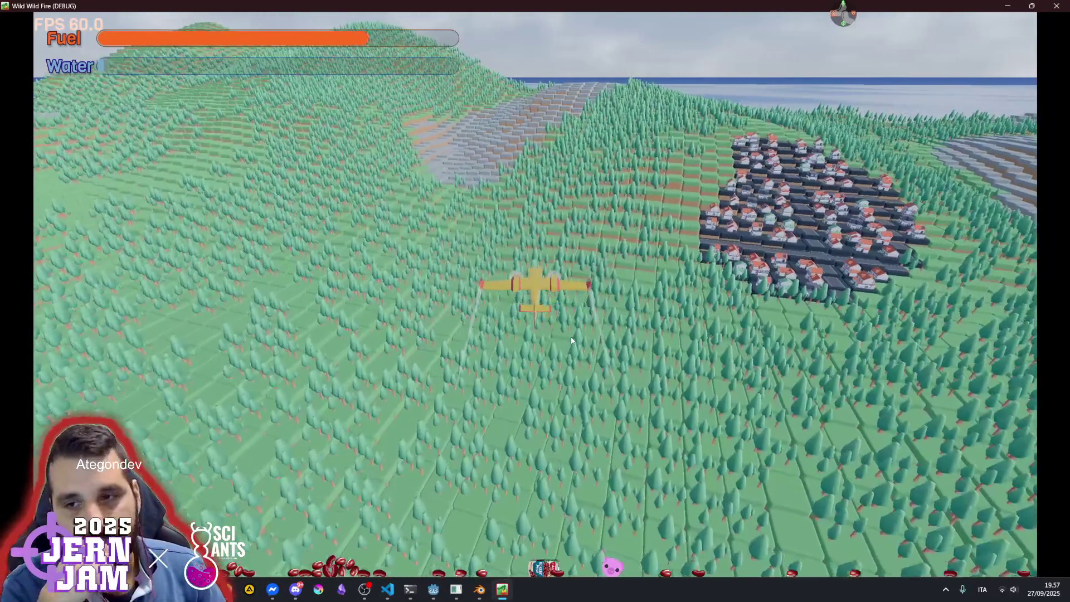
{"action": "key", "text": "d"}
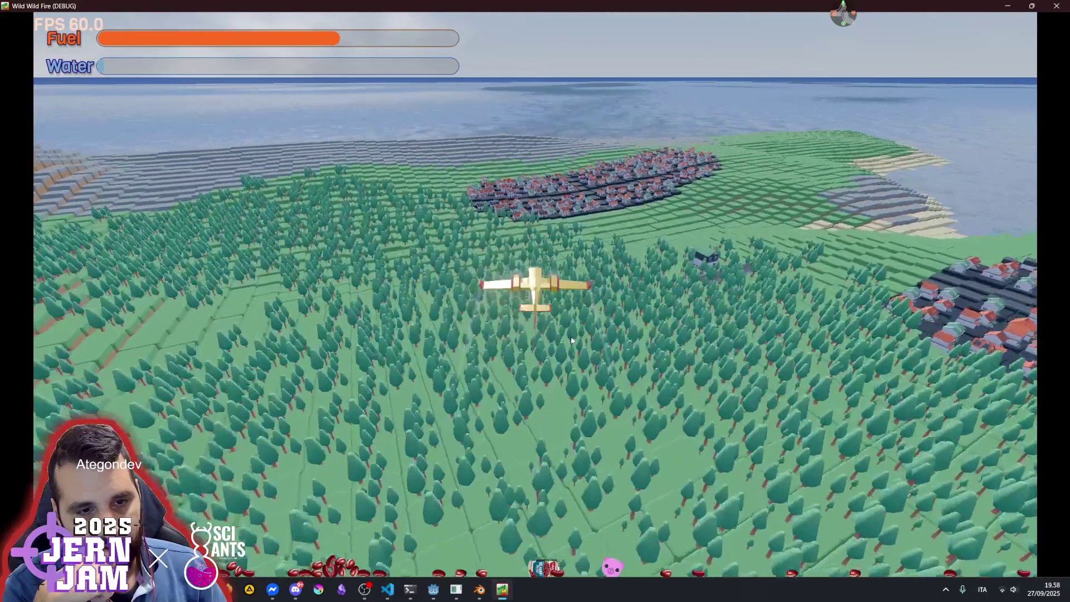
{"action": "key", "text": "a"}
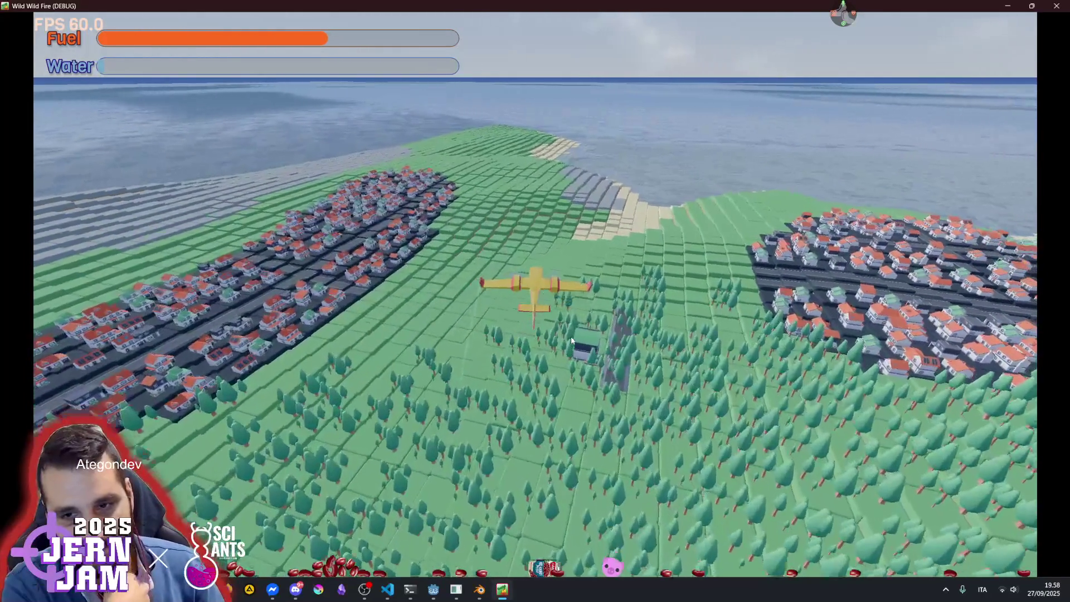
{"action": "key", "text": "d"}
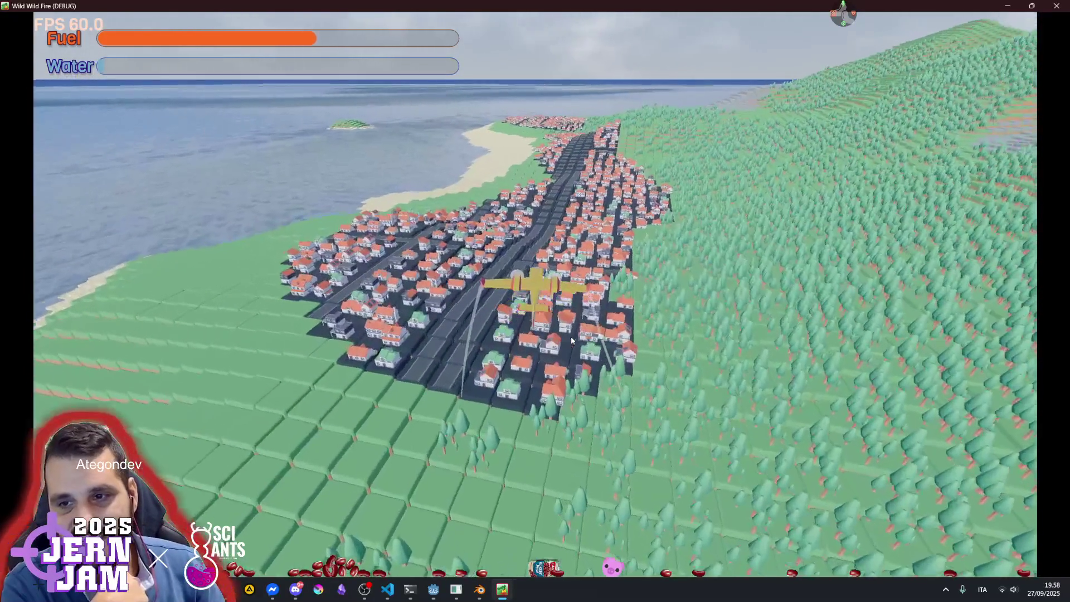
{"action": "key", "text": "a"}
{"action": "key", "text": "a"}
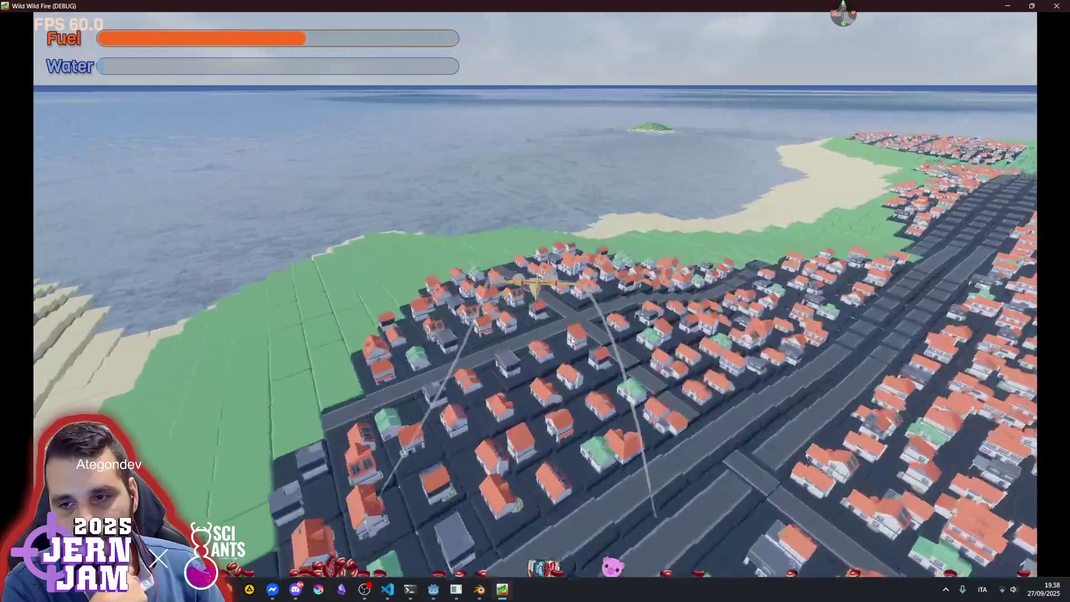
{"action": "key", "text": "a"}
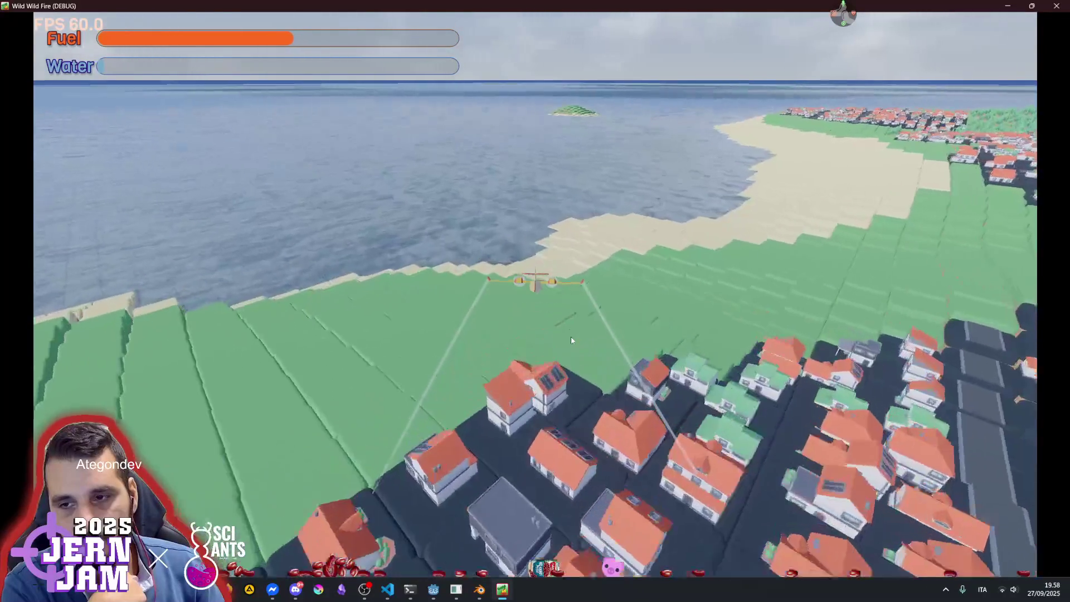
Turn right along the coast toward the town and forested hills, then pitch sharply upward
{"action": "key", "text": "d"}
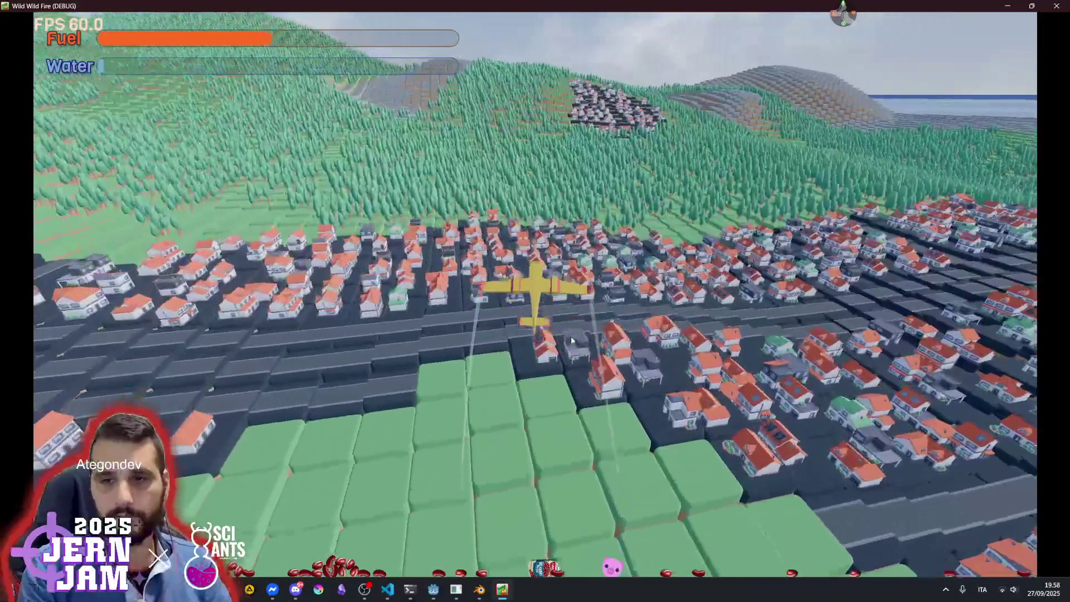
{"action": "key", "text": "d"}
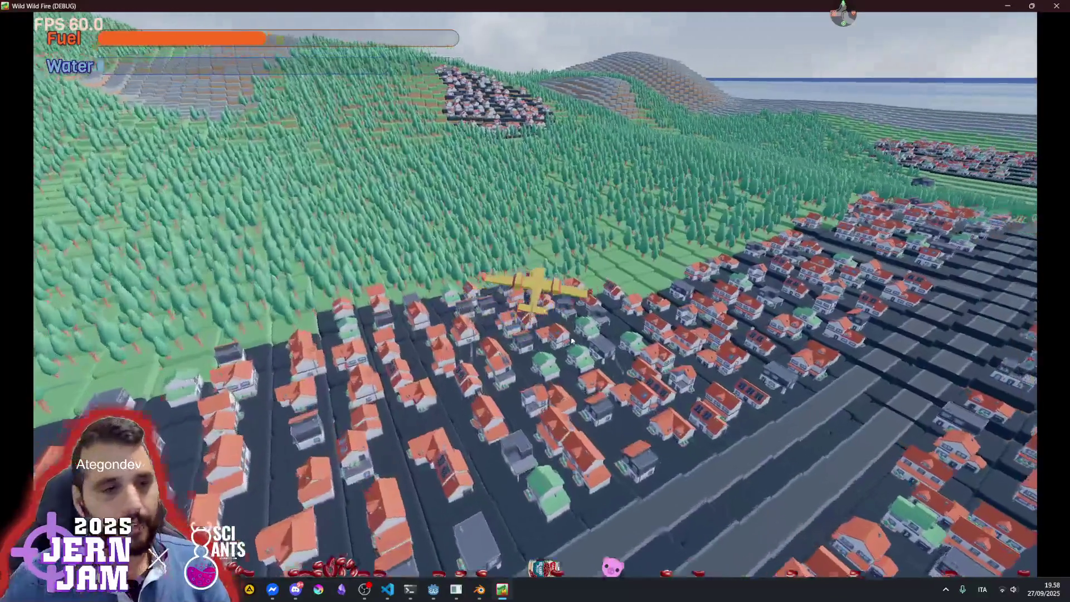
{"action": "key", "text": "d"}
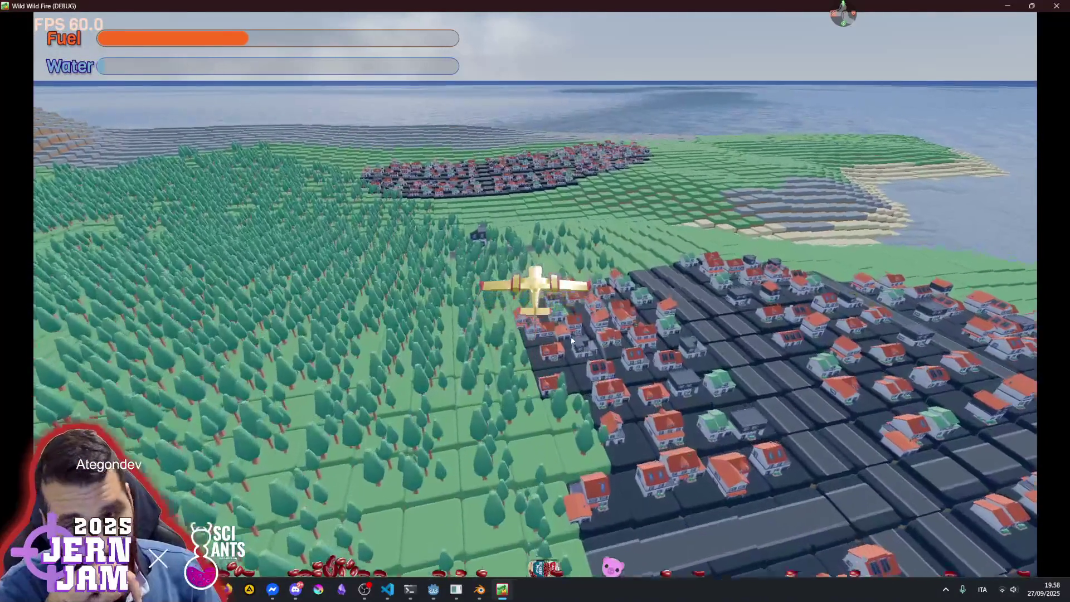
{"action": "key", "text": "d"}
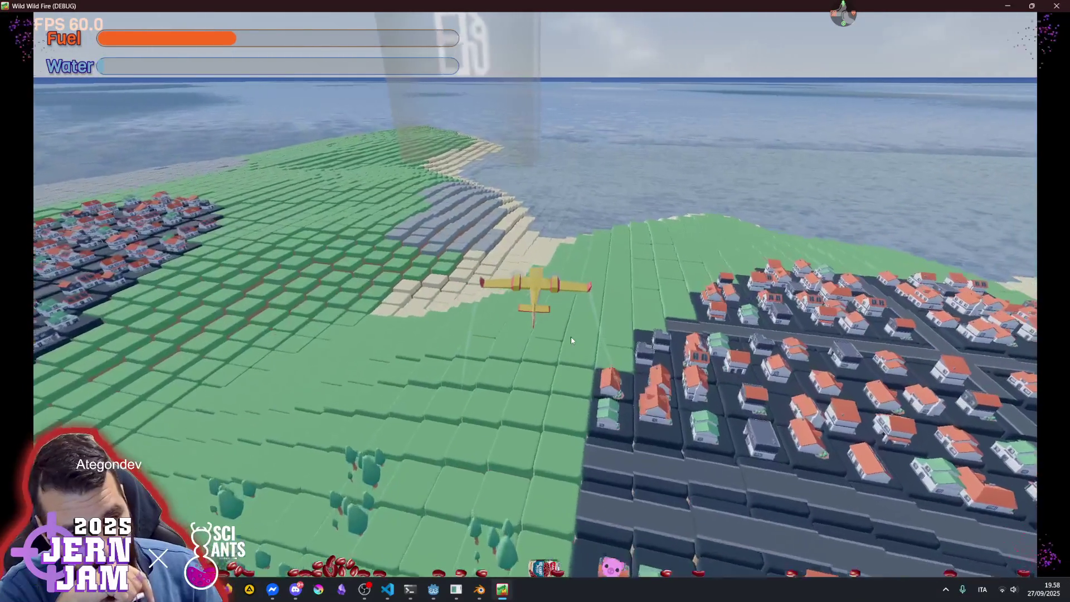
{"action": "key", "text": "d"}
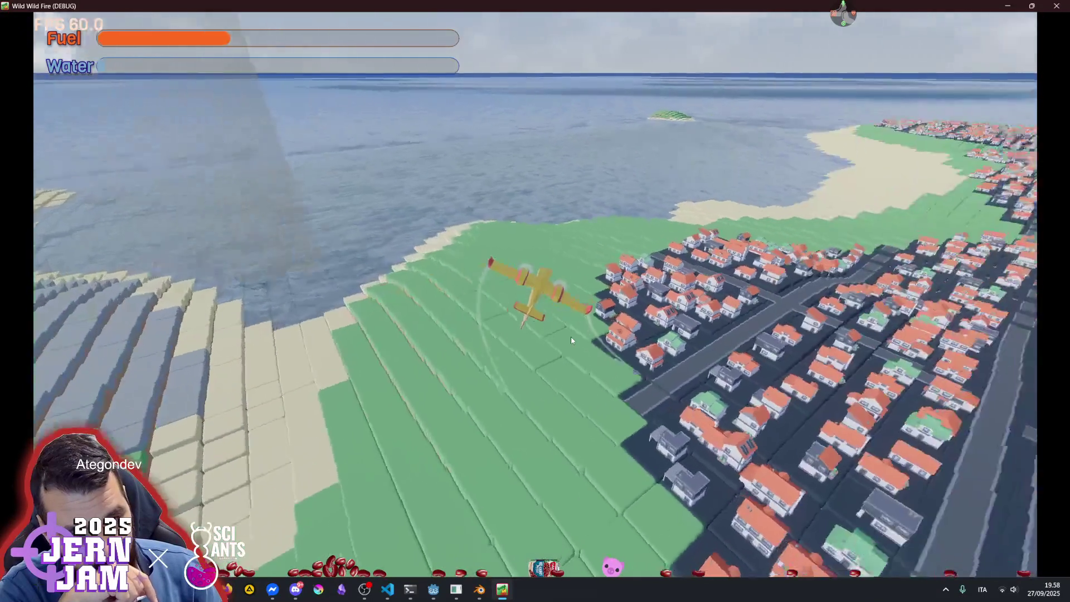
{"action": "key", "text": "d"}
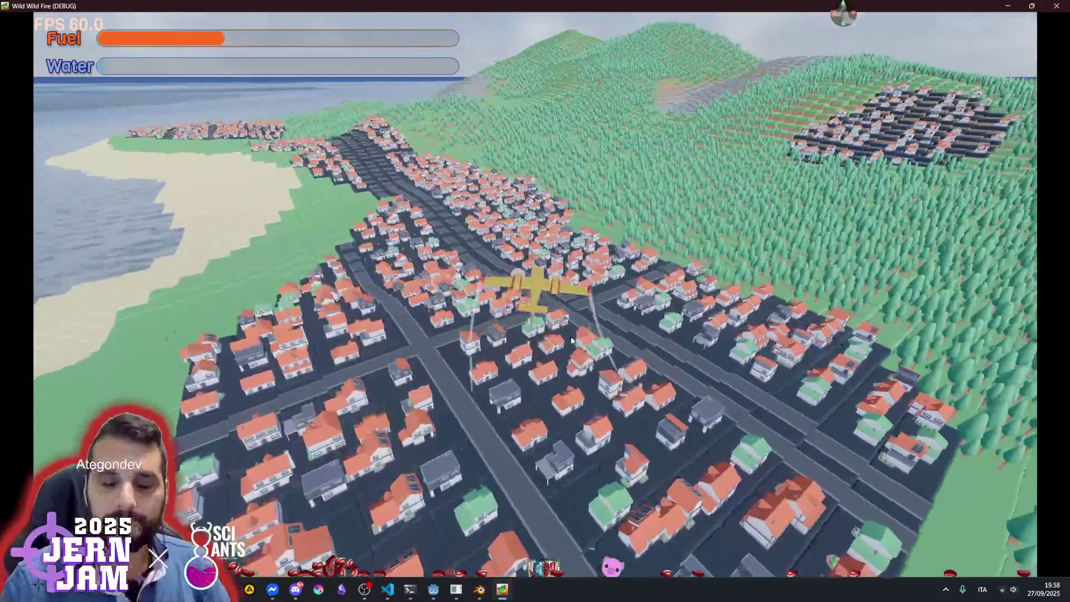
{"action": "key", "text": "s"}
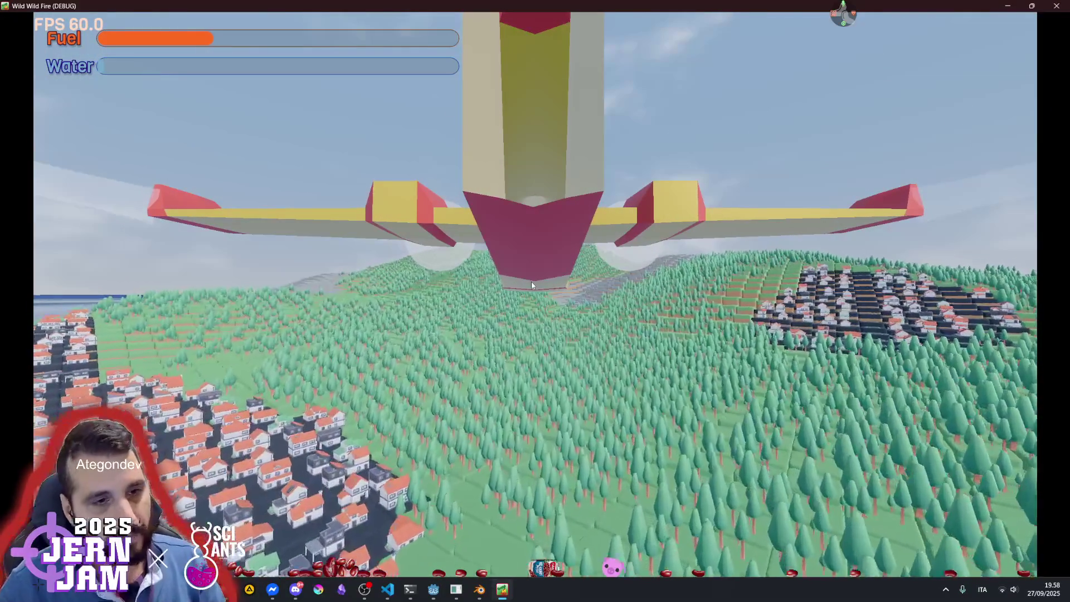
Descend to skim the sea and refill water, then fly back over the tiled shore, banking hard left
{"action": "key", "text": "d"}
{"action": "key", "text": "d"}
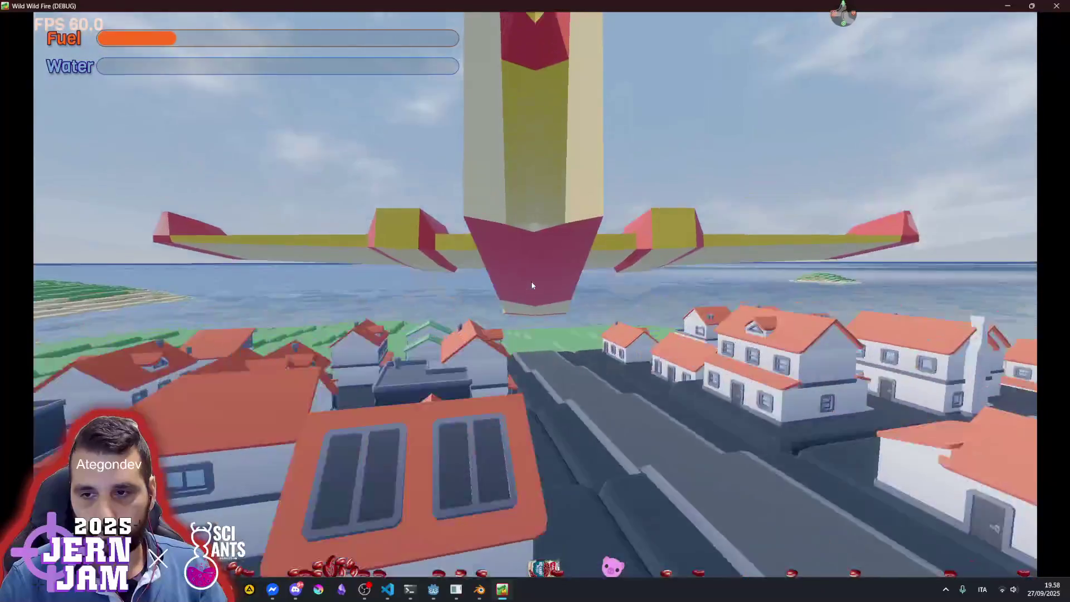
{"action": "key", "text": "w"}
{"action": "key", "text": "w"}
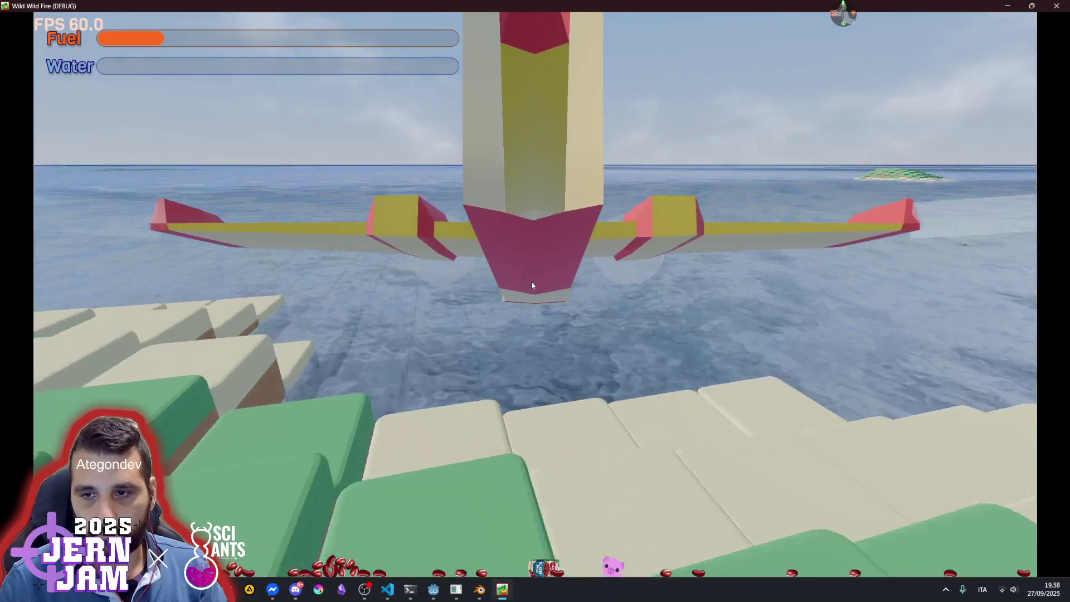
{"action": "key", "text": "s"}
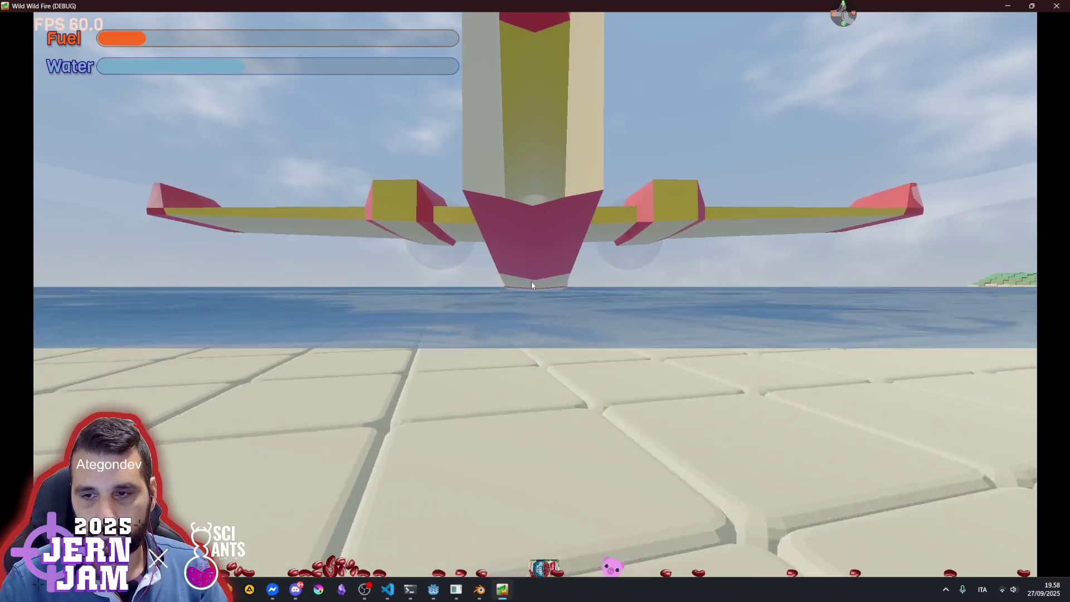
{"action": "key", "text": "d"}
{"action": "key", "text": "a"}
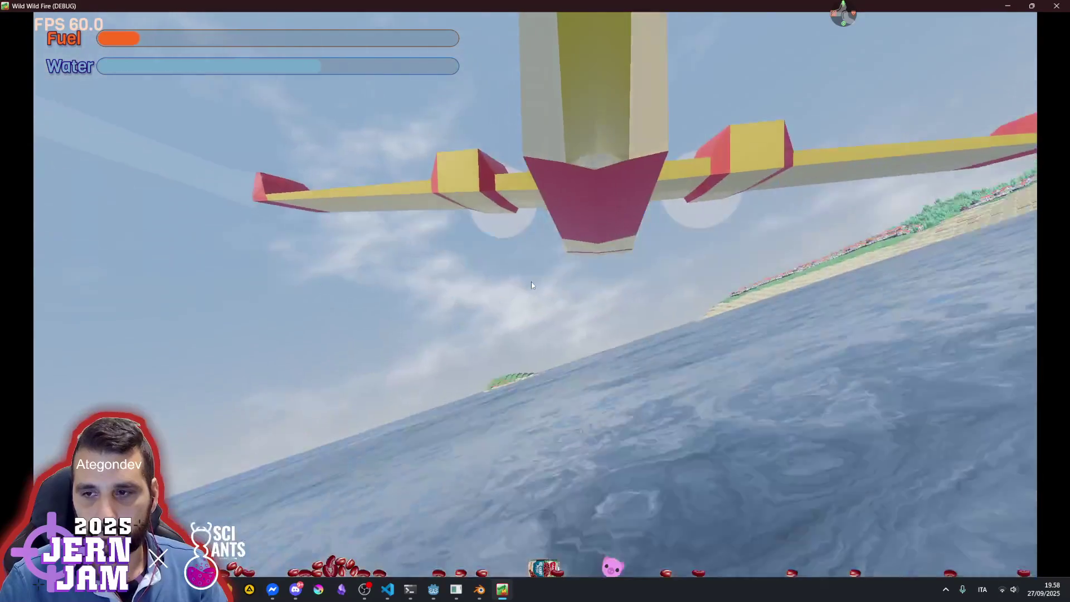
{"action": "key", "text": "d"}
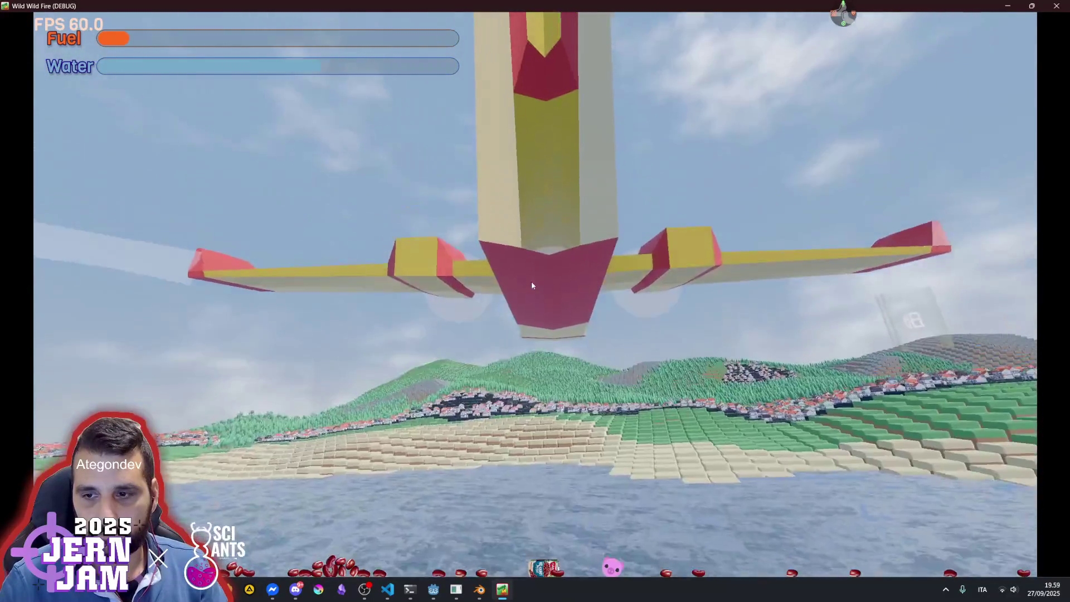
{"action": "key", "text": "d"}
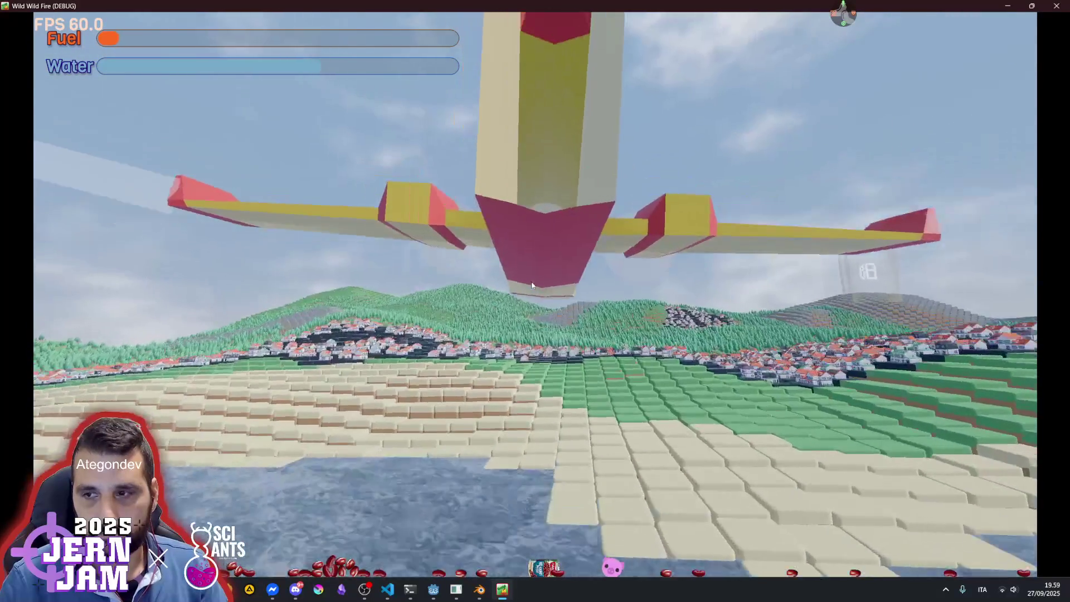
{"action": "key", "text": "a"}
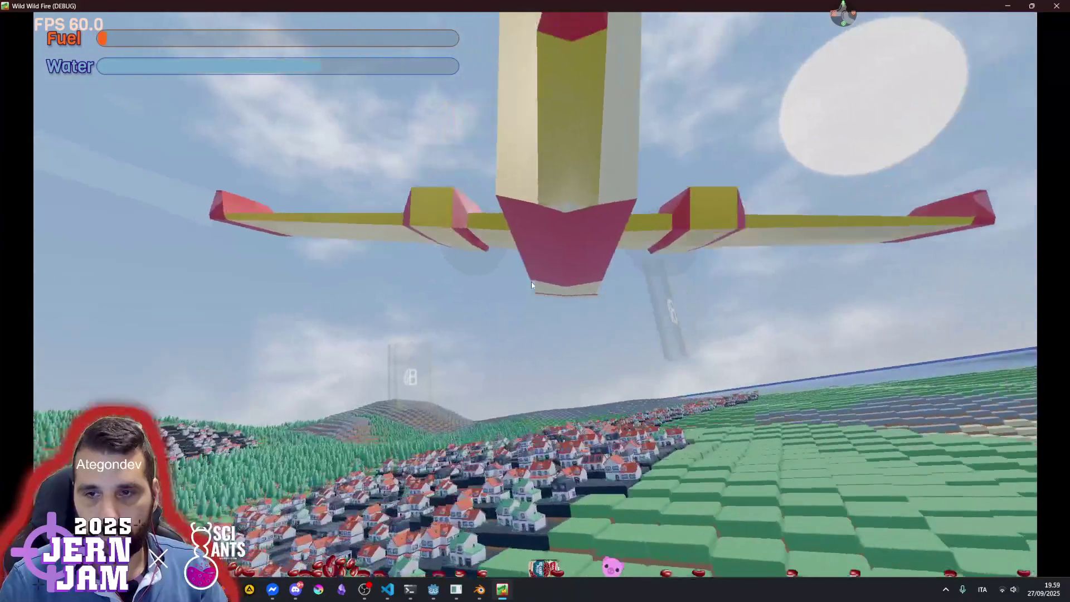
{"action": "key", "text": "a"}
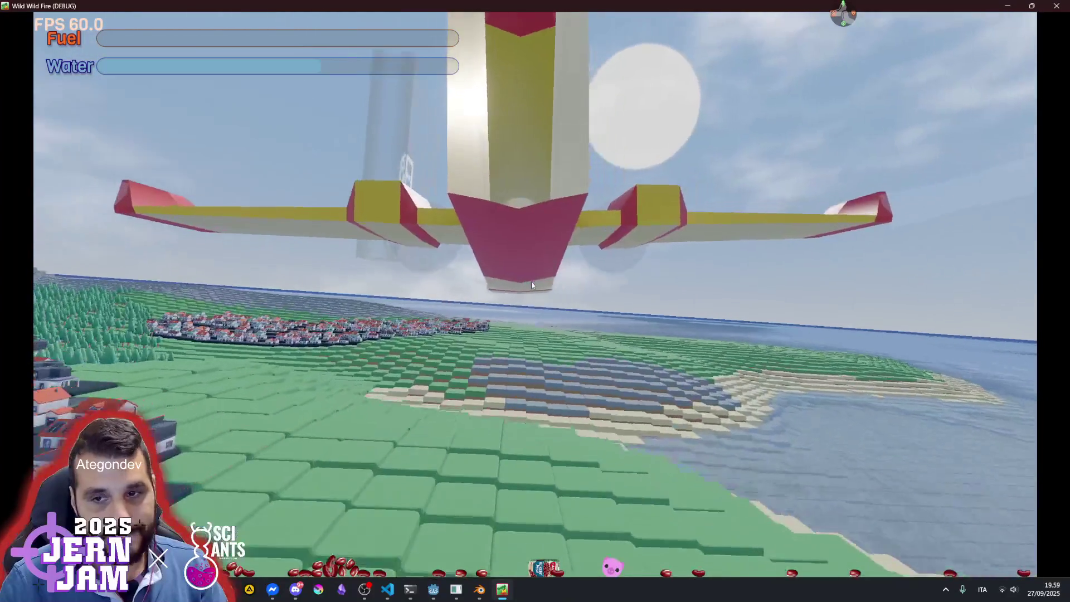
{"action": "key", "text": "a"}
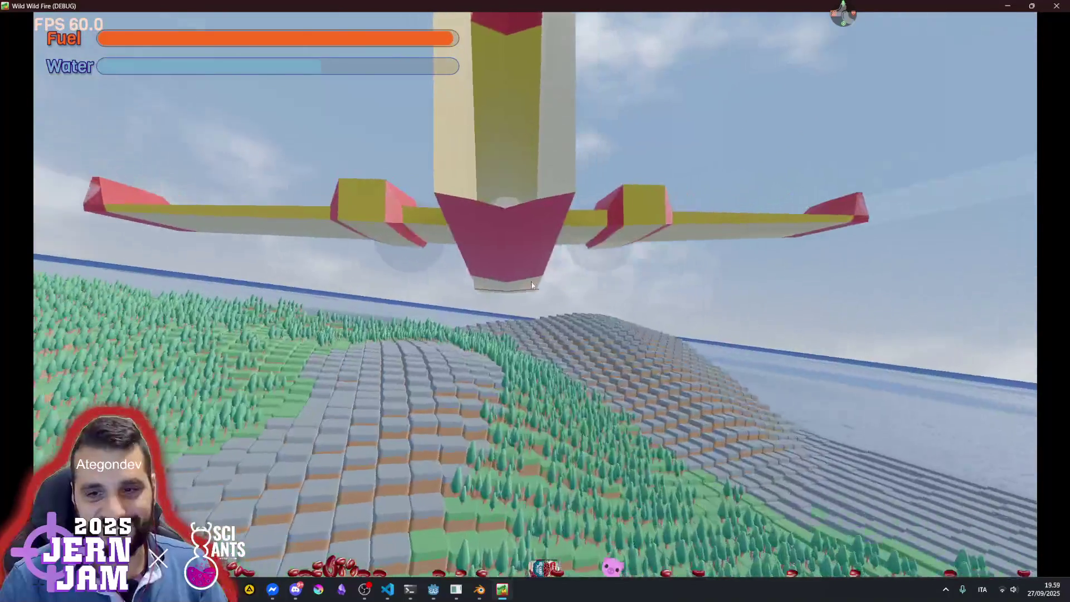
Release the water over the village and bank to keep the village in view
{"action": "key", "text": "space"}
{"action": "key", "text": "a"}
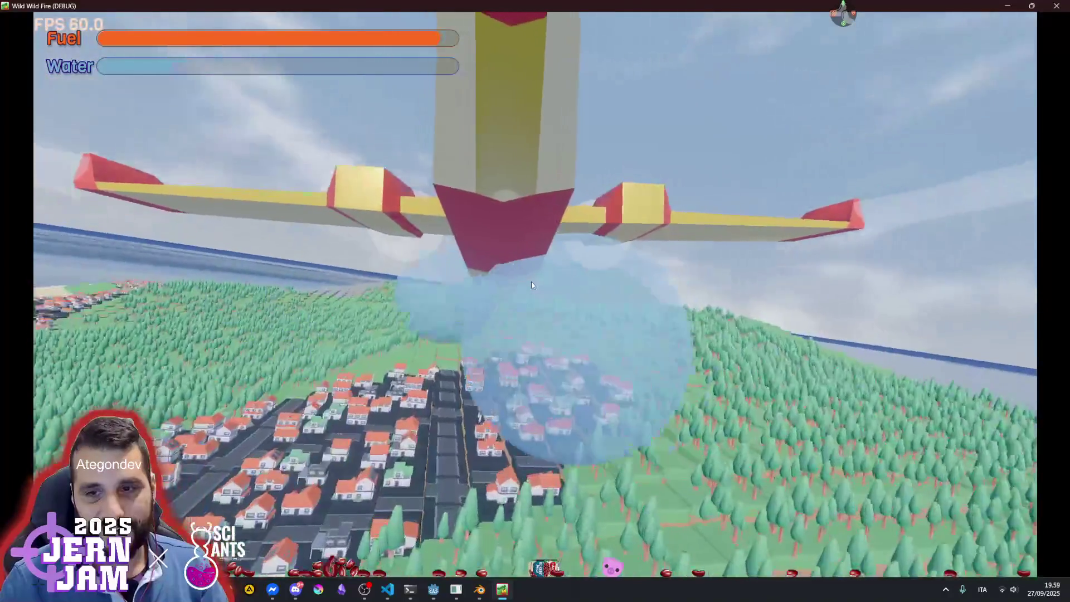
{"action": "key", "text": "s"}
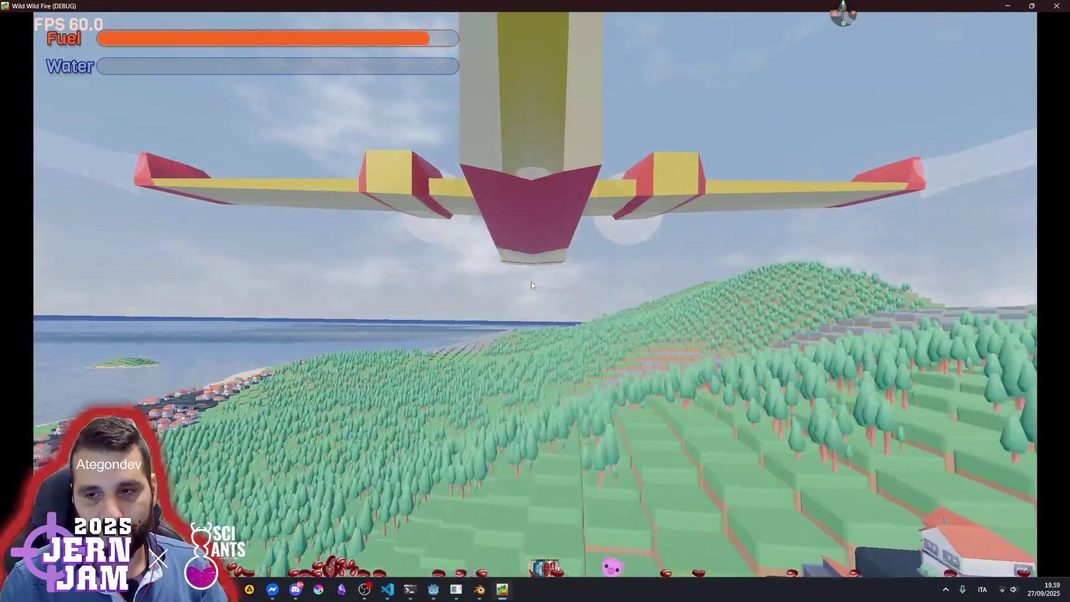
{"action": "key", "text": "a"}
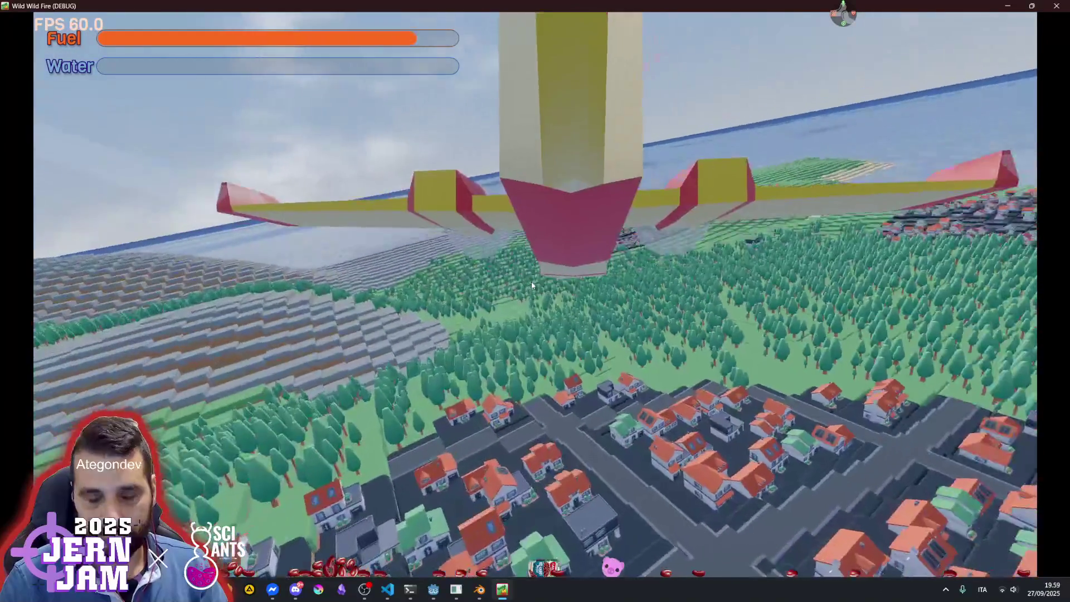
View the island's top-down map, quit the game, and switch the editor to the Script workspace
{"action": "key", "text": "m"}
{"action": "key", "text": "m"}
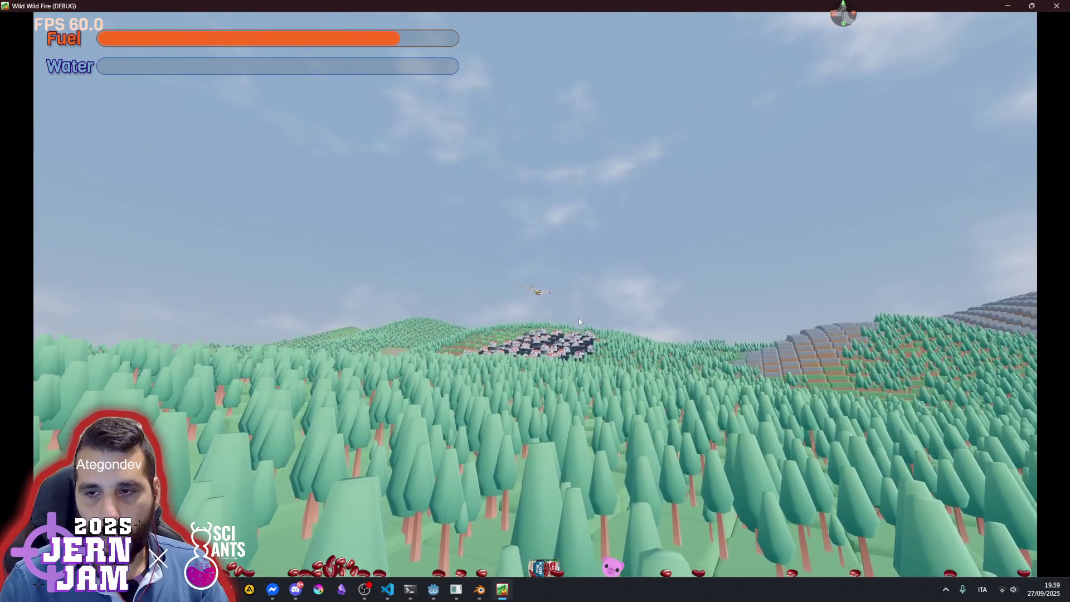
{"action": "key", "text": "alt+F4"}
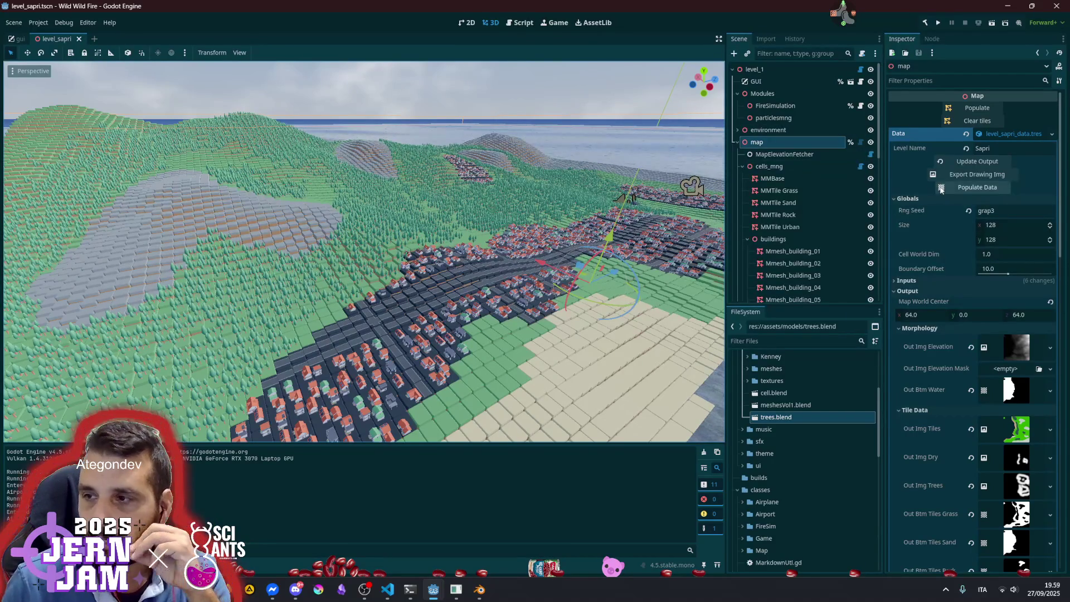
{"action": "left_click", "coordinate": [520, 25]}
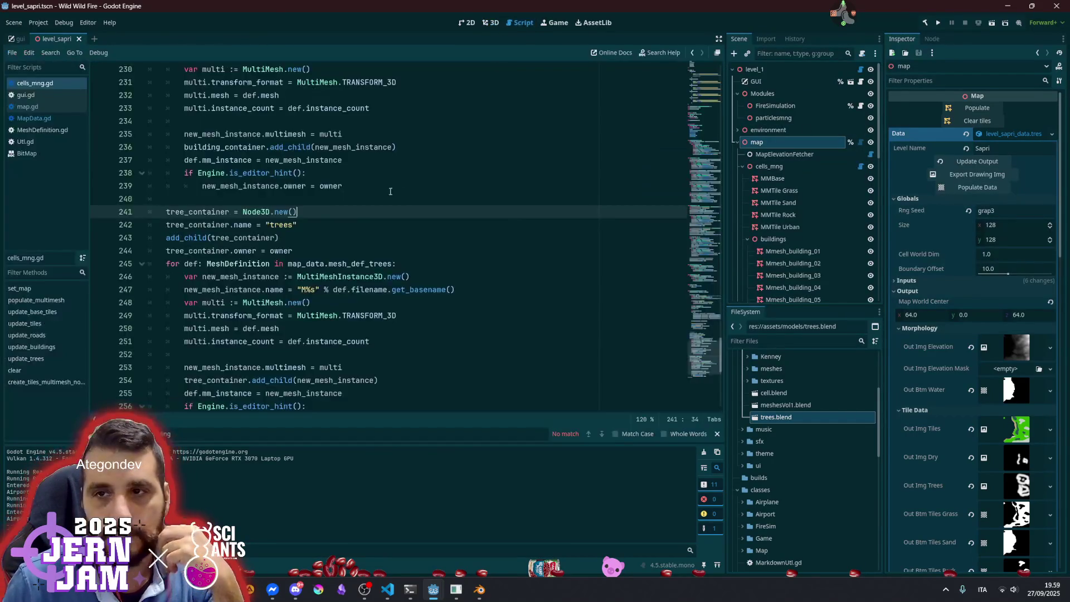
Close BitMap, open MapData.gd, and select the sampled pixel expression on line 346 in _populate_trees_data
{"action": "middle_click", "coordinate": [29, 154]}
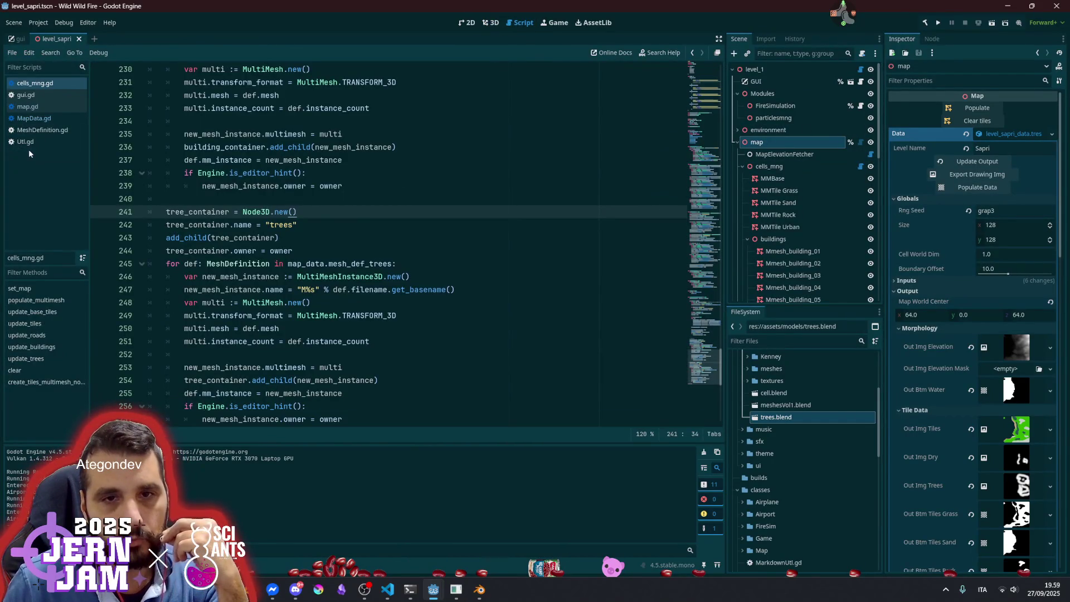
{"action": "left_click", "coordinate": [41, 118]}
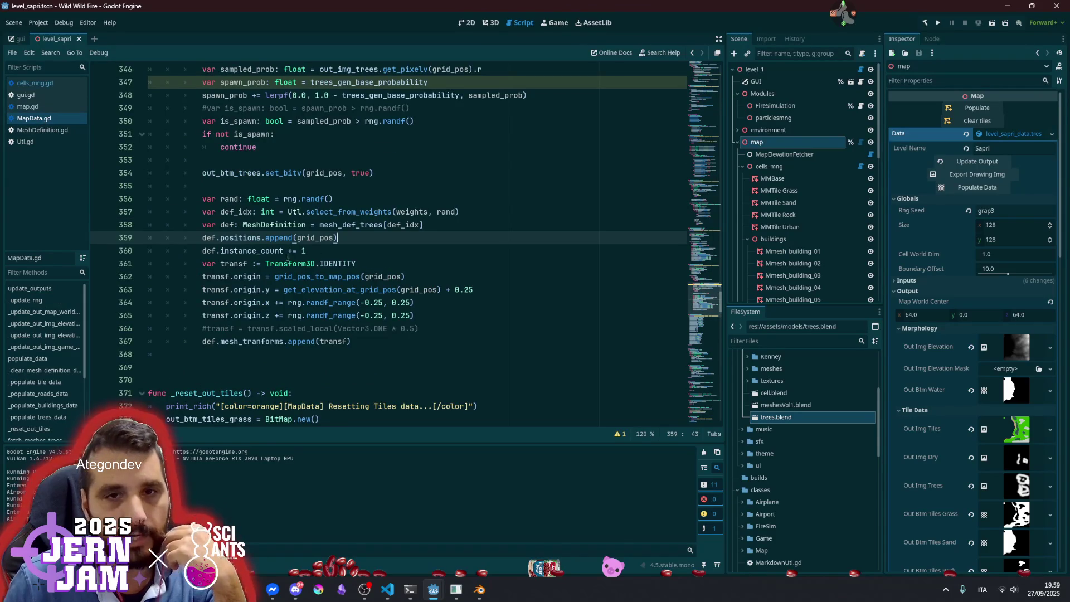
{"action": "scroll", "coordinate": [288, 257], "scroll_direction": "up", "scroll_amount": 7}
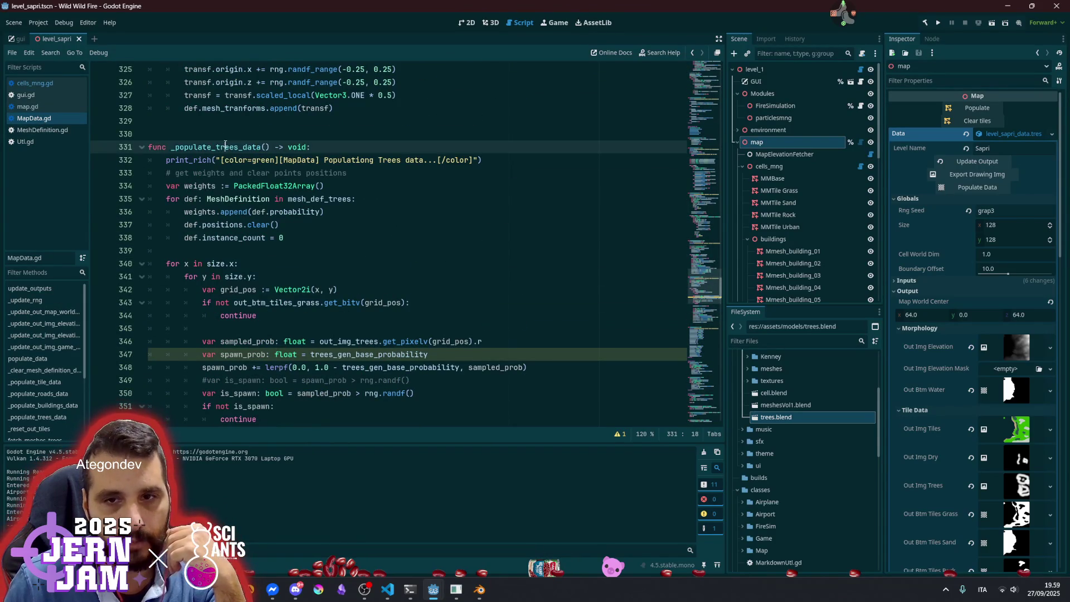
{"action": "scroll", "coordinate": [288, 317], "scroll_direction": "down", "scroll_amount": 2}
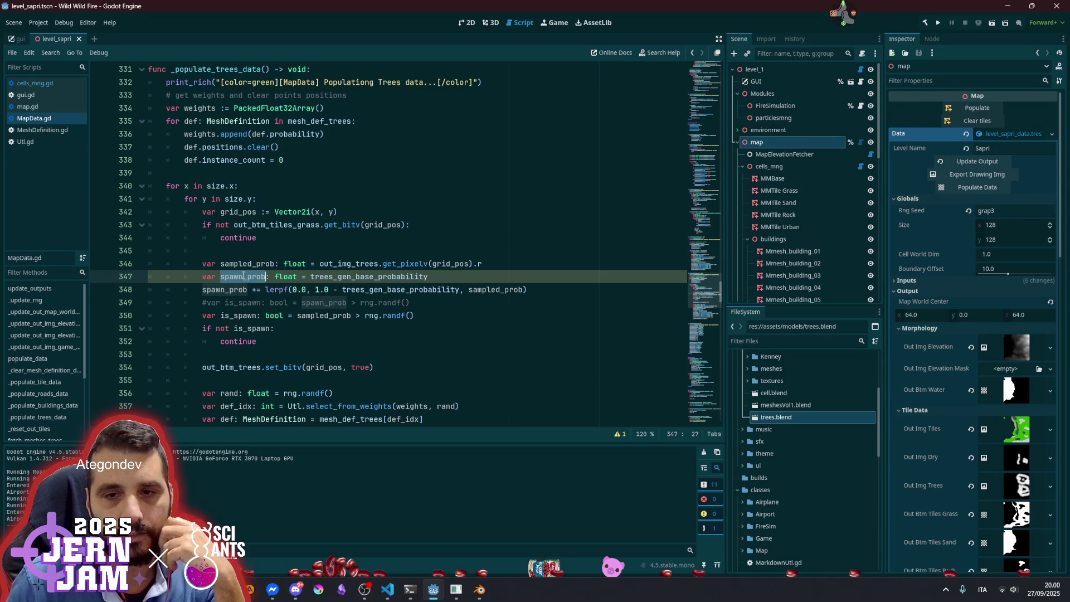
{"action": "double_click", "coordinate": [247, 263]}
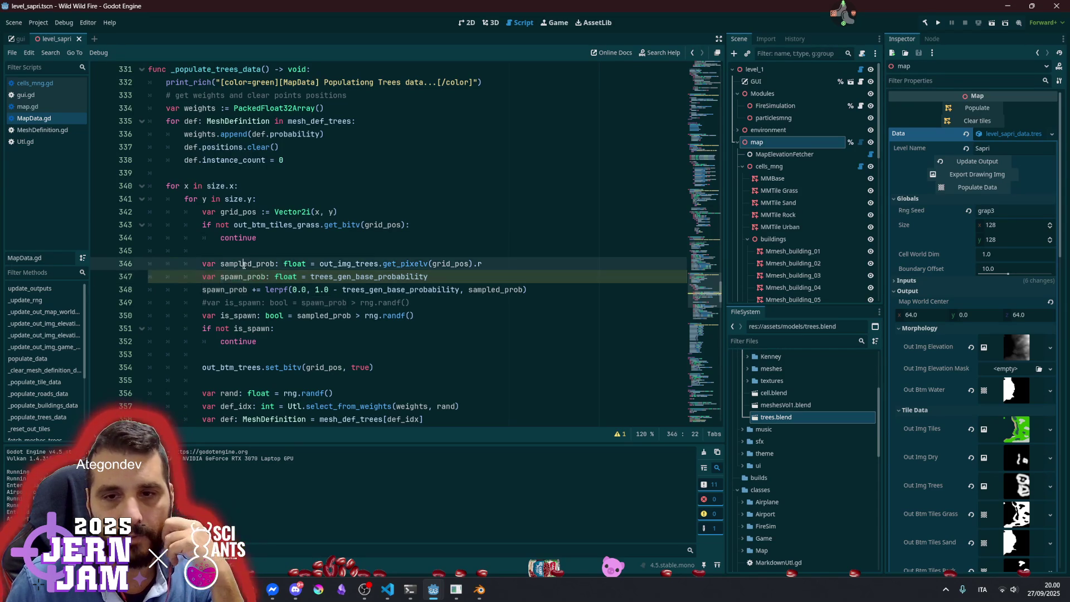
{"action": "left_click_drag", "start_coordinate": [320, 264], "coordinate": [483, 264]}
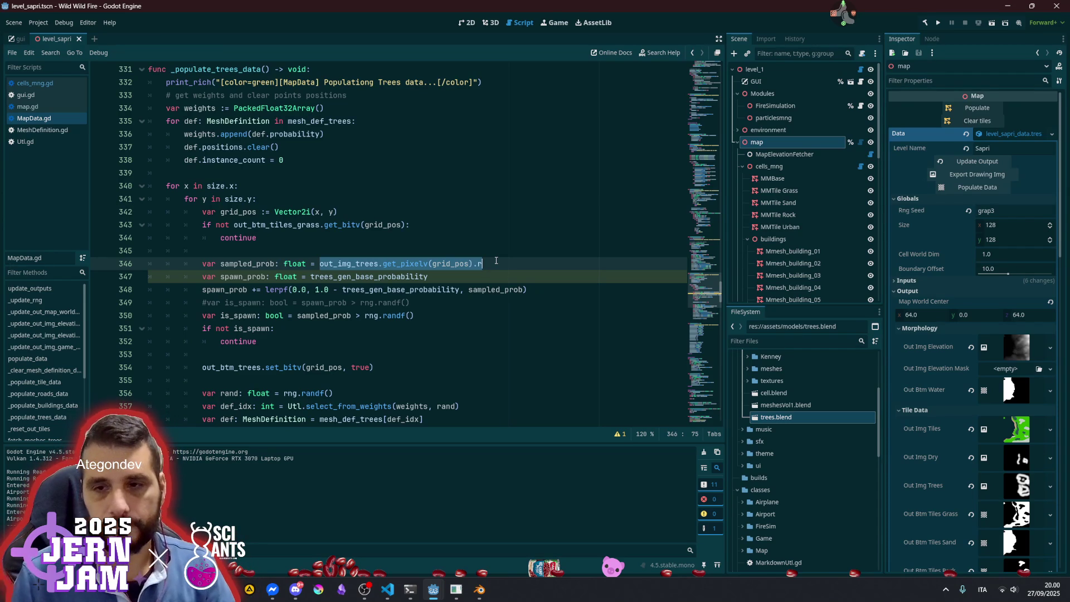
Append * (1.0 - trees_gen_base_probability) to the sampled pixel expression on line 346
{"action": "key", "text": "ctrl+x"}
{"action": "key", "text": "ctrl+z"}
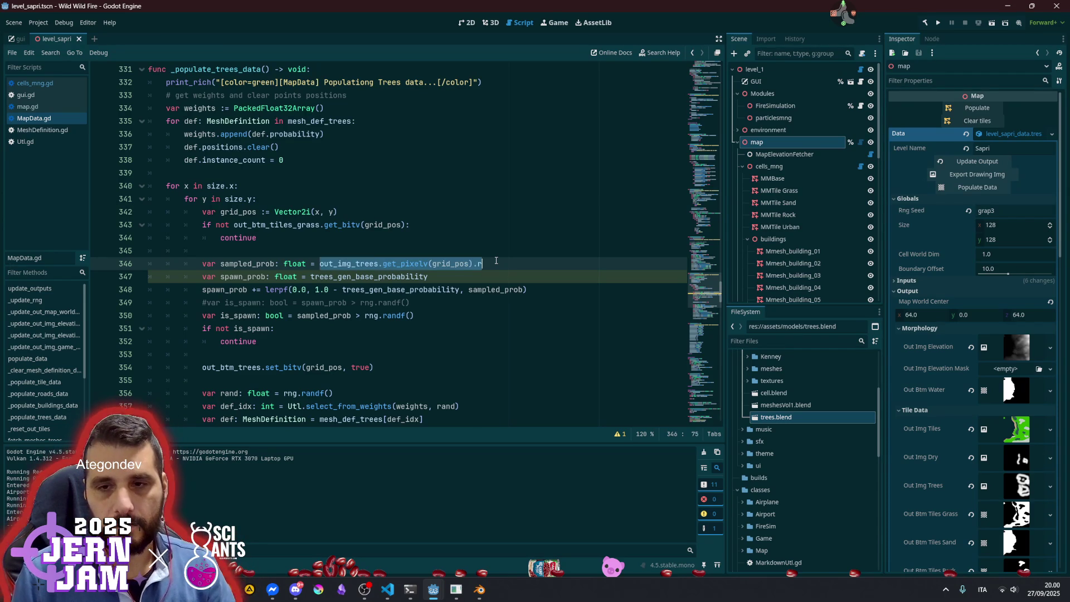
{"action": "left_click", "coordinate": [496, 261]}
{"action": "type", "text": "* "}
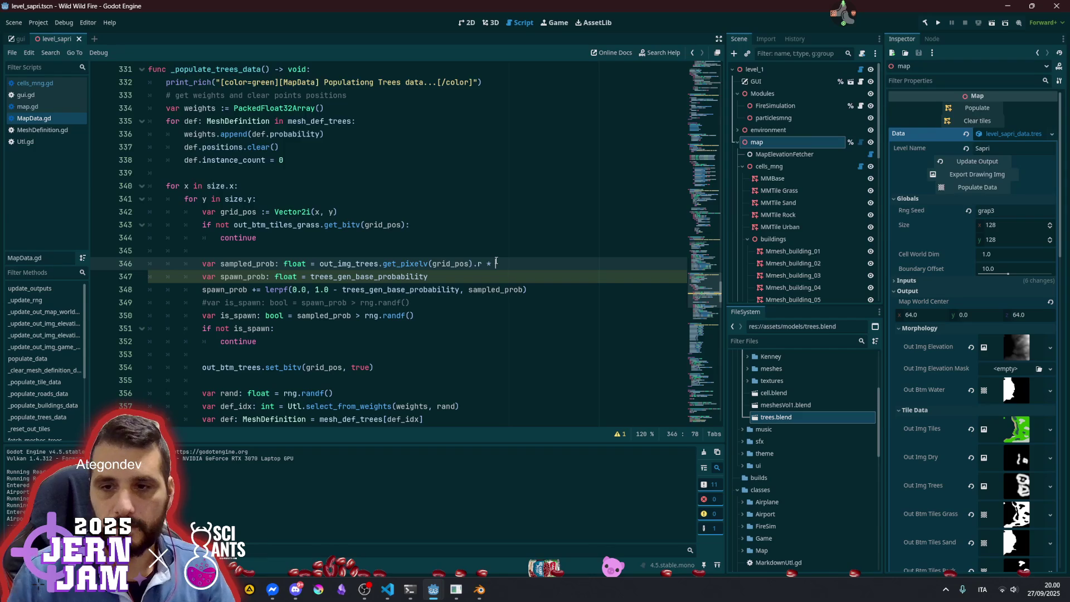
{"action": "type", "text": "("}
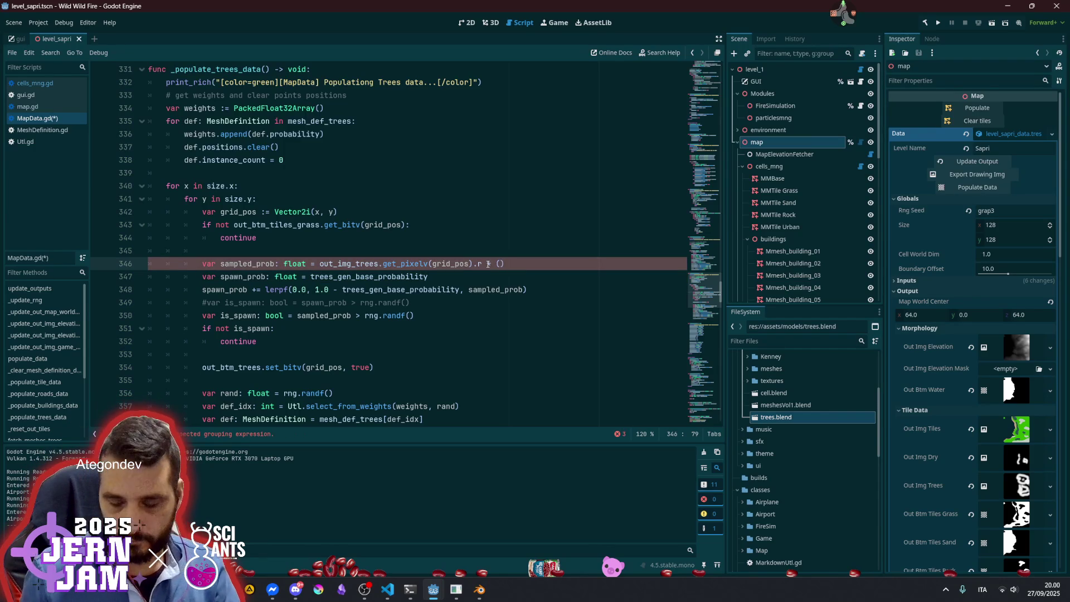
{"action": "type", "text": "1.0-"}
{"action": "key", "text": "BackSpace"}
{"action": "type", "text": "- bas"}
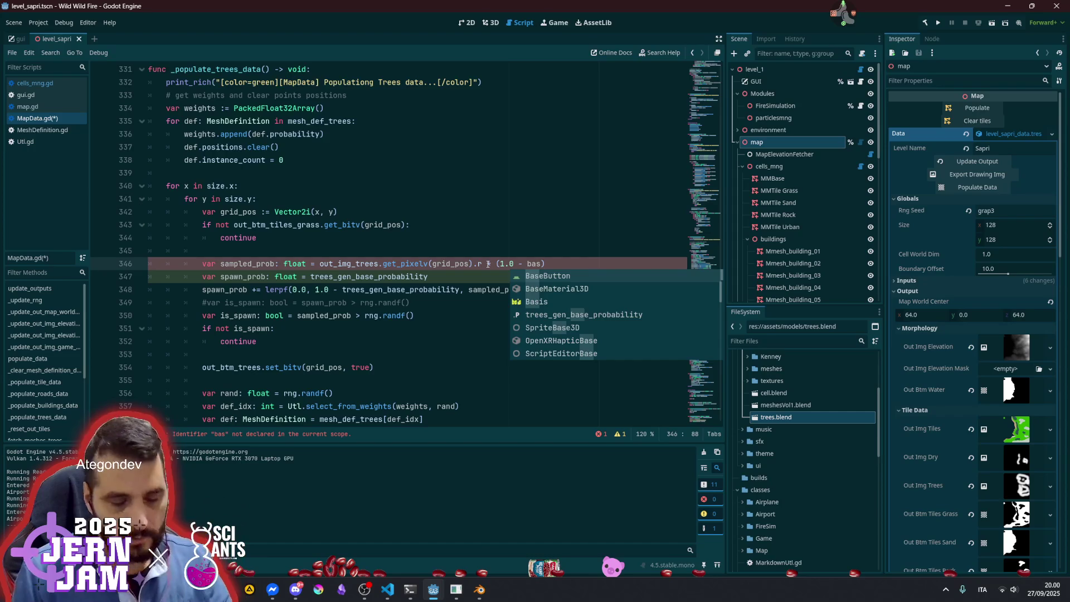
{"action": "type", "text": "e"}
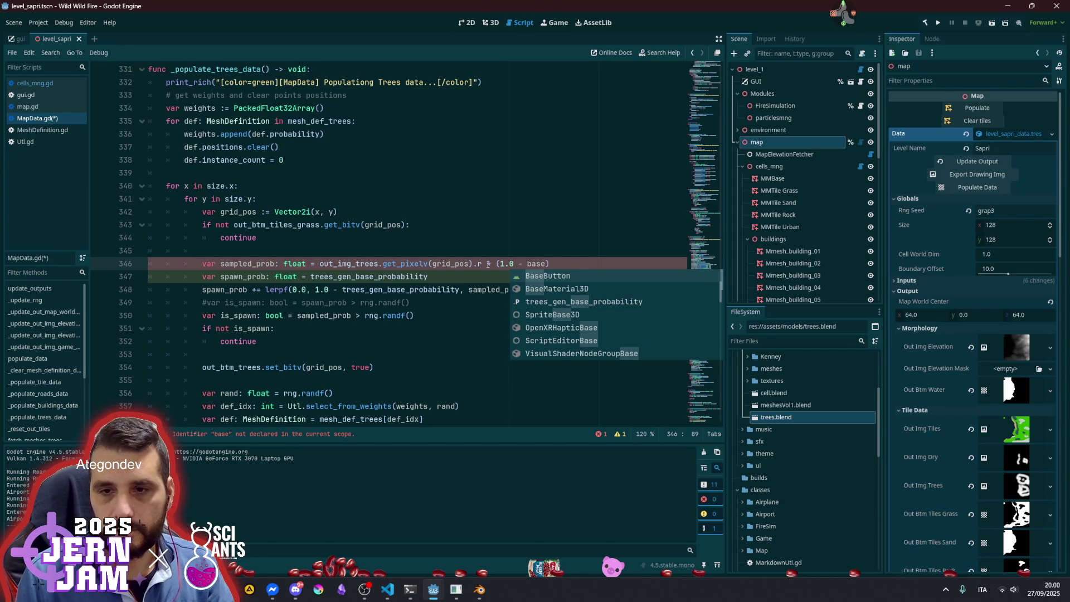
{"action": "type", "text": "_p"}
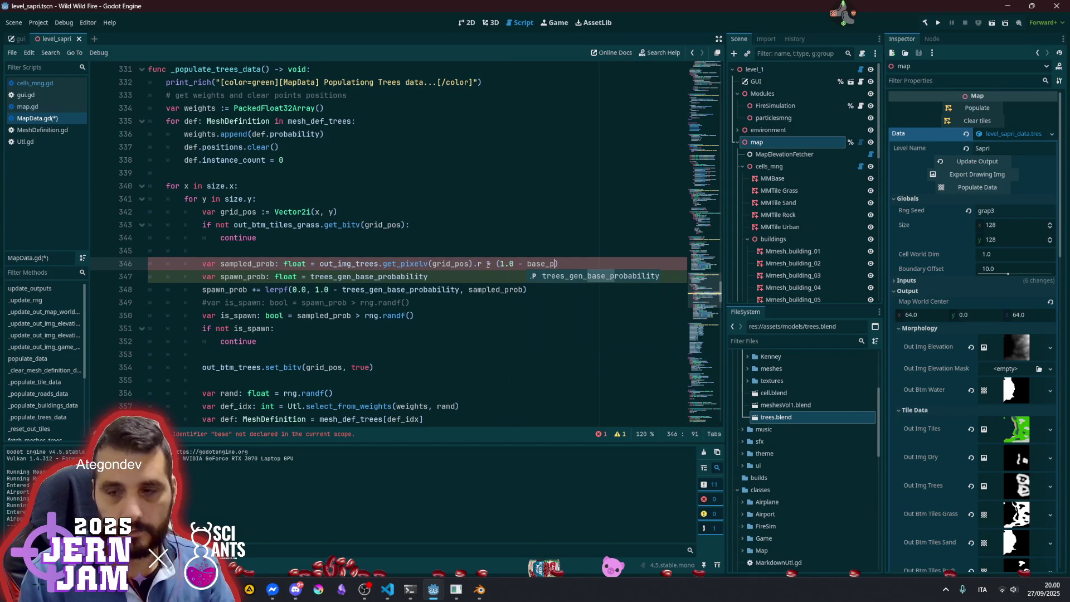
{"action": "key", "text": "Return"}
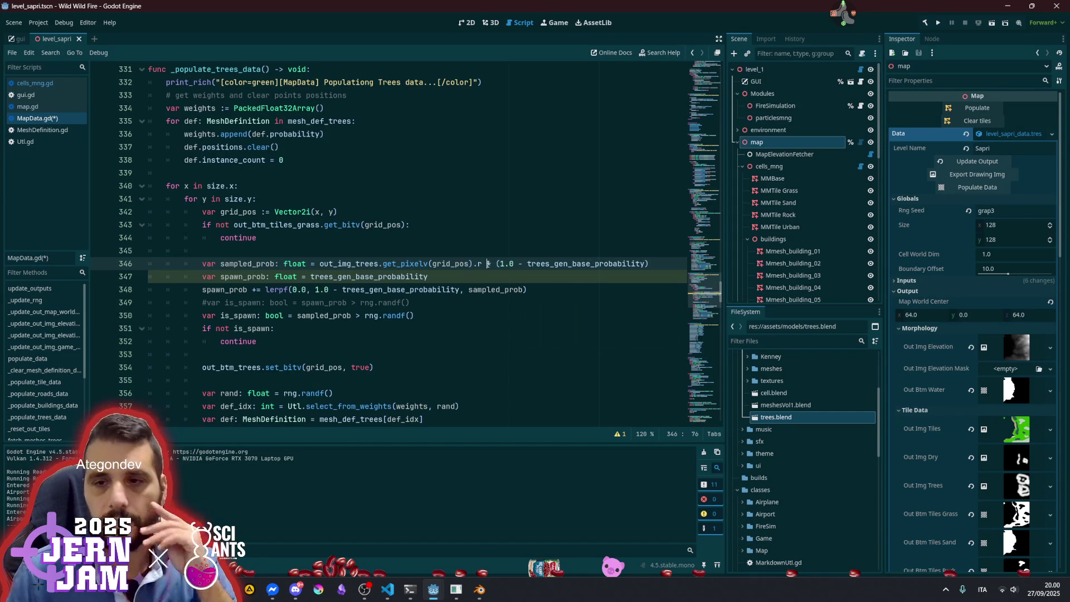
Start a new line 347 assigning to sampled_prob
{"action": "left_click", "coordinate": [266, 263]}
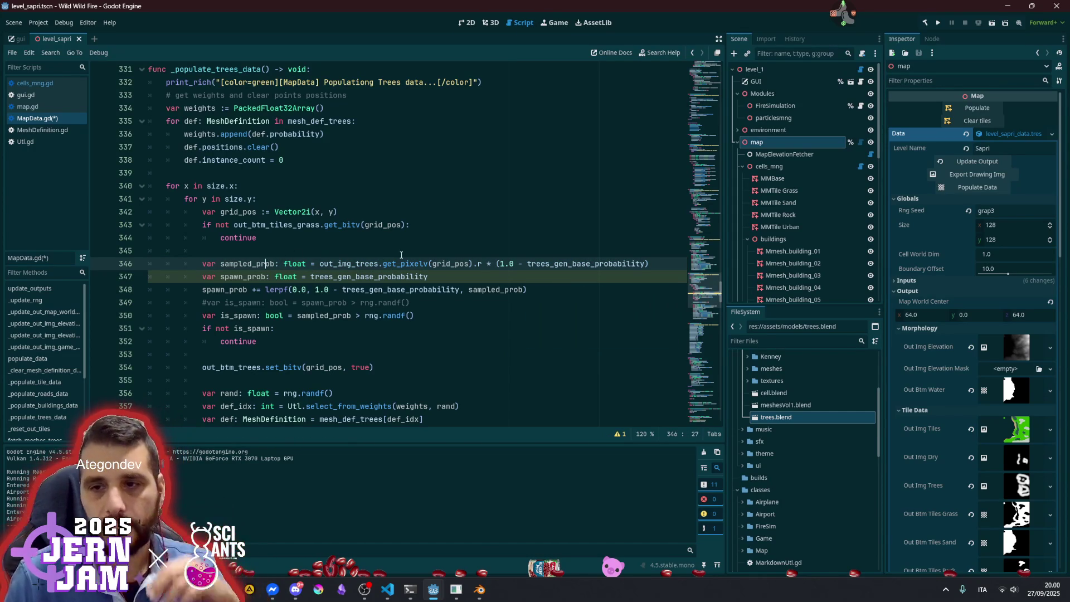
{"action": "key", "text": "ctrl+d"}
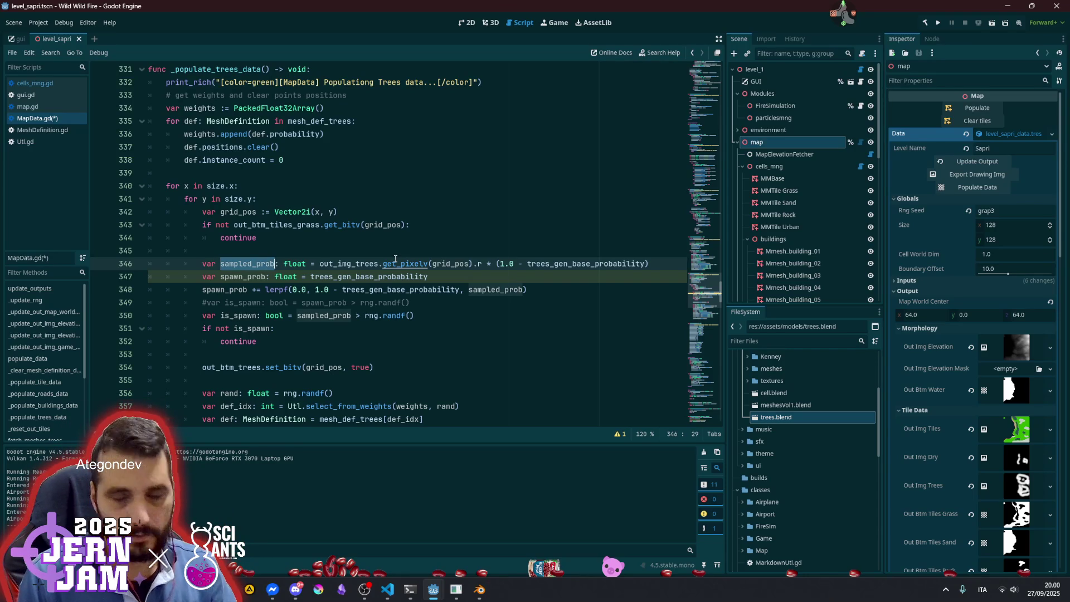
{"action": "key", "text": "ctrl+c"}
{"action": "key", "text": "End"}
{"action": "key", "text": "Return"}
{"action": "key", "text": "ctrl+v"}
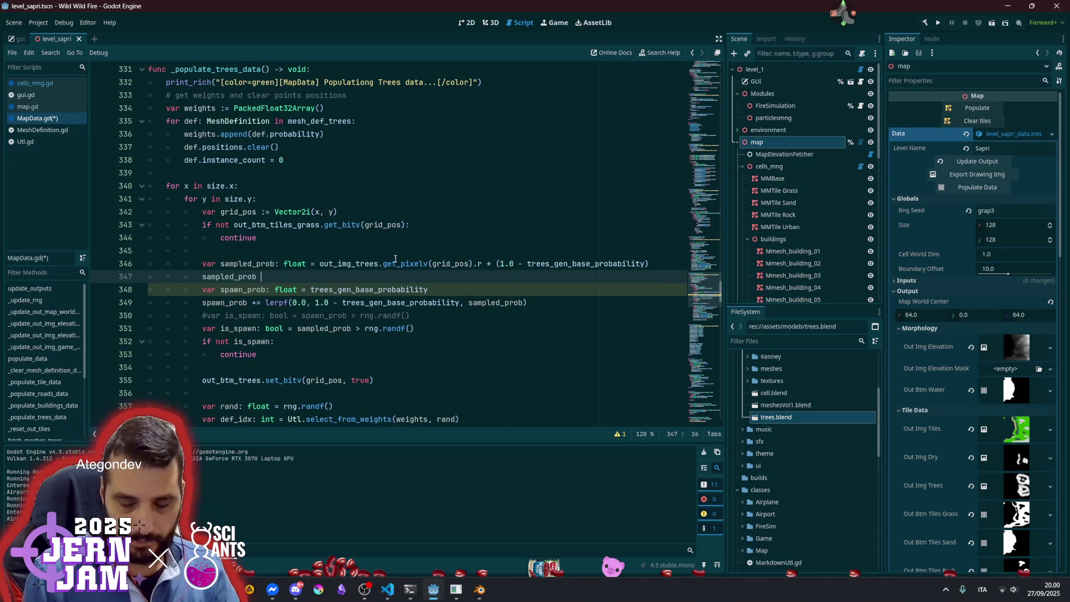
{"action": "type", "text": "*="}
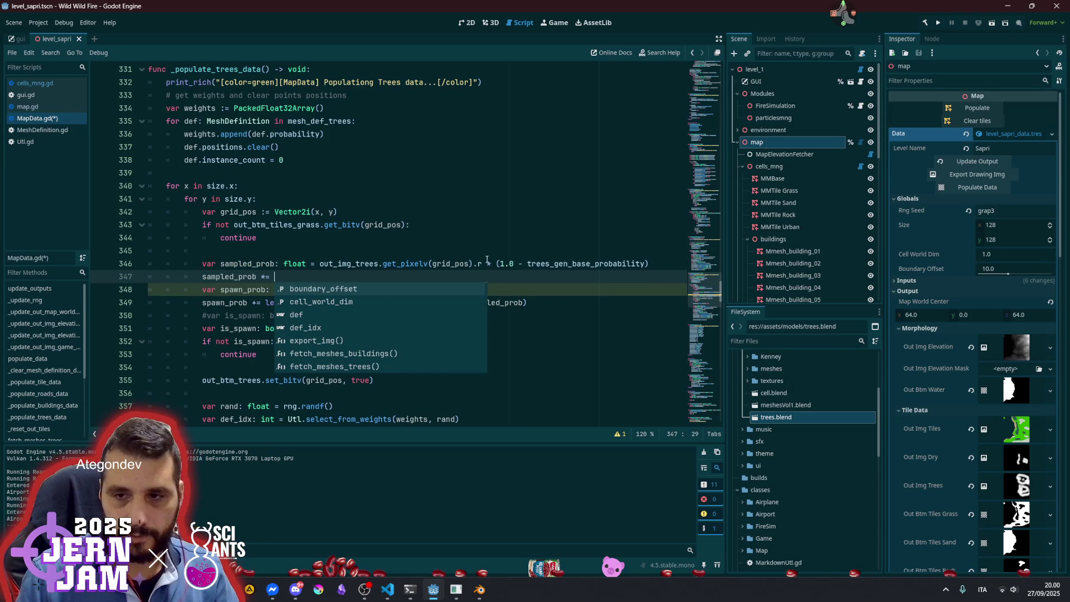
Move the (1.0 - base probability) factor from line 346 onto line 347, dropping its parentheses
{"action": "left_click", "coordinate": [497, 263]}
{"action": "key", "text": "shift+End"}
{"action": "key", "text": "ctrl+x"}
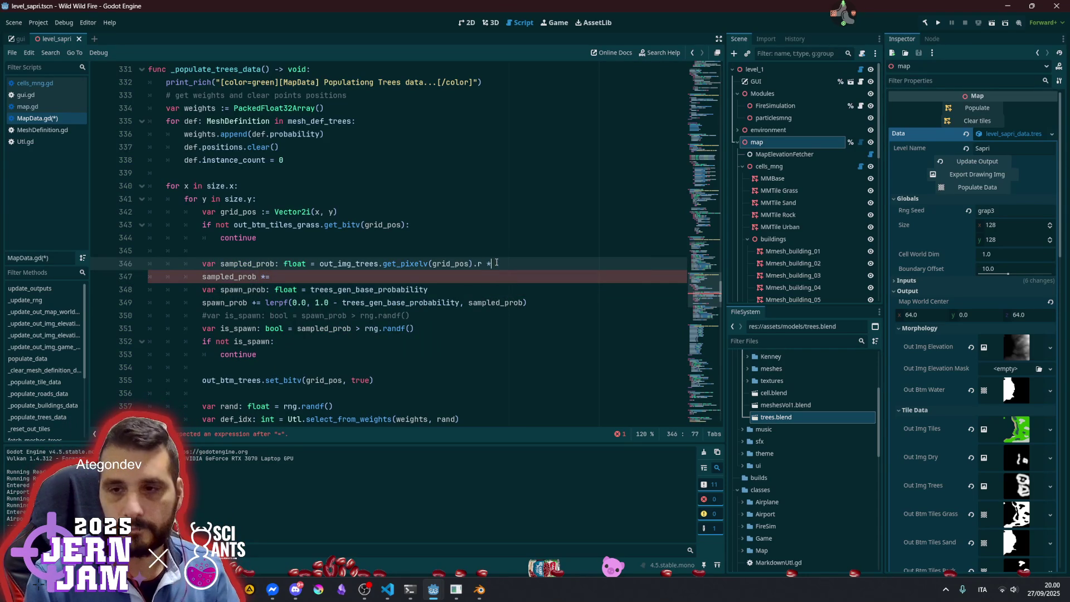
{"action": "key", "text": "Down"}
{"action": "key", "text": "ctrl+v"}
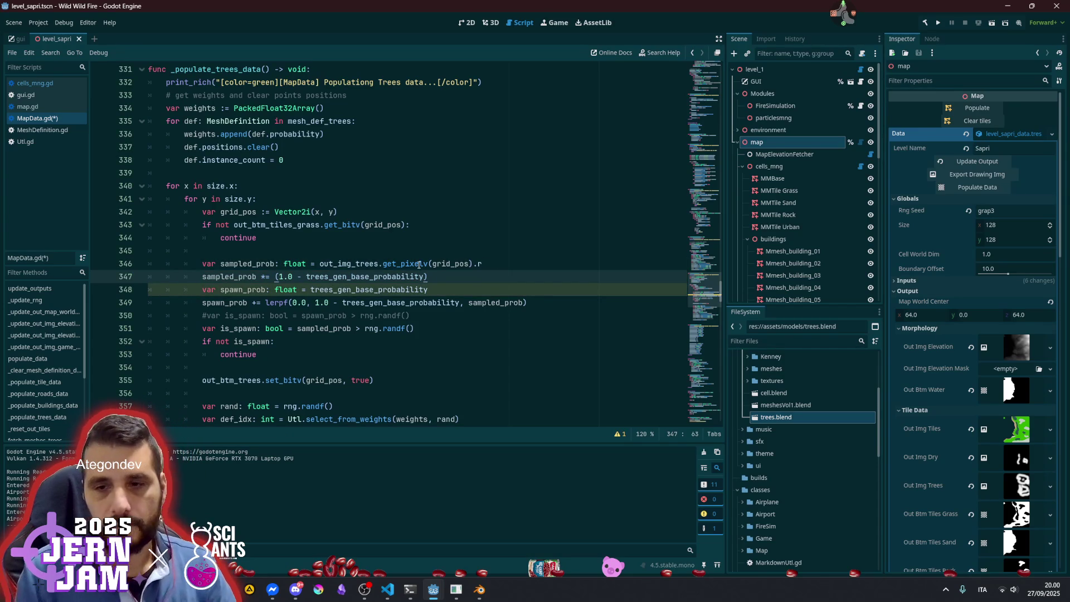
{"action": "key", "text": "BackSpace"}
{"action": "key", "text": "ctrl+Left"}
{"action": "key", "text": "BackSpace"}
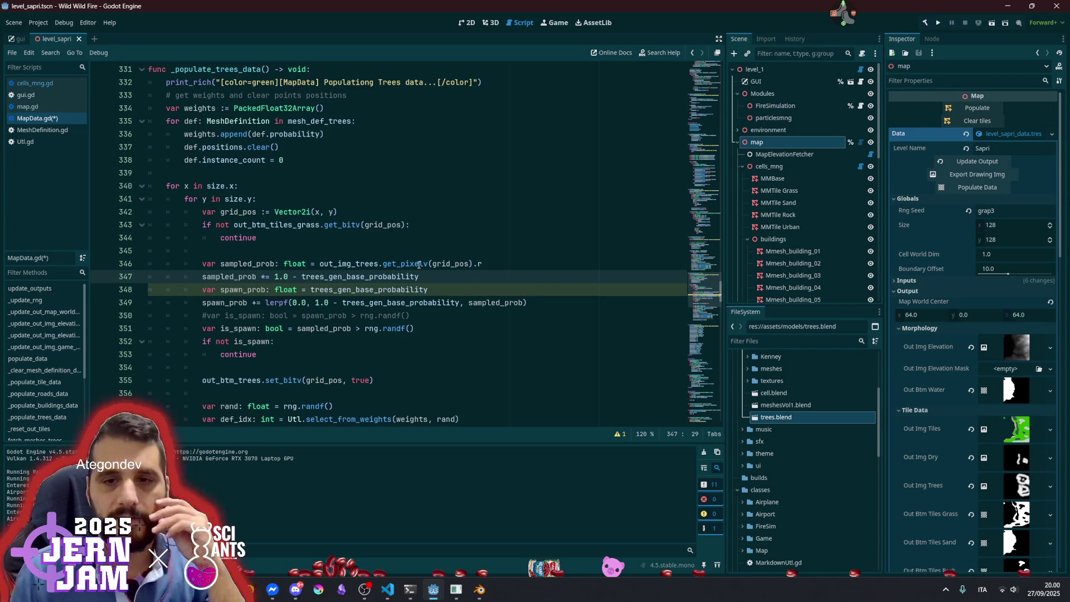
Add sampled_prob to the end of the spawn_prob line and delete the lerpf spawn_prob line
{"action": "double_click", "coordinate": [240, 289]}
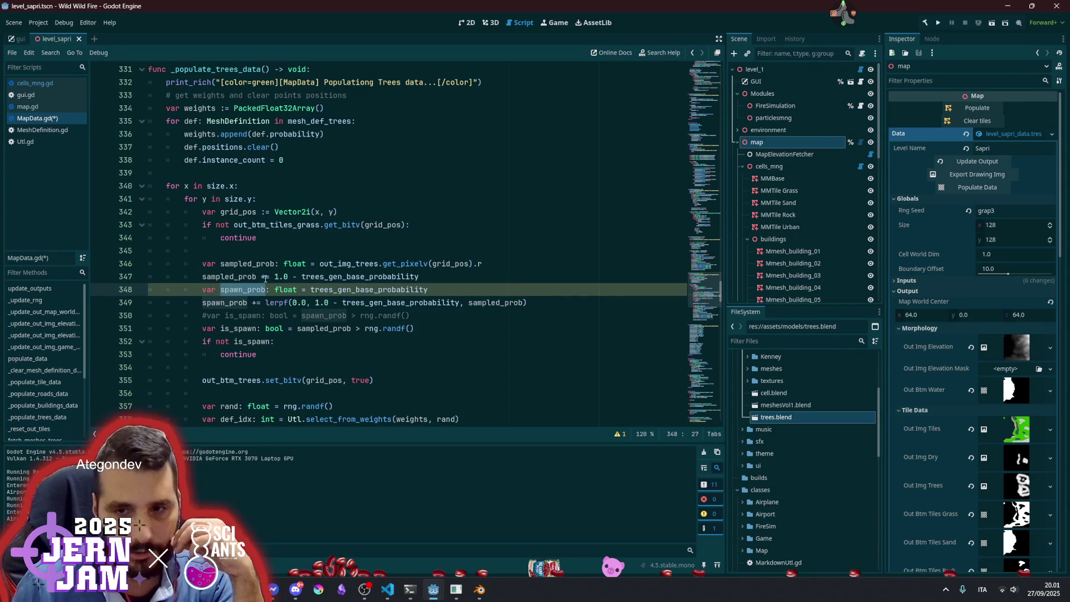
{"action": "double_click", "coordinate": [234, 278]}
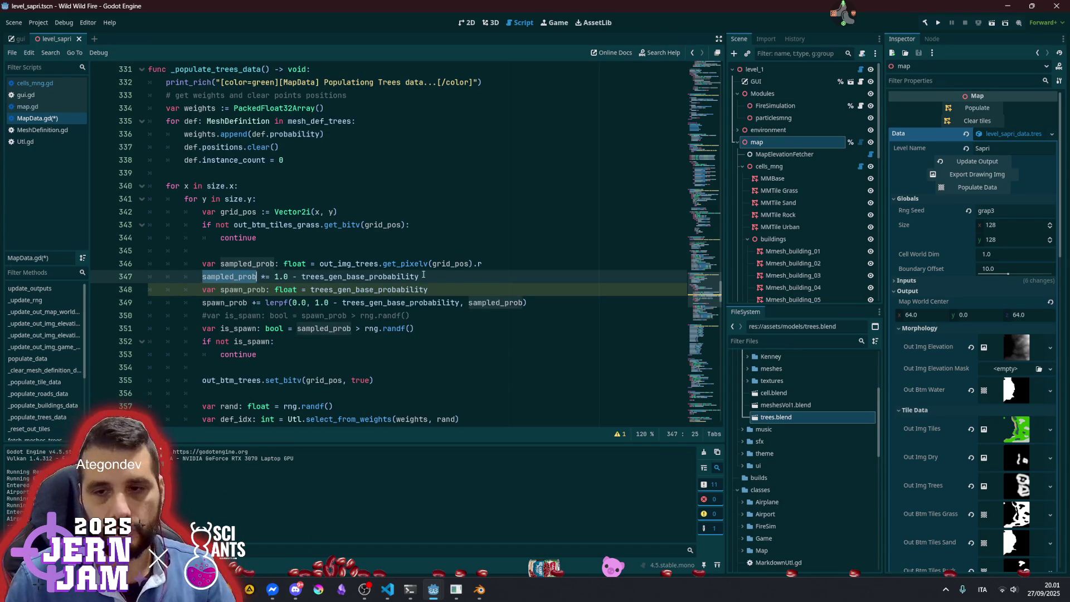
{"action": "left_click", "coordinate": [461, 292]}
{"action": "type", "text": "sampled_prob"}
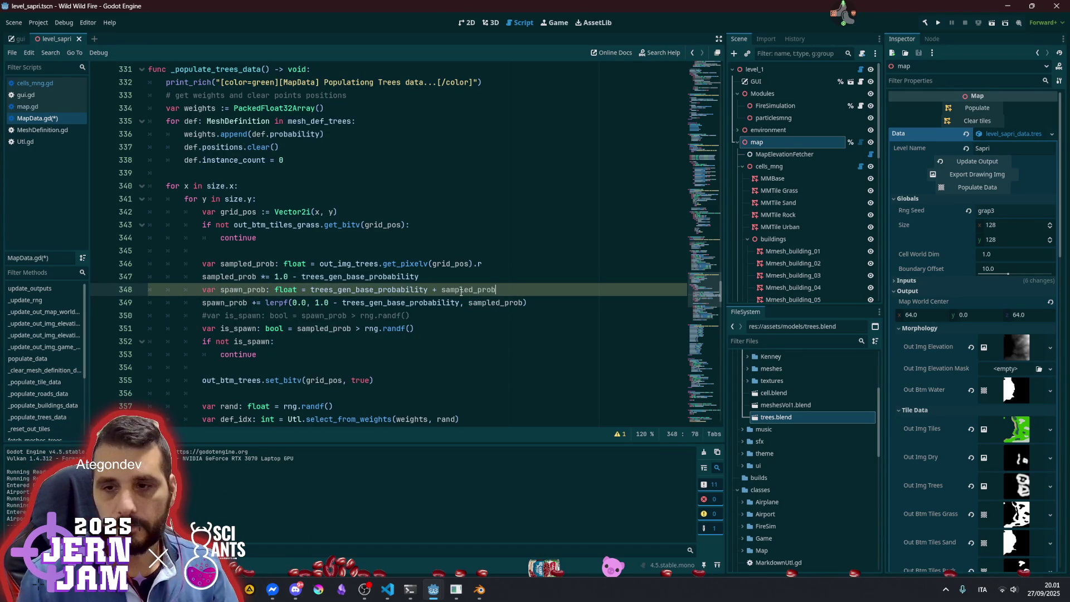
{"action": "left_click", "coordinate": [372, 303]}
{"action": "key", "text": "shift+Home"}
{"action": "key", "text": "shift+Home"}
{"action": "key", "text": "BackSpace"}
{"action": "key", "text": "Delete"}
{"action": "key", "text": "End"}
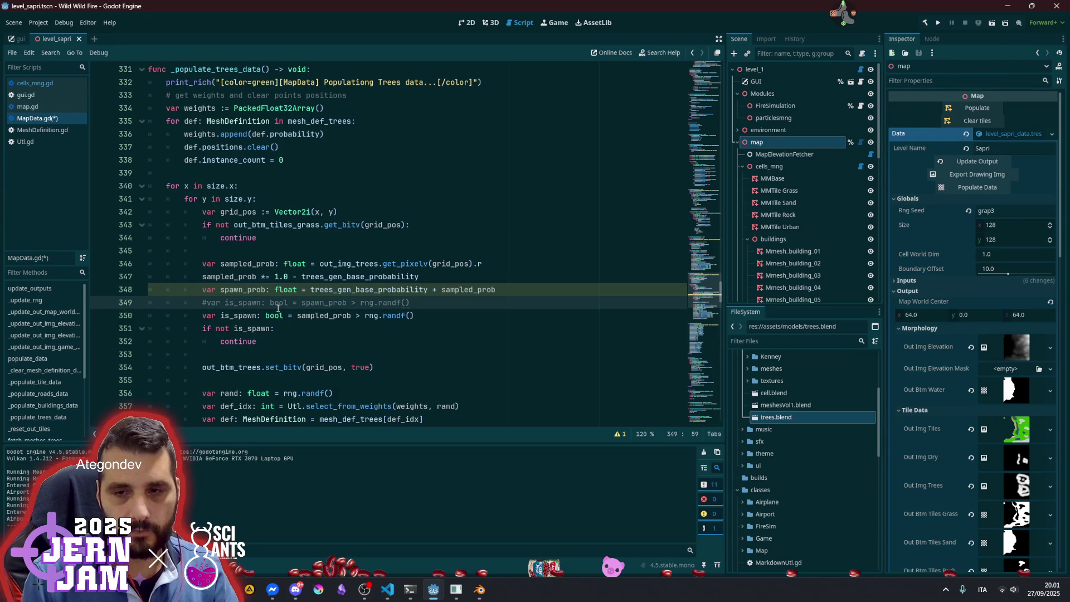
Replace the old is_spawn line with the uncommented spawn_prob comparison and review the edited code
{"action": "key", "text": "Down"}
{"action": "key", "text": "End"}
{"action": "key", "text": "shift+Home"}
{"action": "key", "text": "shift+Home"}
{"action": "key", "text": "BackSpace"}
{"action": "key", "text": "BackSpace"}
{"action": "key", "text": "ctrl+k"}
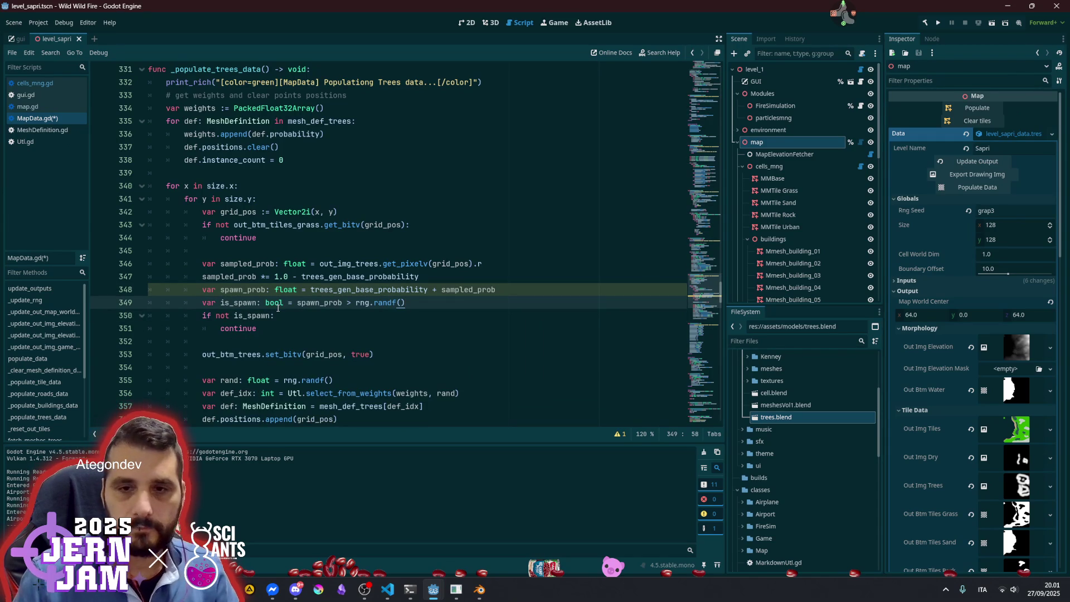
{"action": "left_click", "coordinate": [267, 289]}
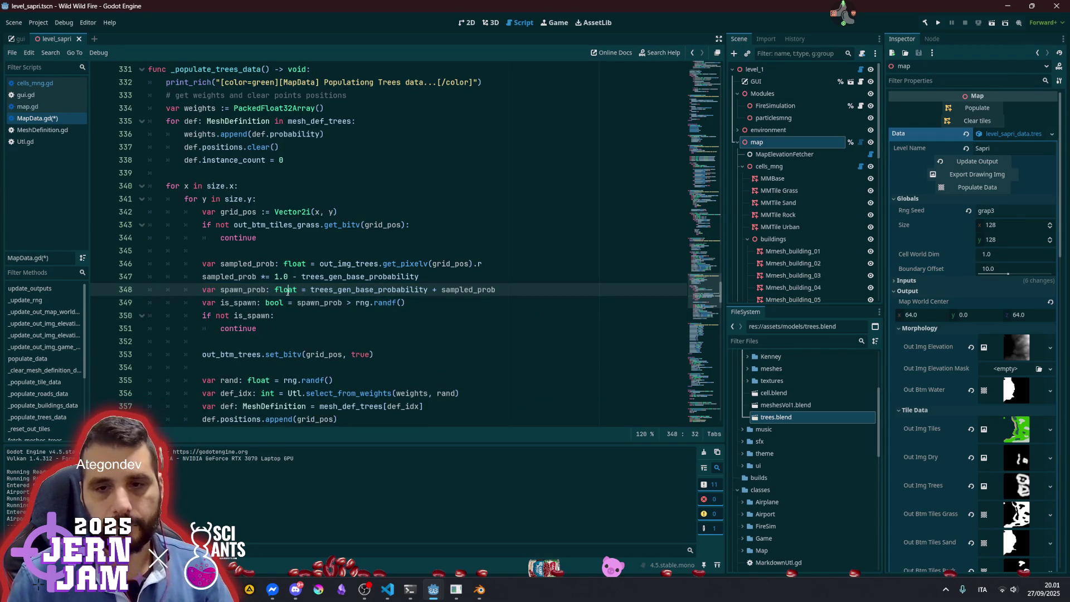
{"action": "left_click", "coordinate": [288, 316]}
{"action": "left_click", "coordinate": [259, 327]}
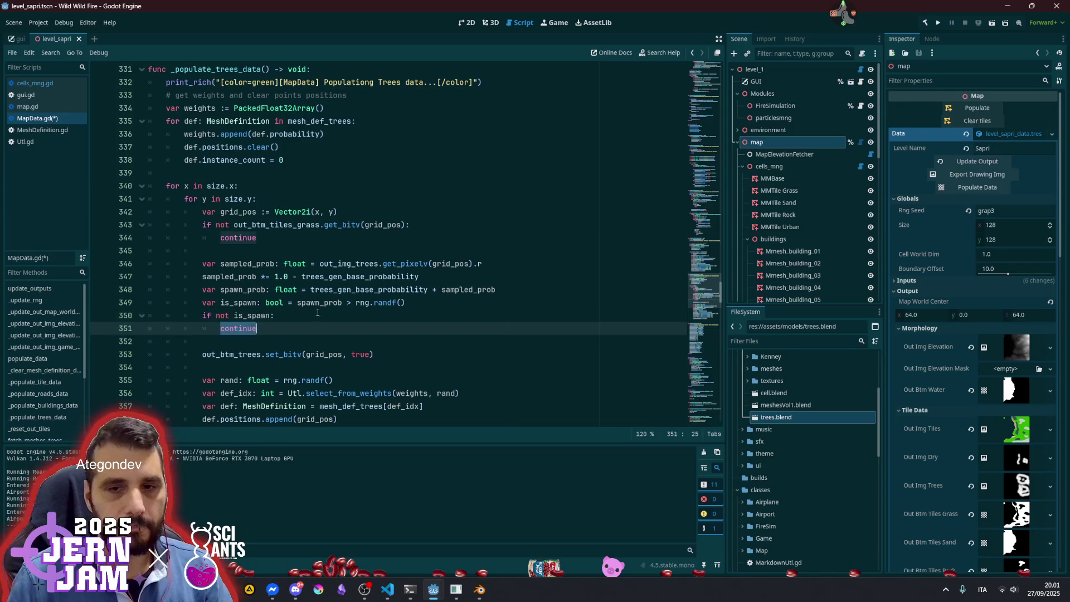
{"action": "left_click", "coordinate": [328, 303]}
{"action": "scroll", "coordinate": [329, 308], "scroll_direction": "down", "scroll_amount": 1}
{"action": "scroll", "coordinate": [329, 309], "scroll_direction": "down", "scroll_amount": 4}
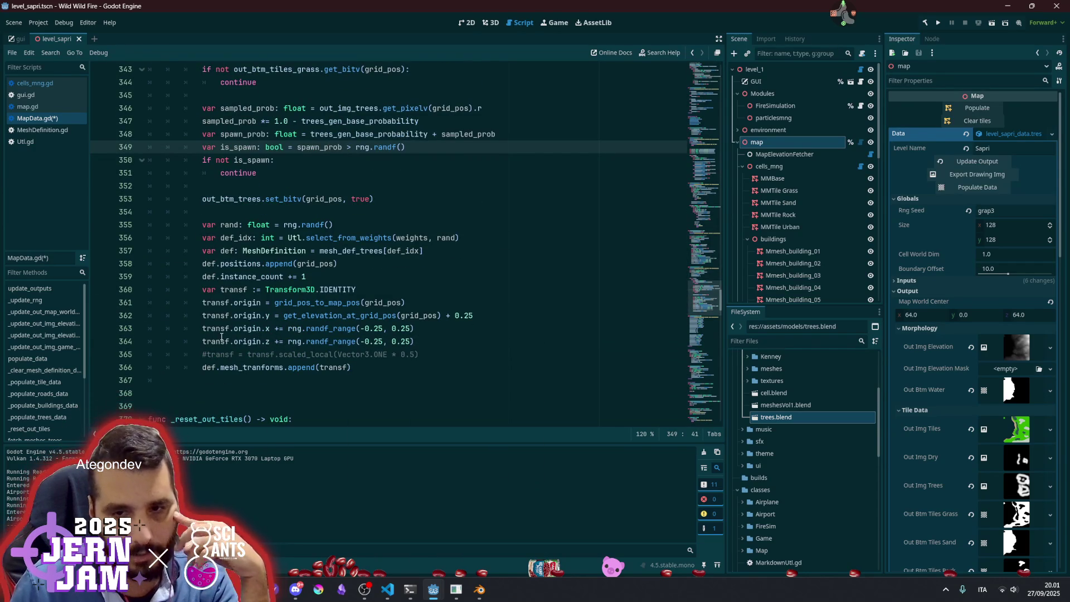
Uncomment the scaled_local transform line in MapData.gd
{"action": "double_click", "coordinate": [223, 339]}
{"action": "key", "text": "Down"}
{"action": "key", "text": "Home"}
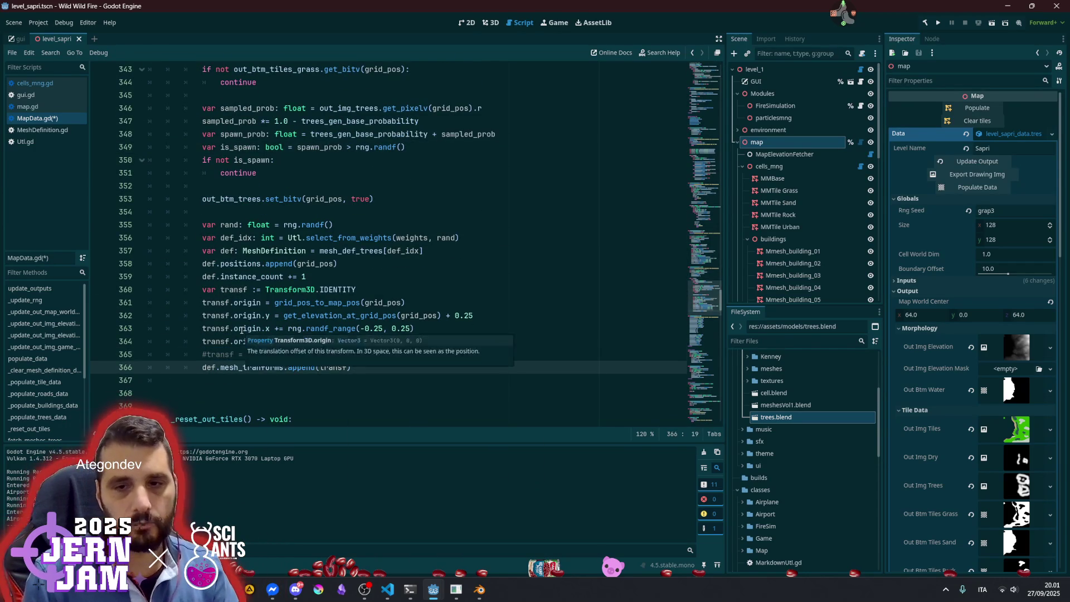
{"action": "key", "text": "ctrl+k"}
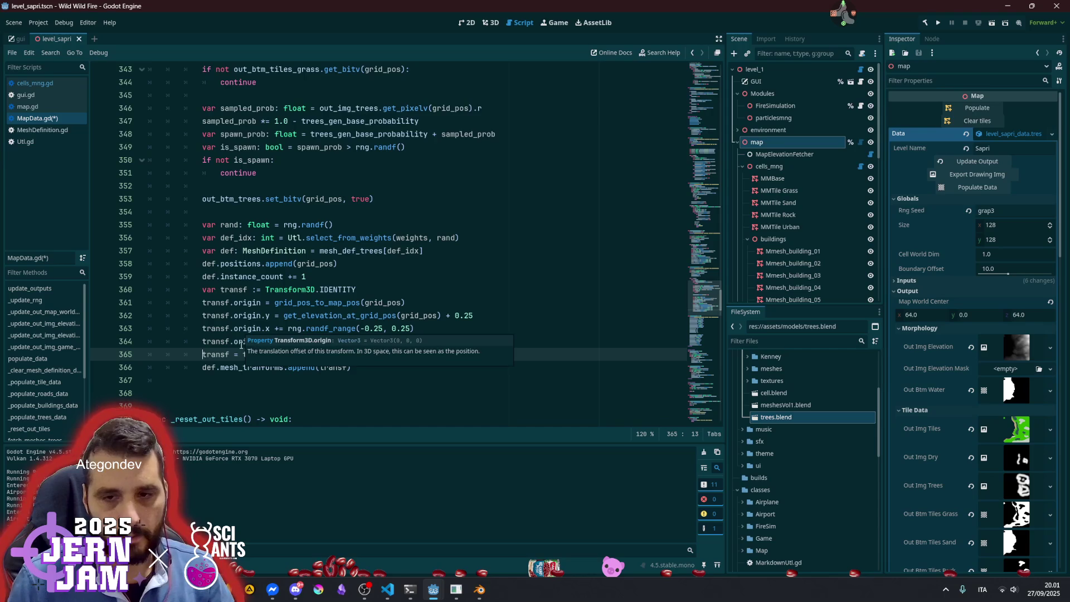
Change Vector3.ONE to Vector3.UP in the scale line and remove the 0.5 factor
{"action": "left_click", "coordinate": [226, 343]}
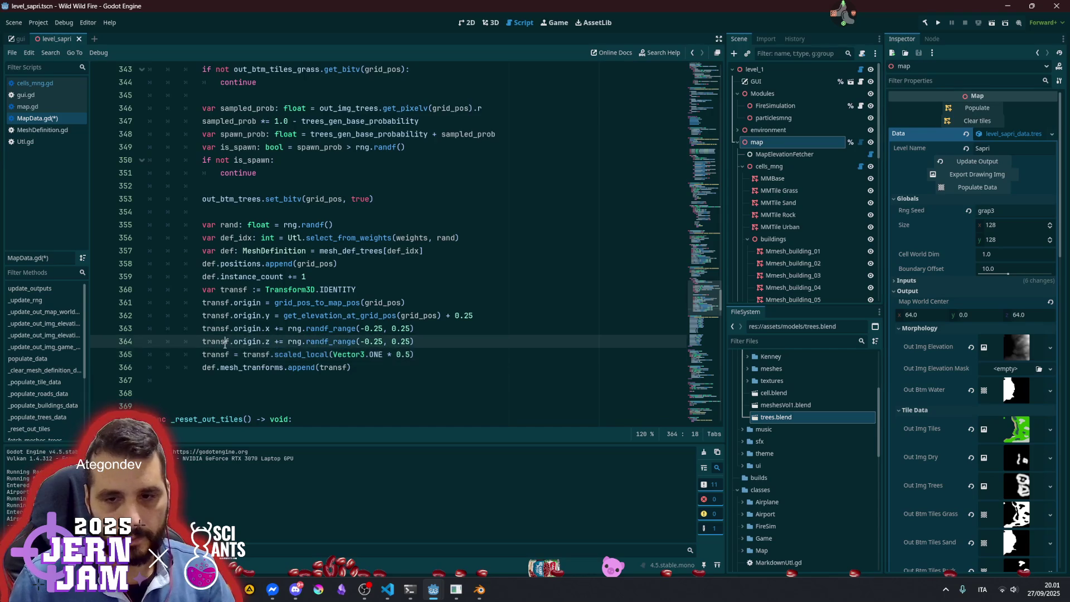
{"action": "left_click", "coordinate": [373, 356]}
{"action": "key", "text": "ctrl+shift+Right"}
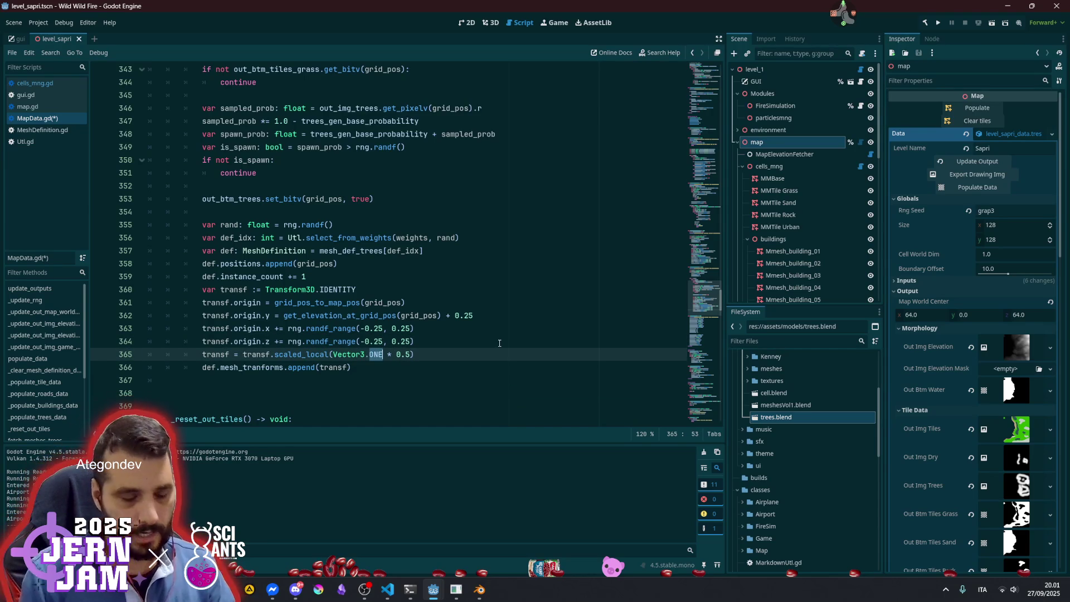
{"action": "type", "text": "UP"}
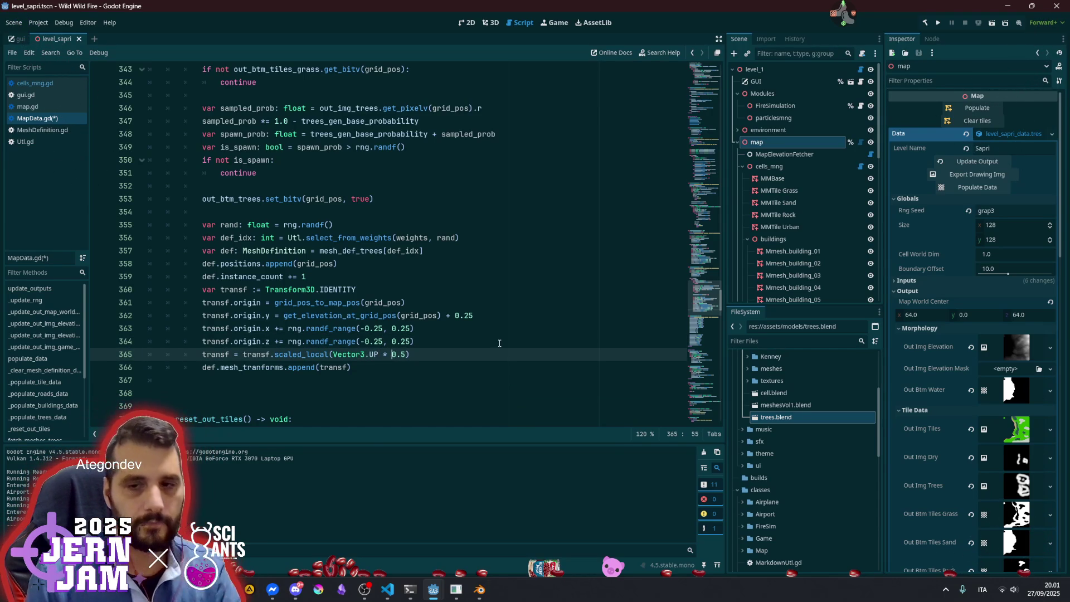
{"action": "key", "text": "ctrl+shift+Right"}
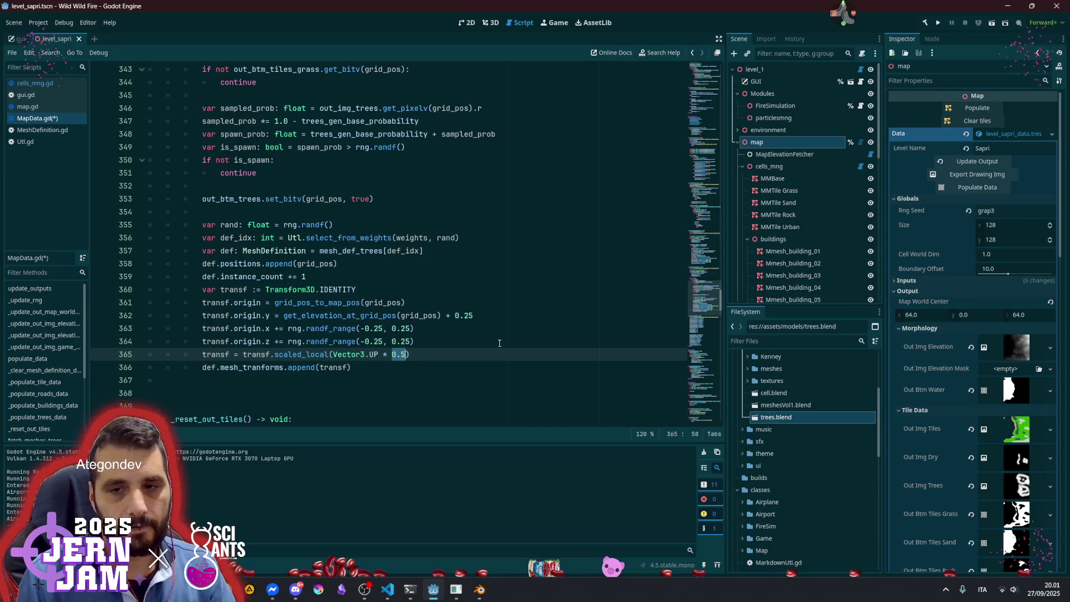
{"action": "key", "text": "Delete"}
Multiply Vector3.UP by rng.randf_range(0.8, 1.2)
{"action": "type", "text": "ran"}
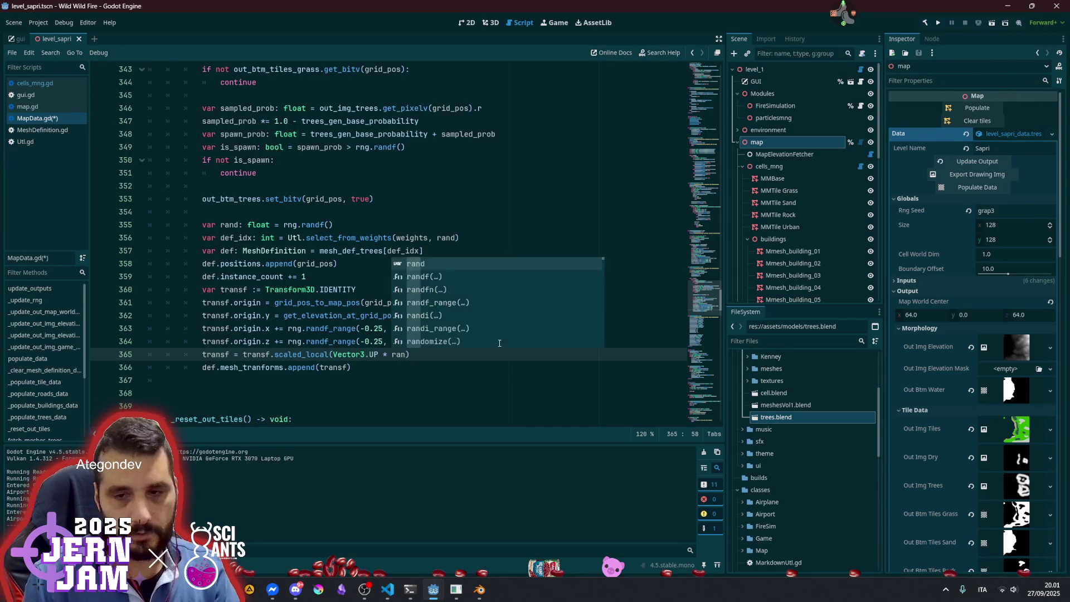
{"action": "key", "text": "Left"}
{"action": "key", "text": "Left"}
{"action": "key", "text": "Left"}
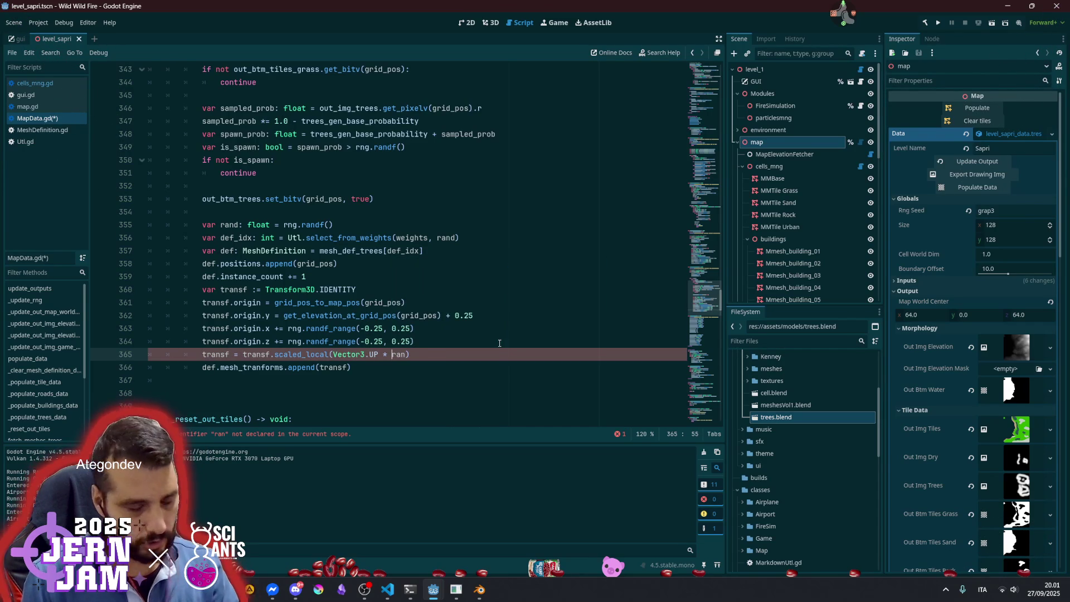
{"action": "type", "text": "rng."}
{"action": "key", "text": "Right"}
{"action": "key", "text": "Right"}
{"action": "key", "text": "Right"}
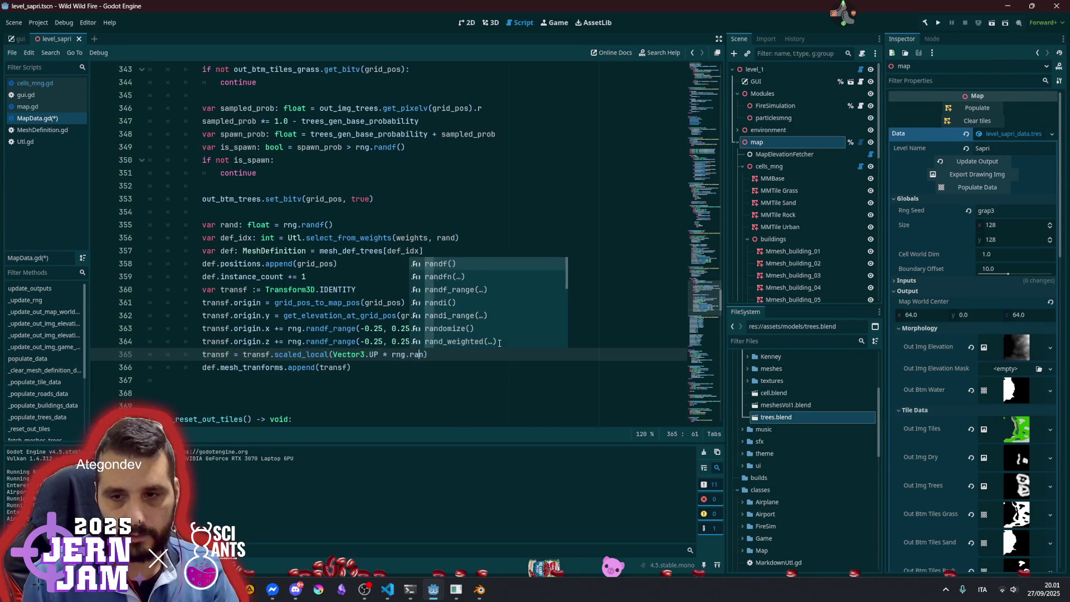
{"action": "type", "text": "df"}
{"action": "key", "text": "Down"}
{"action": "key", "text": "Down"}
{"action": "key", "text": "Return"}
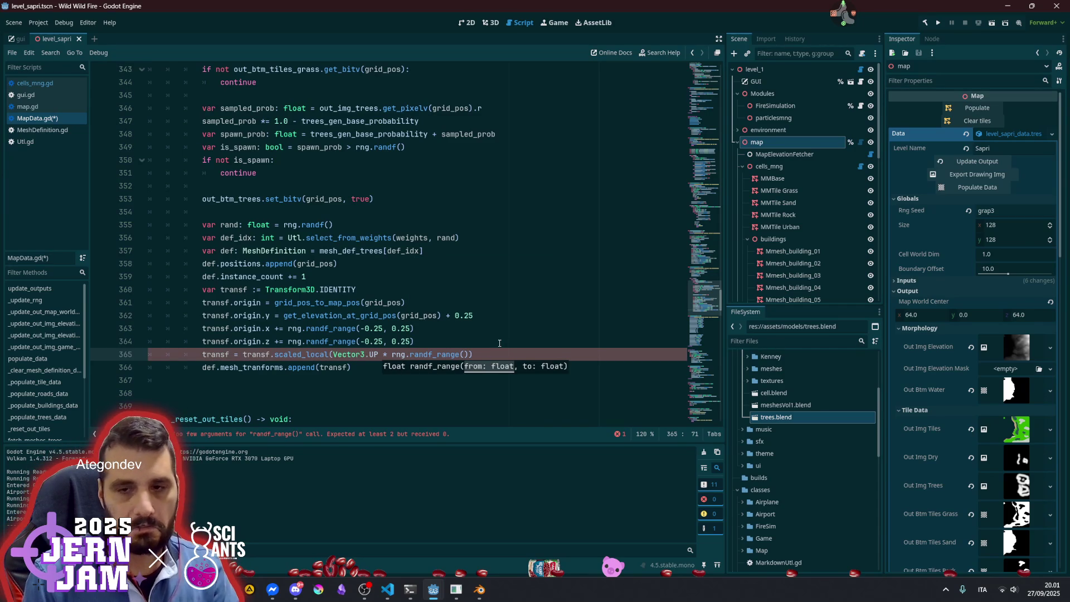
{"action": "type", "text": "0."}
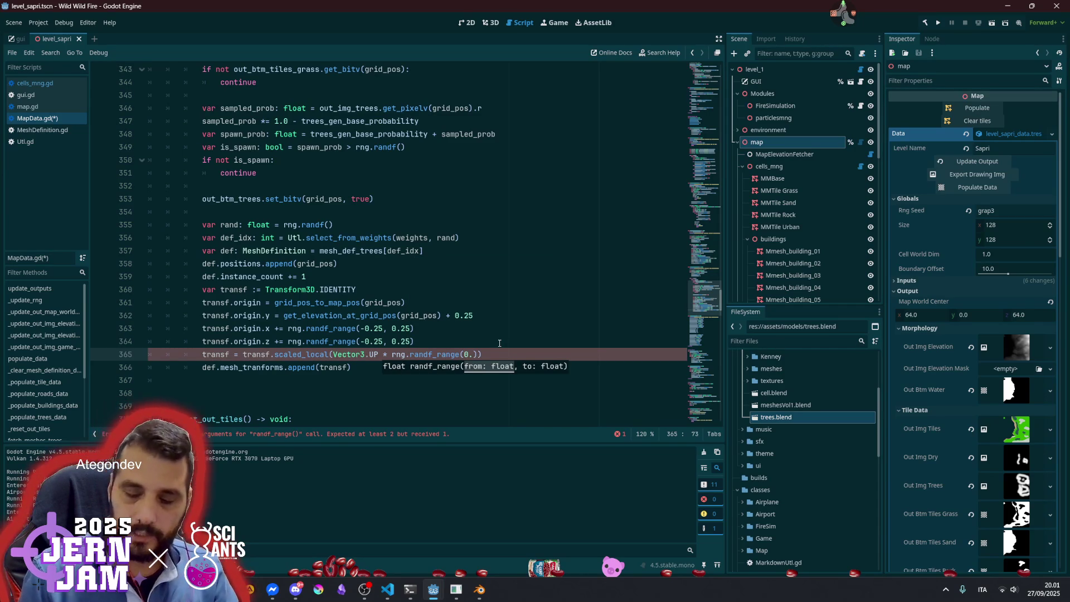
{"action": "type", "text": "8, "}
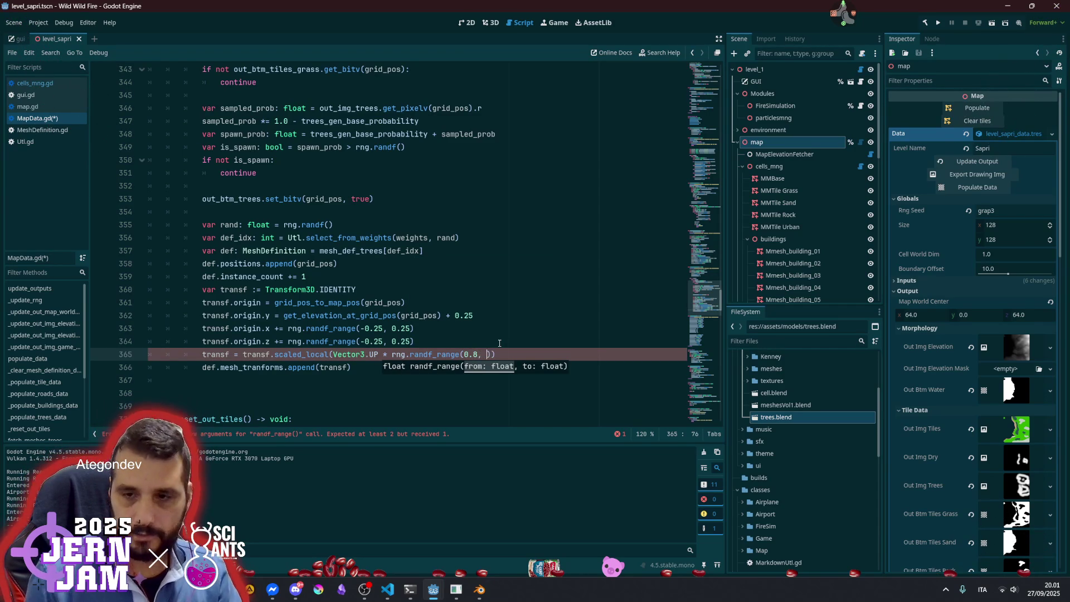
{"action": "type", "text": "1.2"}
{"action": "key", "text": "Up"}
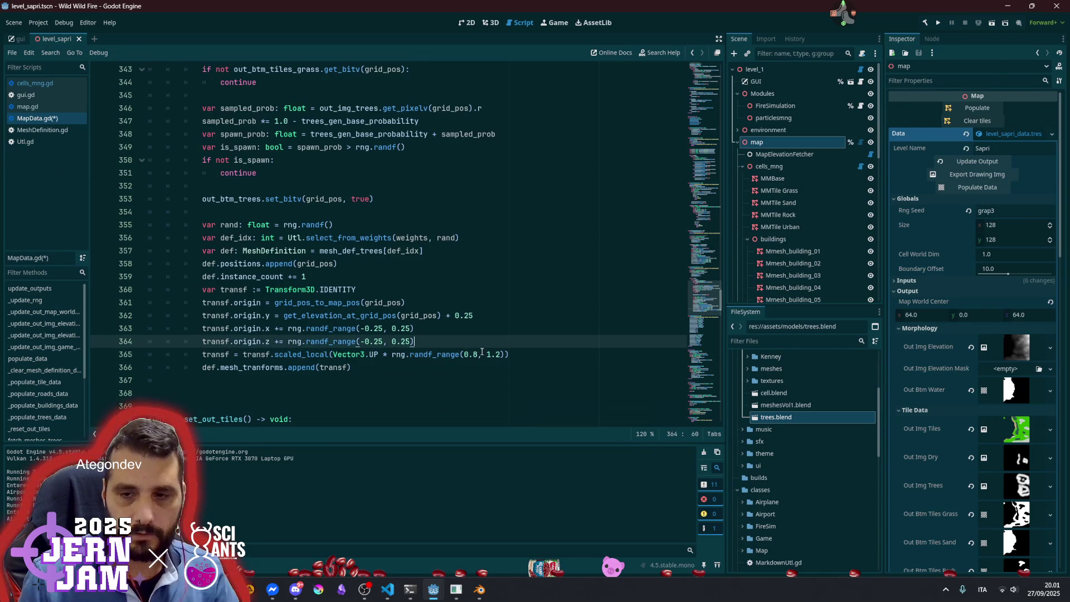
Check the 0.8 and 1.2 bounds and the offset range, then save MapData.gd
{"action": "left_click_drag", "start_coordinate": [467, 356], "coordinate": [479, 356]}
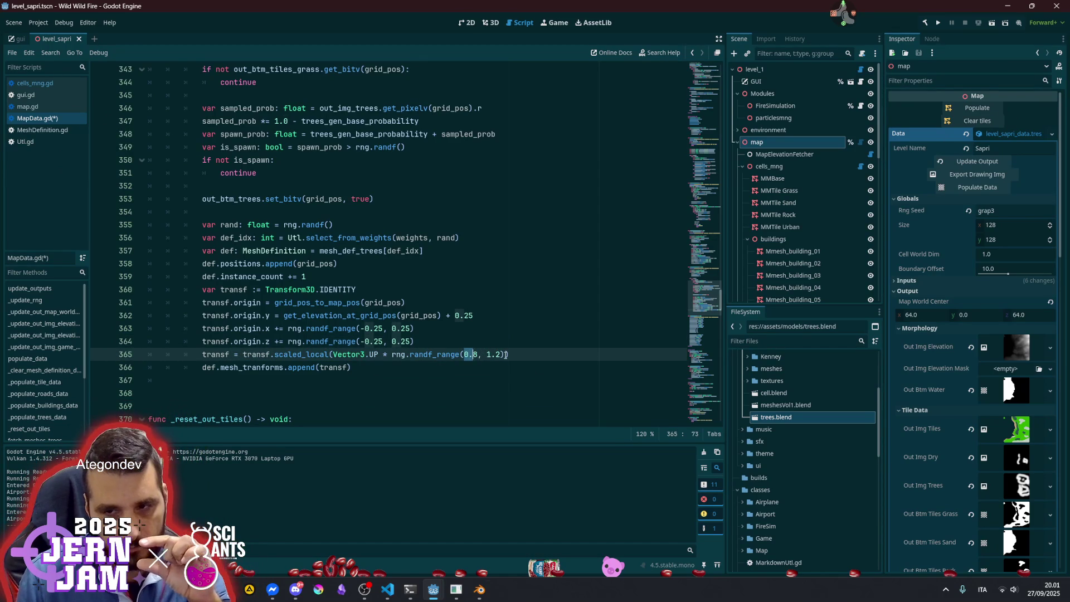
{"action": "left_click", "coordinate": [489, 356]}
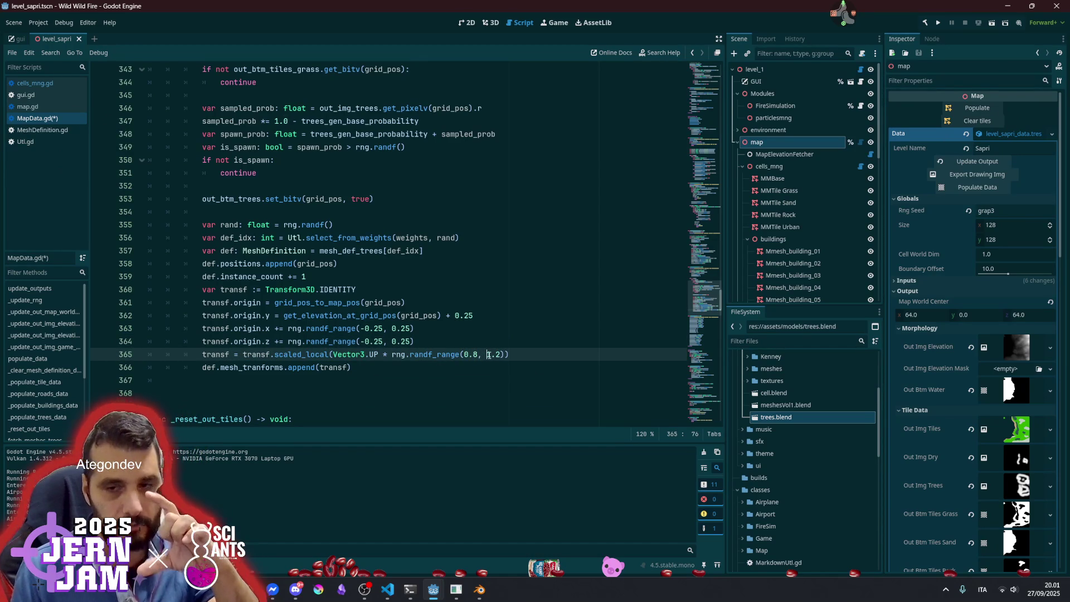
{"action": "left_click", "coordinate": [367, 341]}
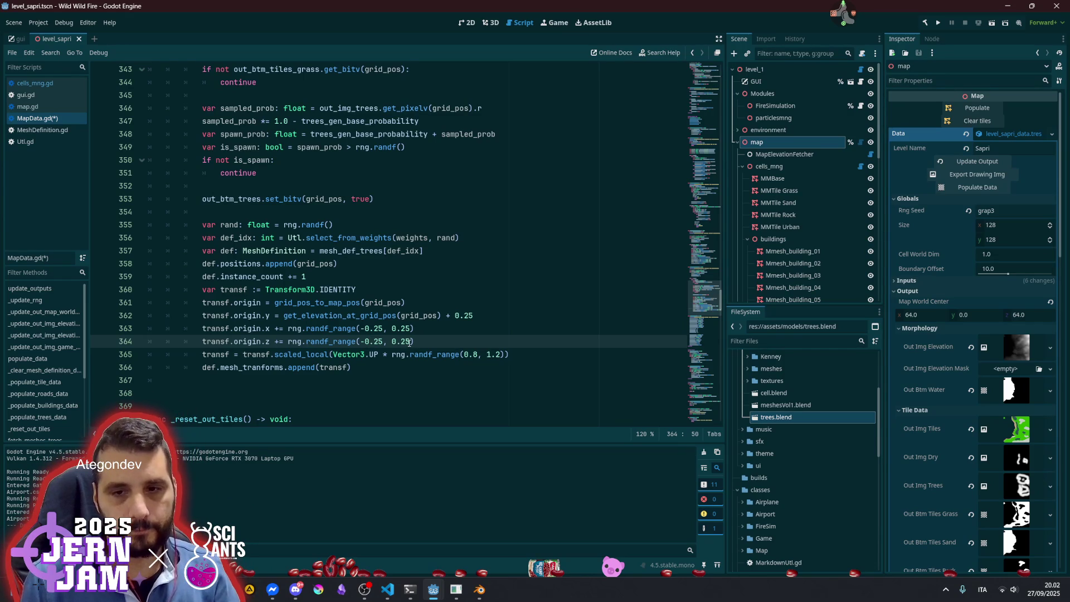
{"action": "key", "text": "ctrl+s"}
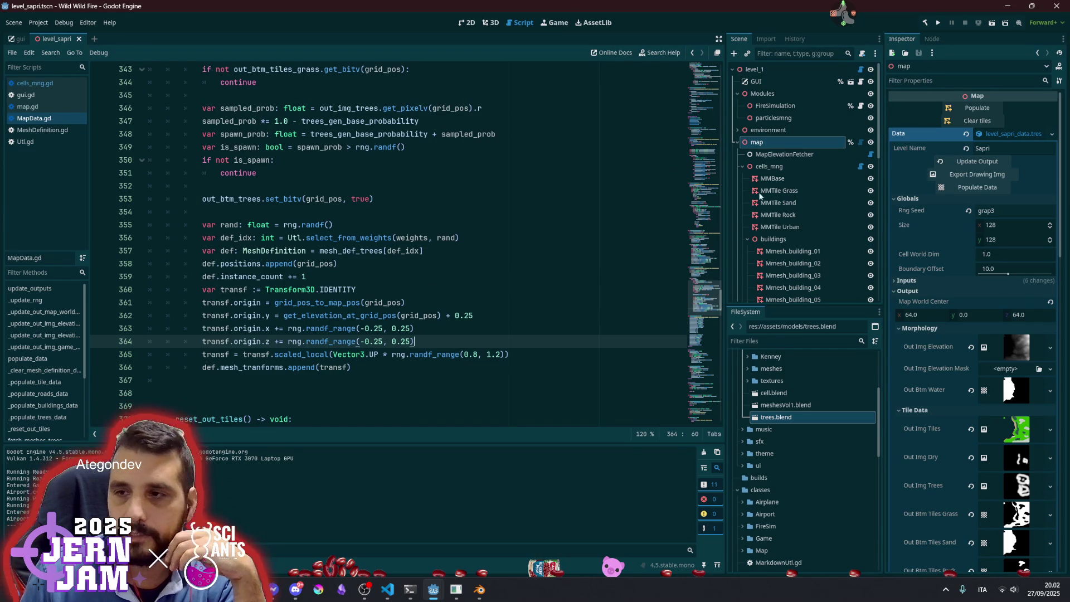
Select the map node and regenerate its Sapri map data with Populate Data
{"action": "left_click", "coordinate": [781, 155]}
{"action": "left_click", "coordinate": [768, 141]}
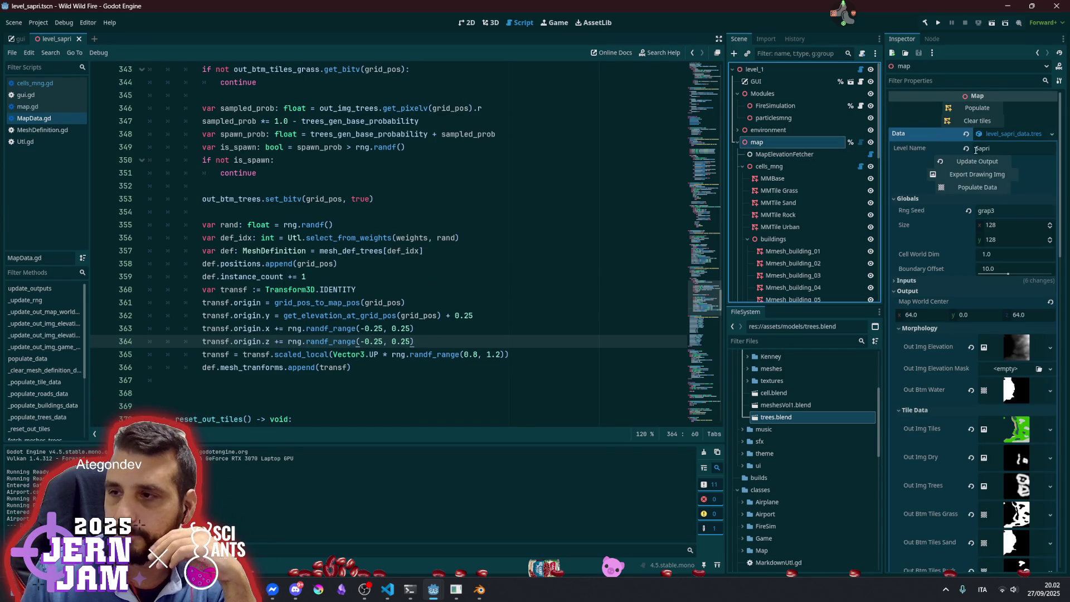
{"action": "left_click", "coordinate": [987, 187]}
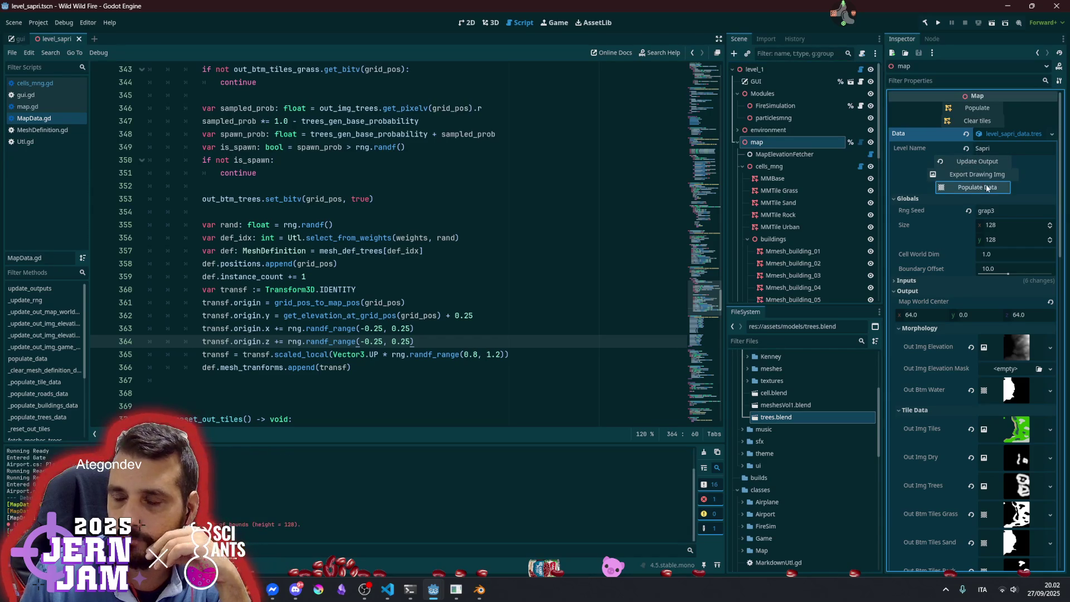
In the 3D view, clear and repopulate the map tiles repeatedly, regenerating the data once more
{"action": "left_click", "coordinate": [490, 22]}
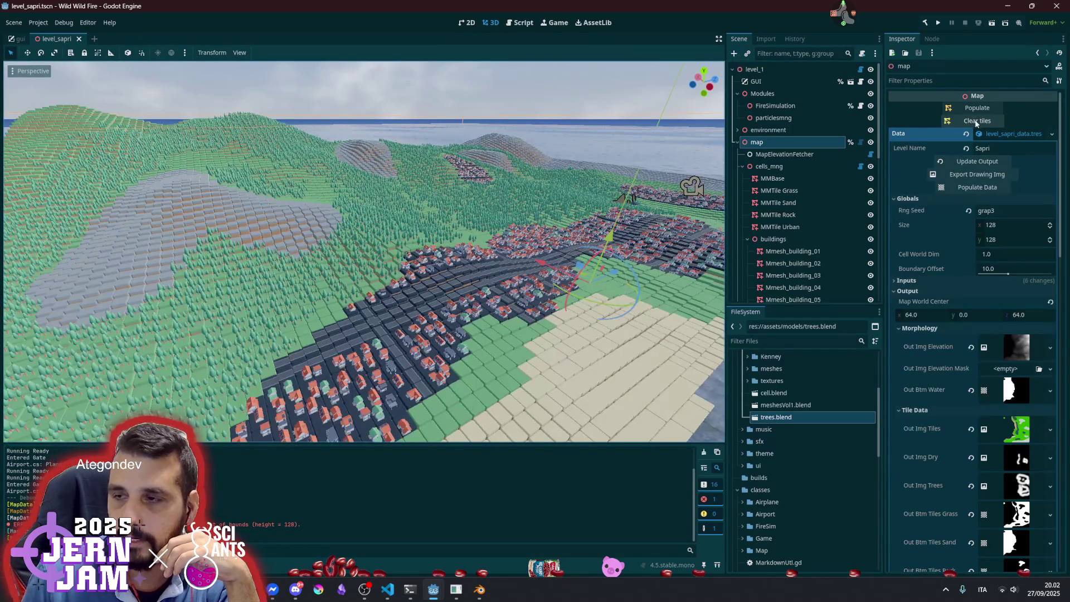
{"action": "left_click", "coordinate": [977, 122]}
{"action": "left_click", "coordinate": [977, 108]}
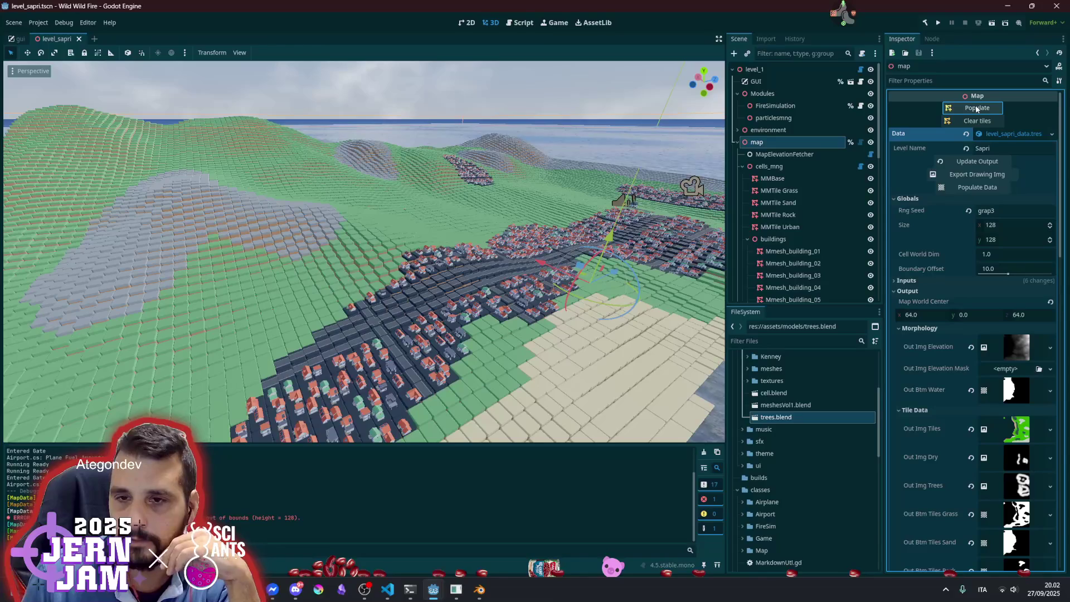
{"action": "left_click", "coordinate": [975, 117]}
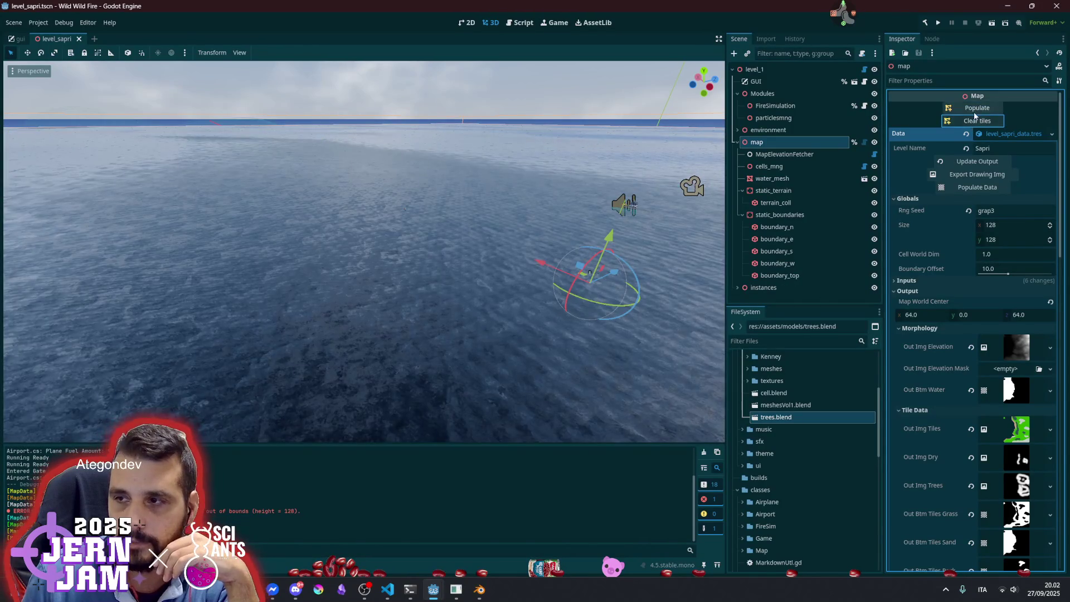
{"action": "left_click", "coordinate": [974, 111]}
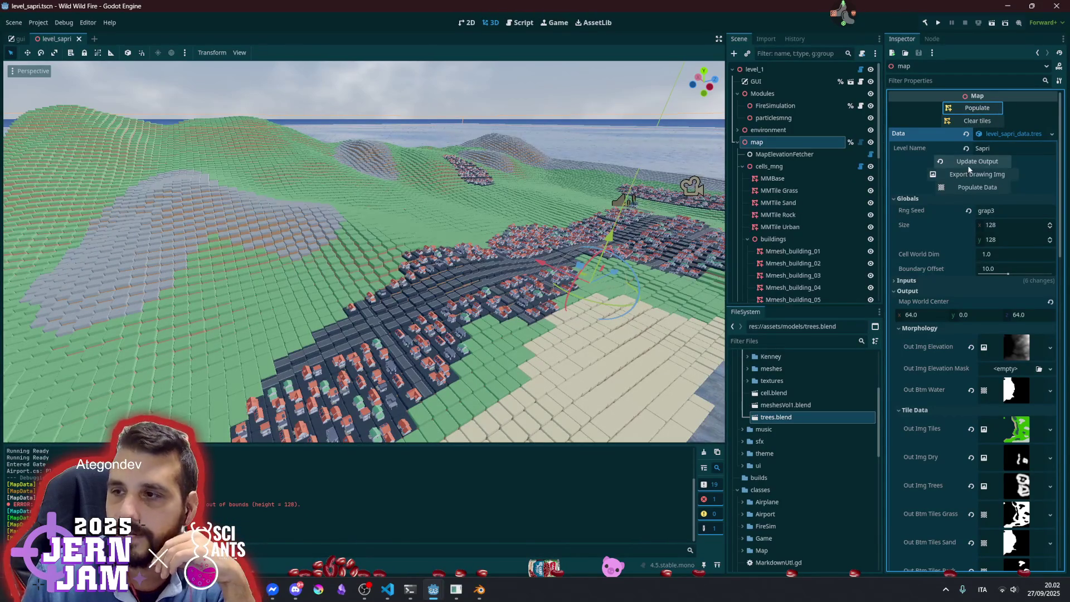
{"action": "left_click", "coordinate": [972, 186]}
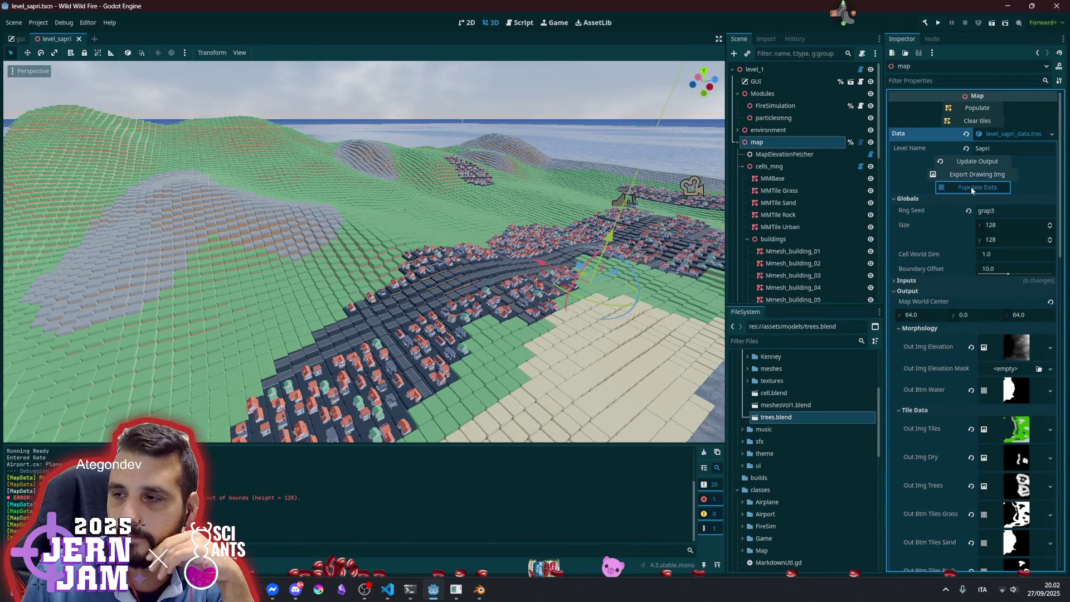
{"action": "left_click", "coordinate": [978, 120]}
{"action": "left_click", "coordinate": [979, 109]}
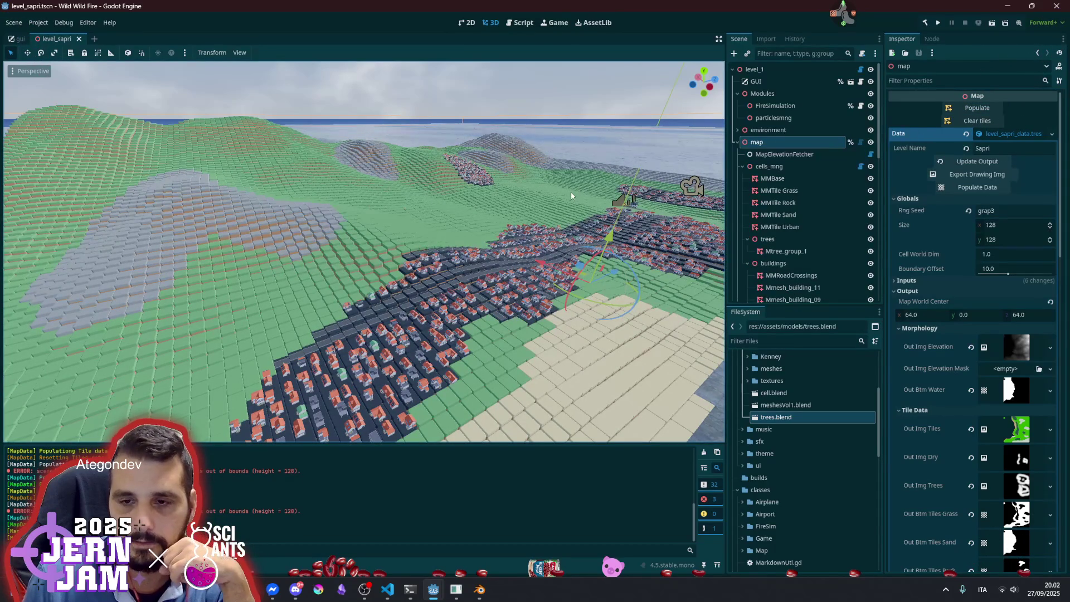
Fly over the rebuilt town terrain, enlarge the Output panel, and clear the map tiles
{"action": "left_click_drag", "start_coordinate": [571, 192], "coordinate": [571, 223]}
{"action": "scroll", "coordinate": [365, 251], "scroll_direction": "up", "scroll_amount": 10}
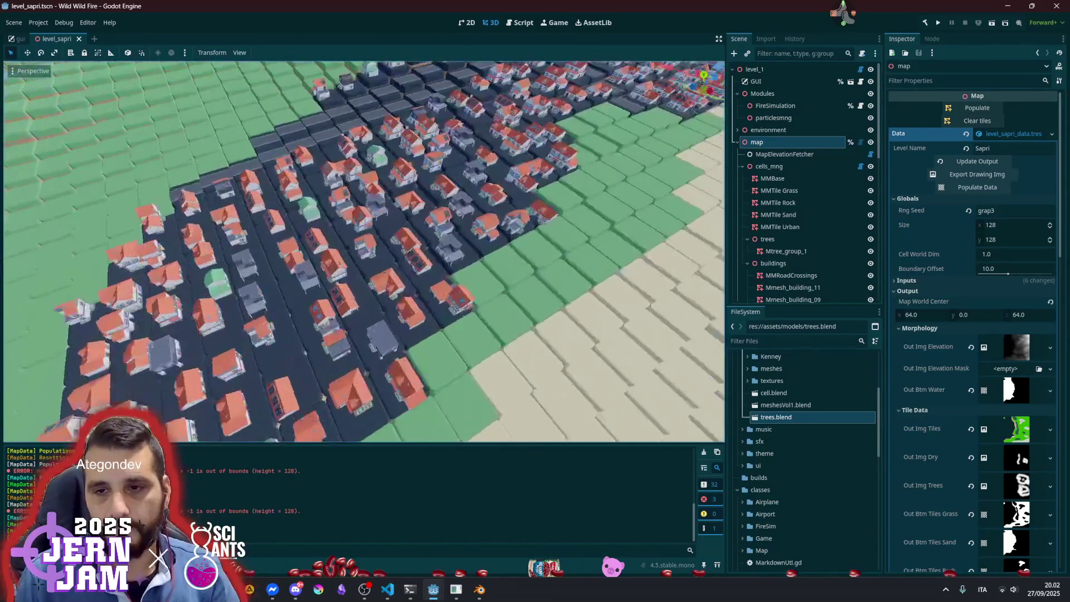
{"action": "scroll", "coordinate": [364, 251], "scroll_direction": "up", "scroll_amount": 8}
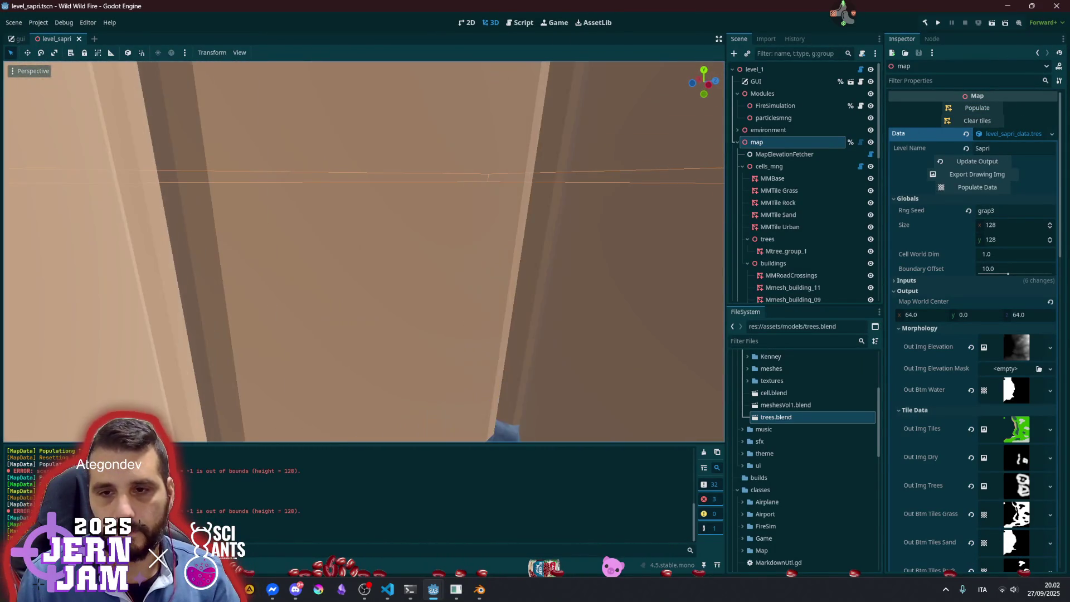
{"action": "scroll", "coordinate": [364, 251], "scroll_direction": "up", "scroll_amount": 6}
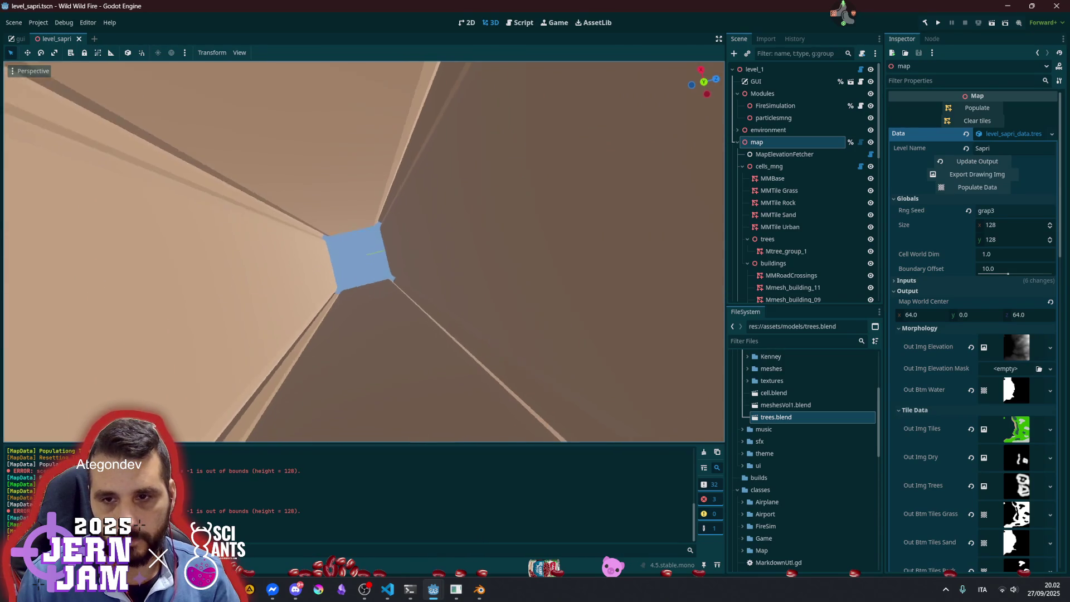
{"action": "scroll", "coordinate": [364, 251], "scroll_direction": "up", "scroll_amount": 6}
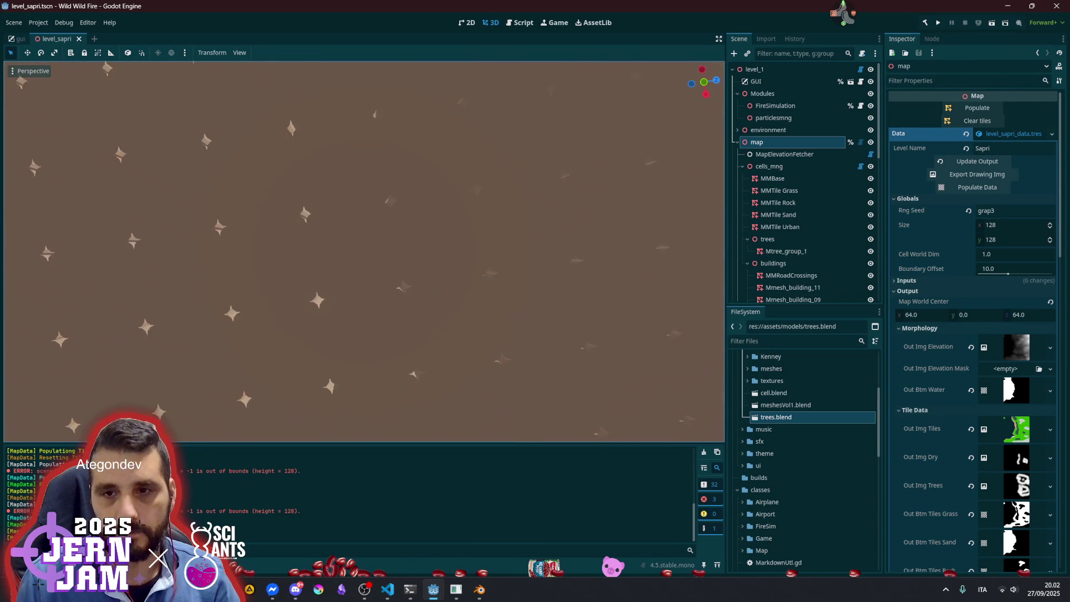
{"action": "scroll", "coordinate": [364, 251], "scroll_direction": "up", "scroll_amount": 6}
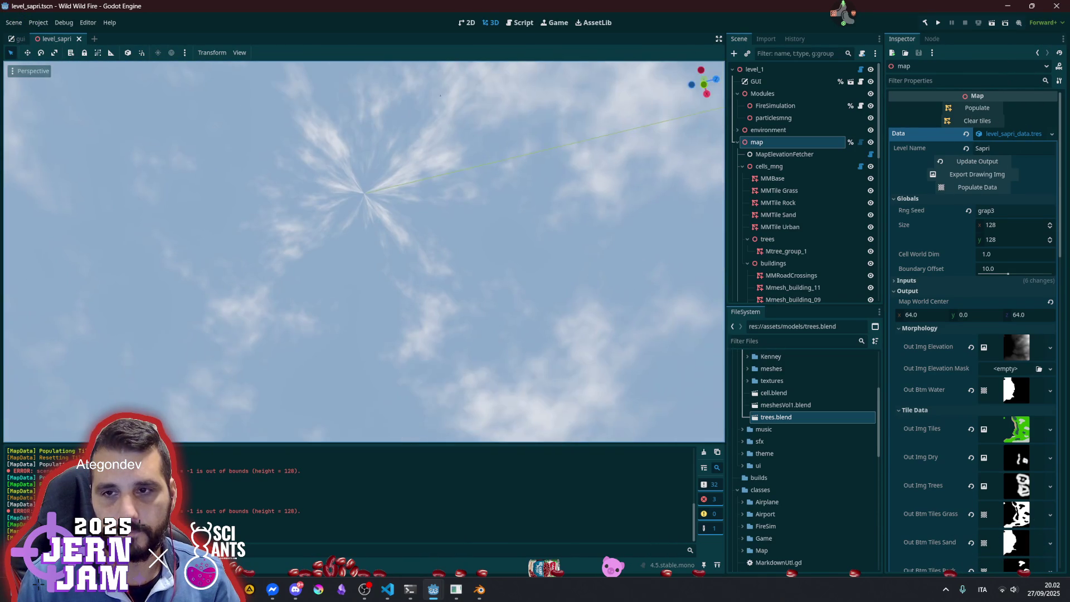
{"action": "mouse_move", "coordinate": [477, 225]}
{"action": "left_mouse_down"}
{"action": "mouse_move", "coordinate": [389, 270]}
{"action": "mouse_move", "coordinate": [411, 223]}
{"action": "mouse_move", "coordinate": [616, 292]}
{"action": "mouse_move", "coordinate": [569, 353]}
{"action": "mouse_move", "coordinate": [502, 248]}
{"action": "left_mouse_up"}
{"action": "left_click_drag", "start_coordinate": [336, 262], "coordinate": [301, 275]}
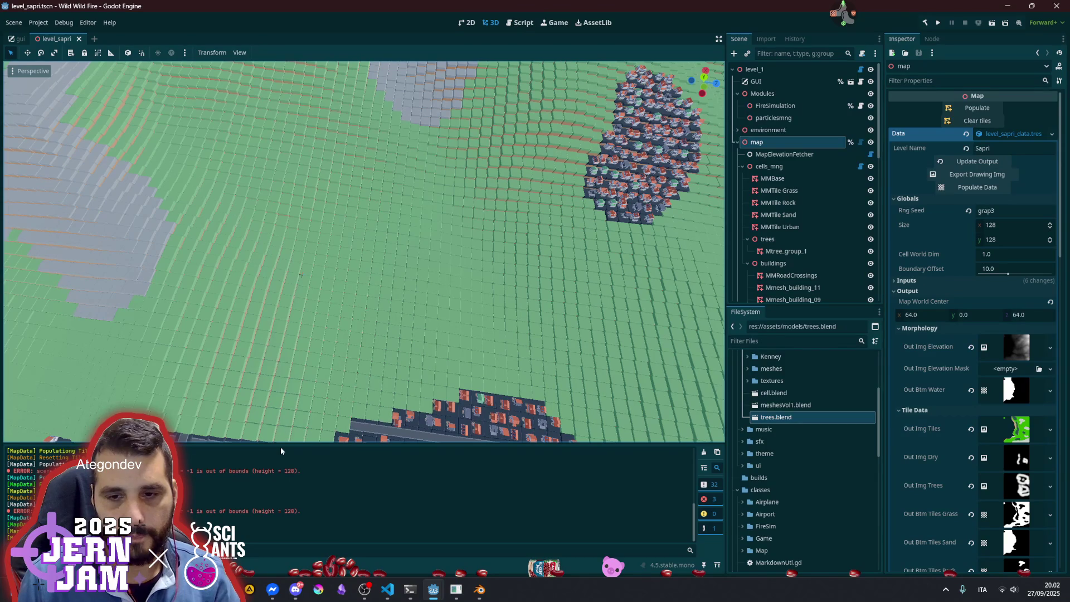
{"action": "mouse_move", "coordinate": [279, 446]}
{"action": "left_mouse_down"}
{"action": "mouse_move", "coordinate": [301, 307]}
{"action": "mouse_move", "coordinate": [307, 362]}
{"action": "mouse_move", "coordinate": [531, 269]}
{"action": "left_mouse_up"}
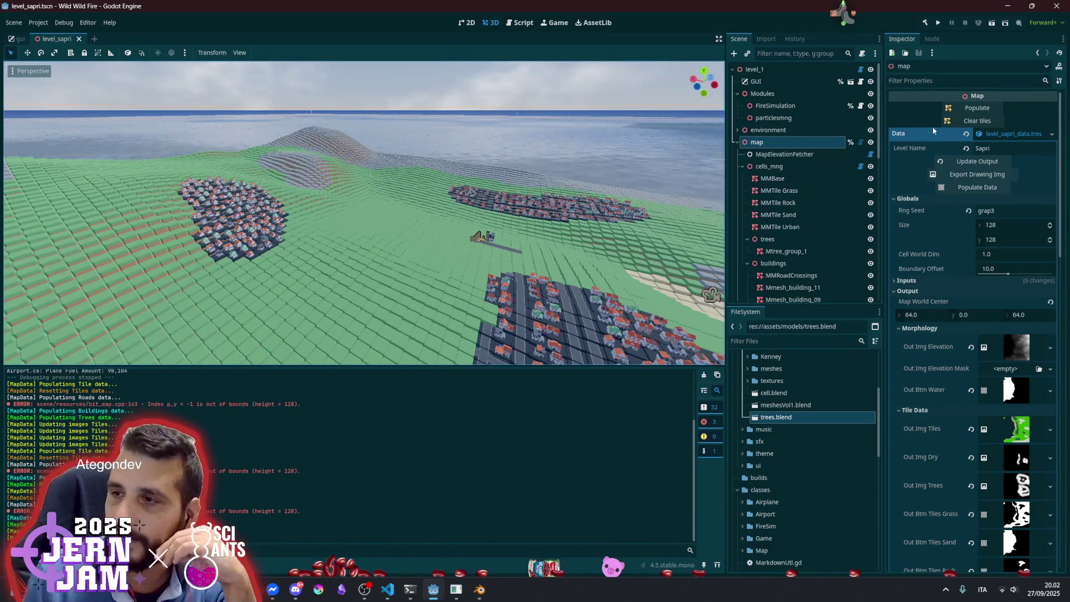
{"action": "left_click", "coordinate": [959, 122]}
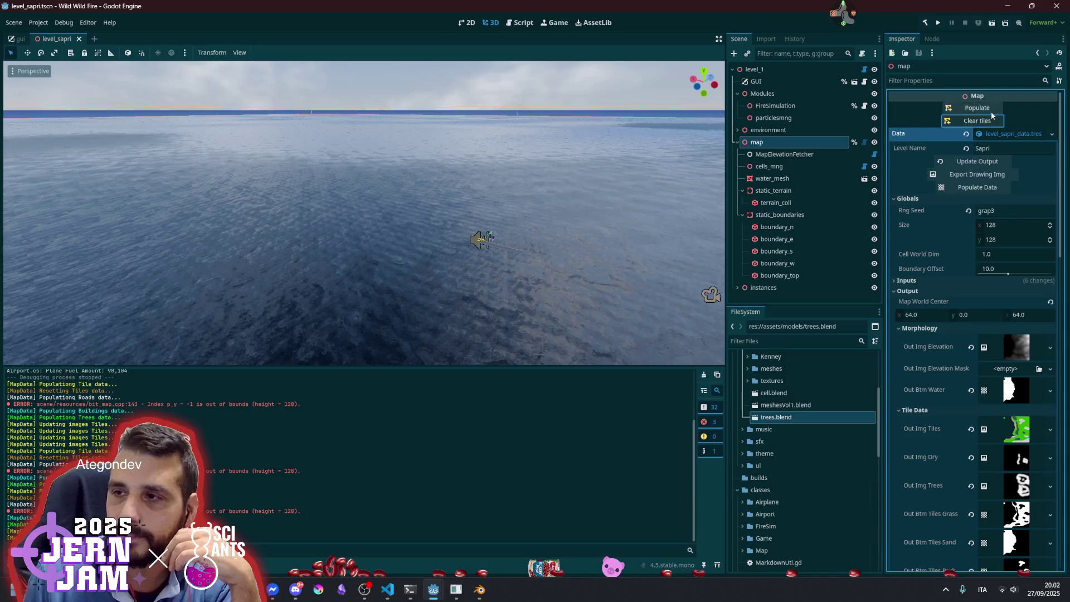
Repopulate the map tiles, then refresh the map's output data with Update Output
{"action": "left_click", "coordinate": [991, 111]}
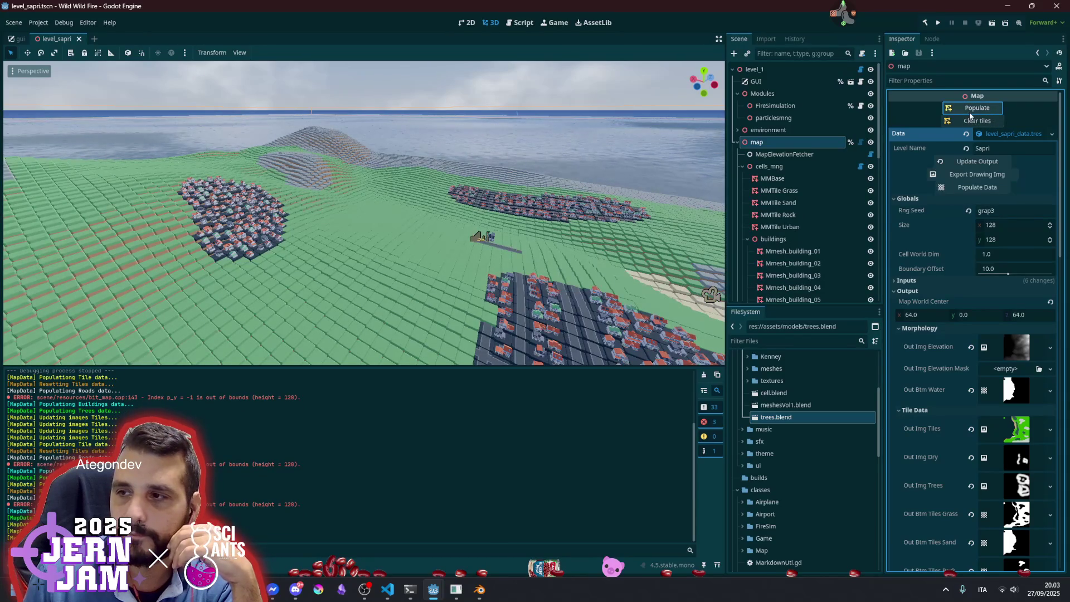
{"action": "left_click", "coordinate": [974, 162]}
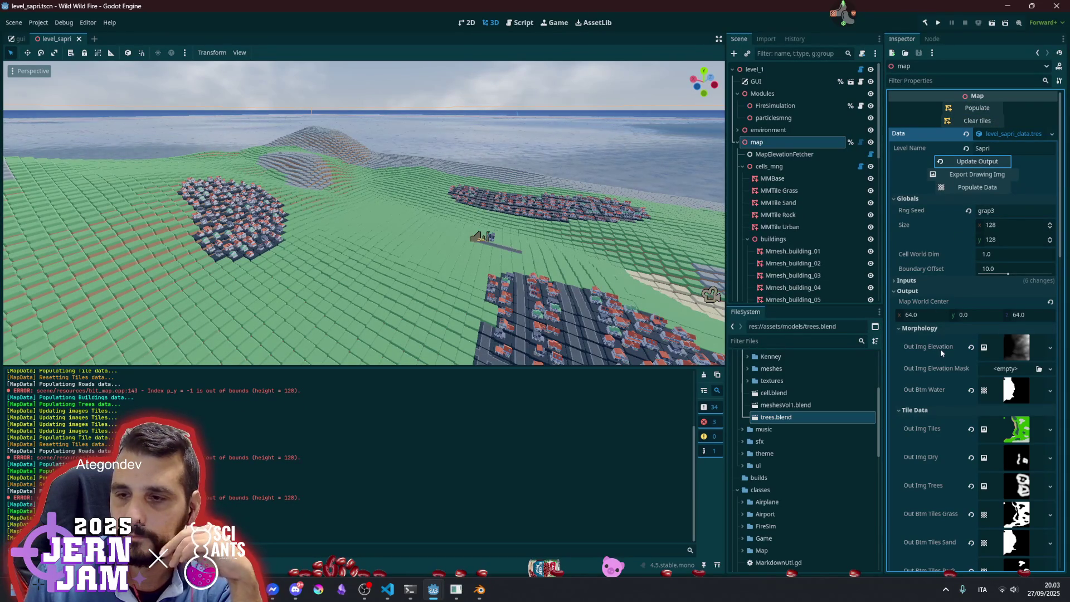
Collapse the mesh definitions section and expand the map's BitMaps section
{"action": "scroll", "coordinate": [941, 349], "scroll_direction": "down", "scroll_amount": 5}
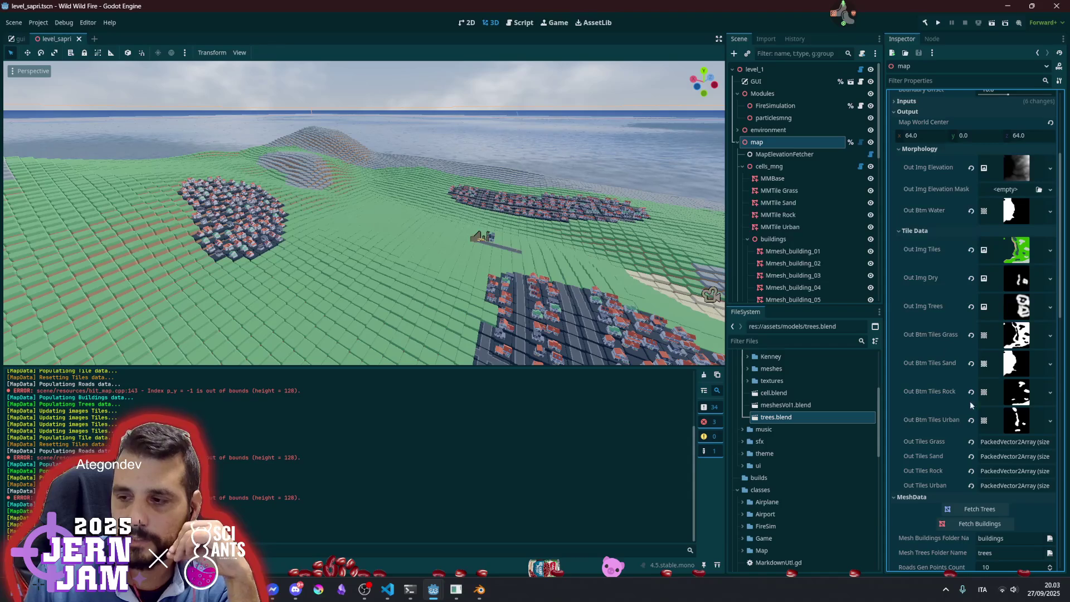
{"action": "scroll", "coordinate": [964, 421], "scroll_direction": "down", "scroll_amount": 3}
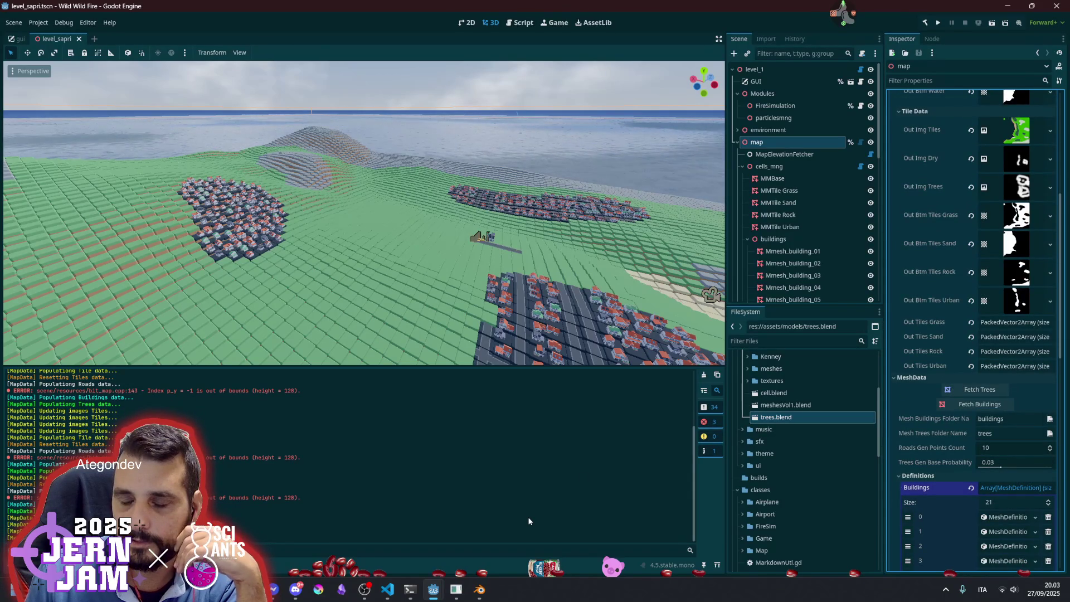
{"action": "mouse_move", "coordinate": [490, 590]}
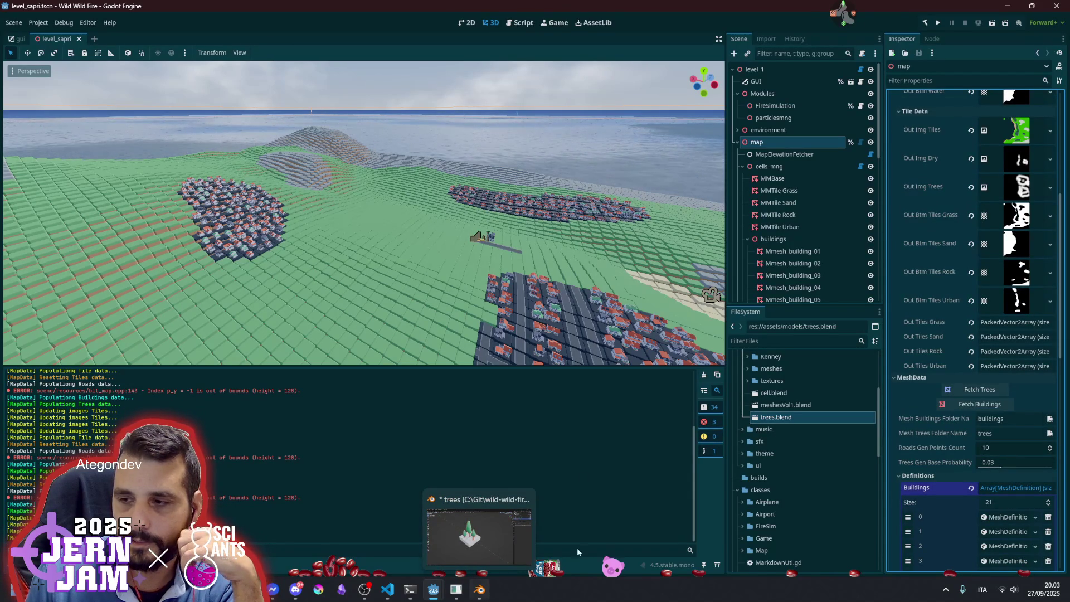
{"action": "scroll", "coordinate": [969, 342], "scroll_direction": "down", "scroll_amount": 3}
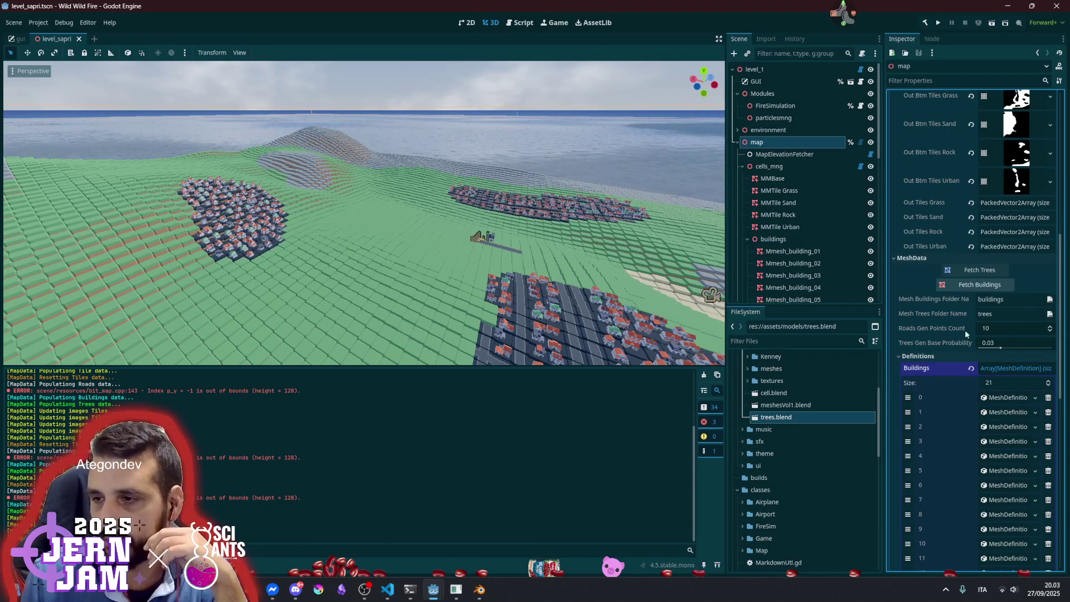
{"action": "left_click", "coordinate": [926, 359]}
{"action": "left_click", "coordinate": [925, 365]}
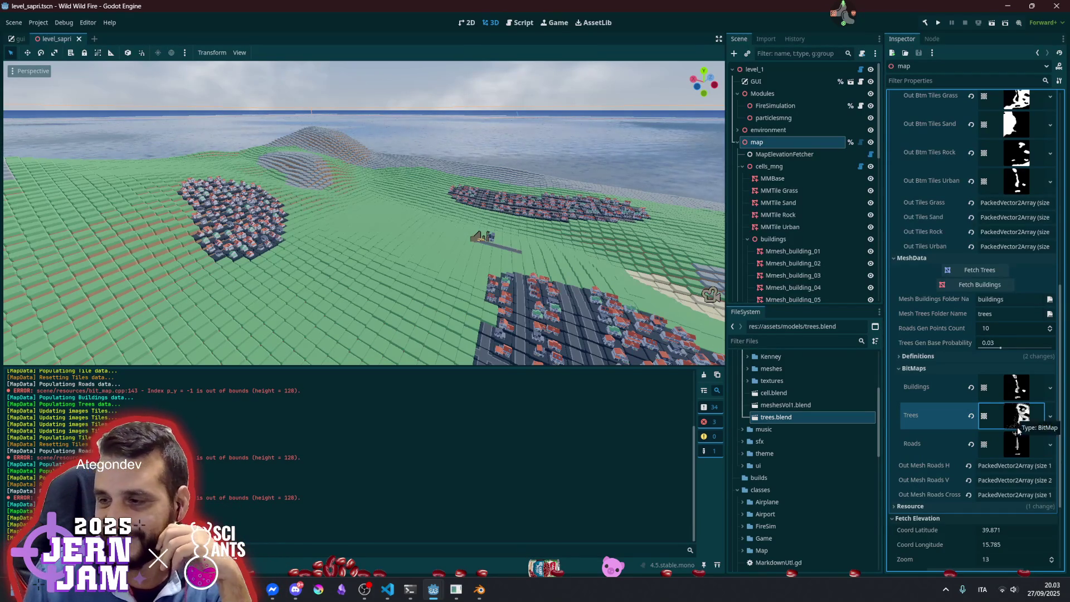
Preview the Roads, Buildings and Trees bitmaps one after another
{"action": "left_click", "coordinate": [1018, 444]}
{"action": "scroll", "coordinate": [1018, 426], "scroll_direction": "down", "scroll_amount": 1}
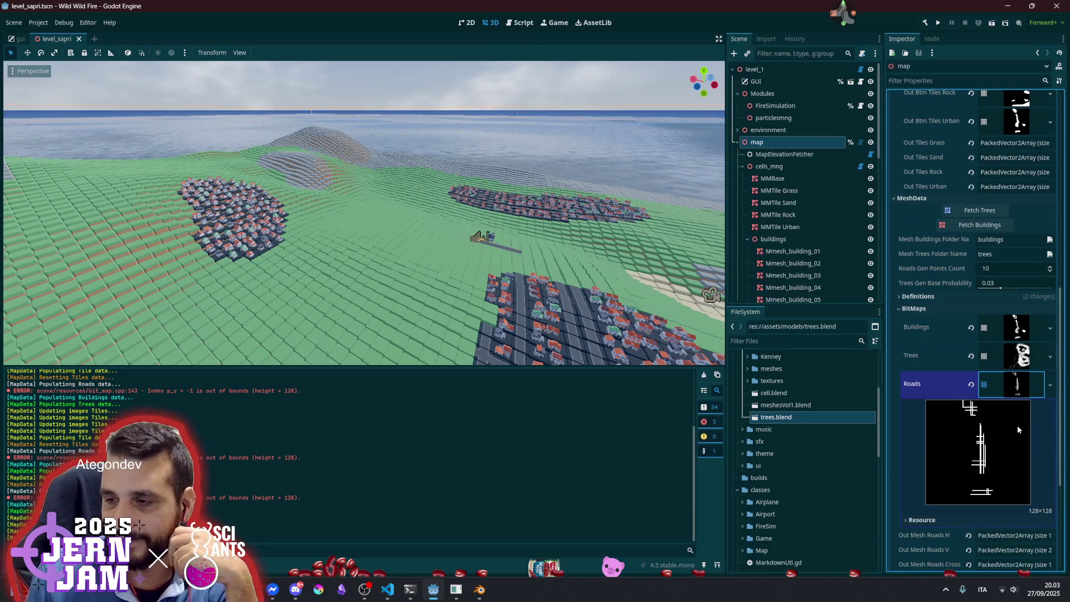
{"action": "left_click", "coordinate": [1016, 388]}
{"action": "left_click", "coordinate": [1019, 330]}
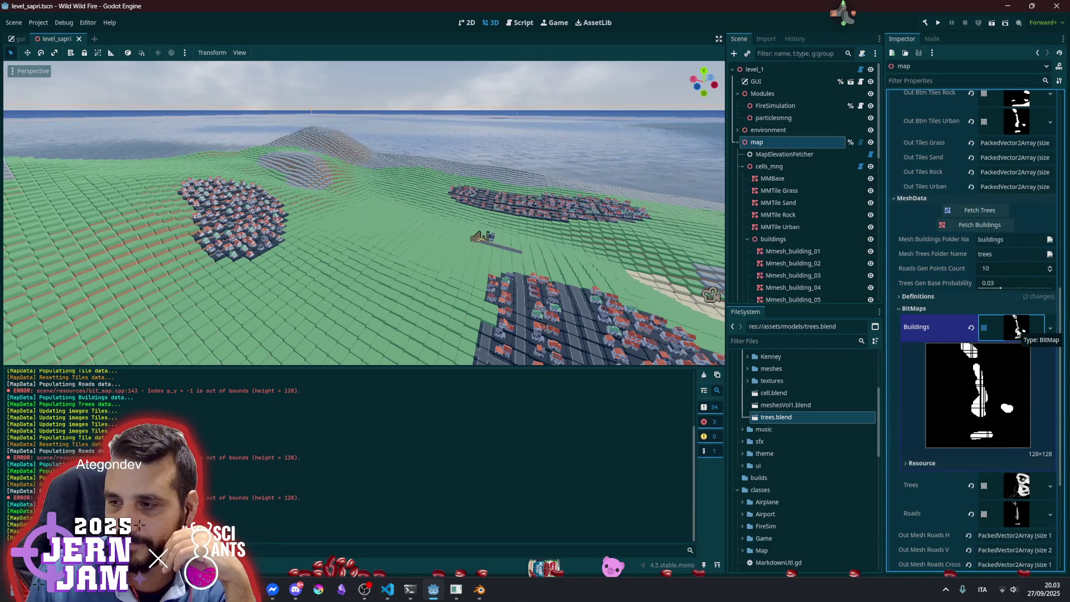
{"action": "left_click", "coordinate": [1017, 333]}
{"action": "left_click", "coordinate": [1016, 365]}
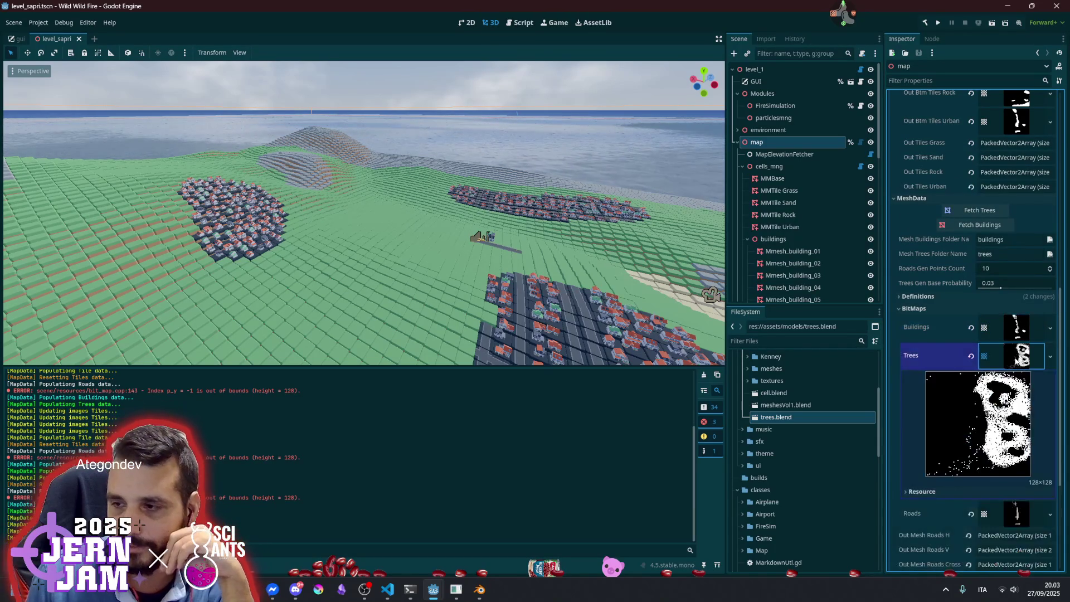
{"action": "left_click", "coordinate": [1019, 367]}
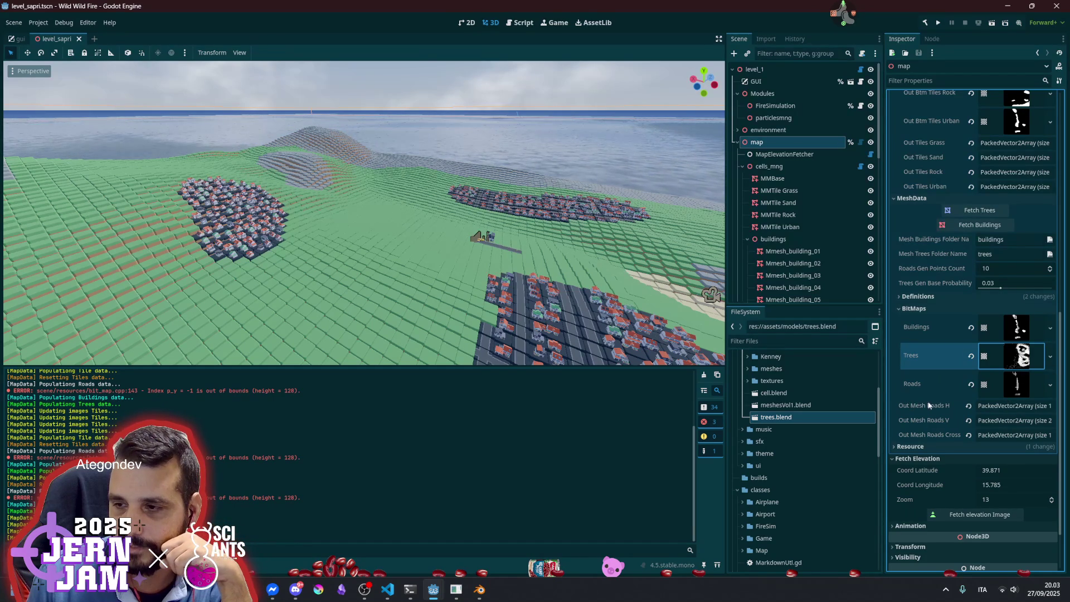
List and collapse the Out Mesh Roads H, V and Cross points
{"action": "left_click", "coordinate": [1000, 406]}
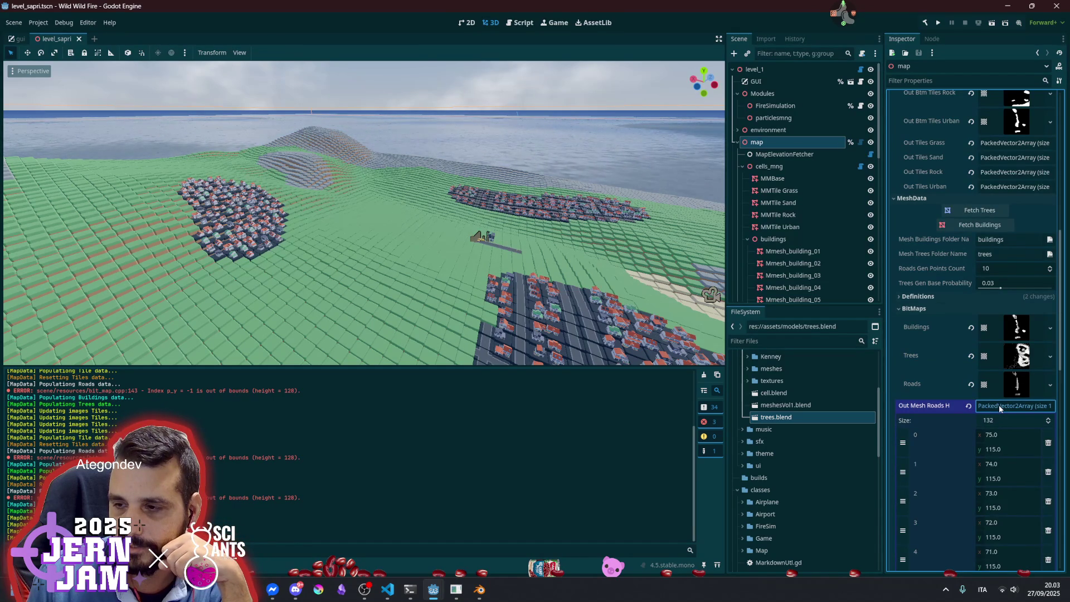
{"action": "left_click", "coordinate": [999, 405]}
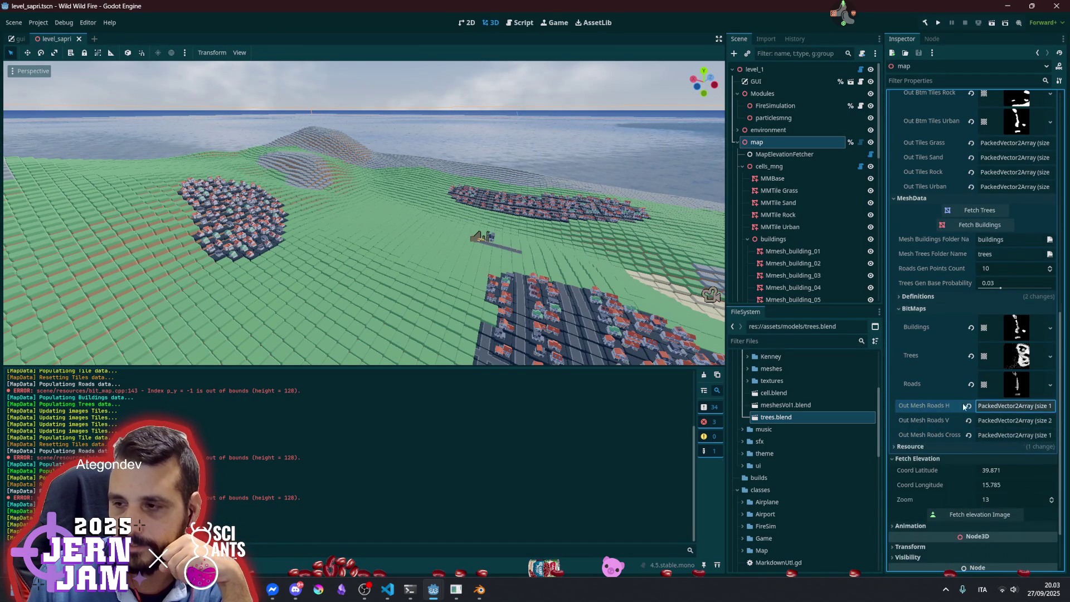
{"action": "left_click", "coordinate": [1018, 421]}
{"action": "left_click", "coordinate": [1018, 421]}
{"action": "left_click", "coordinate": [1012, 435]}
{"action": "left_click", "coordinate": [1012, 435]}
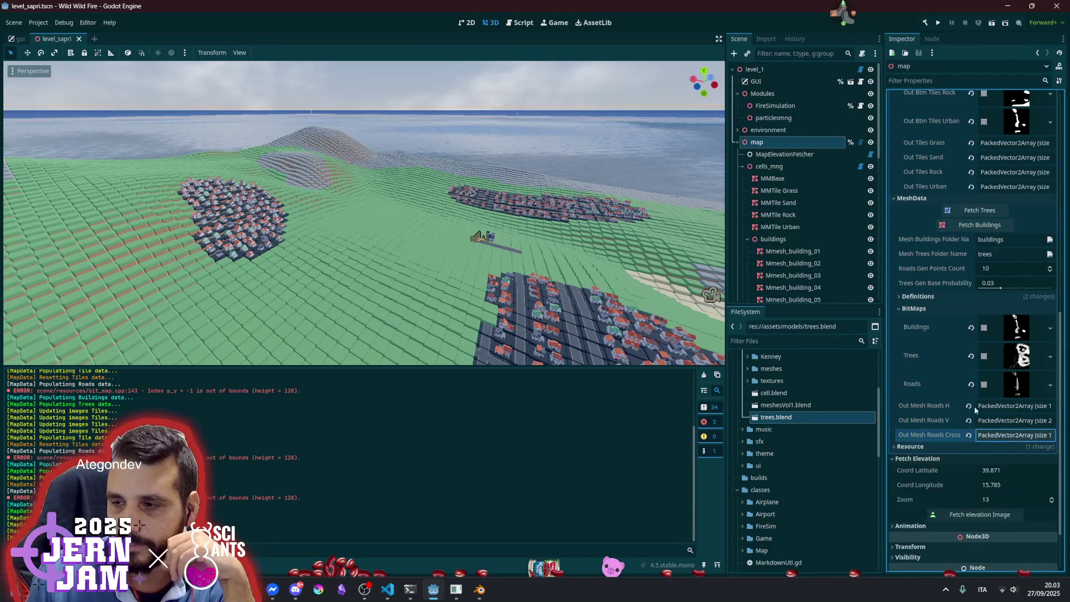
Collapse the BitMaps section and scroll back through the Inspector and Scene tree
{"action": "left_click", "coordinate": [919, 309]}
{"action": "scroll", "coordinate": [925, 335], "scroll_direction": "up", "scroll_amount": 10}
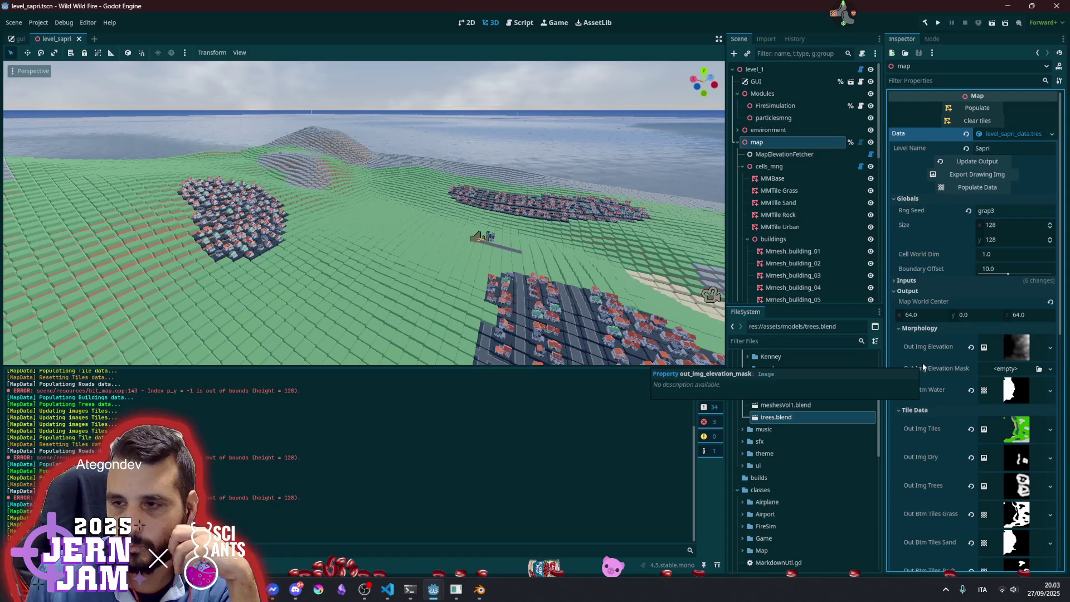
{"action": "scroll", "coordinate": [784, 247], "scroll_direction": "down", "scroll_amount": 10}
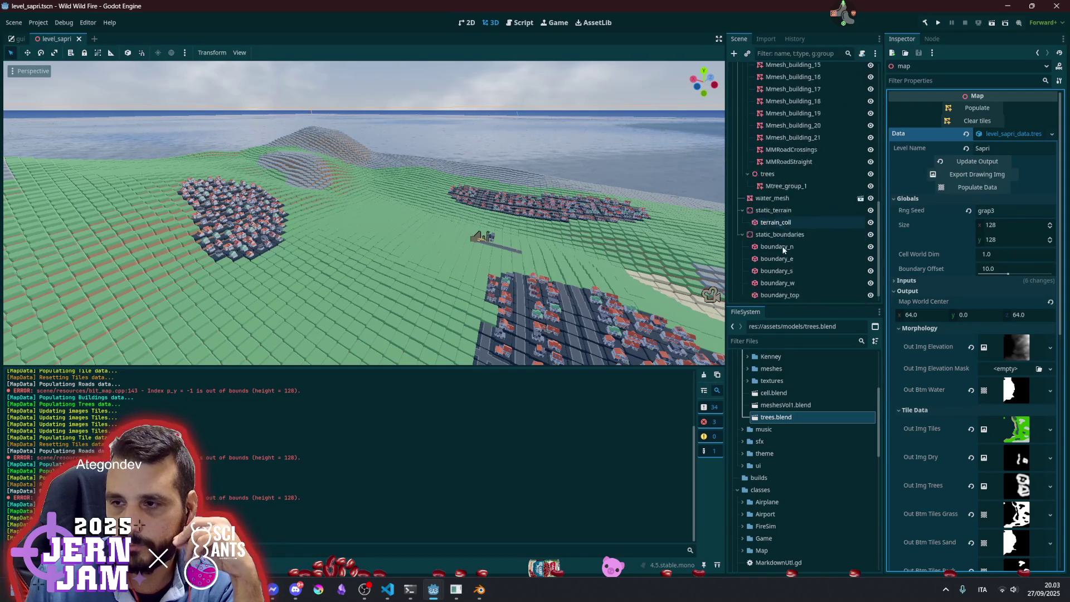
Select Mtree_group_1, expand its MultiMesh resource, and peek at the tree Mesh
{"action": "left_click", "coordinate": [781, 174]}
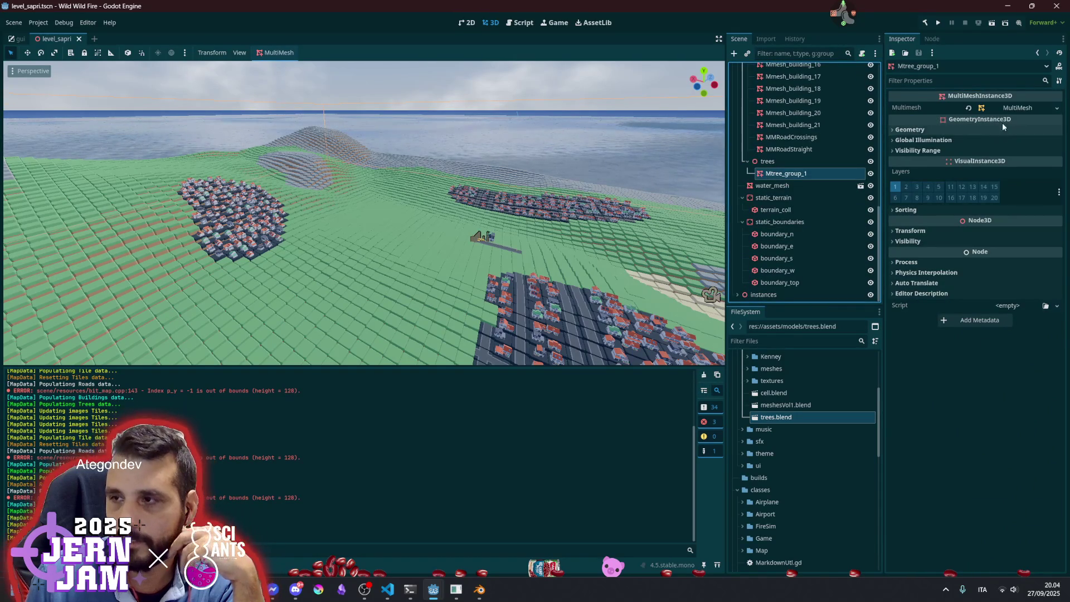
{"action": "left_click", "coordinate": [1016, 107]}
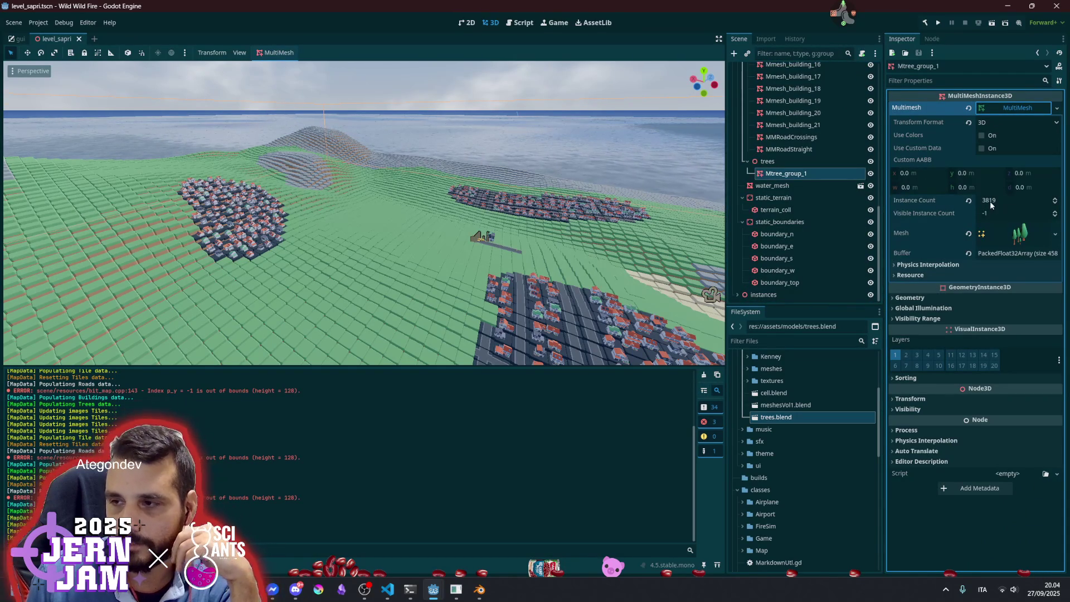
{"action": "left_click", "coordinate": [1001, 233]}
{"action": "left_click", "coordinate": [1001, 233]}
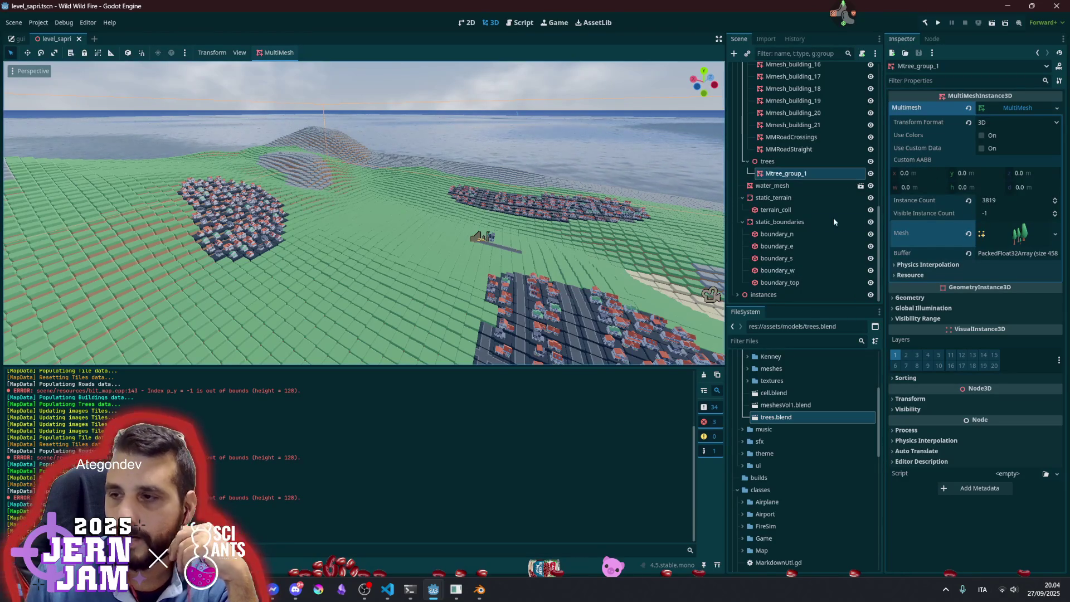
Toggle the trees group's visibility off and back on
{"action": "left_click", "coordinate": [872, 173]}
{"action": "left_click", "coordinate": [872, 173]}
{"action": "left_click", "coordinate": [871, 162]}
{"action": "left_click", "coordinate": [872, 162]}
{"action": "scroll", "coordinate": [362, 212], "scroll_direction": "down", "scroll_amount": 5}
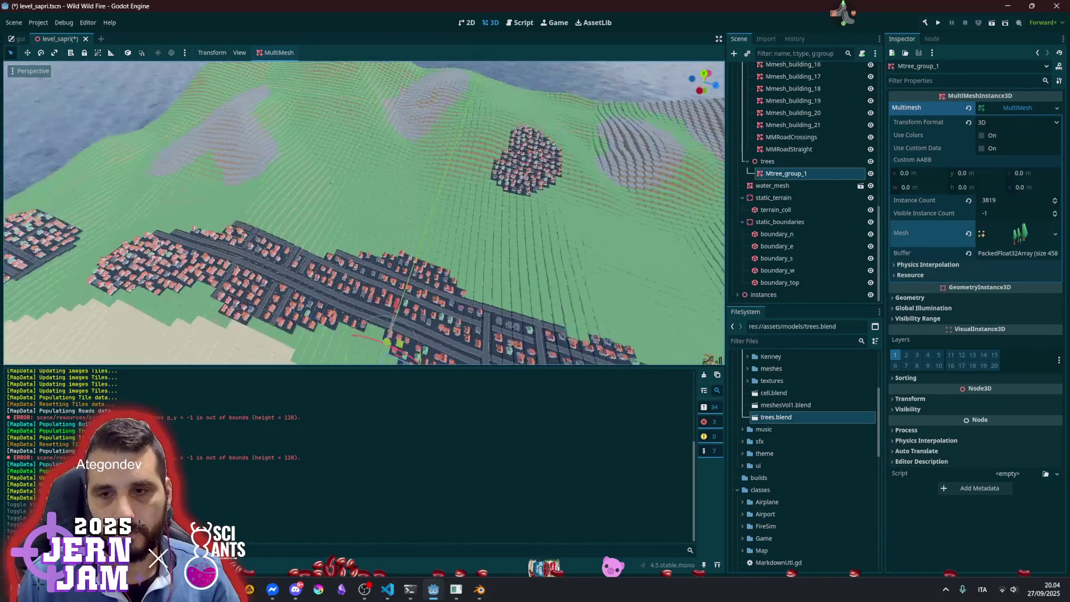
{"action": "left_click_drag", "start_coordinate": [362, 212], "coordinate": [472, 222]}
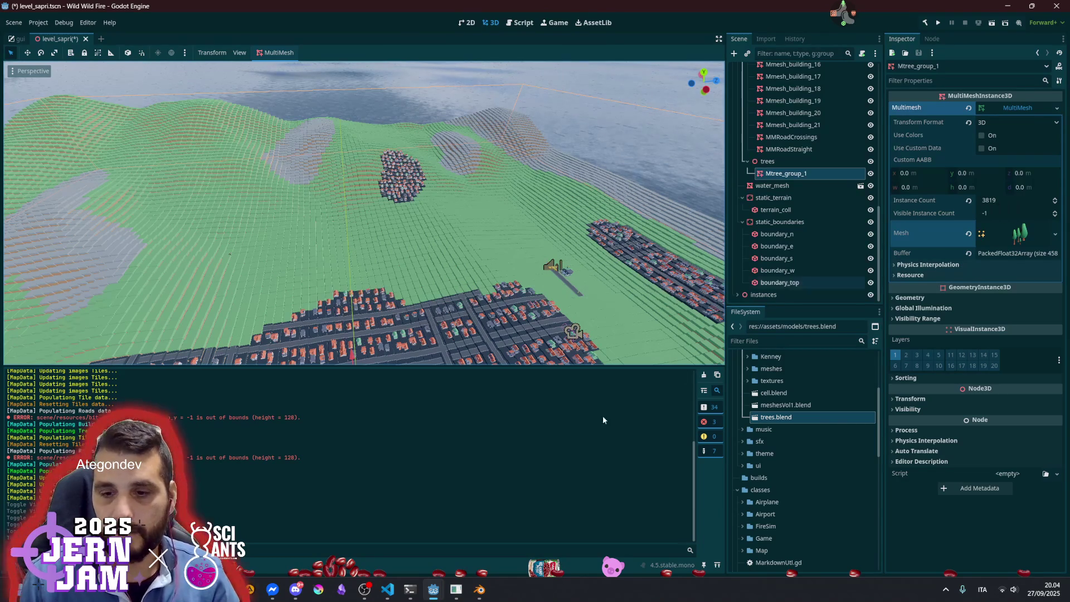
{"action": "mouse_move", "coordinate": [444, 581]}
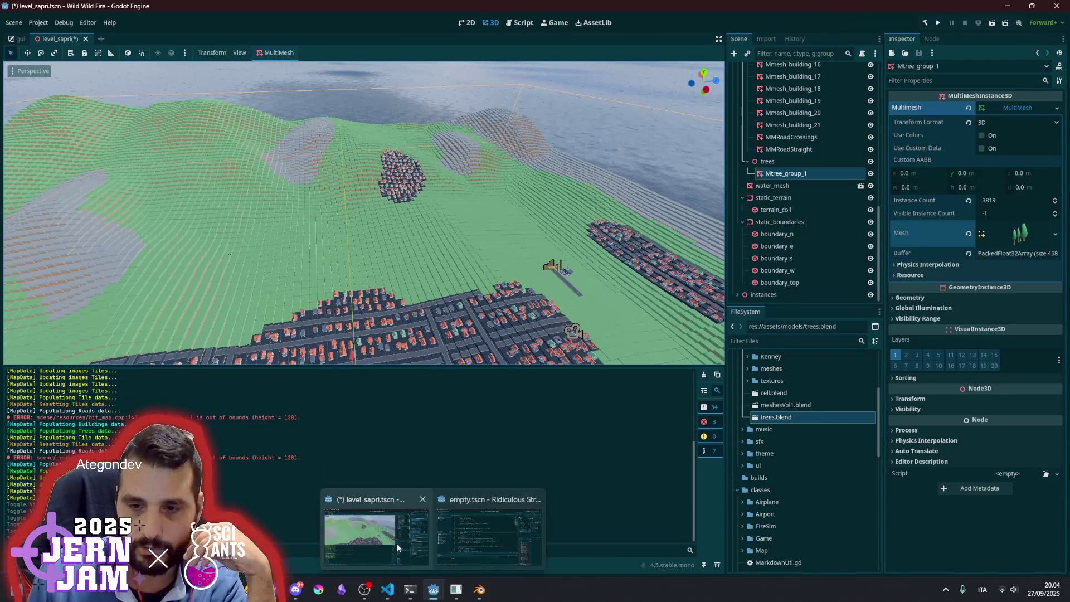
{"action": "left_click", "coordinate": [523, 23]}
Inspect scaled_local and Vector3.UP on line 365 of MapData.gd
{"action": "scroll", "coordinate": [401, 234], "scroll_direction": "down", "scroll_amount": 3}
{"action": "key", "text": "Down"}
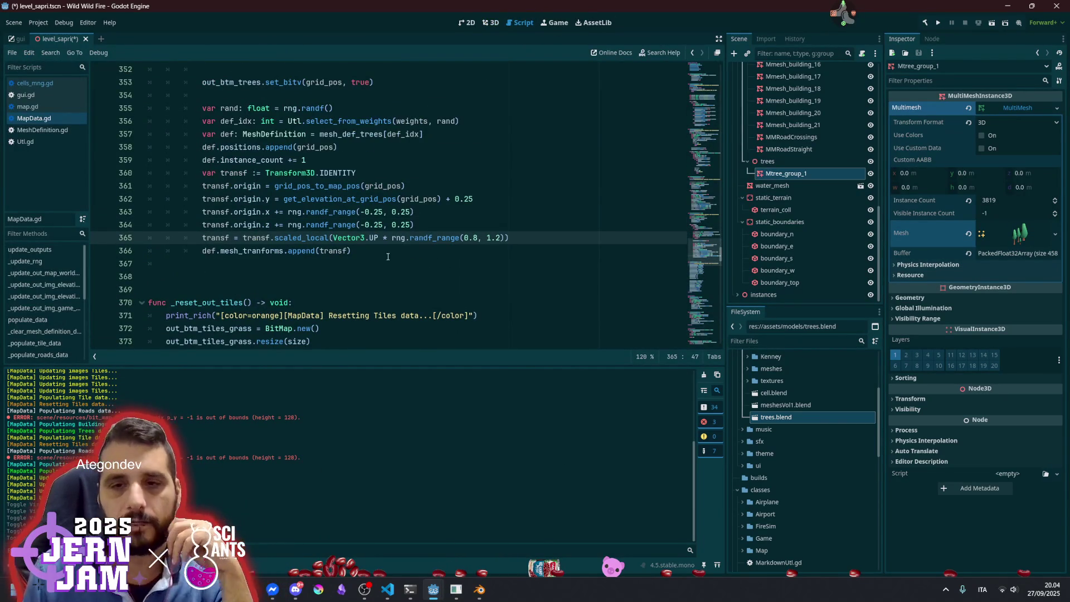
{"action": "double_click", "coordinate": [315, 238]}
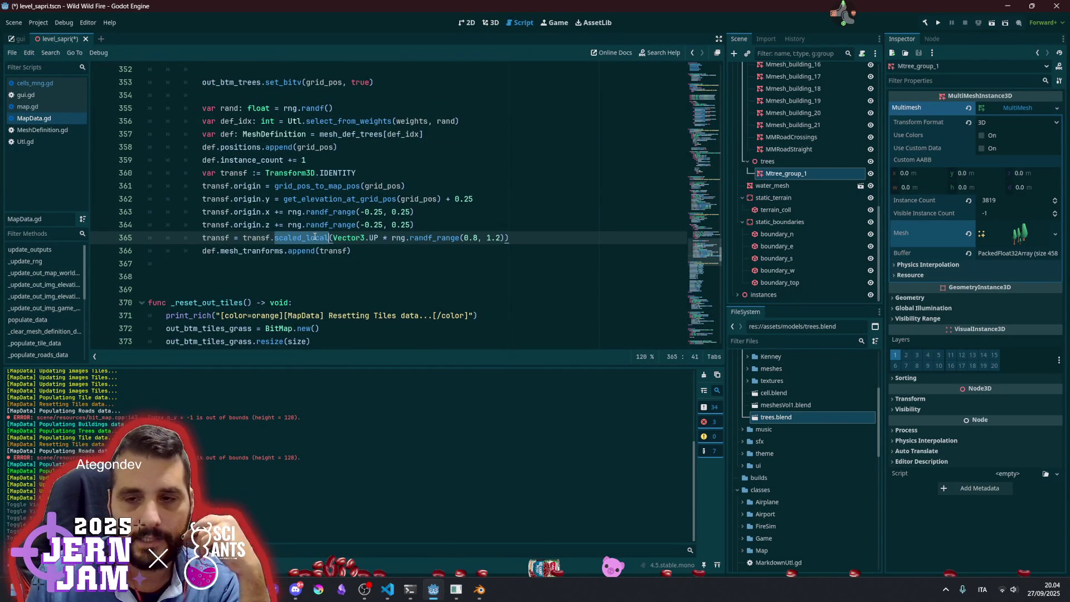
{"action": "left_click", "coordinate": [342, 238]}
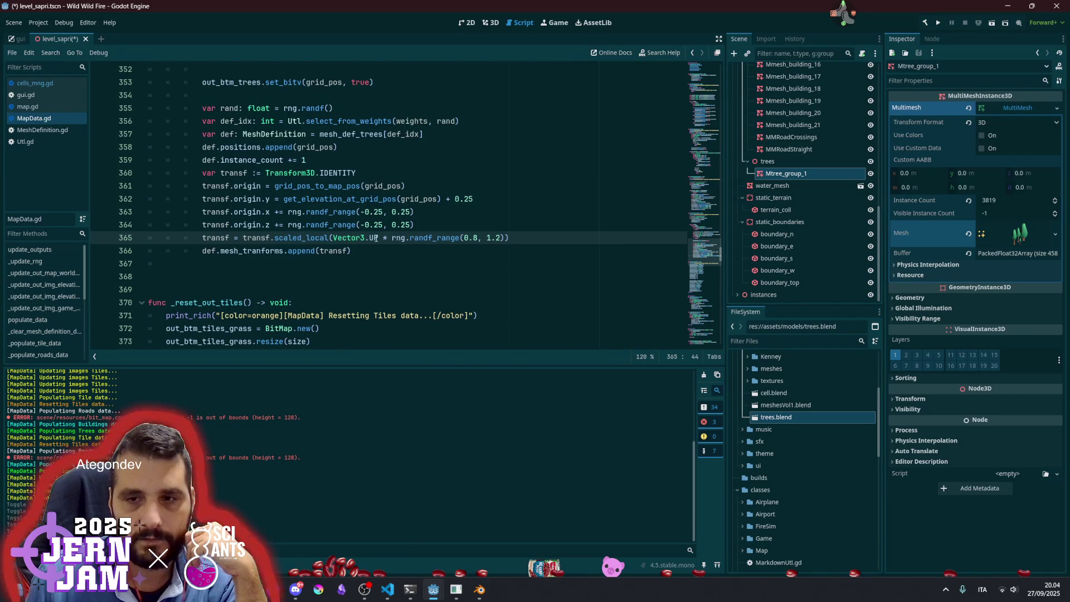
{"action": "mouse_move", "coordinate": [377, 239]}
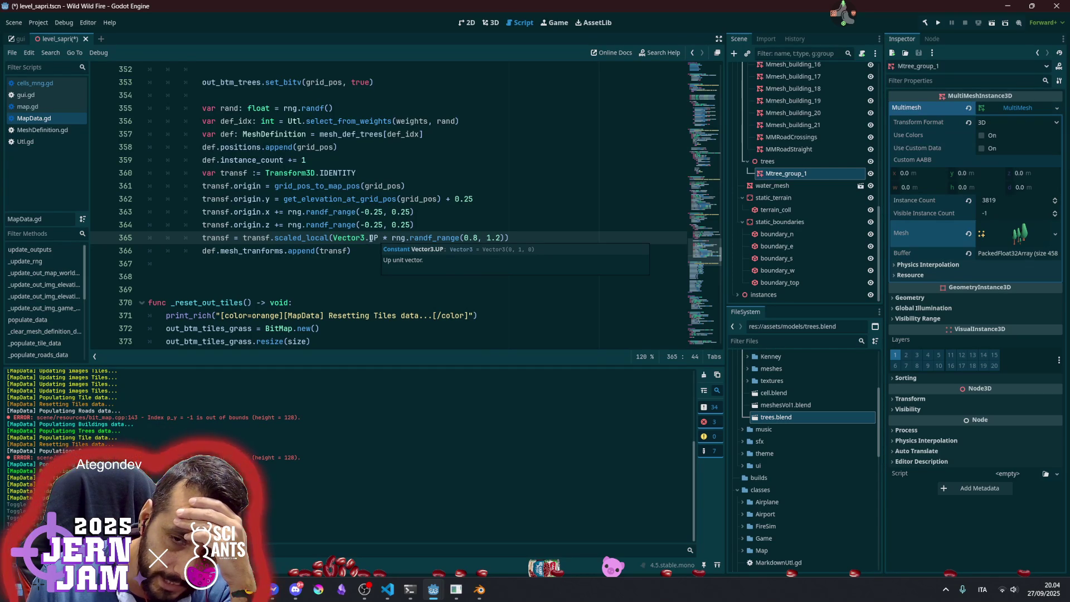
{"action": "double_click", "coordinate": [374, 238]}
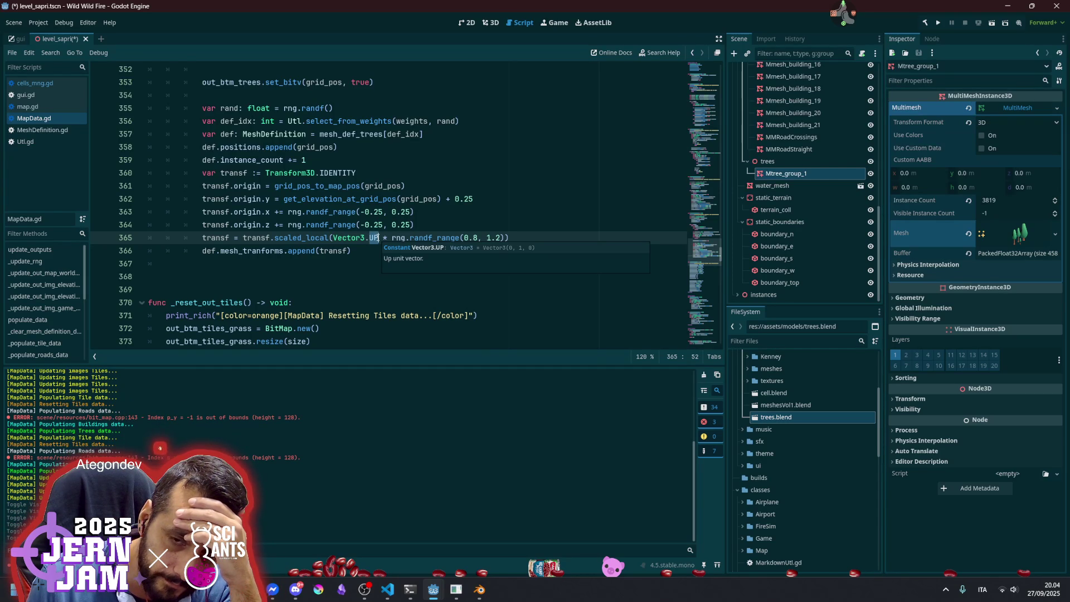
Delete the '.UP *' after Vector3 in the scale line
{"action": "left_click", "coordinate": [333, 239]}
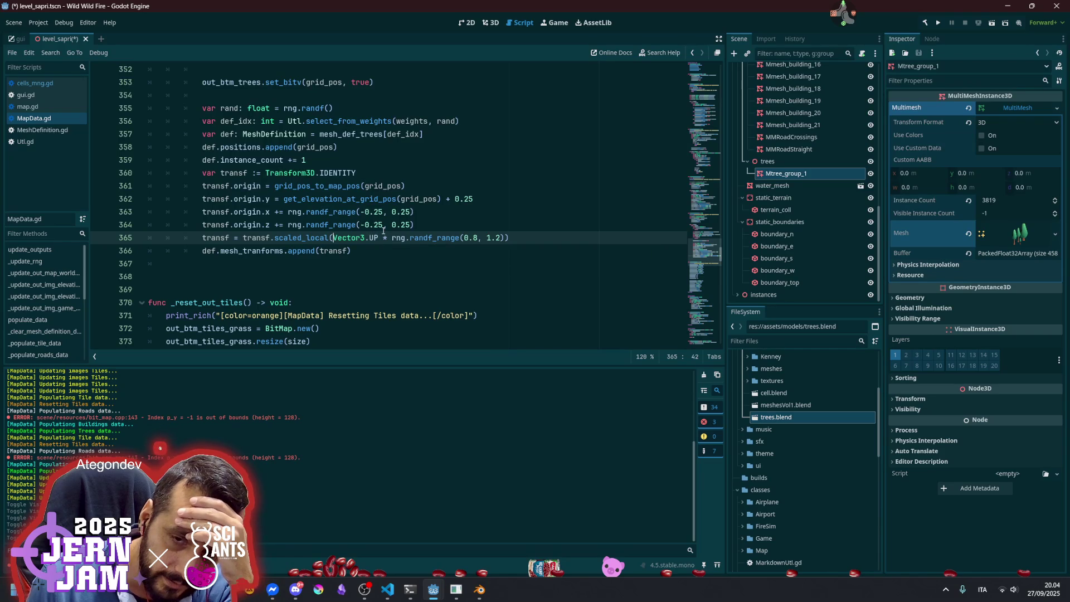
{"action": "left_click", "coordinate": [365, 238]}
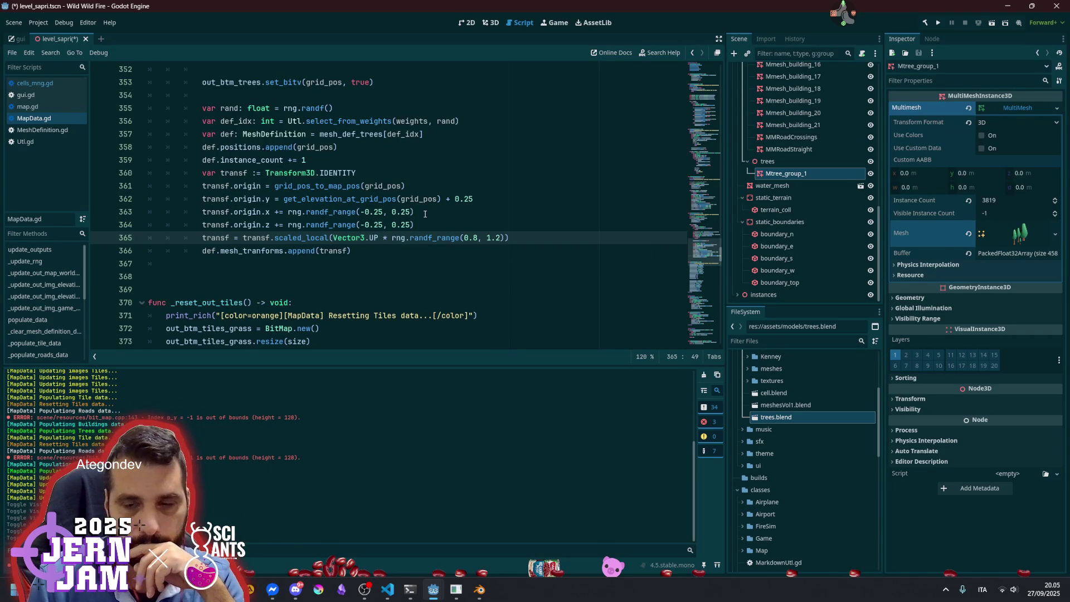
{"action": "key", "text": "Delete"}
{"action": "key", "text": "Delete"}
{"action": "key", "text": "Delete"}
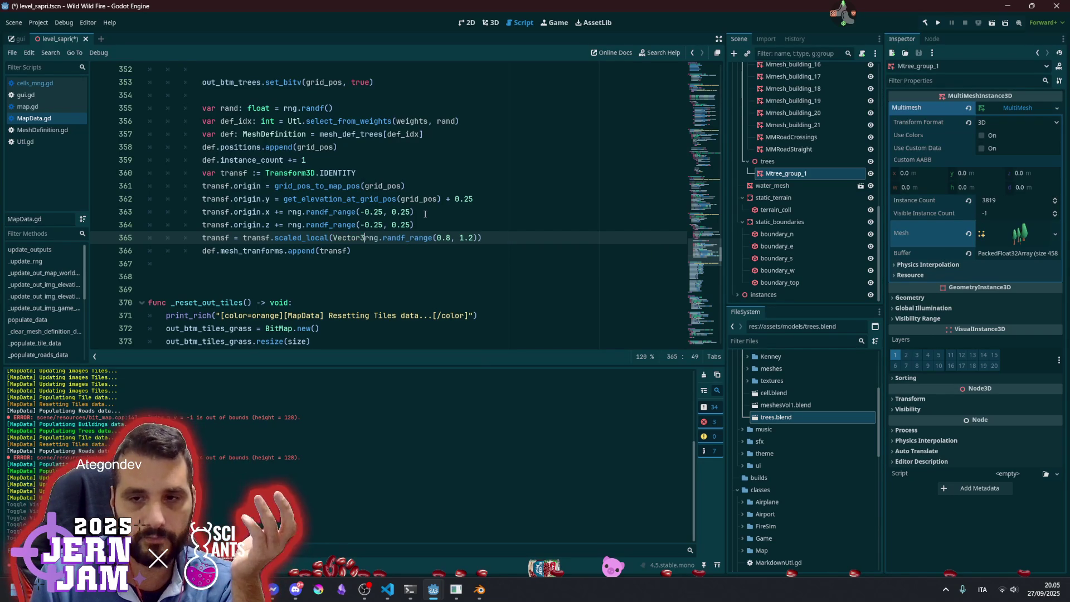
Wrap the random call as Vector3(0.0, rng.randf_range(0.8, 1.2), 0.0)
{"action": "key", "text": "shift+End"}
{"action": "key", "text": "shift+Left"}
{"action": "type", "text": "("}
{"action": "key", "text": "Right"}
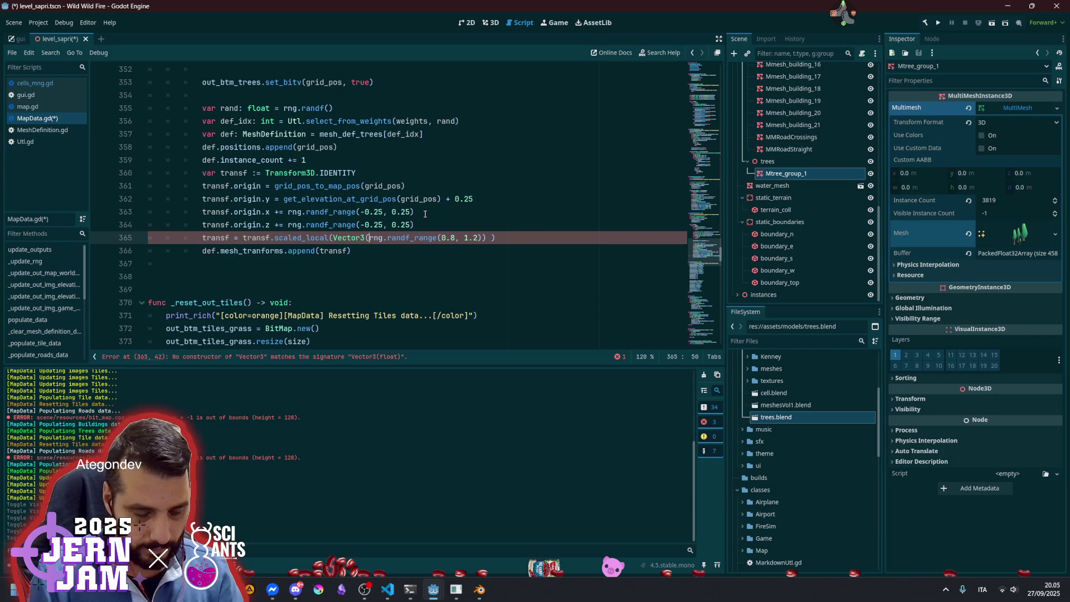
{"action": "type", "text": "0.0,"}
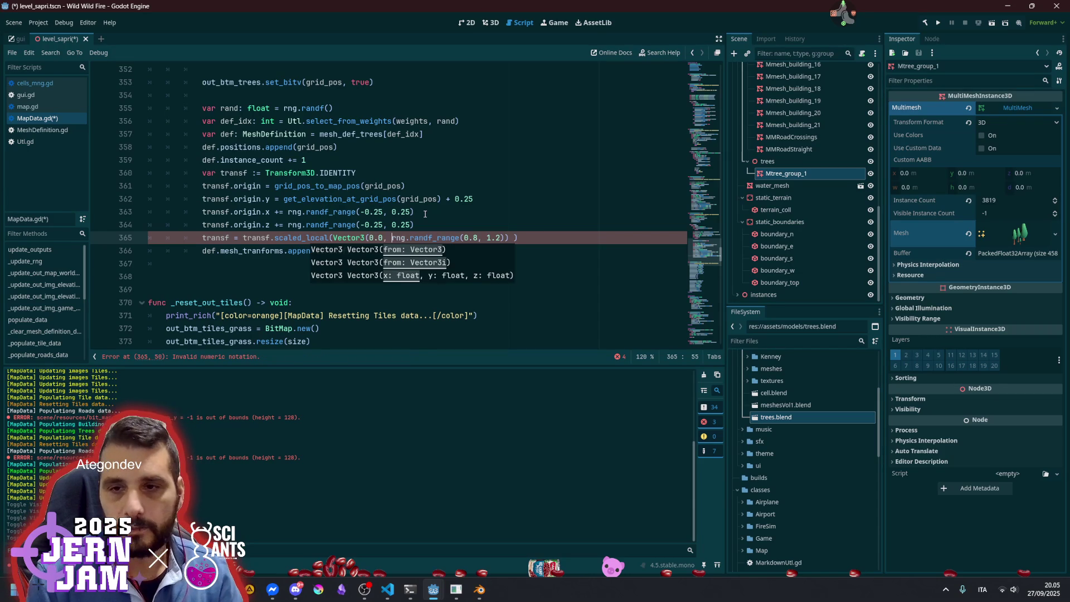
{"action": "key", "text": "End"}
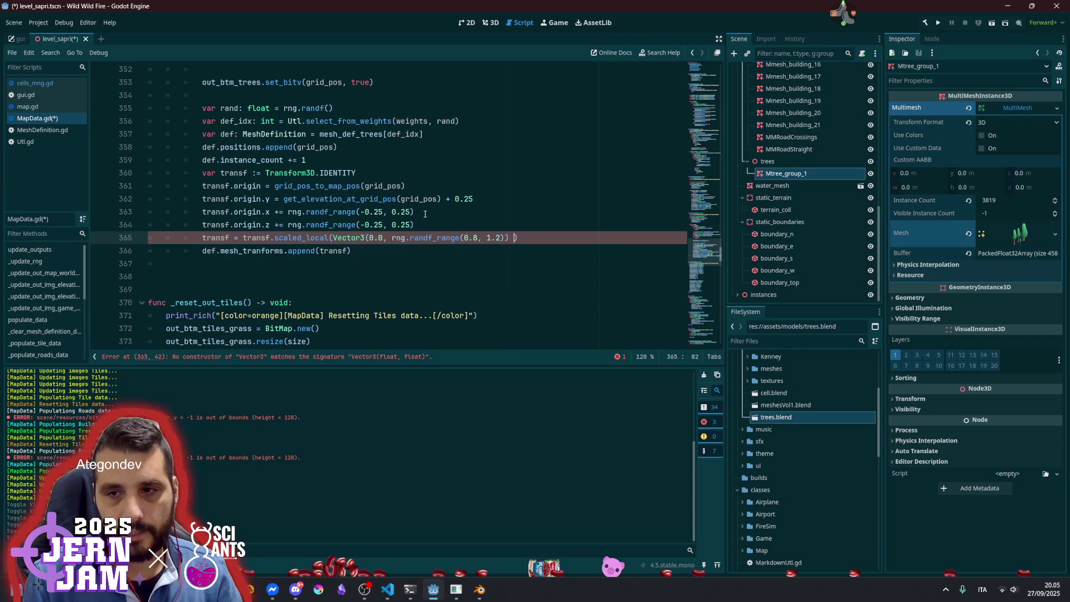
{"action": "type", "text": "), "}
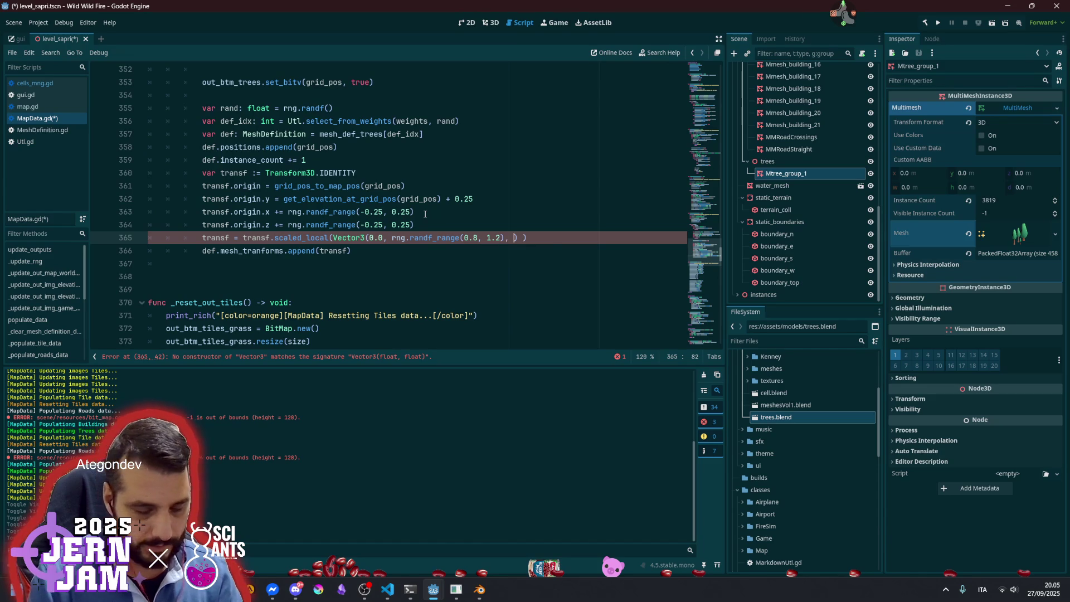
{"action": "type", "text": "0.0"}
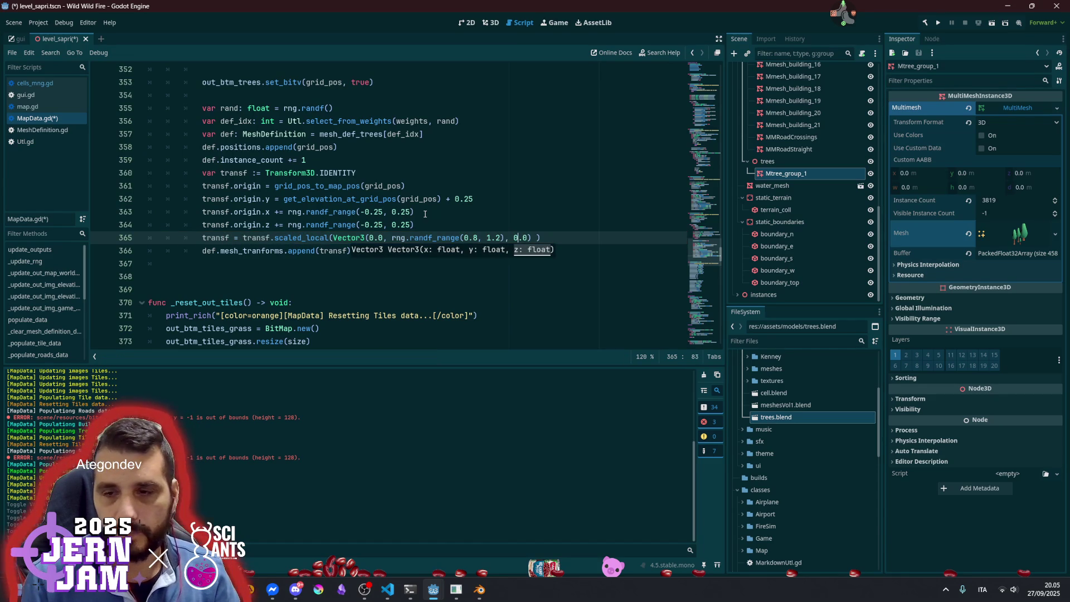
Change the x and z scale arguments from 0.0 to 1.0
{"action": "key", "text": "Delete"}
{"action": "type", "text": "1"}
{"action": "key", "text": "ctrl+Right"}
{"action": "key", "text": "ctrl+Right"}
{"action": "key", "text": "ctrl+Right"}
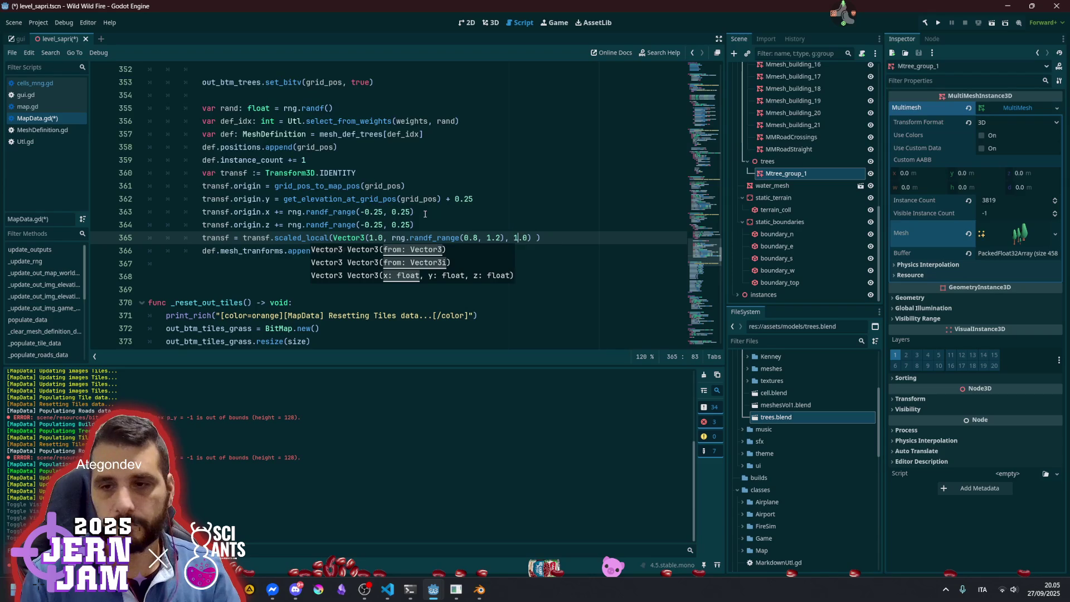
{"action": "key", "text": "Delete"}
{"action": "type", "text": "1"}
Review the offset and scale lines 362–365, save, and return to the 3D view
{"action": "left_click", "coordinate": [455, 199]}
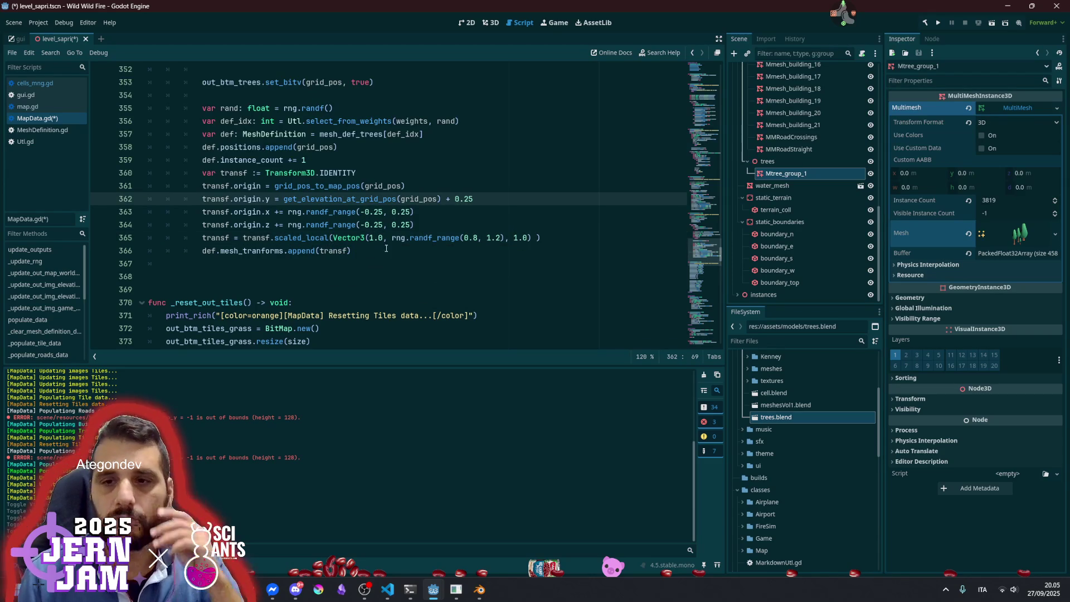
{"action": "double_click", "coordinate": [421, 239]}
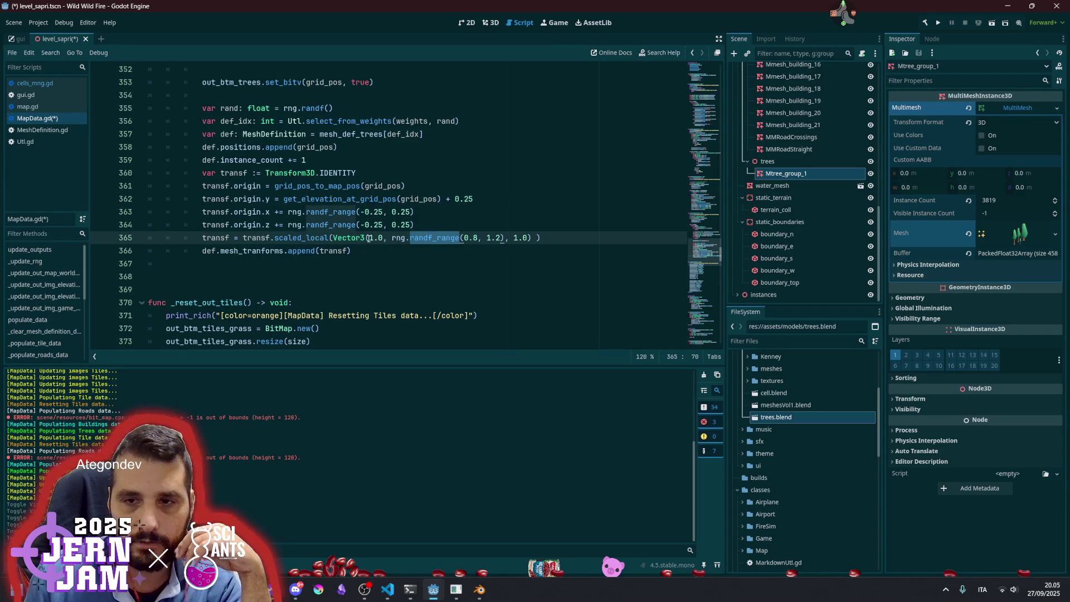
{"action": "left_click_drag", "start_coordinate": [369, 238], "coordinate": [384, 238]}
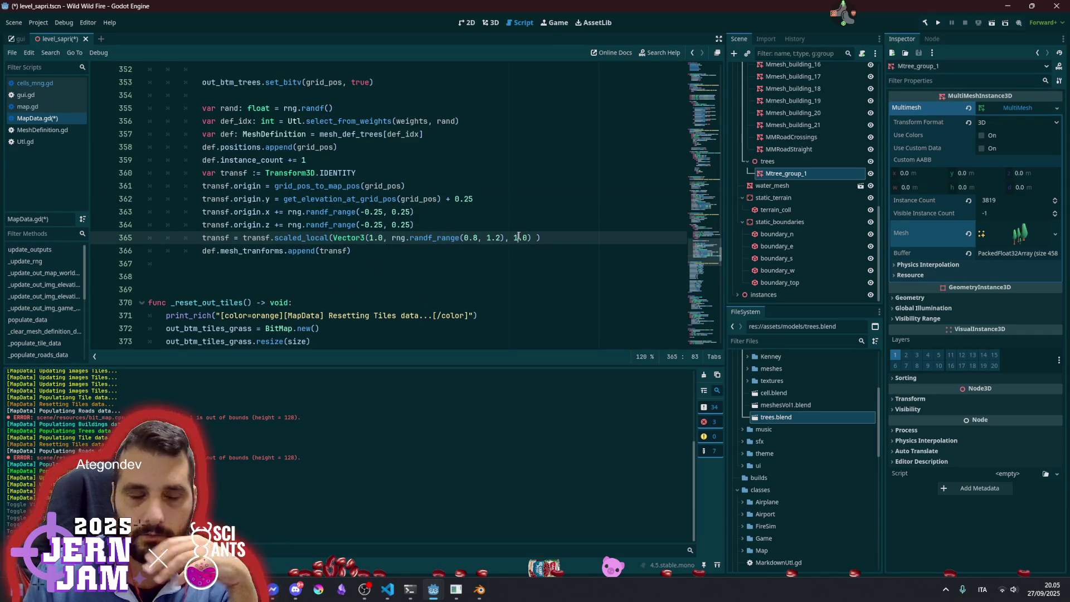
{"action": "left_click", "coordinate": [498, 212]}
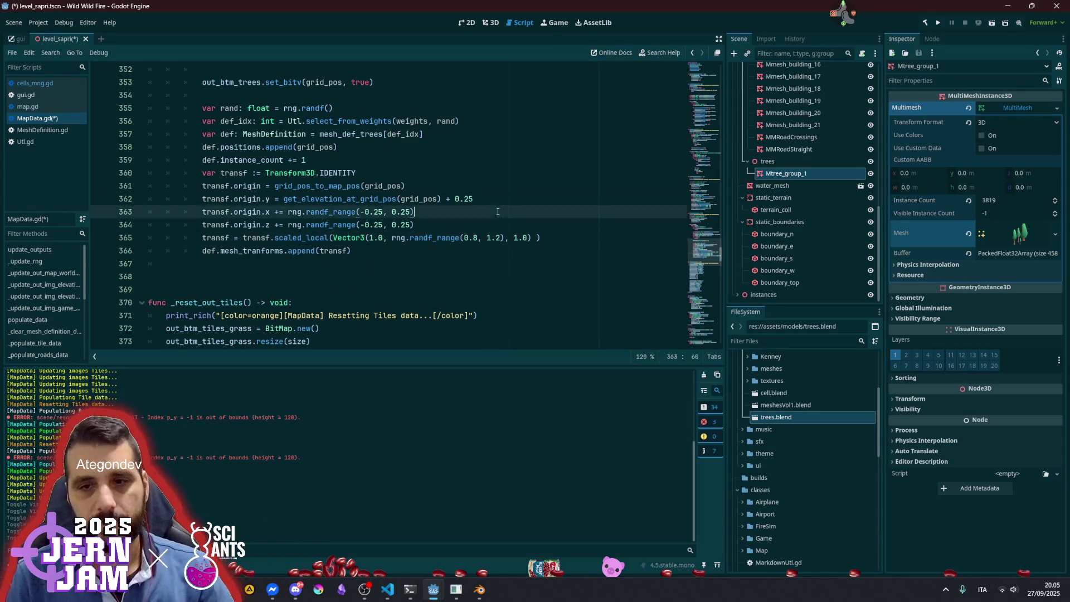
{"action": "left_click", "coordinate": [436, 230]}
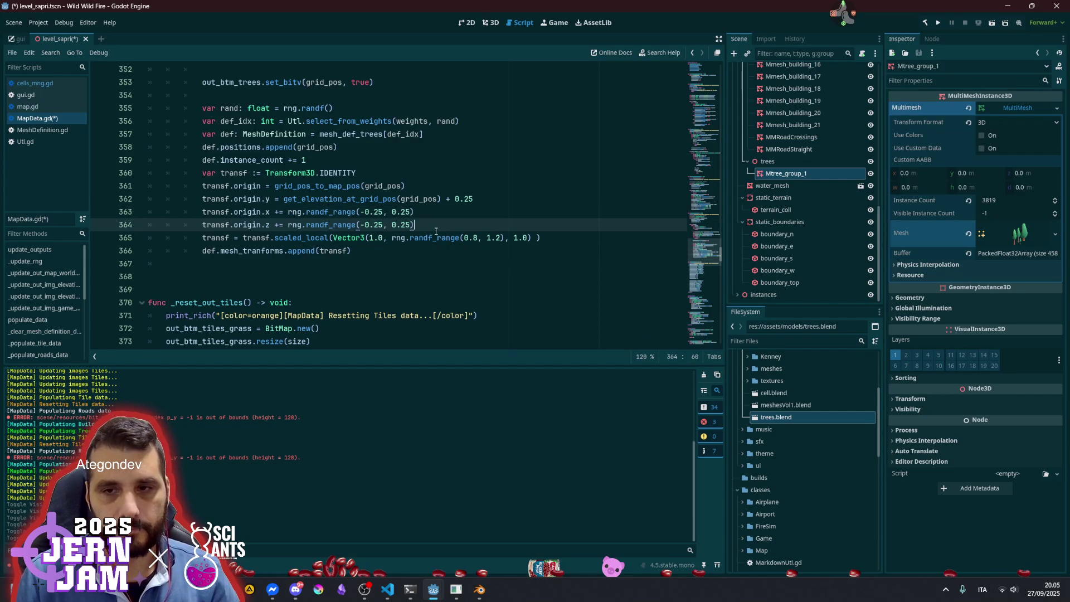
{"action": "key", "text": "ctrl+s"}
{"action": "left_click", "coordinate": [440, 216]}
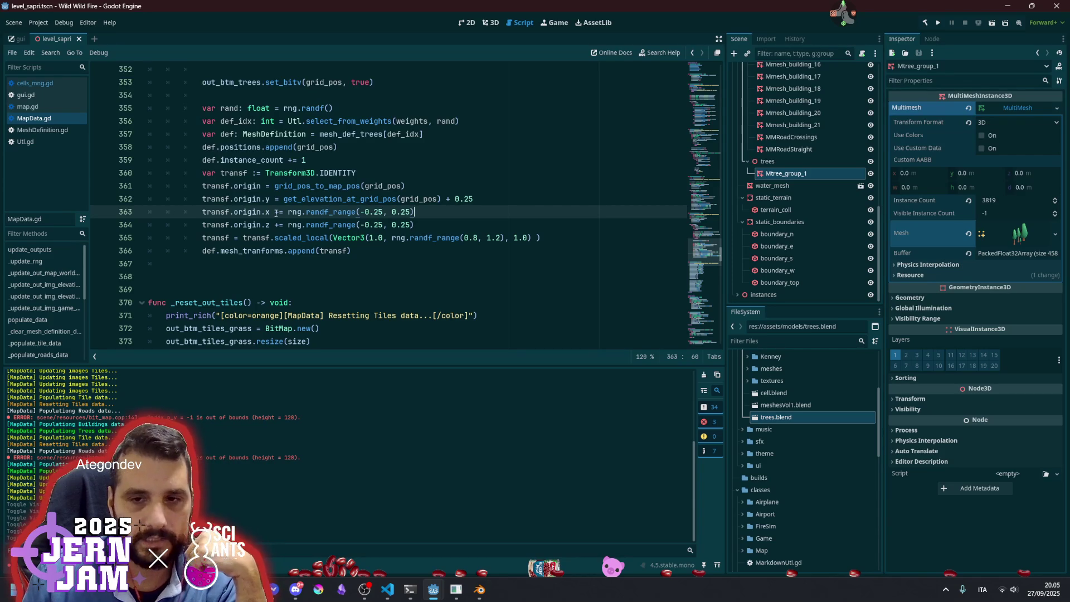
{"action": "left_click", "coordinate": [361, 226]}
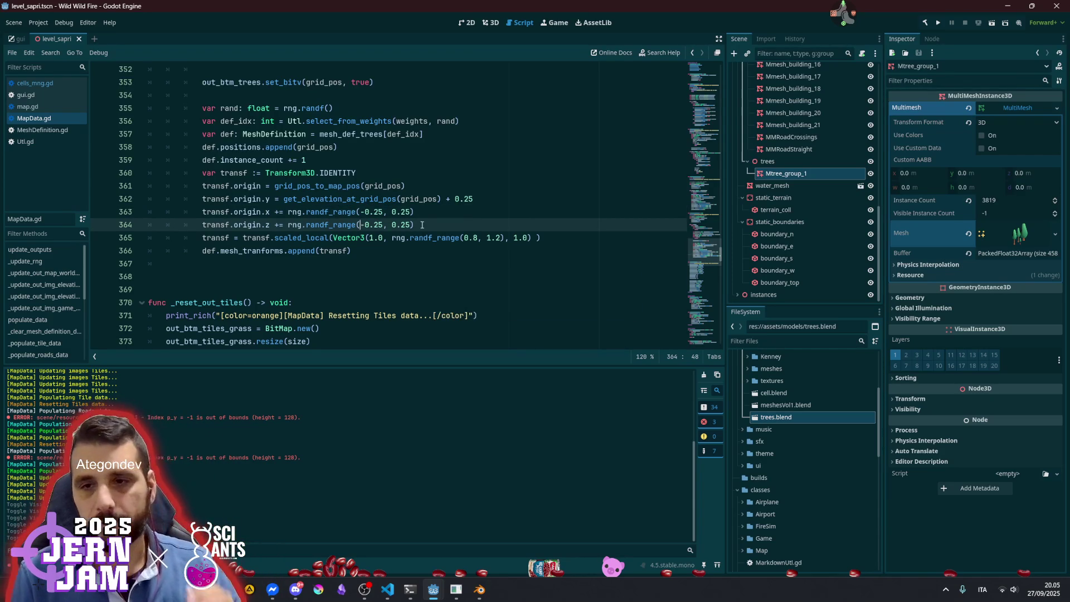
{"action": "left_click", "coordinate": [488, 23]}
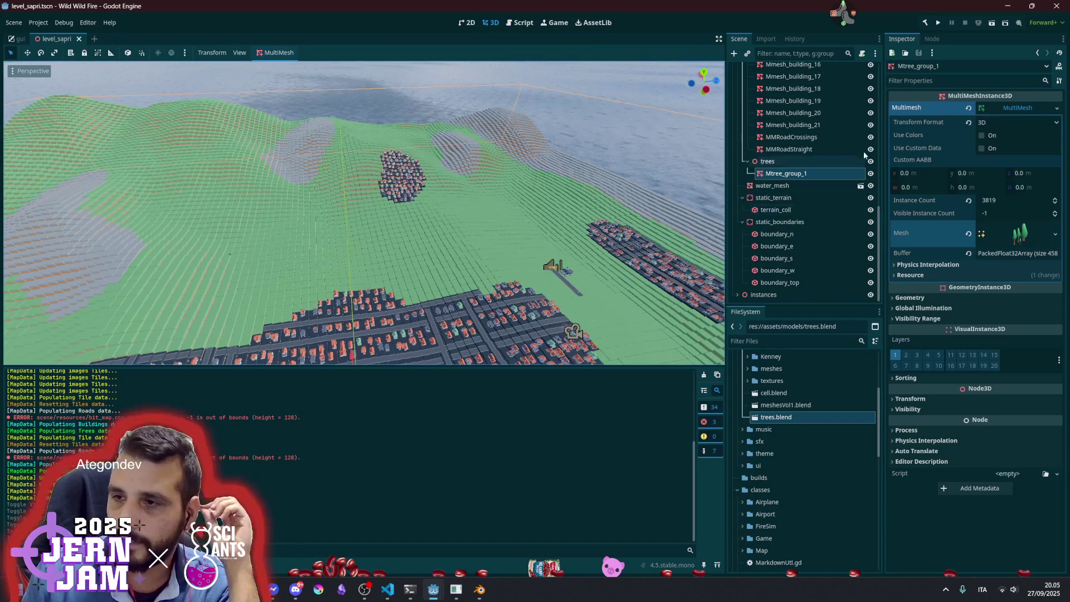
Collapse the tree group's MultiMesh properties and select the map node
{"action": "left_click", "coordinate": [1006, 108]}
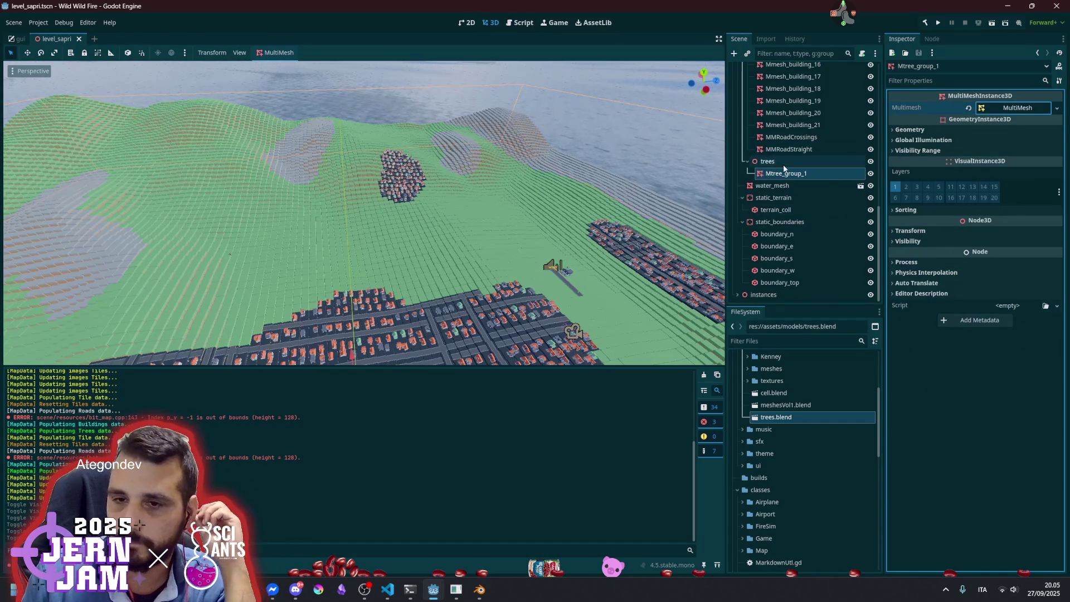
{"action": "scroll", "coordinate": [774, 185], "scroll_direction": "up", "scroll_amount": 4}
{"action": "scroll", "coordinate": [775, 184], "scroll_direction": "up", "scroll_amount": 8}
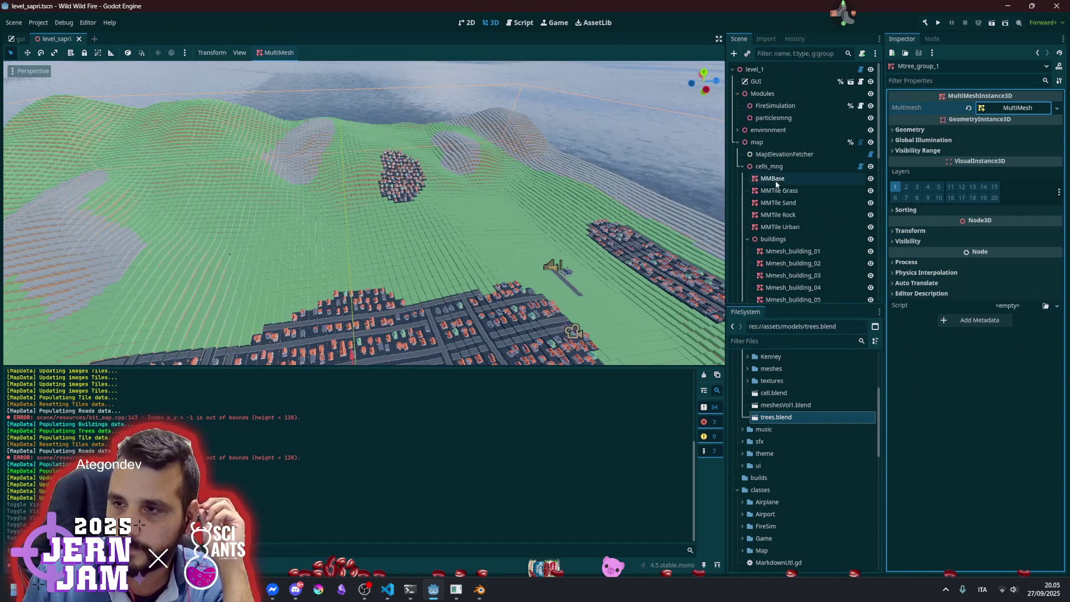
{"action": "left_click", "coordinate": [768, 167]}
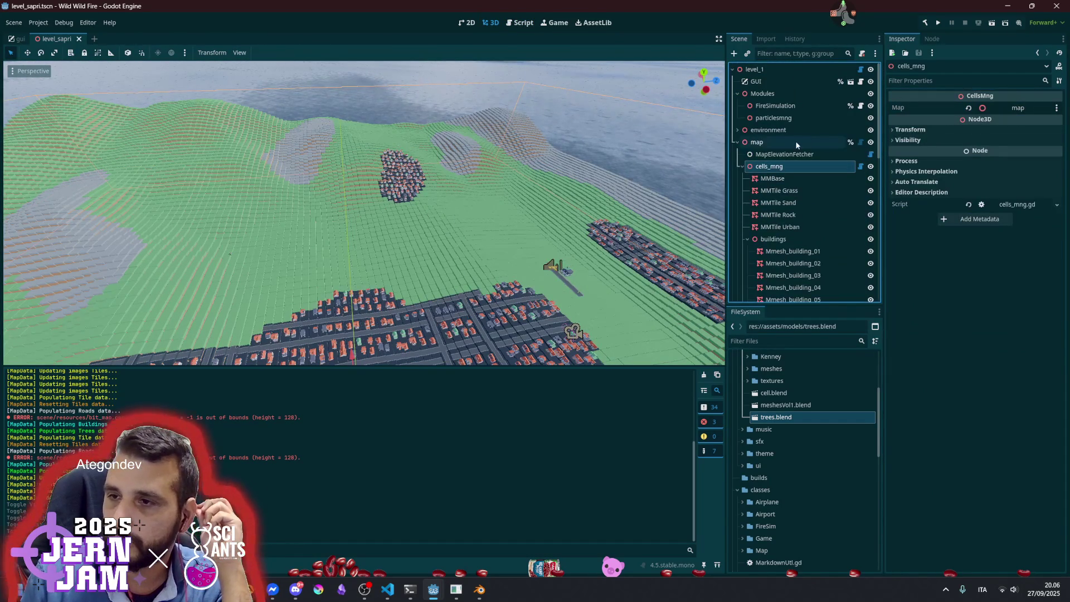
{"action": "left_click", "coordinate": [757, 142]}
Clear the tiles, rebuild the populate data, and repopulate terrain, towns and trees
{"action": "left_click", "coordinate": [993, 120]}
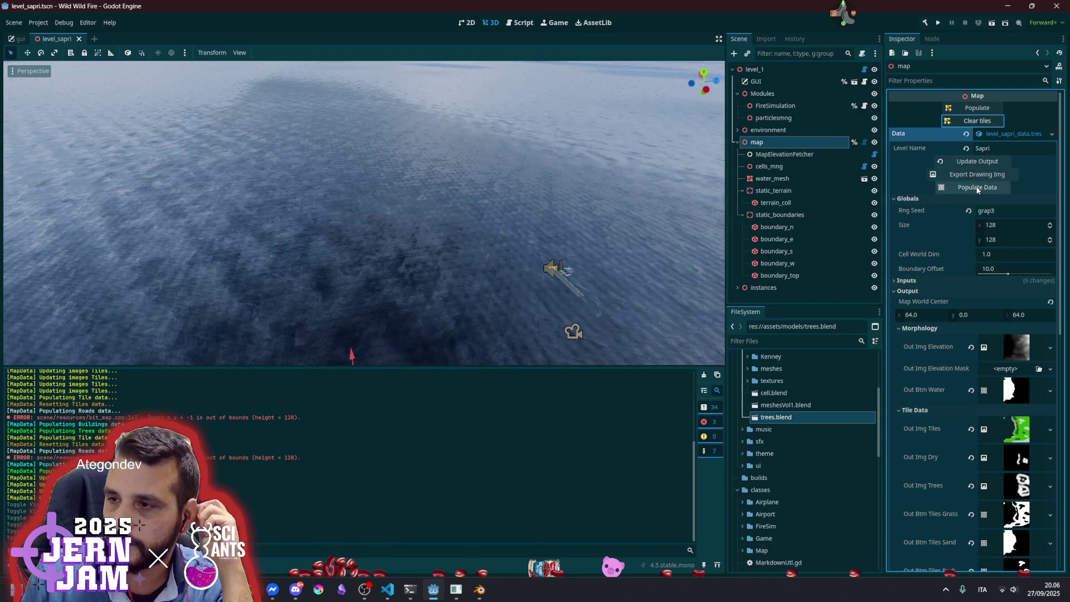
{"action": "left_click", "coordinate": [981, 187]}
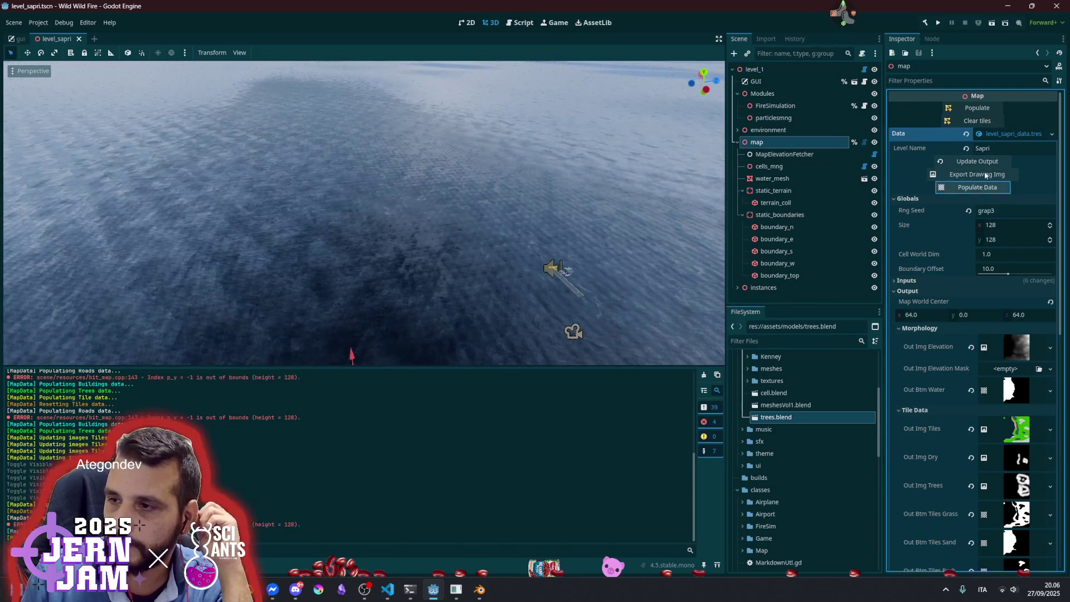
{"action": "left_click", "coordinate": [975, 108]}
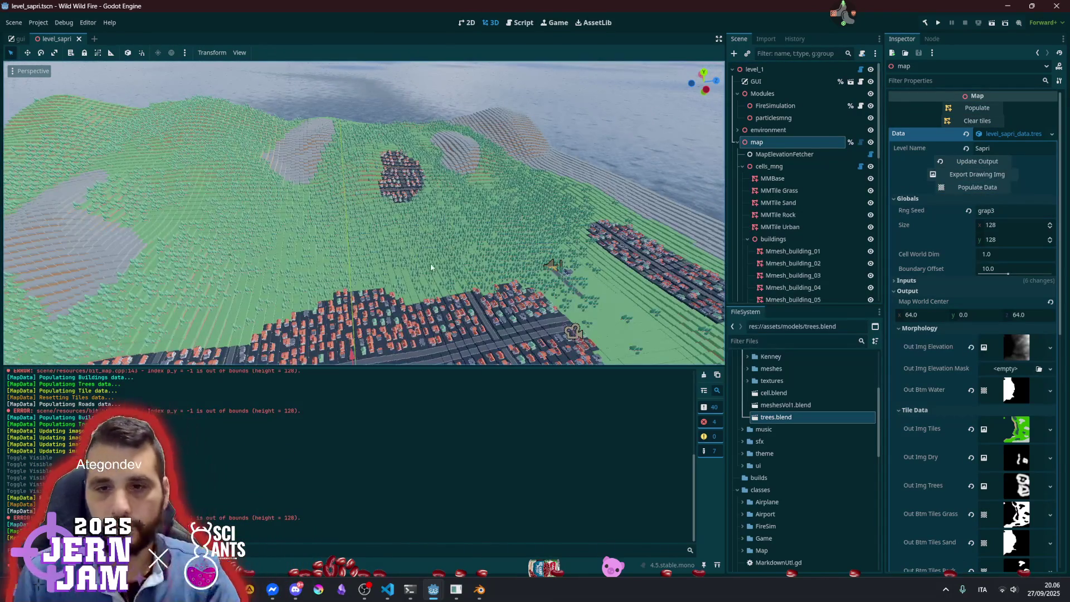
{"action": "key", "text": "w"}
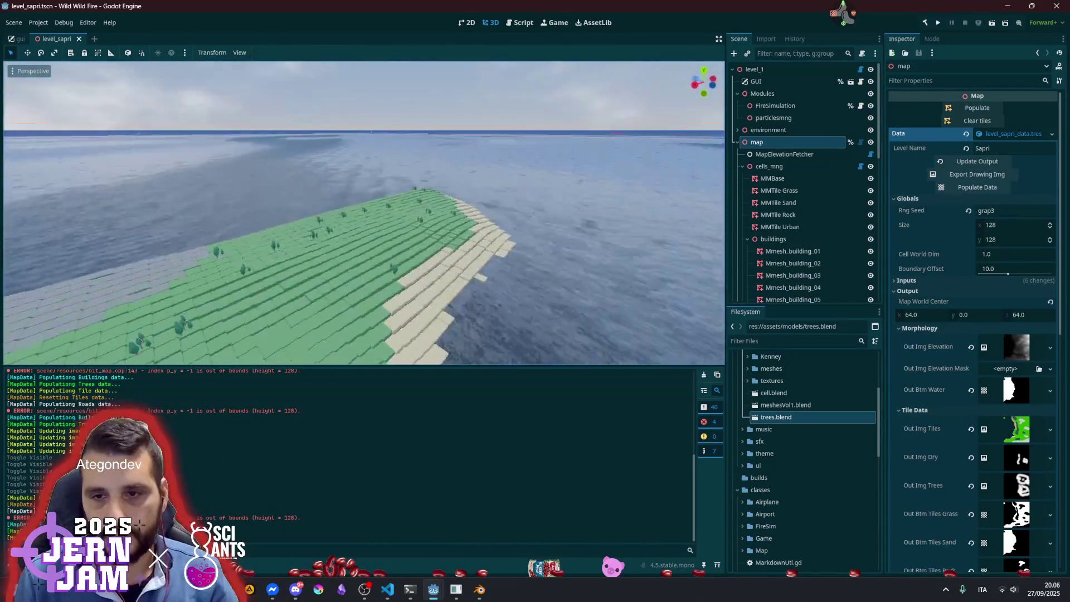
{"action": "key", "text": "s"}
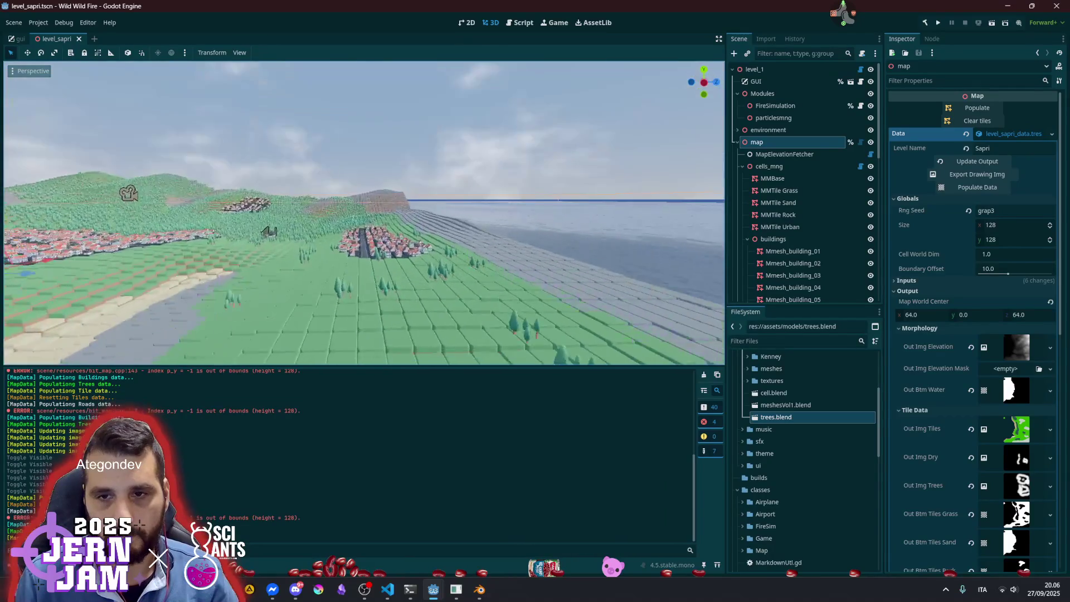
{"action": "key", "text": "f"}
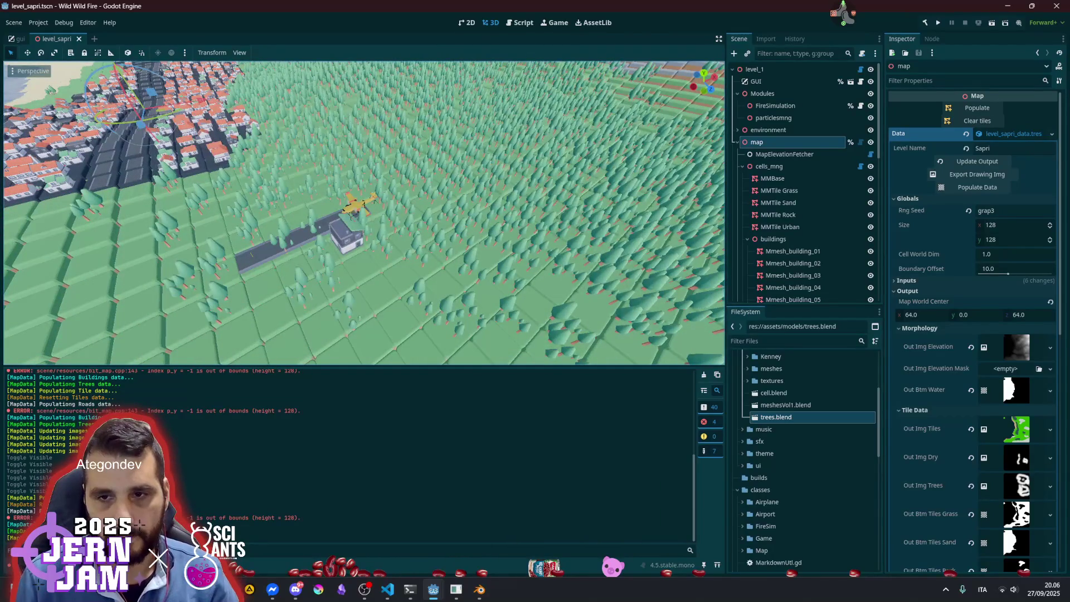
{"action": "key", "text": "s"}
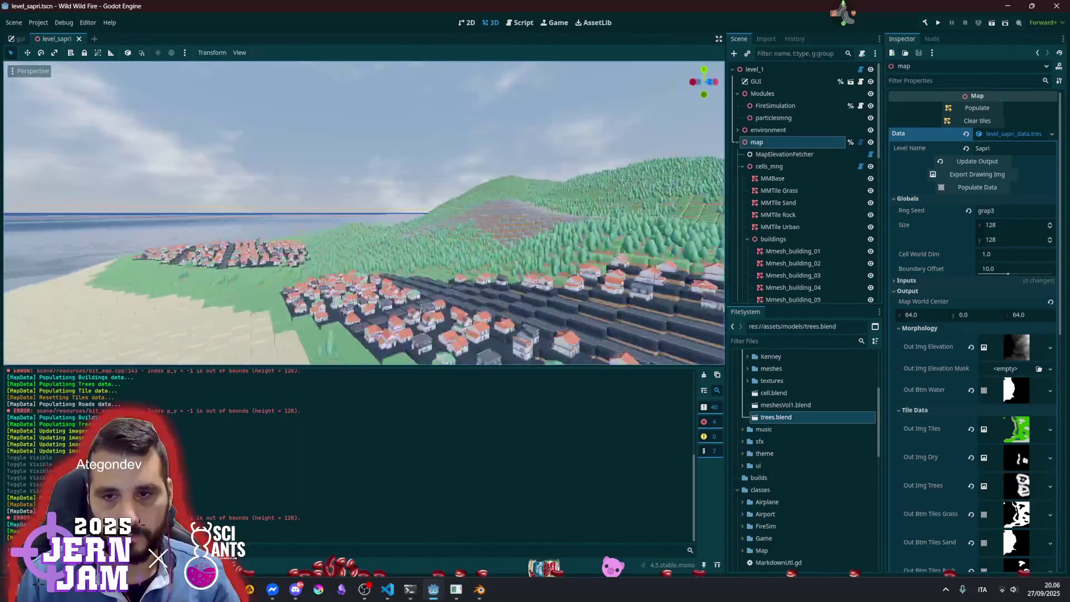
{"action": "key", "text": "w"}
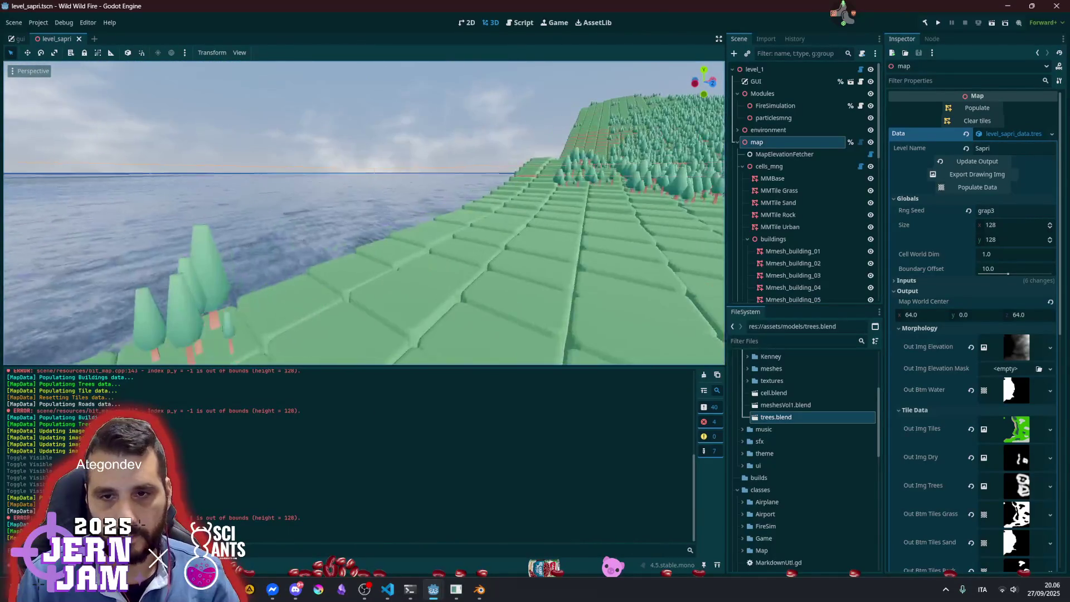
{"action": "key", "text": "w"}
{"action": "key", "text": "w"}
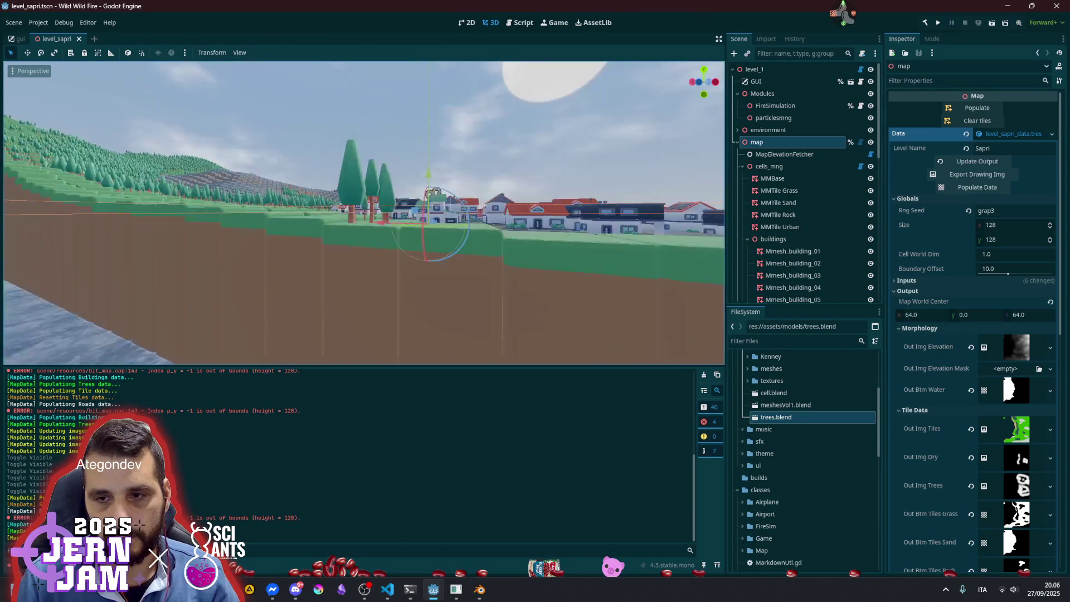
{"action": "key", "text": "w"}
{"action": "key", "text": "w"}
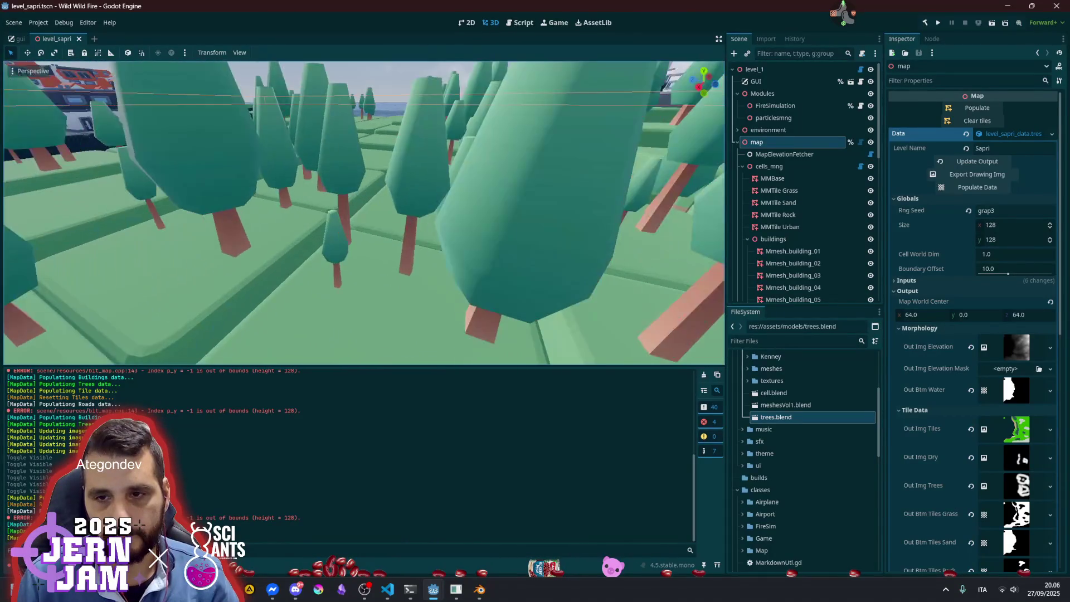
{"action": "key", "text": "s"}
{"action": "key", "text": "s"}
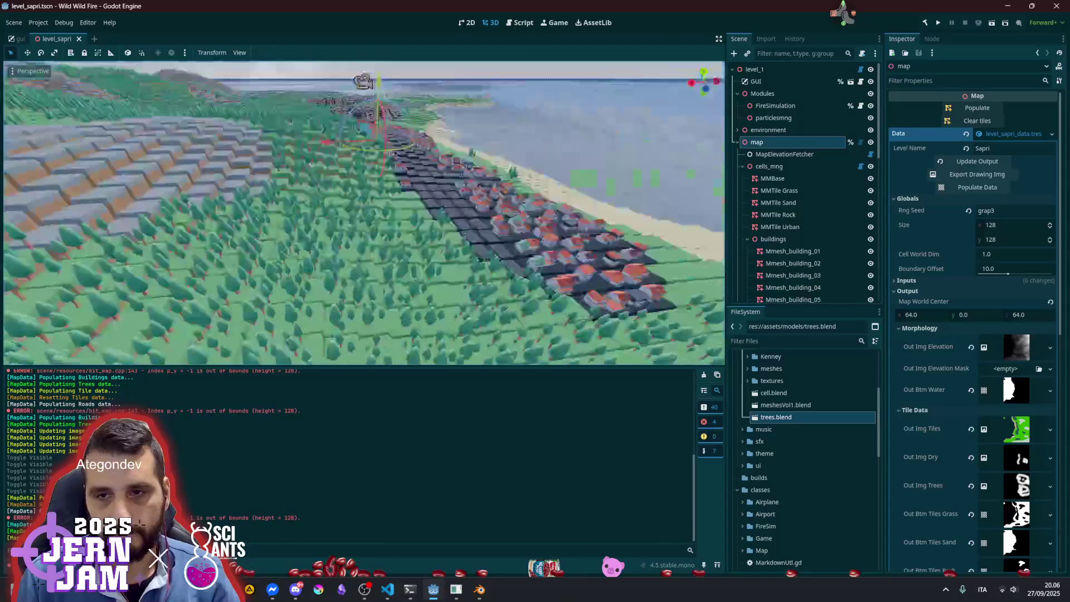
{"action": "key", "text": "w"}
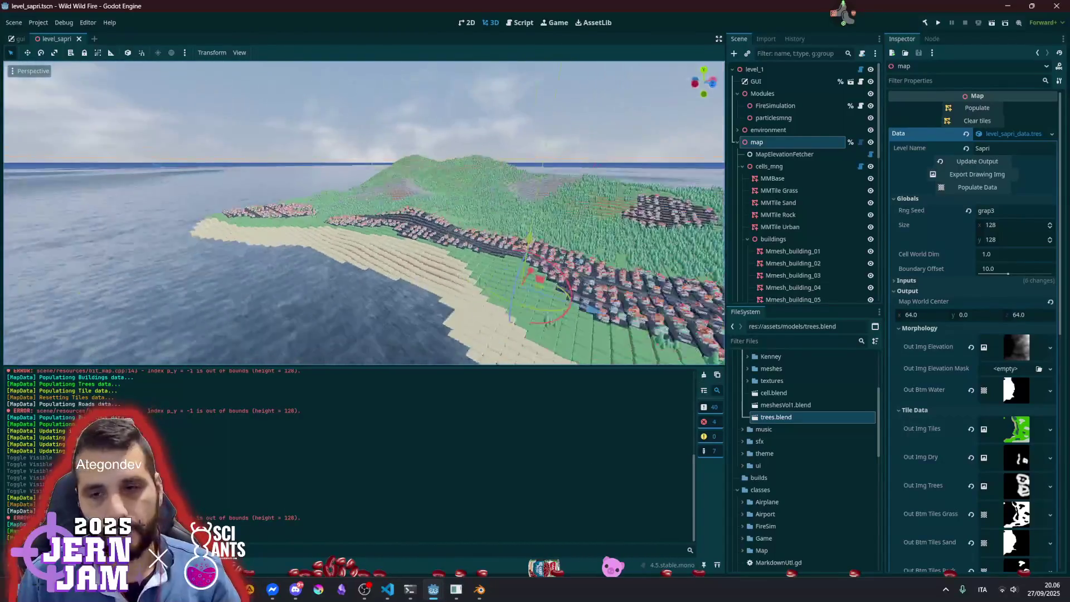
{"action": "key", "text": "w"}
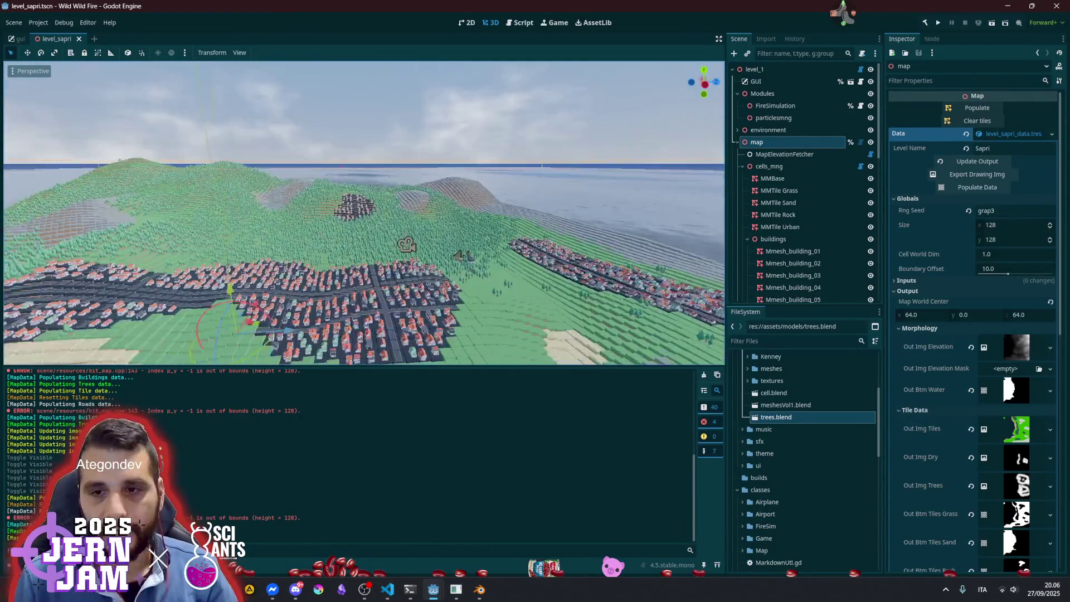
{"action": "key", "text": "w"}
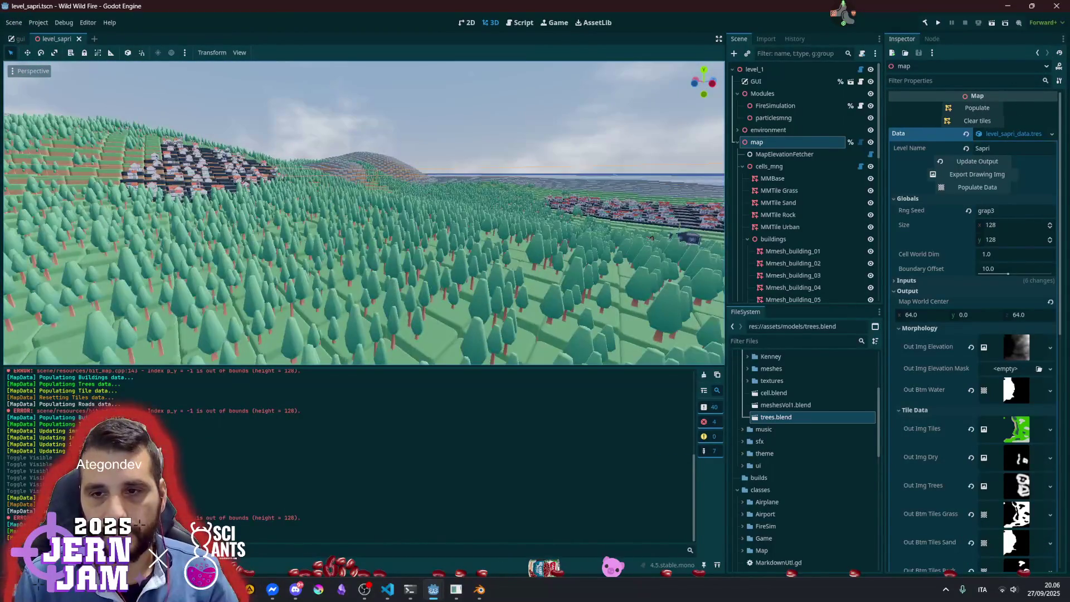
{"action": "key", "text": "e"}
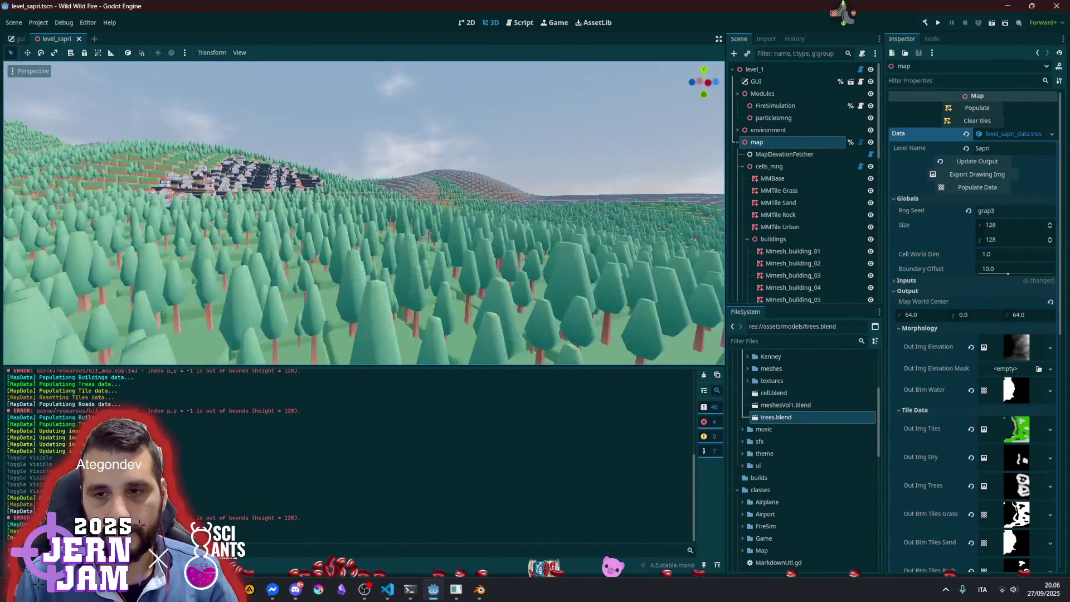
{"action": "key", "text": "w"}
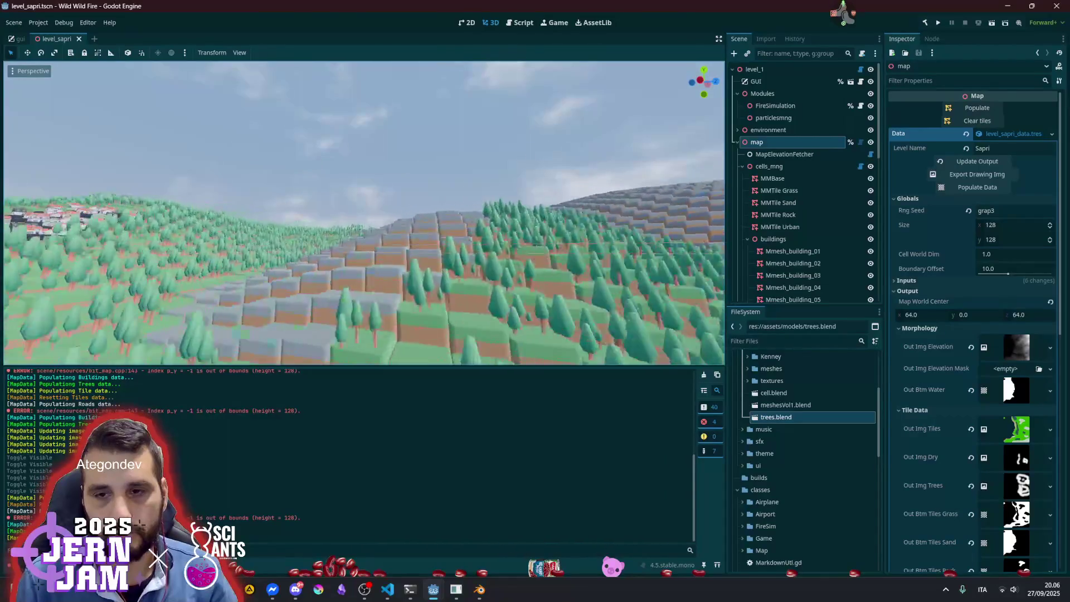
{"action": "key", "text": "s"}
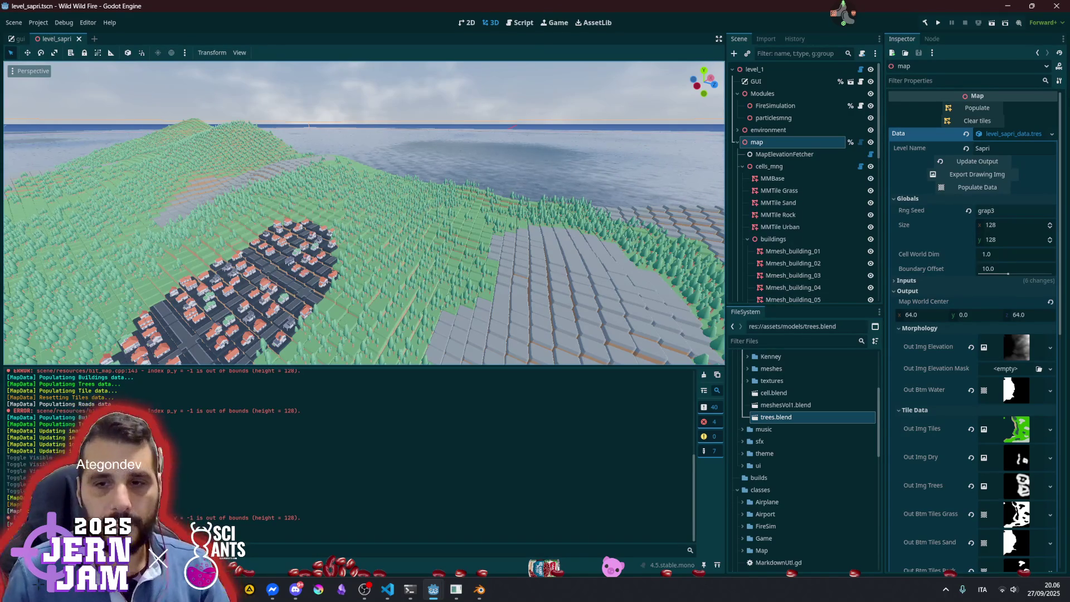
{"action": "key", "text": "w"}
{"action": "key", "text": "w"}
{"action": "key", "text": "e"}
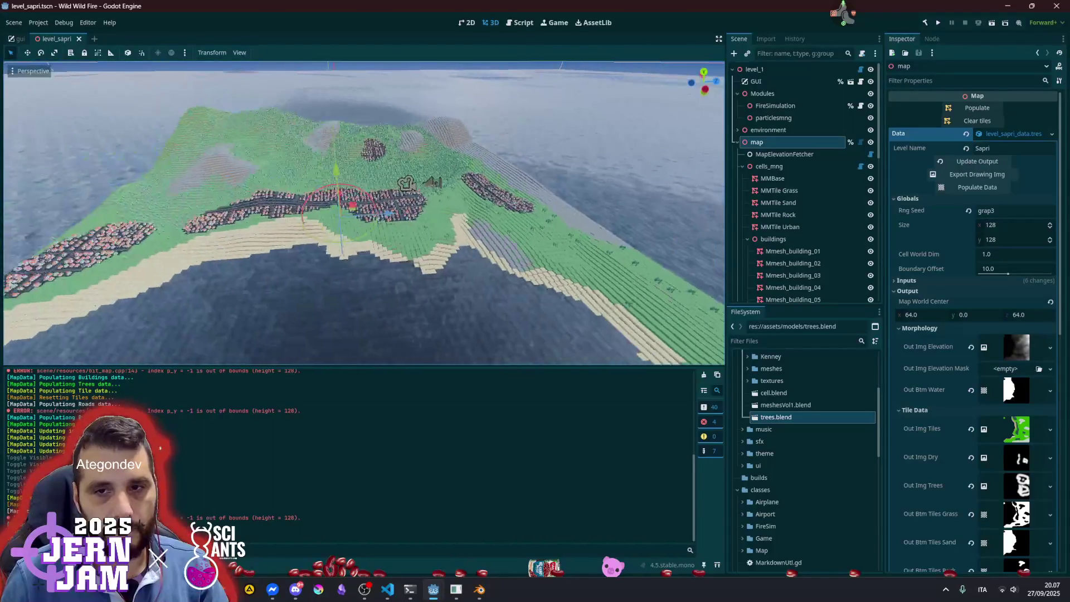
{"action": "key", "text": "w"}
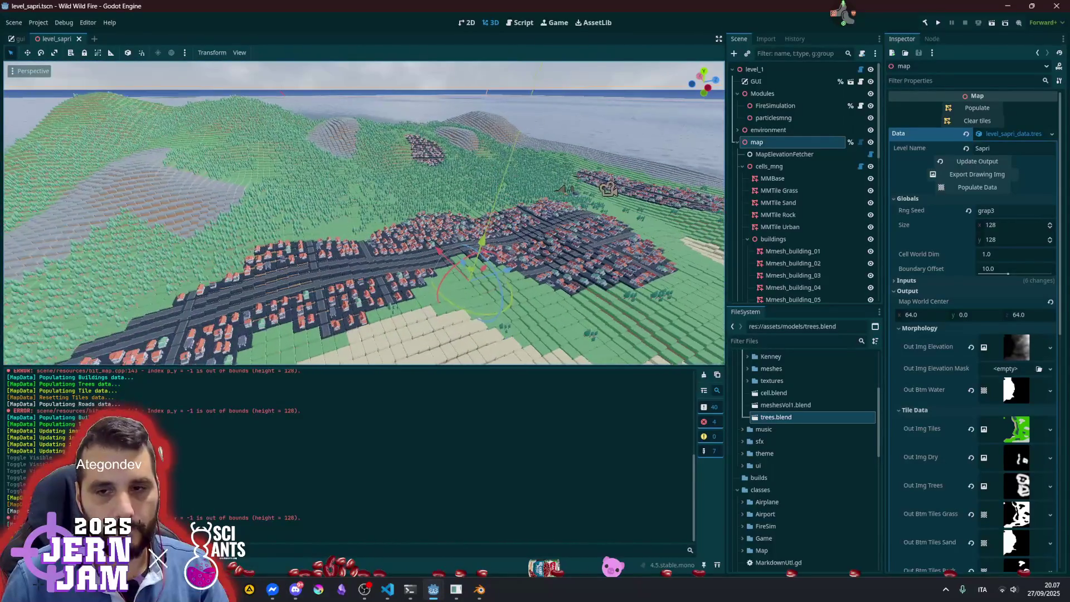
{"action": "key", "text": "w"}
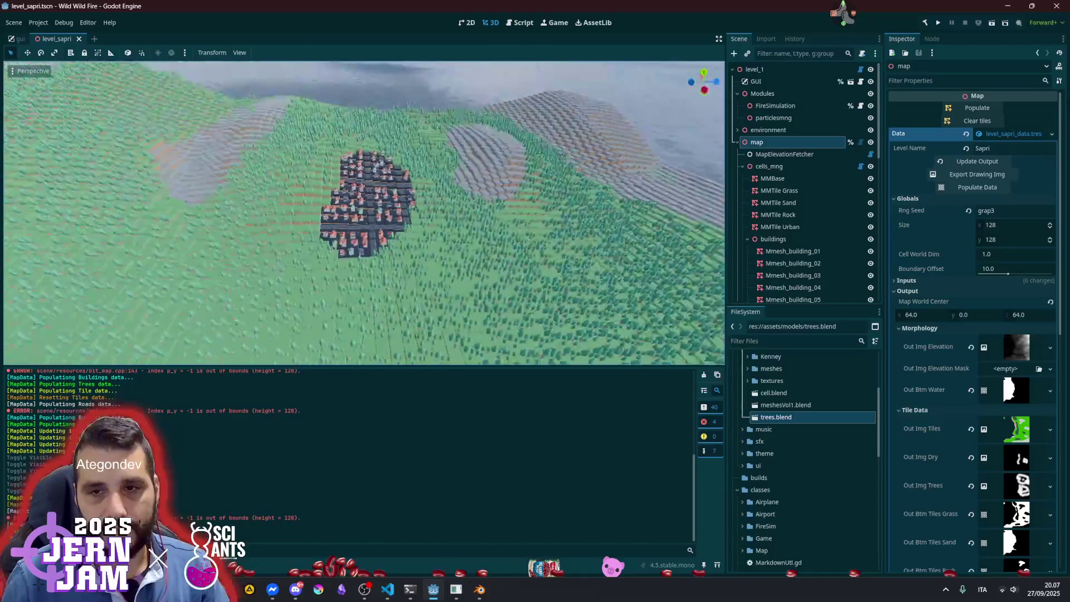
{"action": "key", "text": "w"}
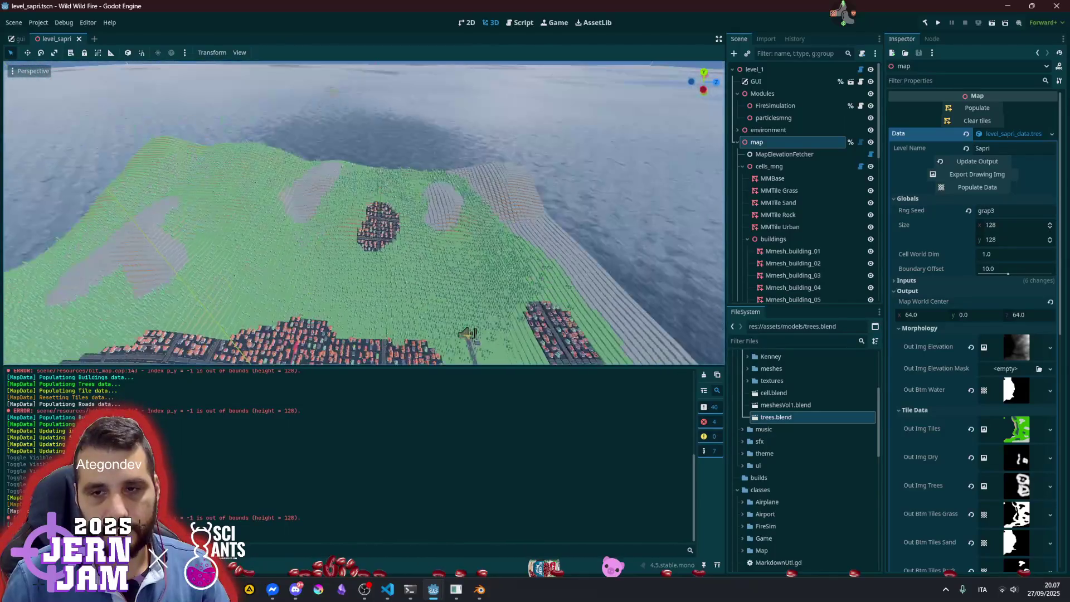
{"action": "key", "text": "w"}
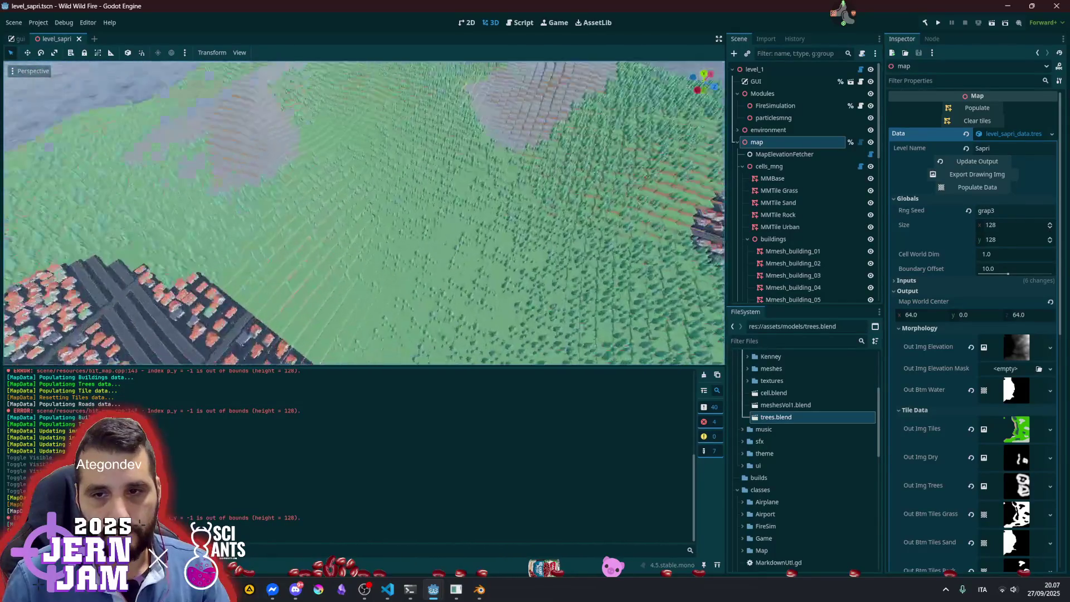
{"action": "key", "text": "s"}
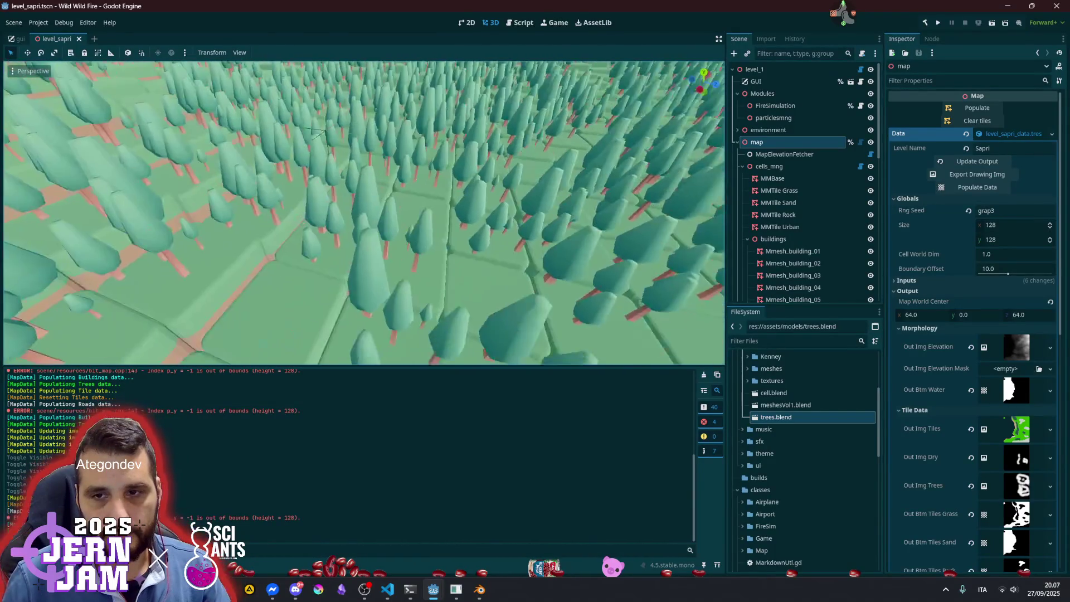
{"action": "key", "text": "s"}
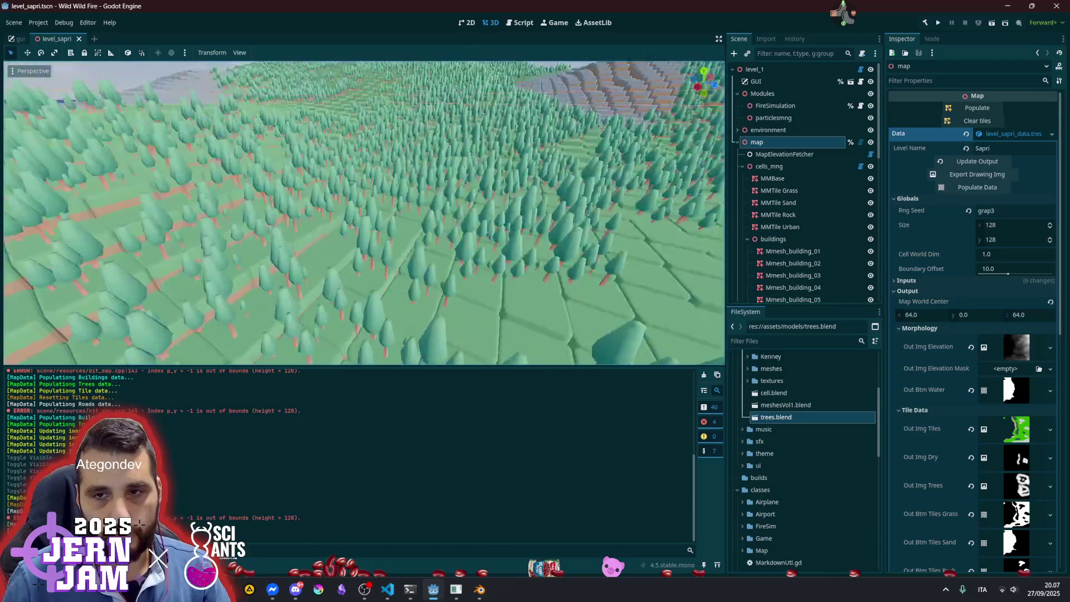
{"action": "key", "text": "w"}
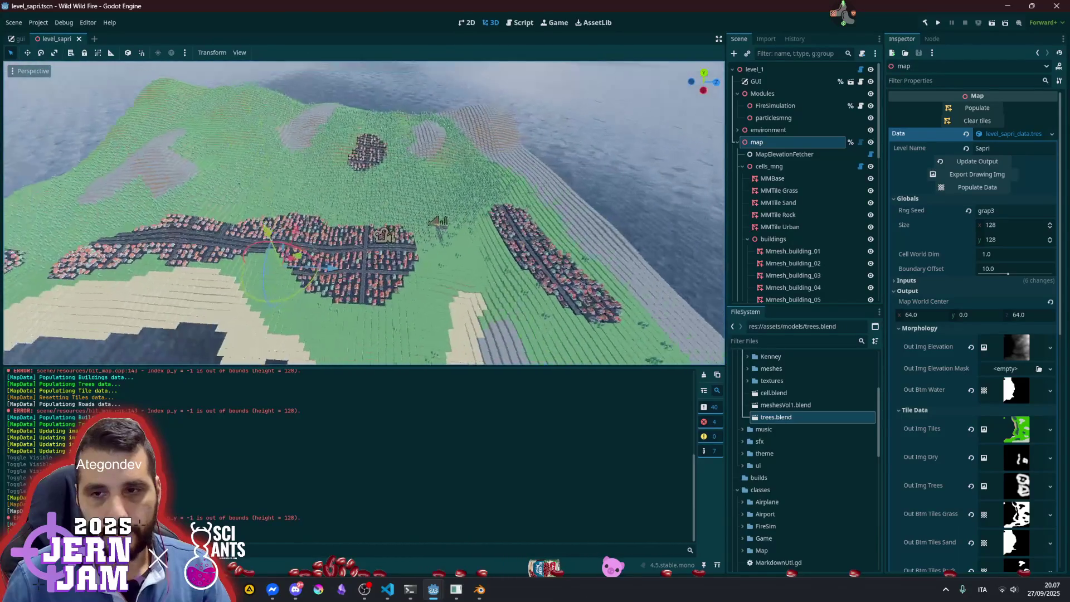
{"action": "key", "text": "s"}
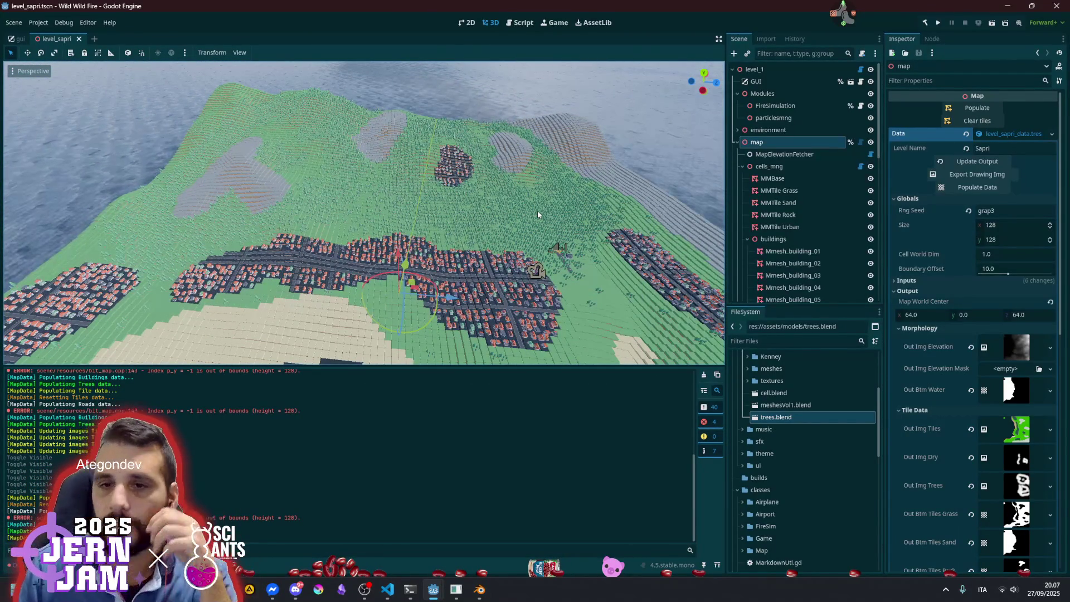
{"action": "left_click", "coordinate": [389, 589]}
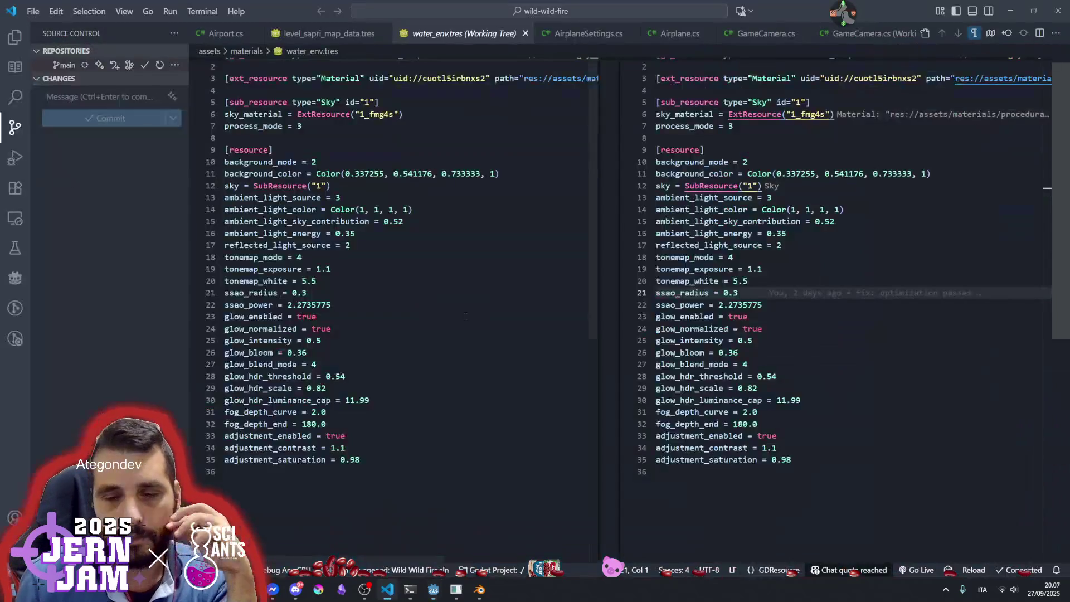
Commit with the message 'feat: tree spawn complete' and open the stream chat
{"action": "type", "text": "feat: tree"}
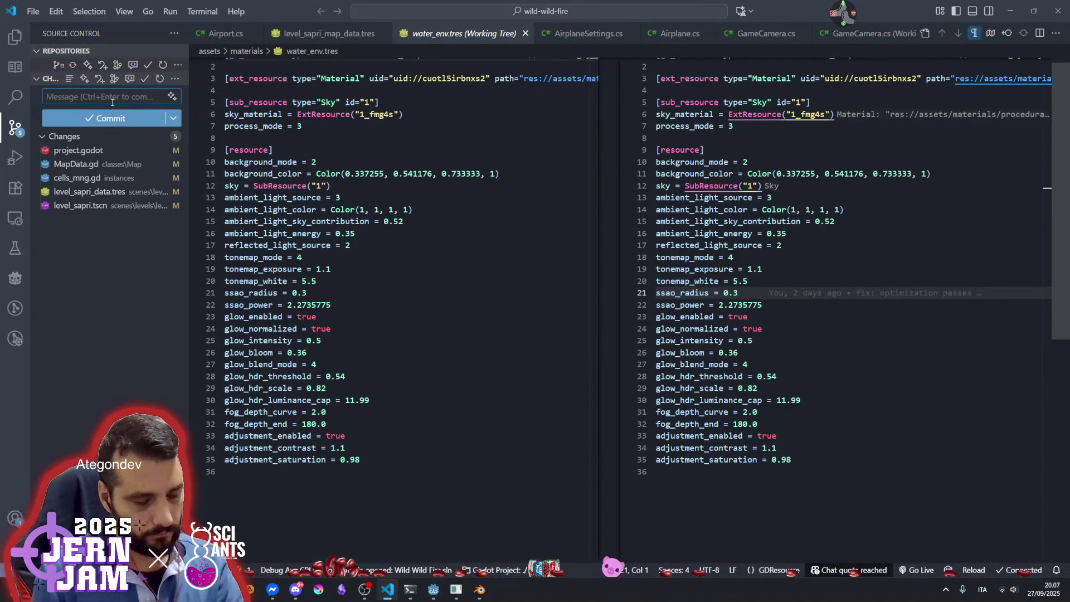
{"action": "type", "text": " spawn"}
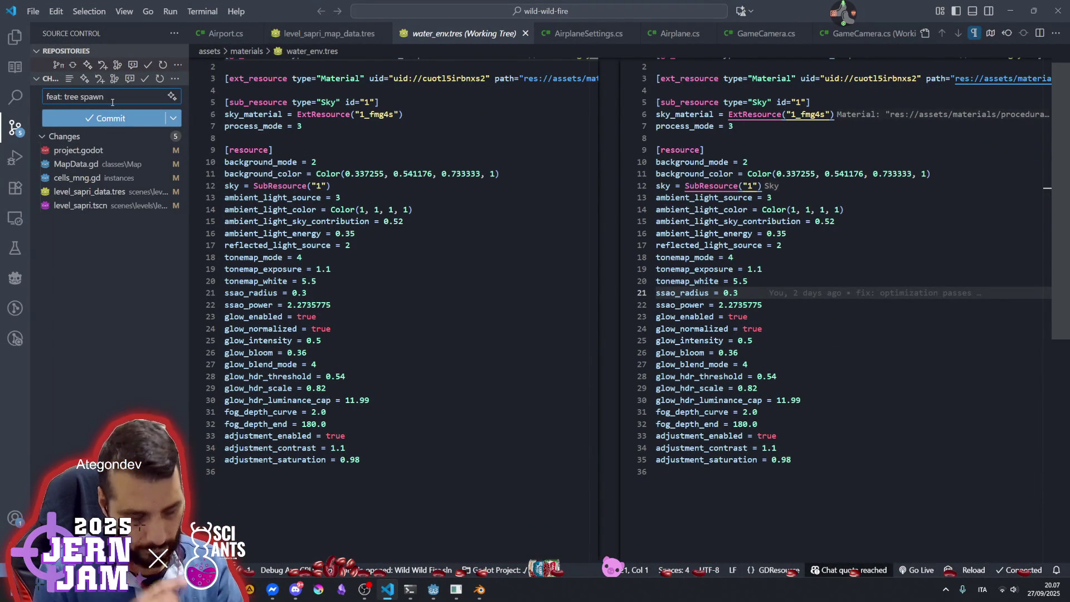
{"action": "type", "text": " complete"}
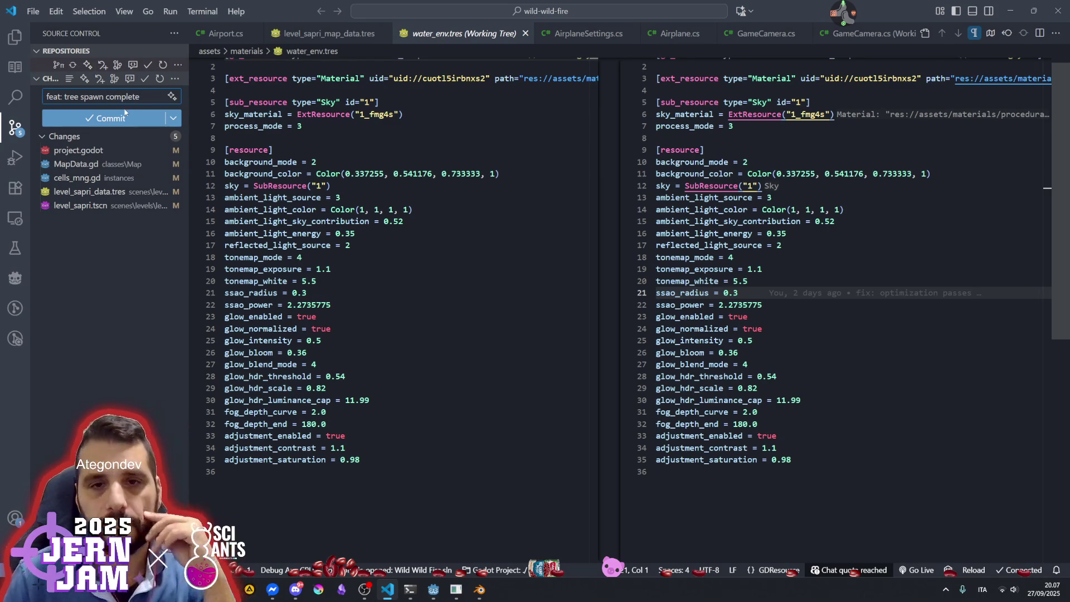
{"action": "left_click", "coordinate": [114, 119]}
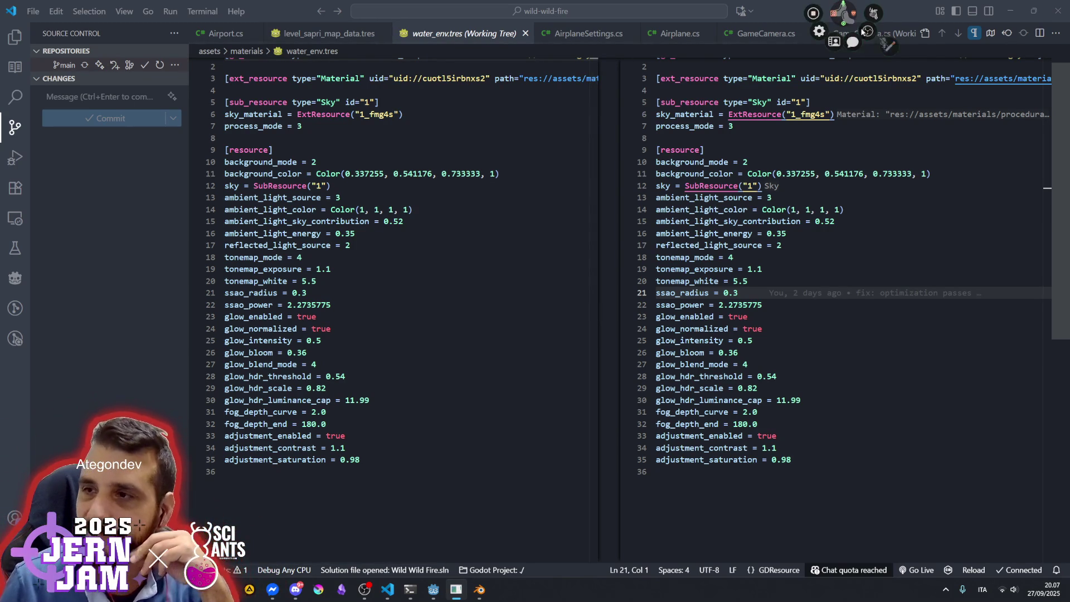
{"action": "left_click", "coordinate": [842, 14]}
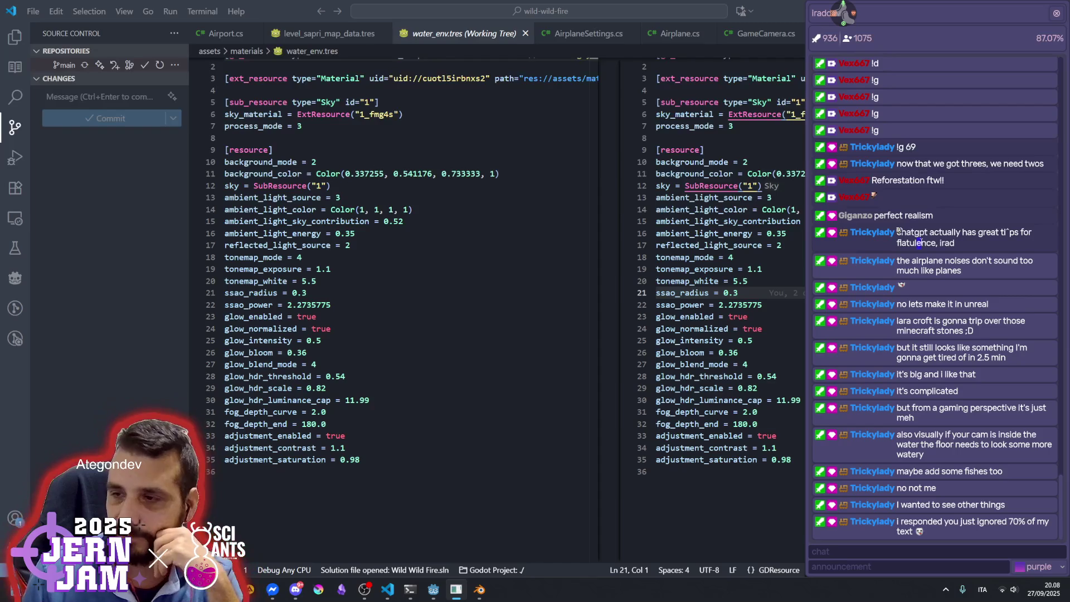
Highlight the plane noises, Lara Croft and Minecraft stones chat messages while reading
{"action": "left_click_drag", "start_coordinate": [921, 261], "coordinate": [992, 268]}
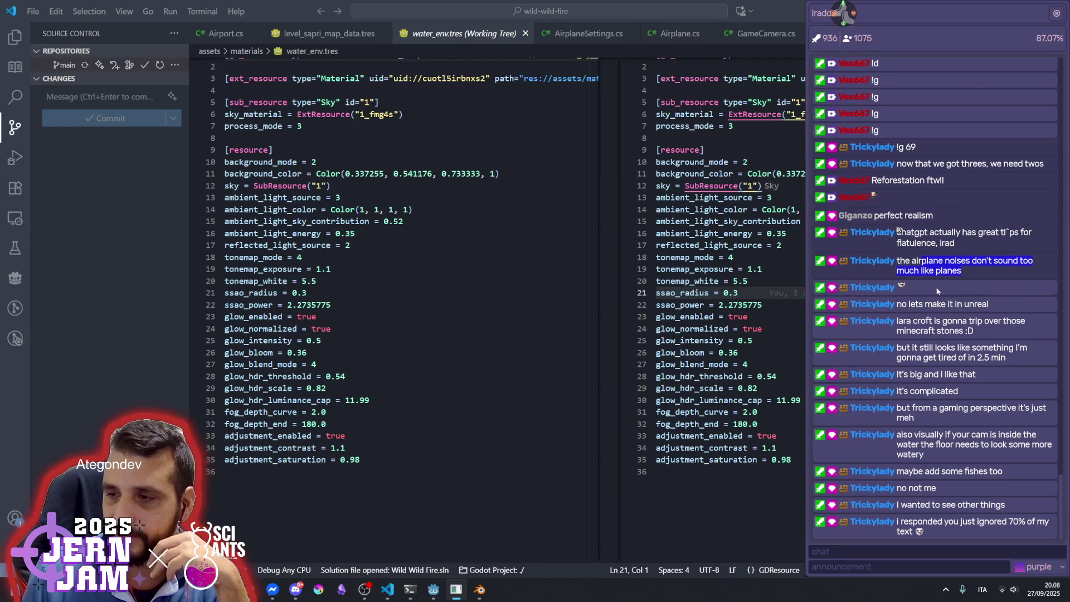
{"action": "left_click", "coordinate": [933, 301]}
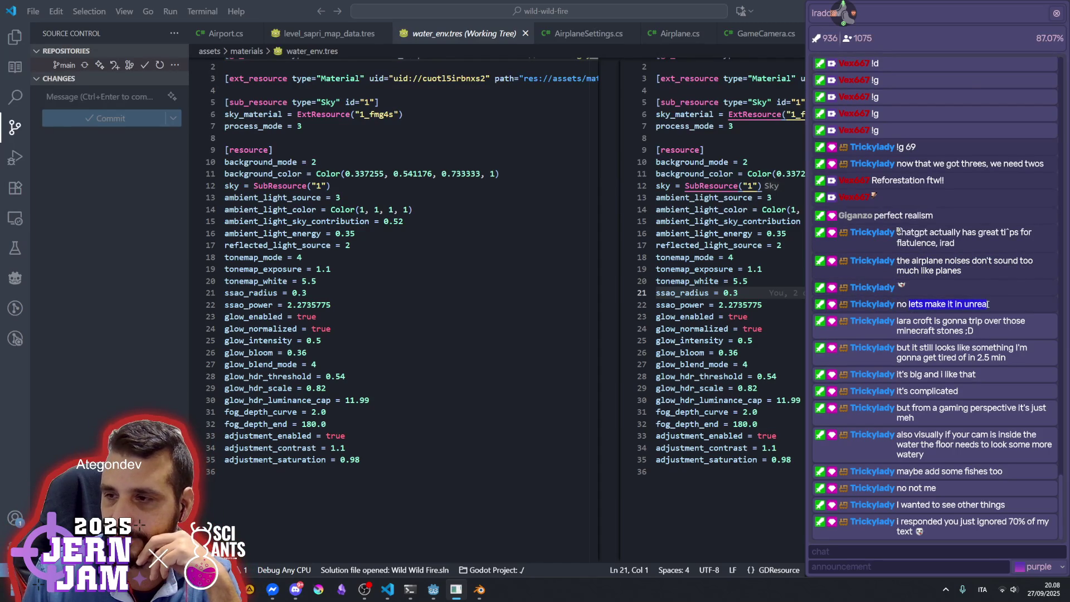
{"action": "double_click", "coordinate": [923, 322]}
{"action": "left_click", "coordinate": [948, 323]}
{"action": "mouse_move", "coordinate": [963, 322]}
{"action": "left_mouse_down"}
{"action": "mouse_move", "coordinate": [934, 330]}
{"action": "mouse_move", "coordinate": [971, 357]}
{"action": "left_mouse_up"}
{"action": "left_click", "coordinate": [938, 351]}
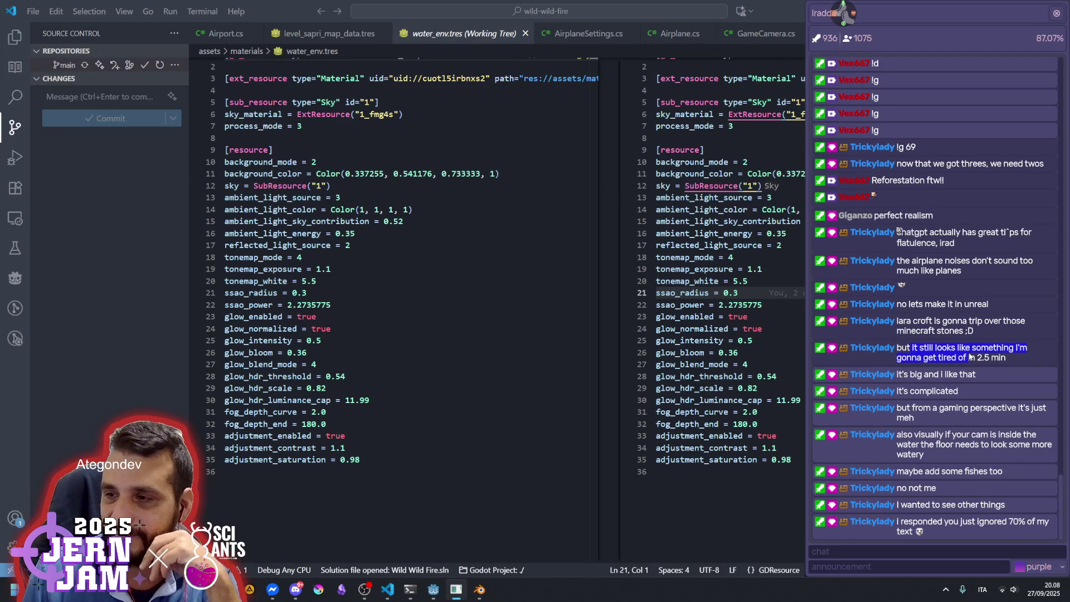
{"action": "left_click", "coordinate": [938, 357]}
Highlight the 'tired', 'It's big', 'It's complicated' and camera-in-water messages, then close the chat
{"action": "mouse_move", "coordinate": [941, 348]}
{"action": "left_mouse_down"}
{"action": "mouse_move", "coordinate": [1008, 353]}
{"action": "mouse_move", "coordinate": [942, 350]}
{"action": "mouse_move", "coordinate": [994, 362]}
{"action": "left_mouse_up"}
{"action": "left_click", "coordinate": [996, 361]}
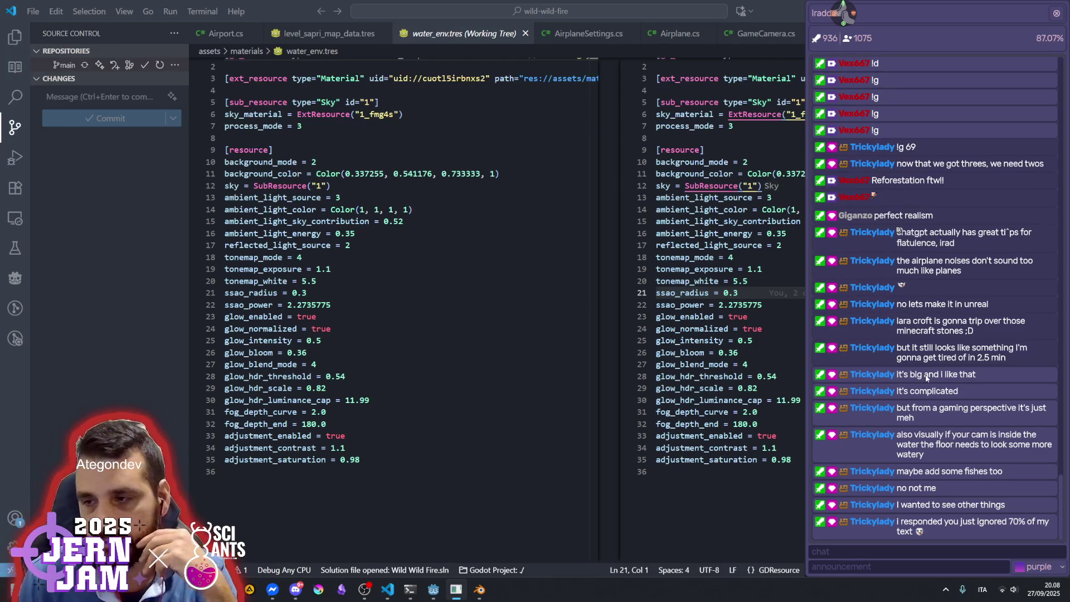
{"action": "left_click_drag", "start_coordinate": [898, 374], "coordinate": [955, 375]}
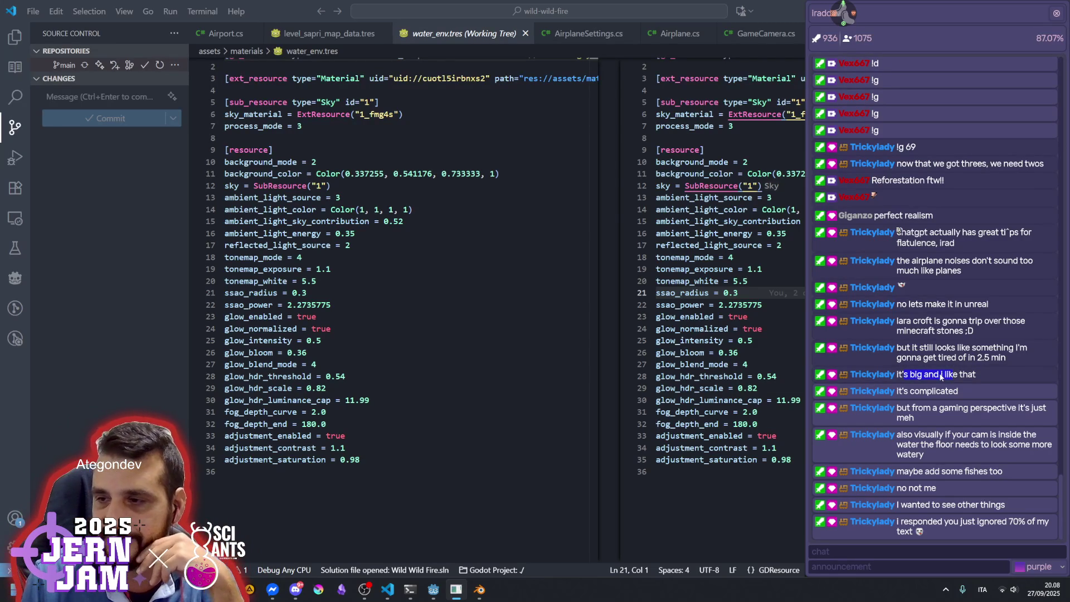
{"action": "mouse_move", "coordinate": [914, 391]}
{"action": "left_mouse_down"}
{"action": "mouse_move", "coordinate": [995, 411]}
{"action": "mouse_move", "coordinate": [983, 411]}
{"action": "left_mouse_up"}
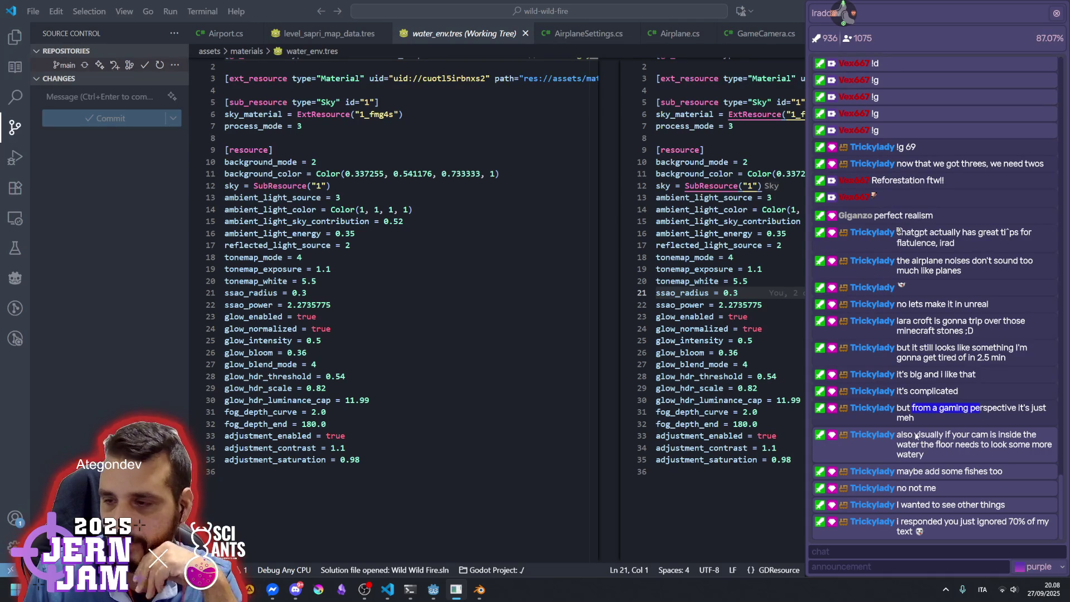
{"action": "mouse_move", "coordinate": [915, 434]}
{"action": "left_mouse_down"}
{"action": "mouse_move", "coordinate": [1037, 435]}
{"action": "mouse_move", "coordinate": [955, 452]}
{"action": "left_mouse_up"}
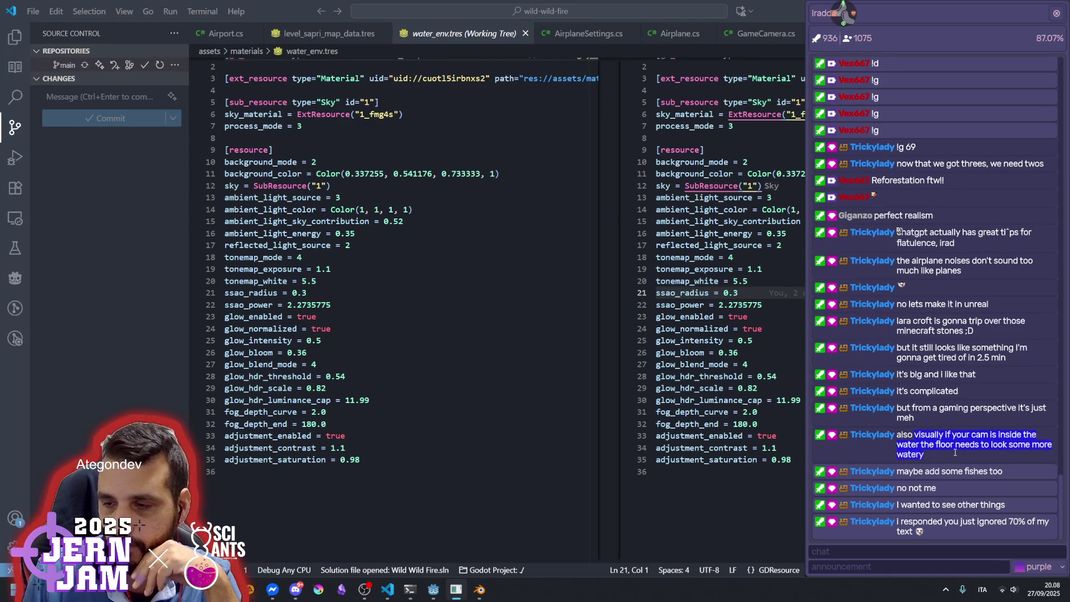
{"action": "left_click", "coordinate": [951, 447]}
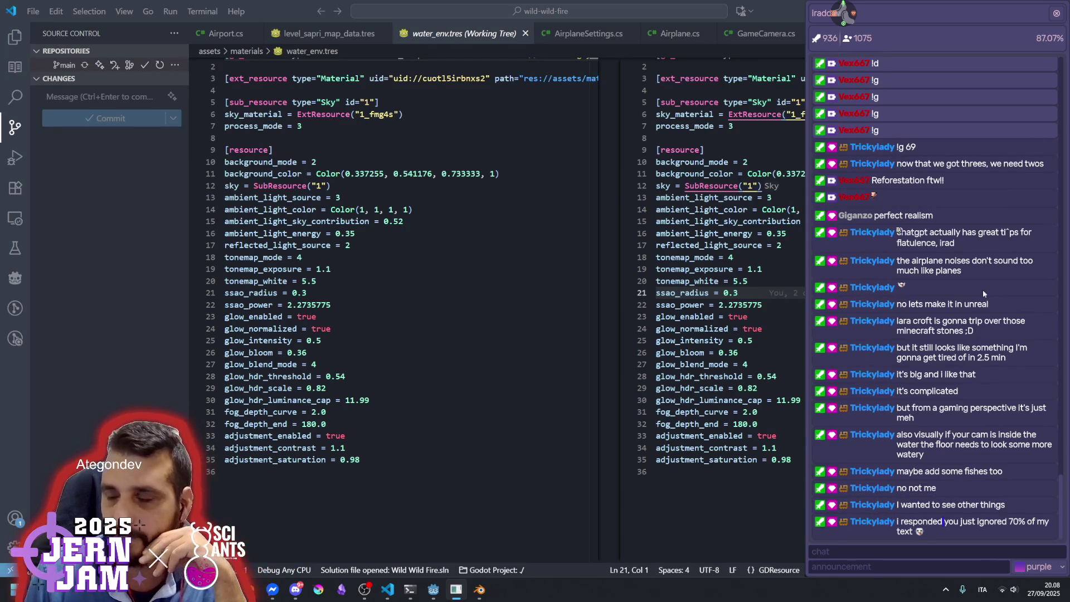
{"action": "left_click", "coordinate": [1056, 13]}
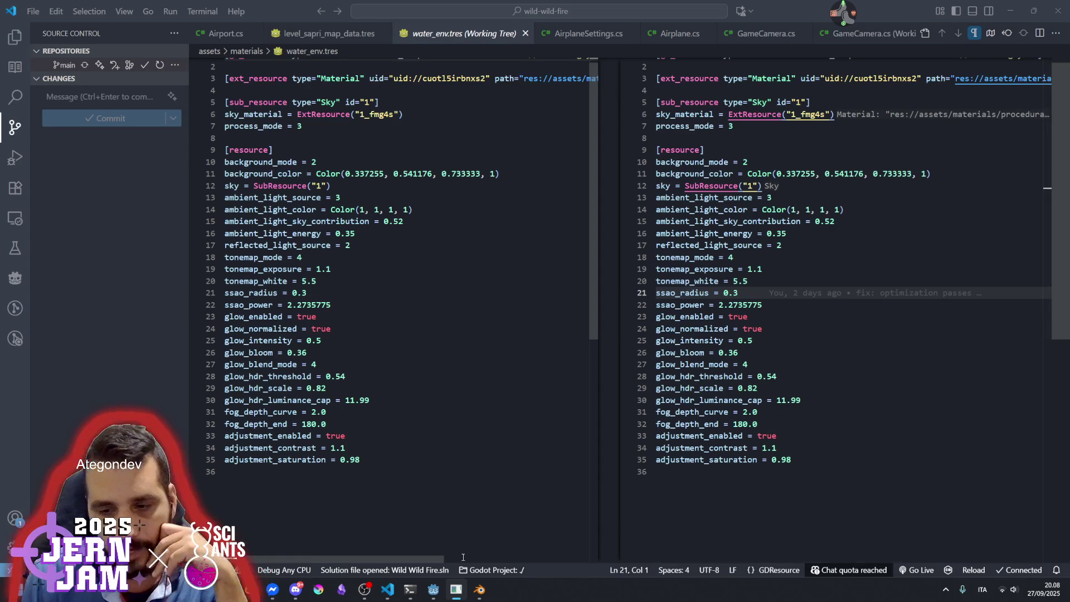
{"action": "left_click", "coordinate": [479, 590]}
Orbit around the tree tile and save trees.blend
{"action": "left_click_drag", "start_coordinate": [385, 299], "coordinate": [467, 325]}
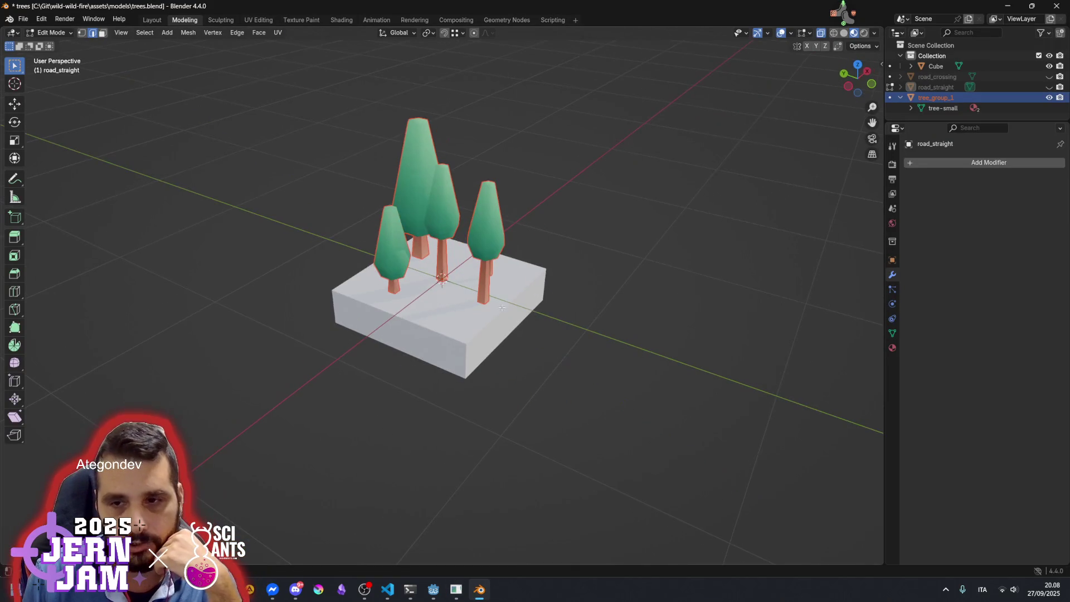
{"action": "scroll", "coordinate": [485, 296], "scroll_direction": "down", "scroll_amount": 6}
{"action": "scroll", "coordinate": [499, 286], "scroll_direction": "up", "scroll_amount": 3}
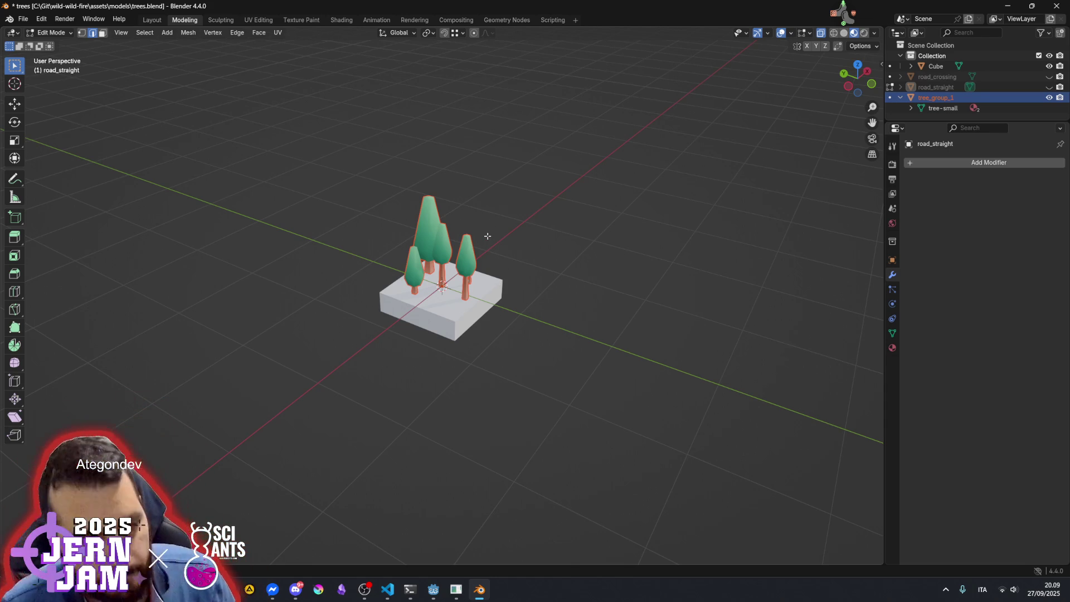
{"action": "left_click_drag", "start_coordinate": [492, 287], "coordinate": [470, 289]}
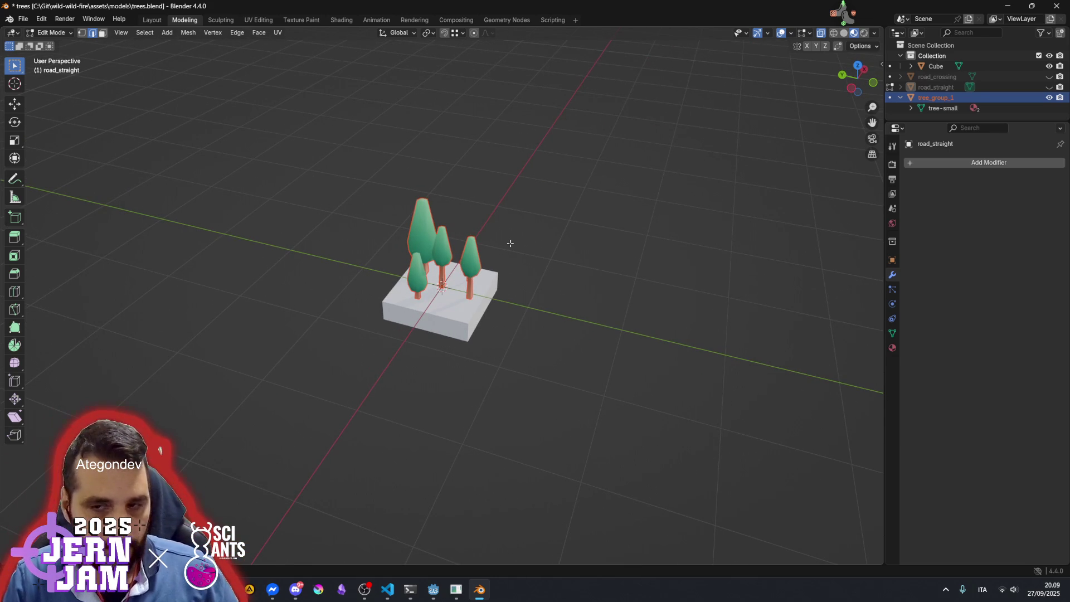
{"action": "key", "text": "ctrl+s"}
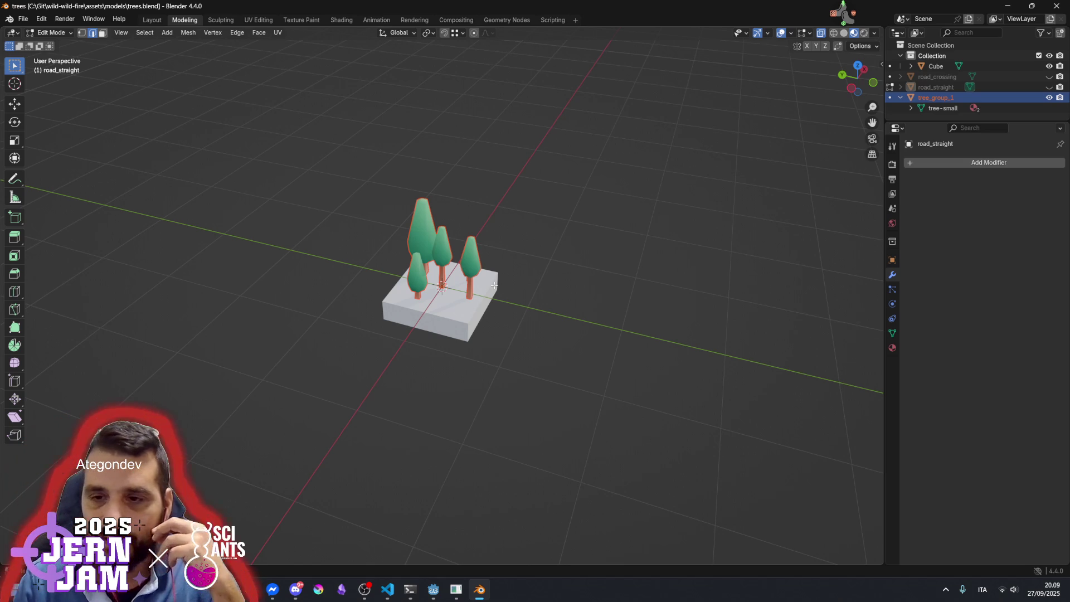
Collapse and hide tree_group_1 so only the base block shows
{"action": "left_click", "coordinate": [901, 98]}
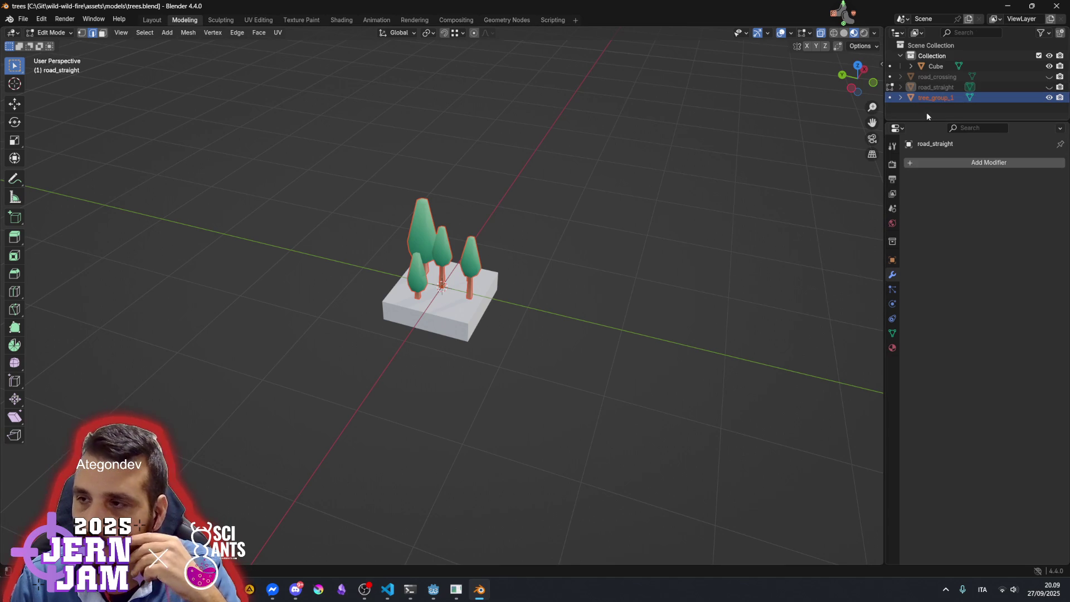
{"action": "left_click", "coordinate": [1050, 98]}
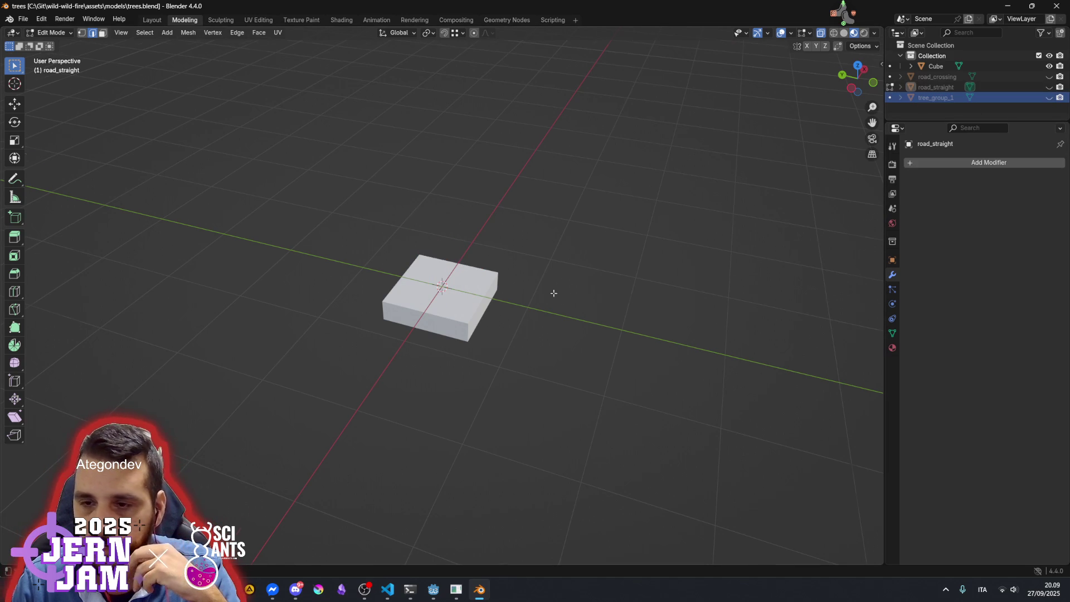
{"action": "left_click_drag", "start_coordinate": [554, 293], "coordinate": [392, 407]}
{"action": "key", "text": "alt+Tab"}
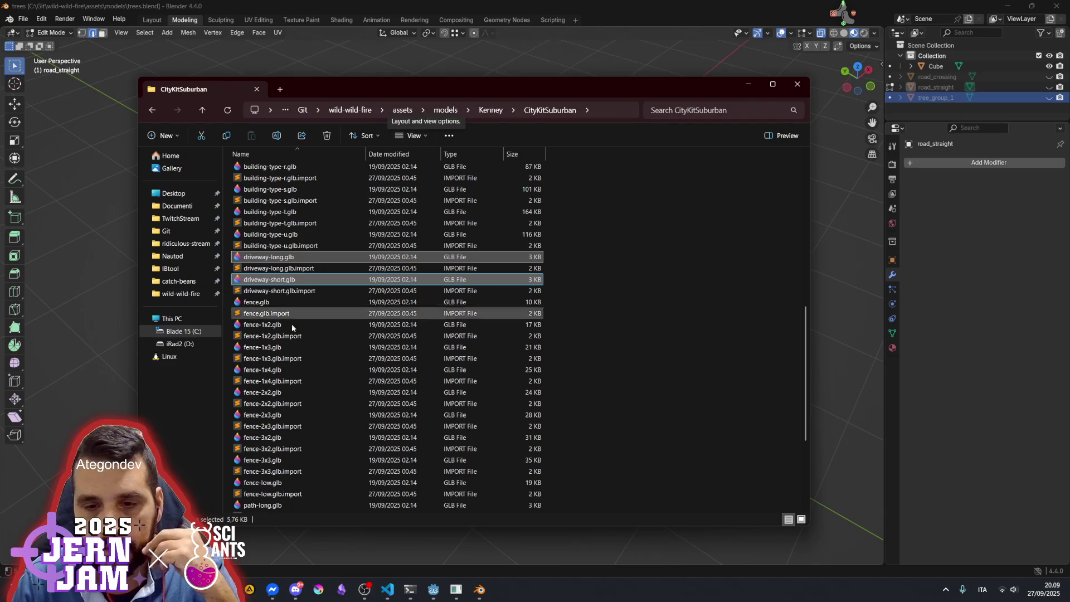
Drag DeadTree.glb from the DeadTree folder into Blender and import it as glTF
{"action": "scroll", "coordinate": [304, 224], "scroll_direction": "down", "scroll_amount": 5}
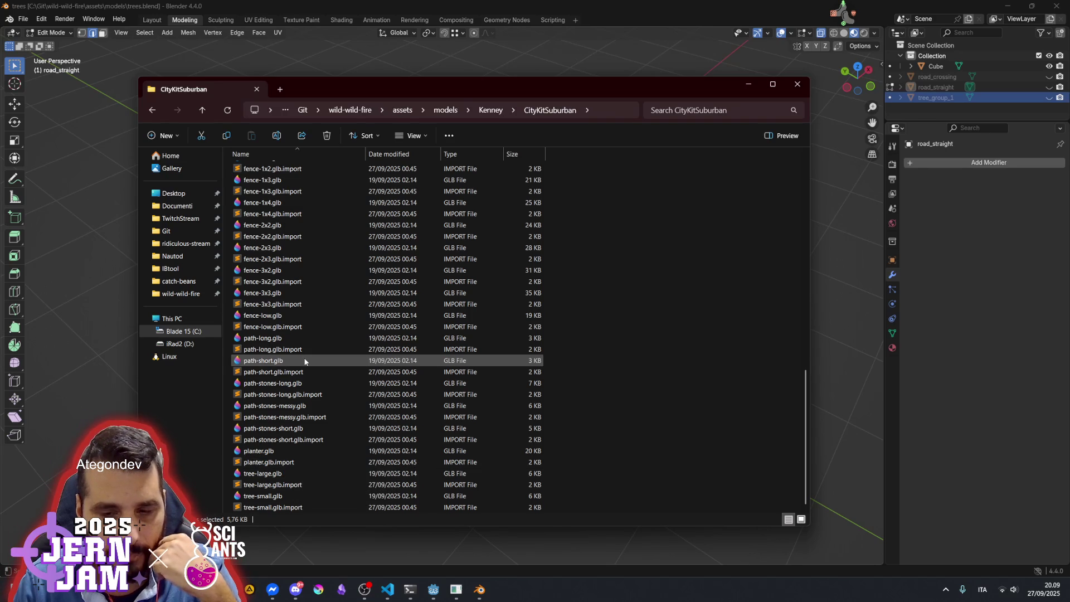
{"action": "scroll", "coordinate": [324, 359], "scroll_direction": "up", "scroll_amount": 15}
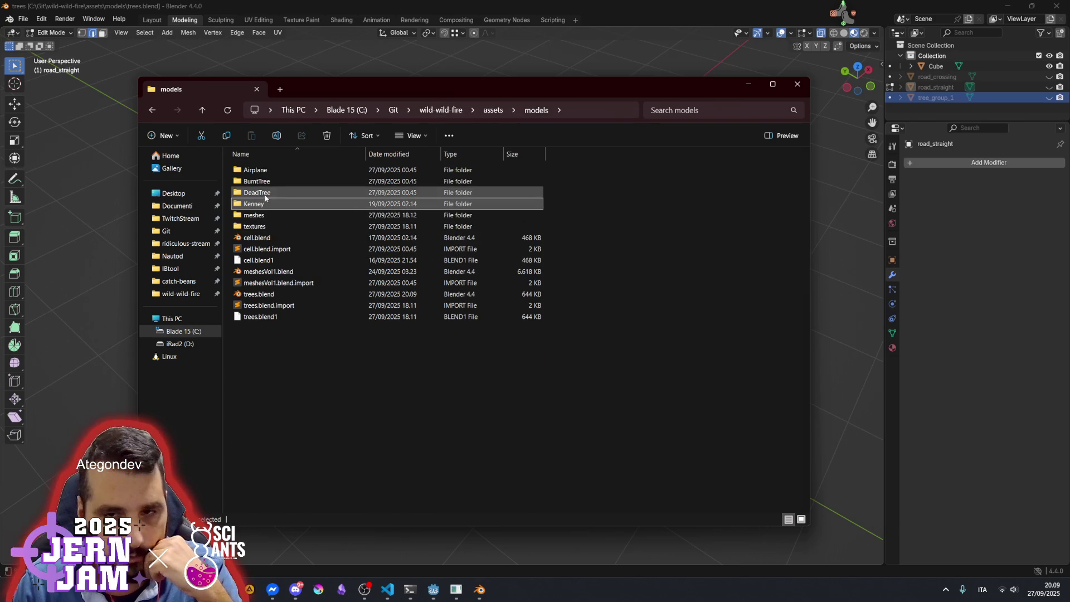
{"action": "left_click", "coordinate": [264, 183]}
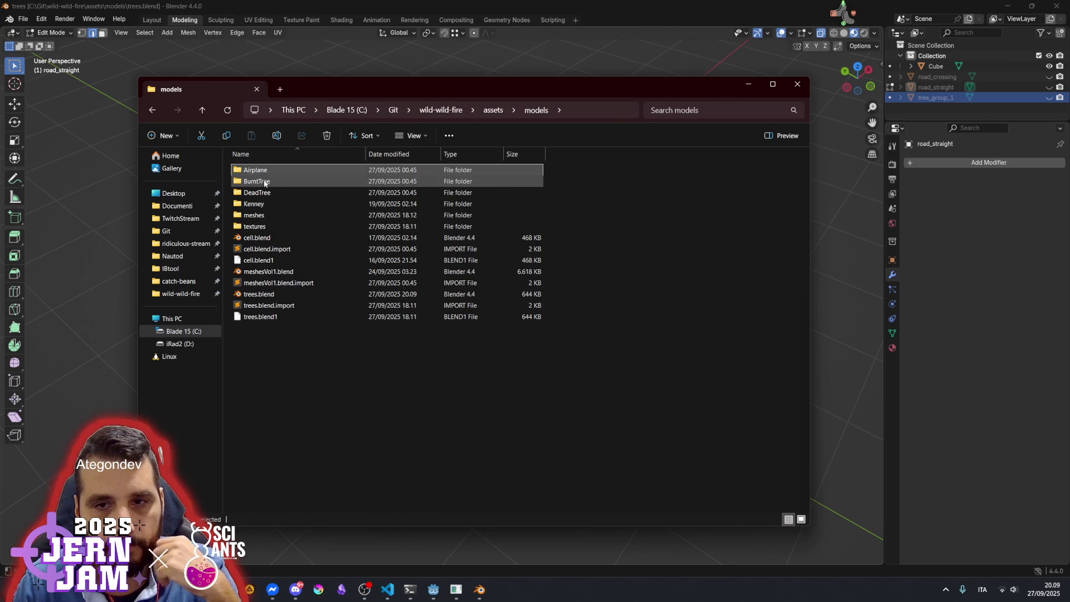
{"action": "left_click", "coordinate": [262, 193]}
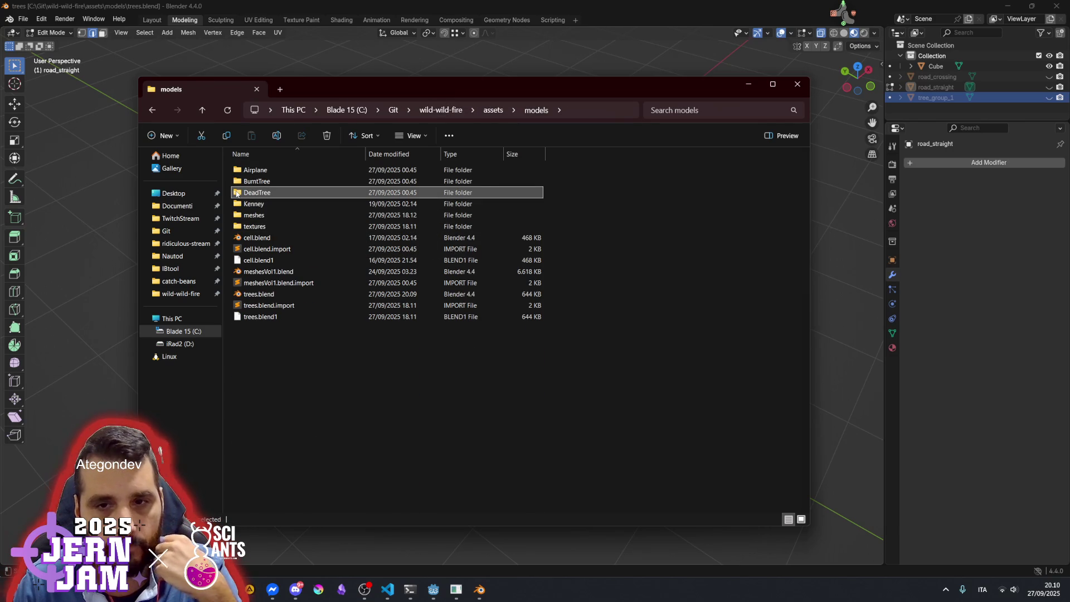
{"action": "double_click", "coordinate": [236, 193]}
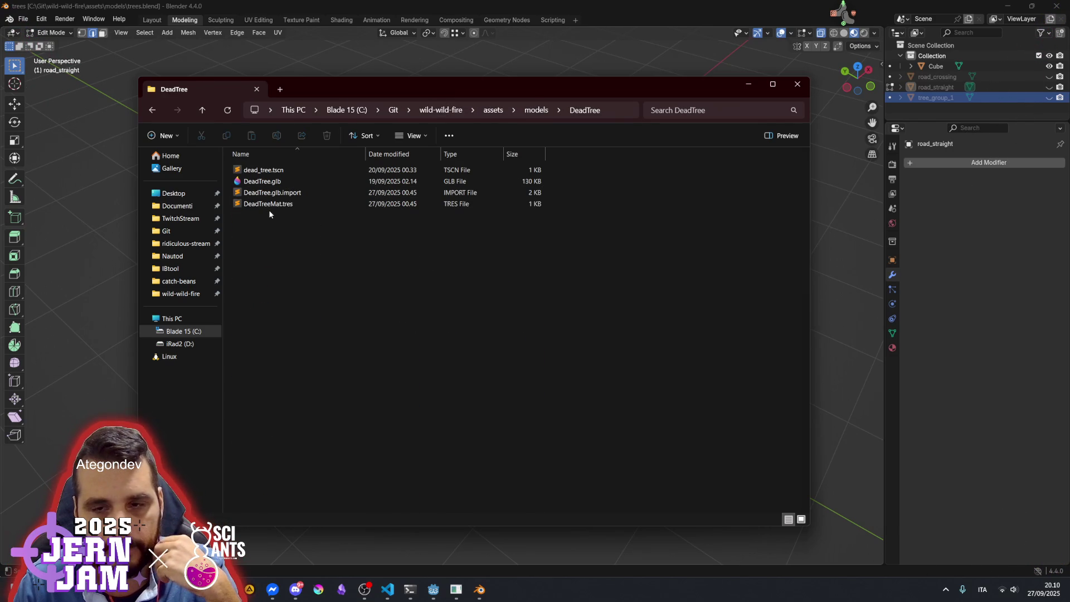
{"action": "left_click", "coordinate": [276, 182]}
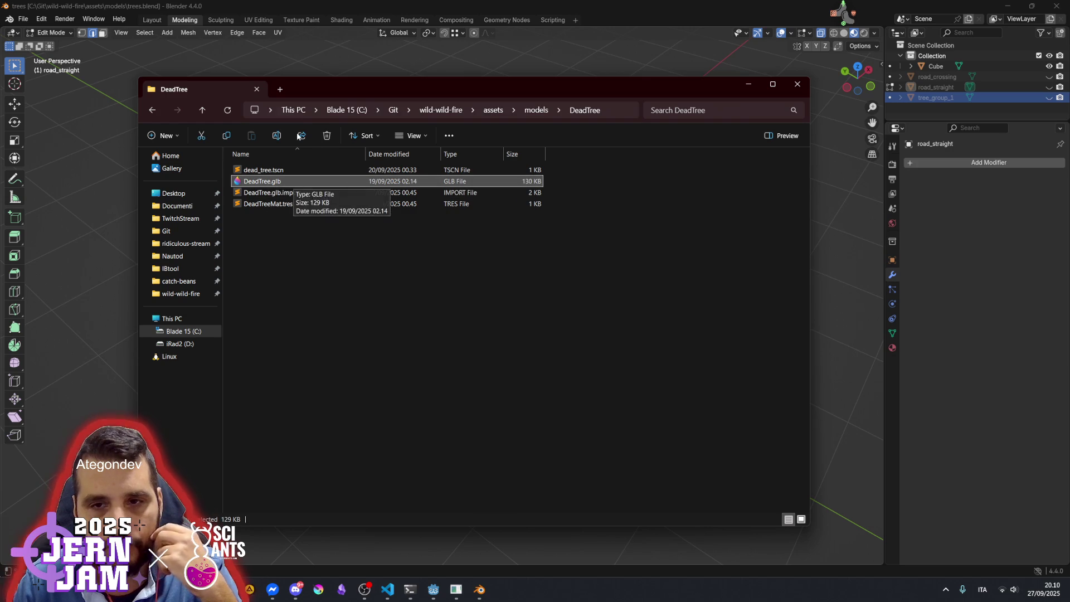
{"action": "left_click_drag", "start_coordinate": [321, 86], "coordinate": [797, 80]}
{"action": "mouse_move", "coordinate": [733, 175]}
{"action": "left_mouse_down"}
{"action": "mouse_move", "coordinate": [623, 236]}
{"action": "mouse_move", "coordinate": [410, 292]}
{"action": "mouse_move", "coordinate": [450, 320]}
{"action": "left_mouse_up"}
{"action": "left_click", "coordinate": [390, 489]}
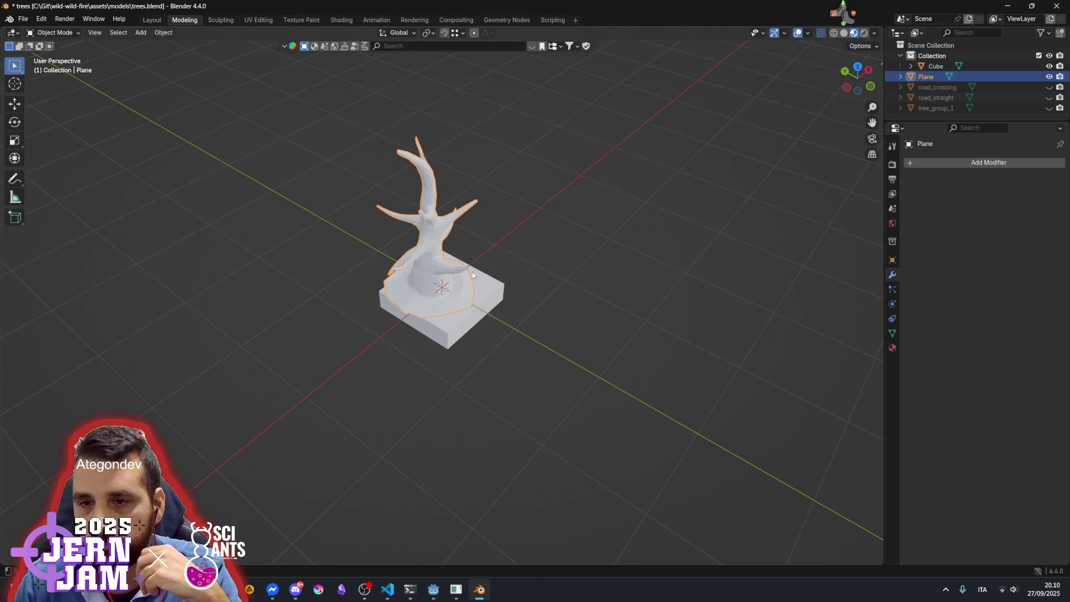
Inspect the imported dead tree and start renaming Plane to dead_tree_group
{"action": "scroll", "coordinate": [482, 298], "scroll_direction": "up", "scroll_amount": 2}
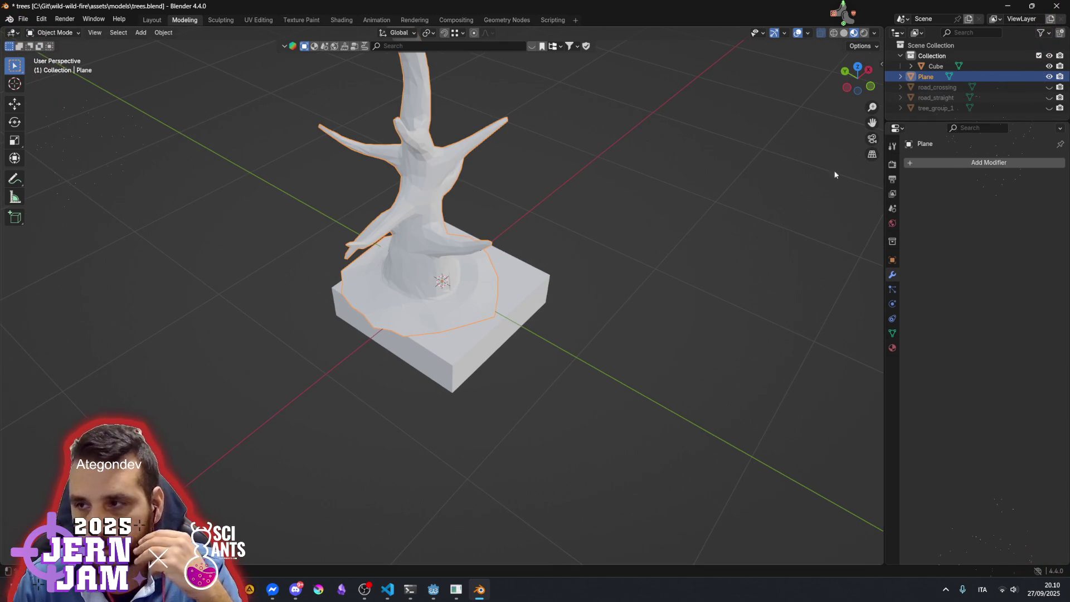
{"action": "left_click_drag", "start_coordinate": [493, 206], "coordinate": [536, 234]}
{"action": "mouse_move", "coordinate": [610, 186]}
{"action": "left_mouse_down"}
{"action": "mouse_move", "coordinate": [540, 221]}
{"action": "mouse_move", "coordinate": [433, 219]}
{"action": "mouse_move", "coordinate": [476, 245]}
{"action": "left_mouse_up"}
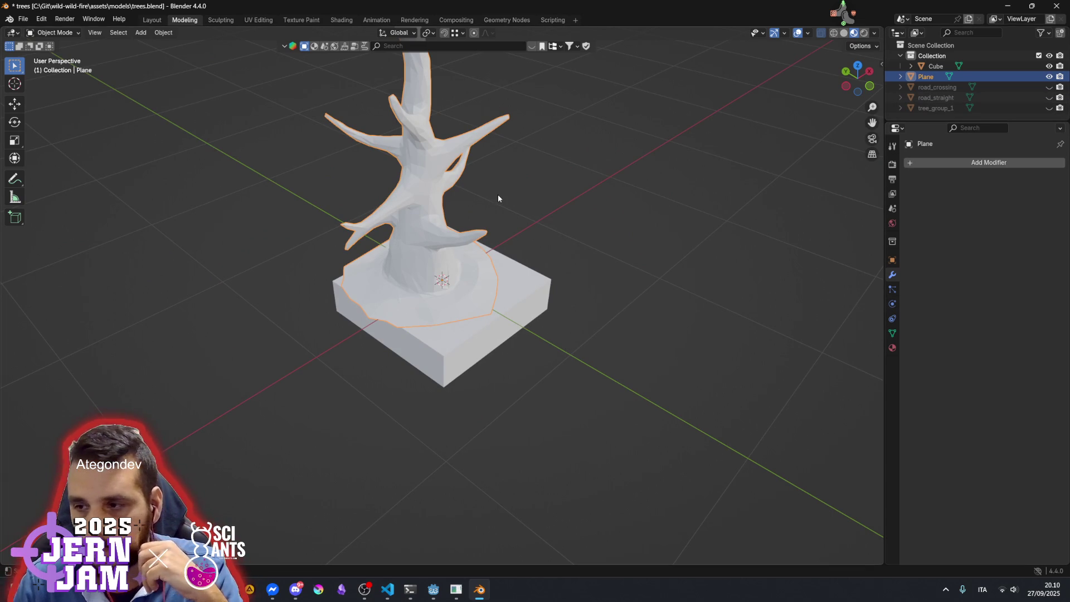
{"action": "left_click_drag", "start_coordinate": [443, 176], "coordinate": [460, 206]}
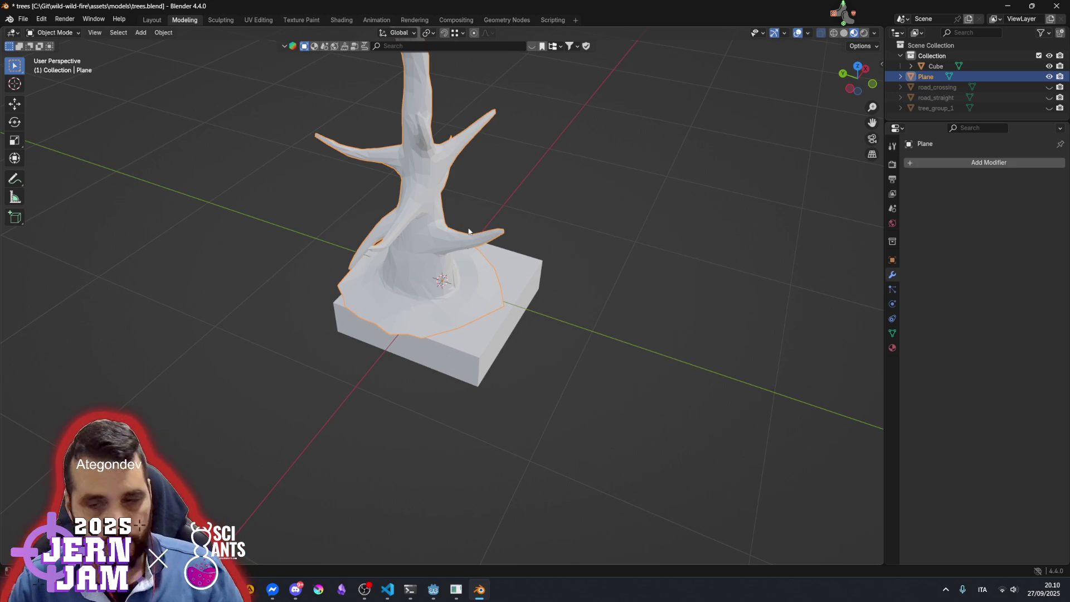
{"action": "double_click", "coordinate": [925, 77]}
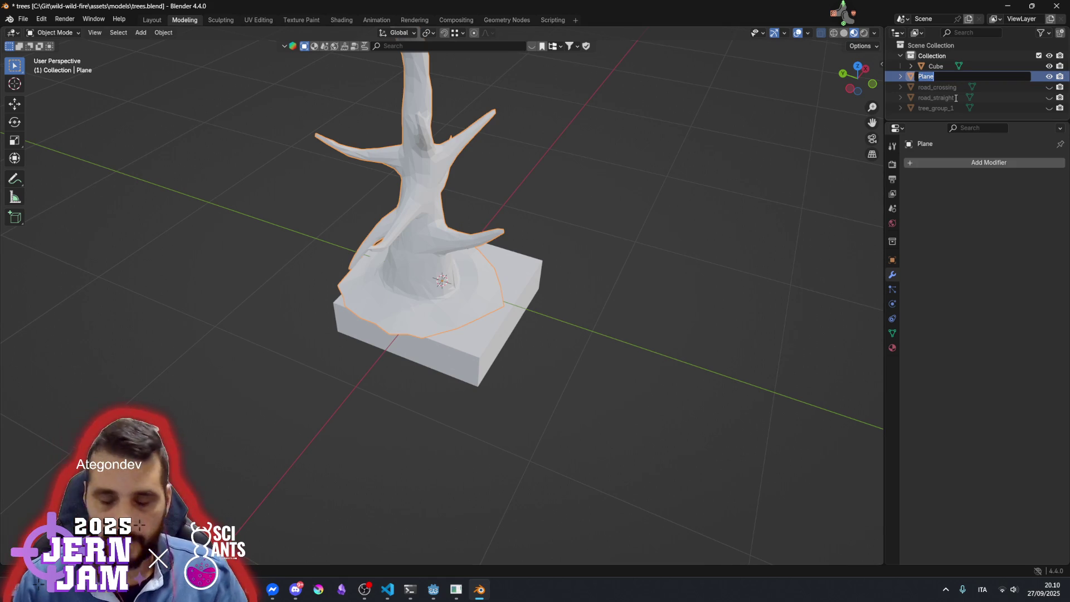
{"action": "type", "text": "dead"}
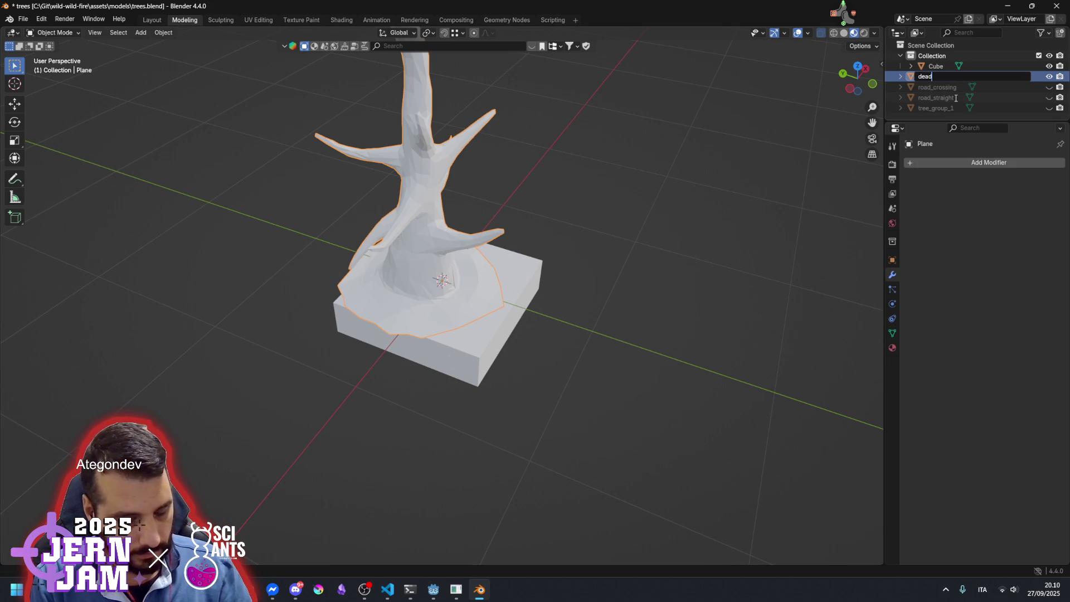
{"action": "type", "text": "_tree_group_"}
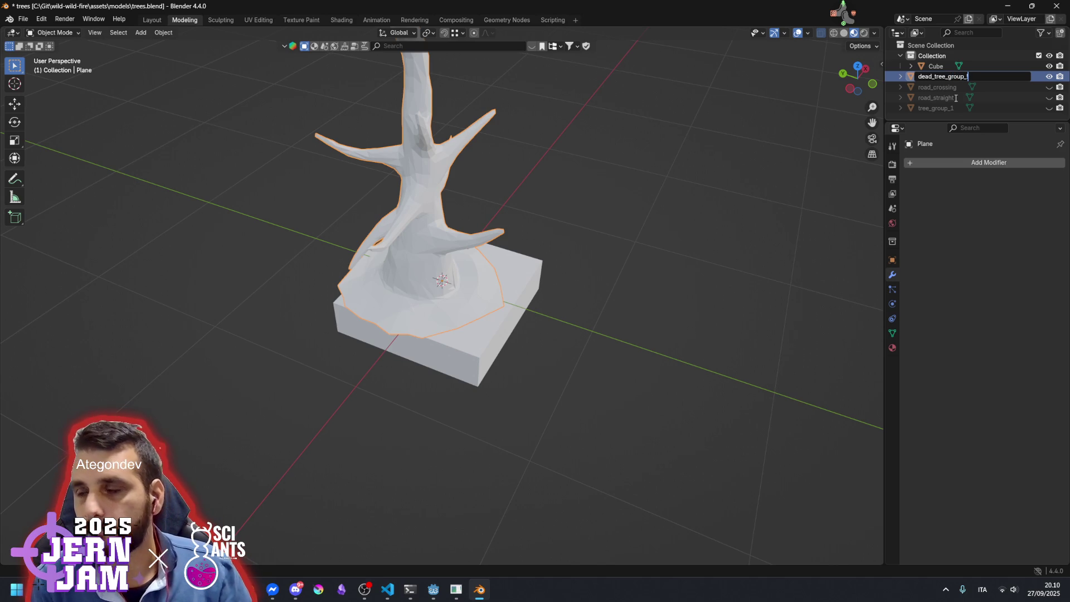
Correct the name to tree_dead_group_1, confirm it, and enter Edit Mode
{"action": "key", "text": "shift+Right"}
{"action": "key", "text": "shift+Right"}
{"action": "key", "text": "shift+Right"}
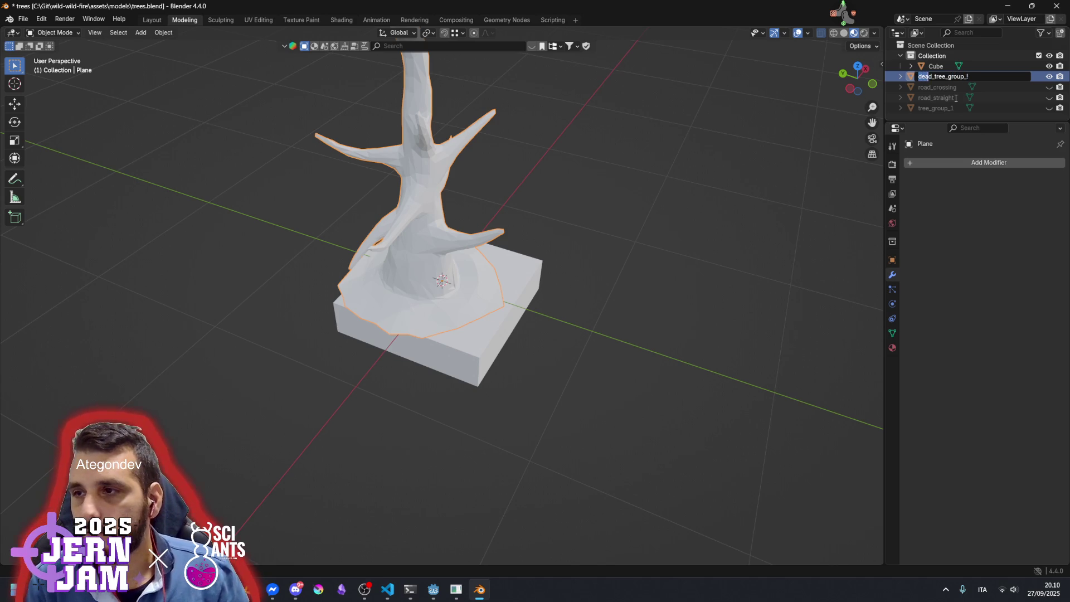
{"action": "key", "text": "Delete"}
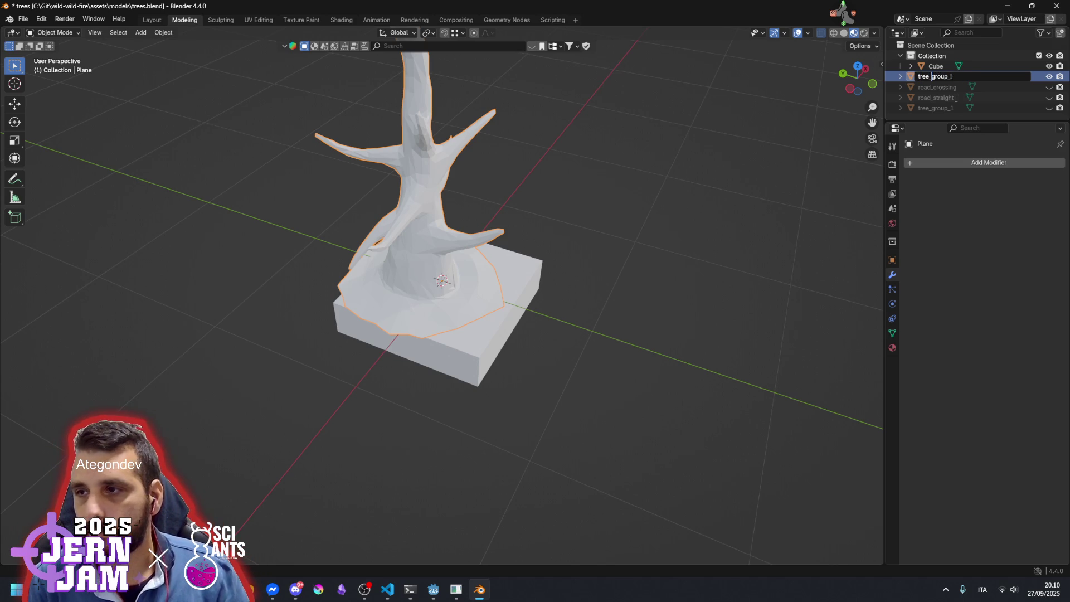
{"action": "type", "text": "dead_"}
{"action": "key", "text": "End"}
{"action": "key", "text": "Return"}
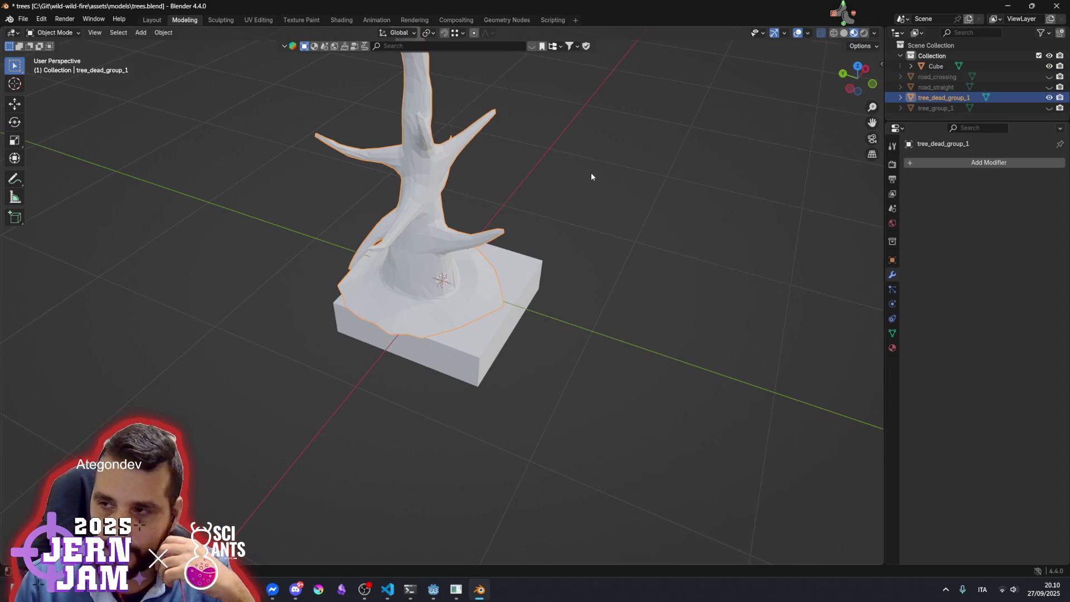
{"action": "key", "text": "Tab"}
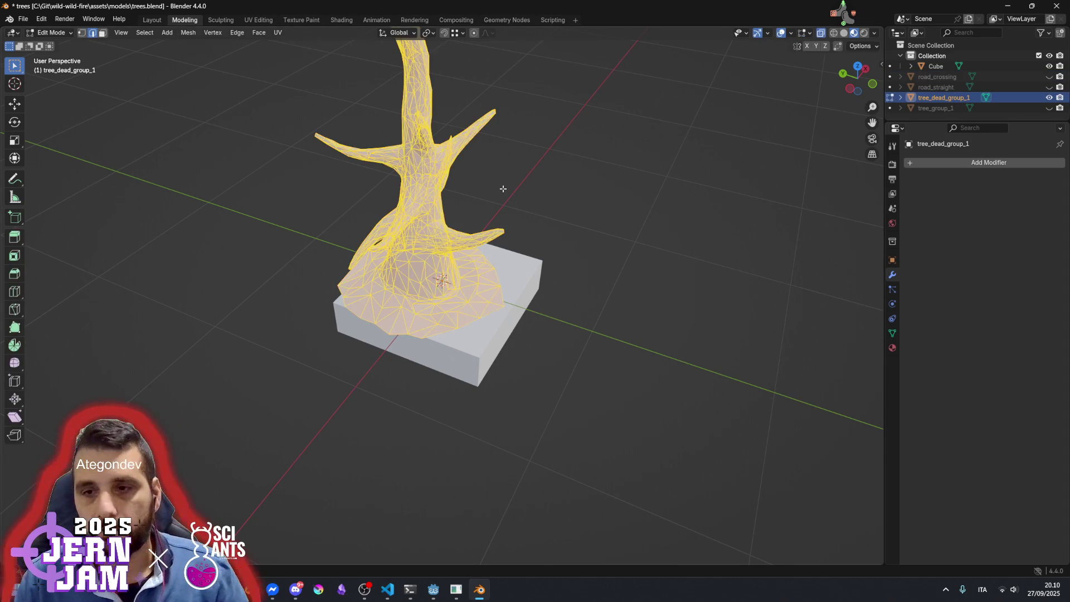
Show tree_group_1 again and scale the whole dead tree mesh to about a third around the 3D cursor
{"action": "left_click", "coordinate": [1049, 108]}
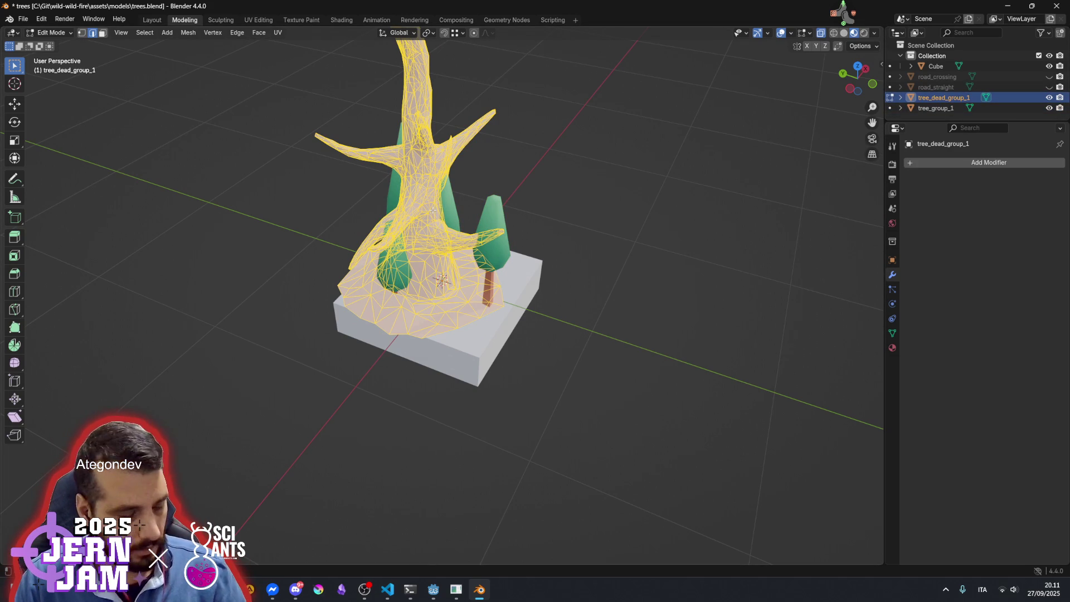
{"action": "left_click", "coordinate": [542, 203]}
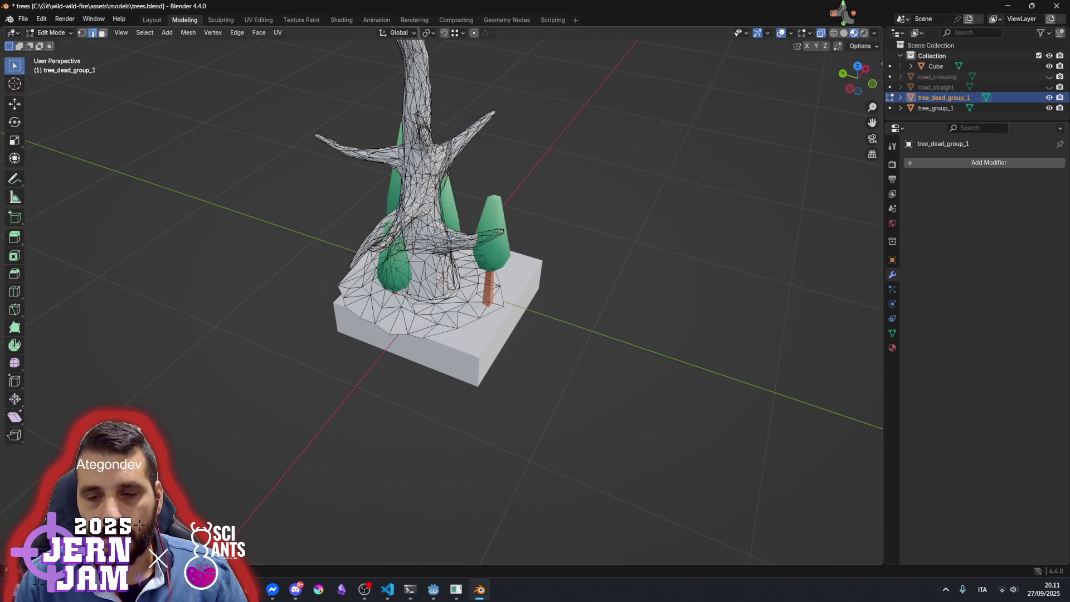
{"action": "key", "text": "a"}
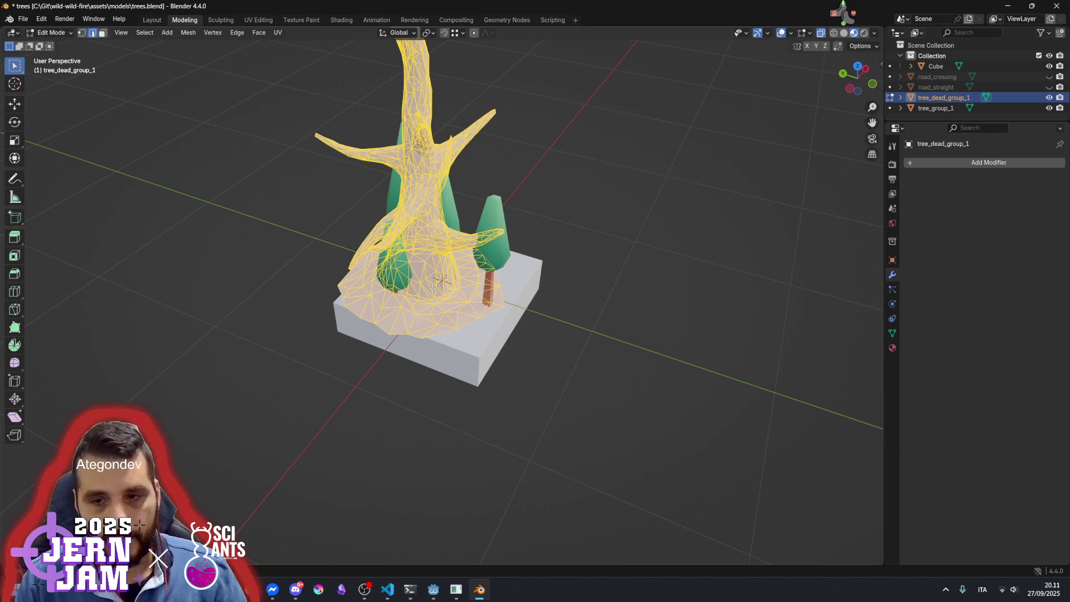
{"action": "key", "text": "s"}
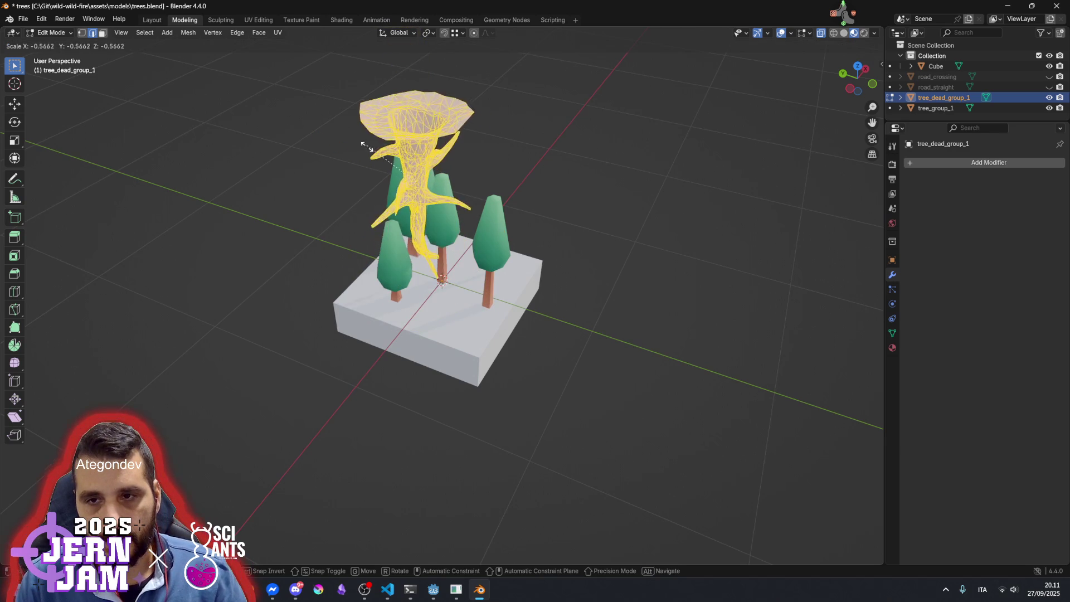
{"action": "key", "text": "Escape"}
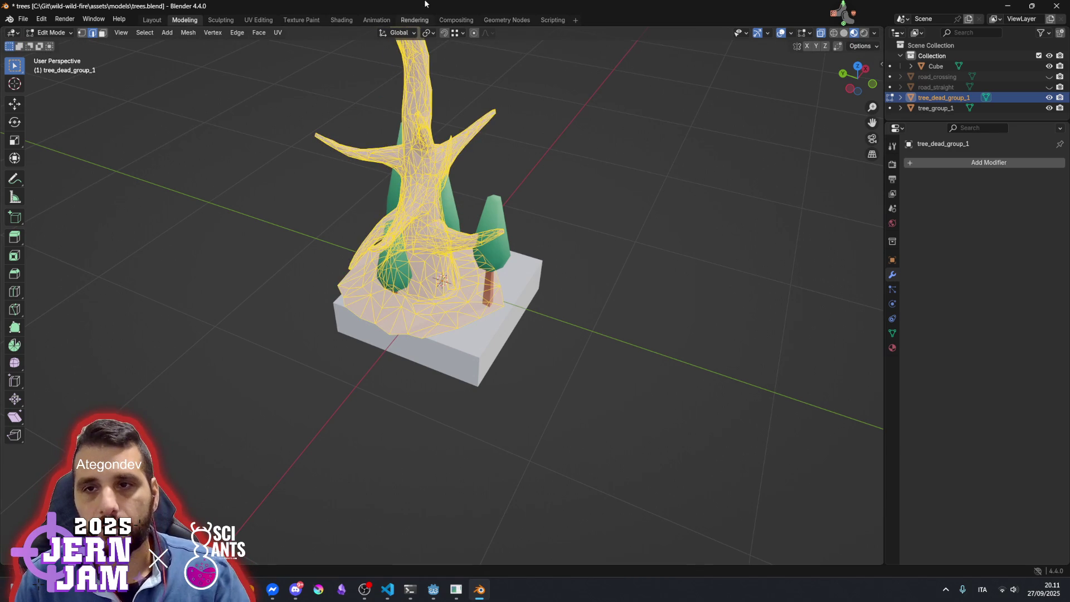
{"action": "left_click", "coordinate": [430, 34]}
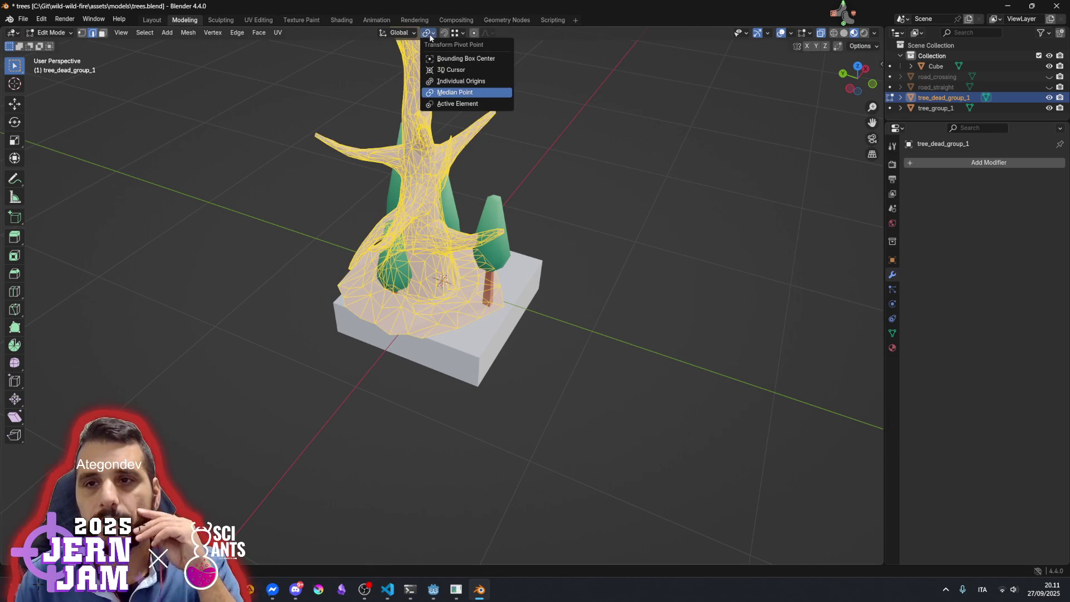
{"action": "left_click", "coordinate": [465, 70]}
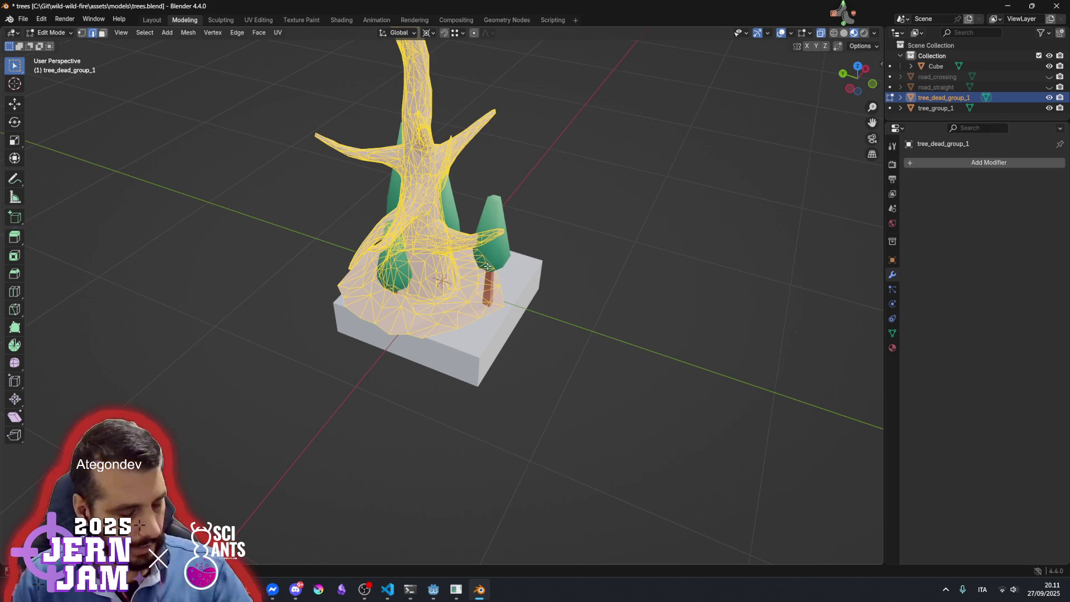
{"action": "key", "text": "s"}
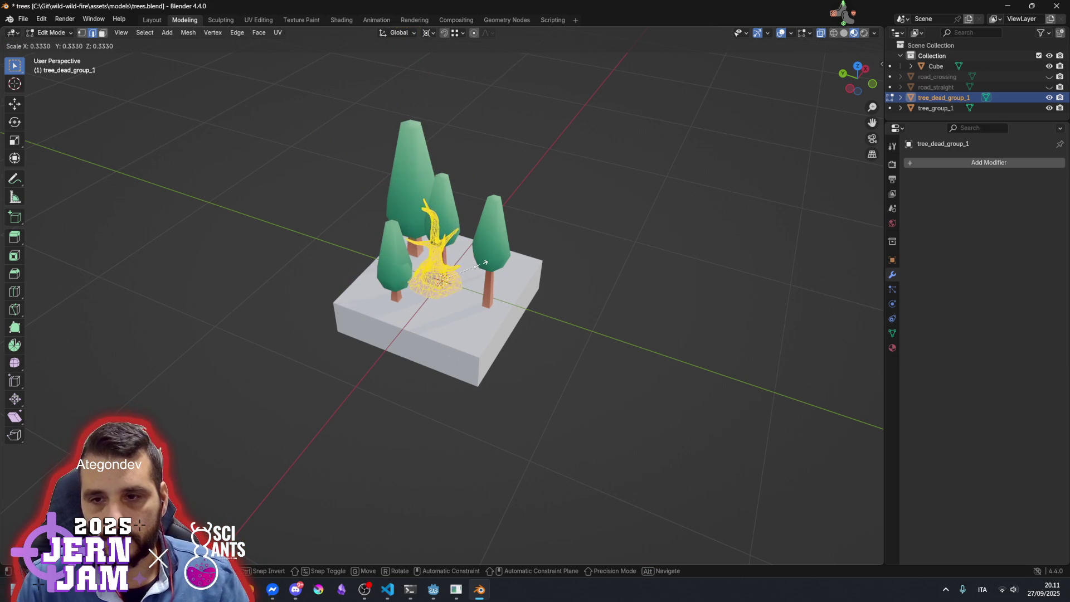
{"action": "left_click", "coordinate": [480, 271]}
Move the dead tree flat among the green trees and place a duplicate toward the lower-left
{"action": "mouse_move", "coordinate": [576, 298]}
{"action": "left_mouse_down"}
{"action": "mouse_move", "coordinate": [420, 261]}
{"action": "mouse_move", "coordinate": [514, 301]}
{"action": "left_mouse_up"}
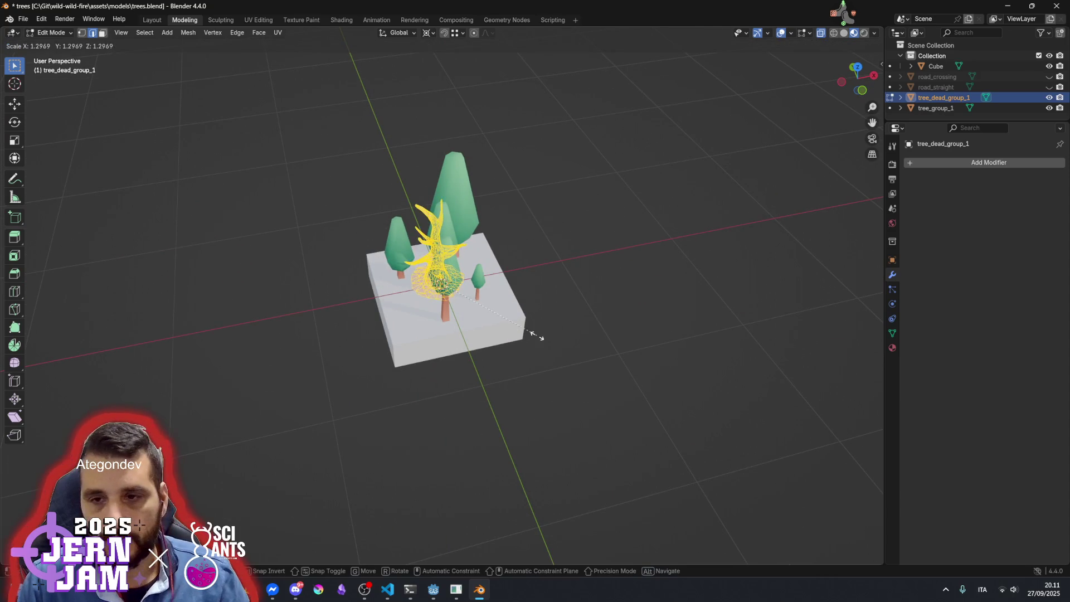
{"action": "mouse_move", "coordinate": [536, 335]}
{"action": "left_mouse_down"}
{"action": "mouse_move", "coordinate": [504, 283]}
{"action": "mouse_move", "coordinate": [510, 320]}
{"action": "left_mouse_up"}
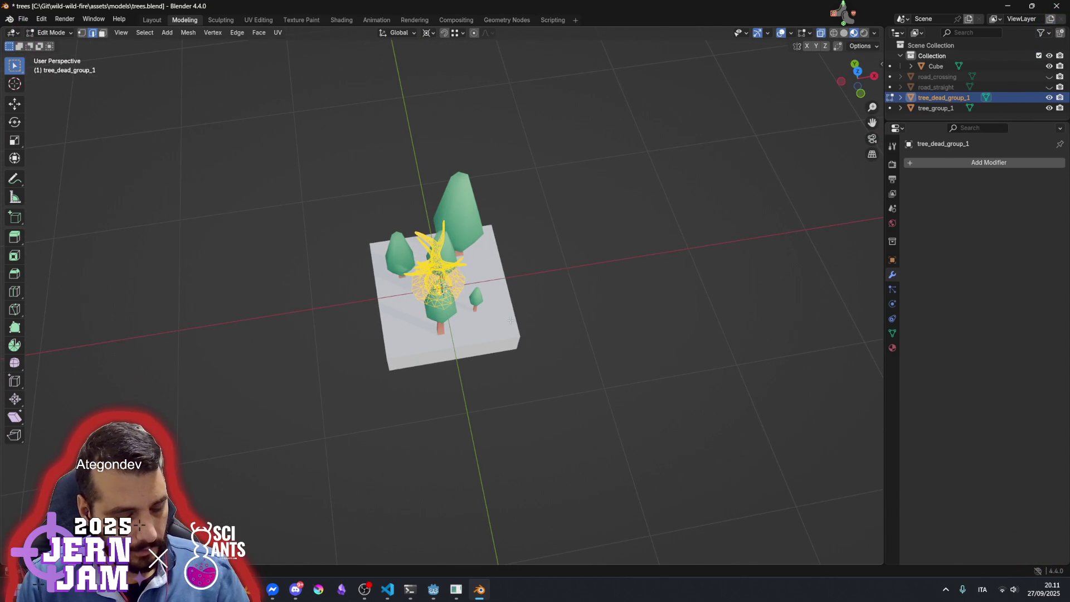
{"action": "key", "text": "g"}
{"action": "key", "text": "shift+z"}
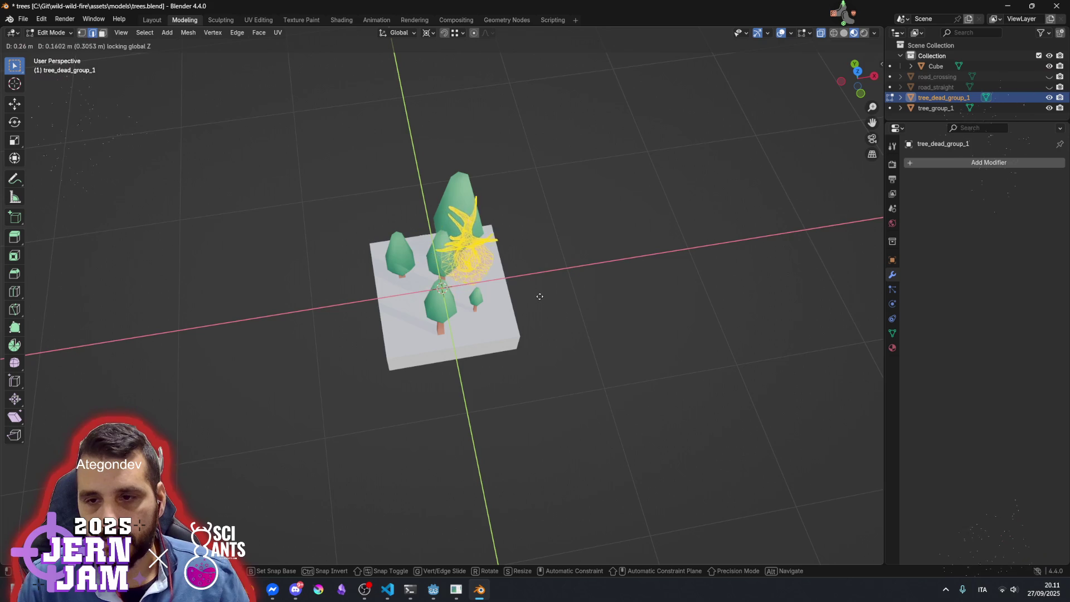
{"action": "left_click", "coordinate": [535, 294]}
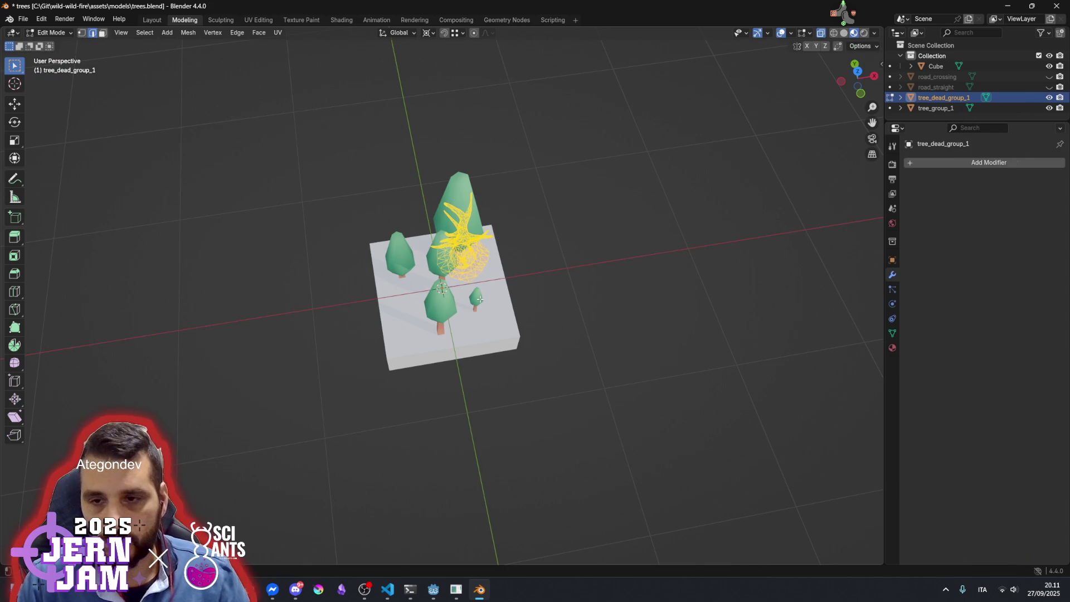
{"action": "key", "text": "shift+d"}
{"action": "left_click", "coordinate": [477, 335]}
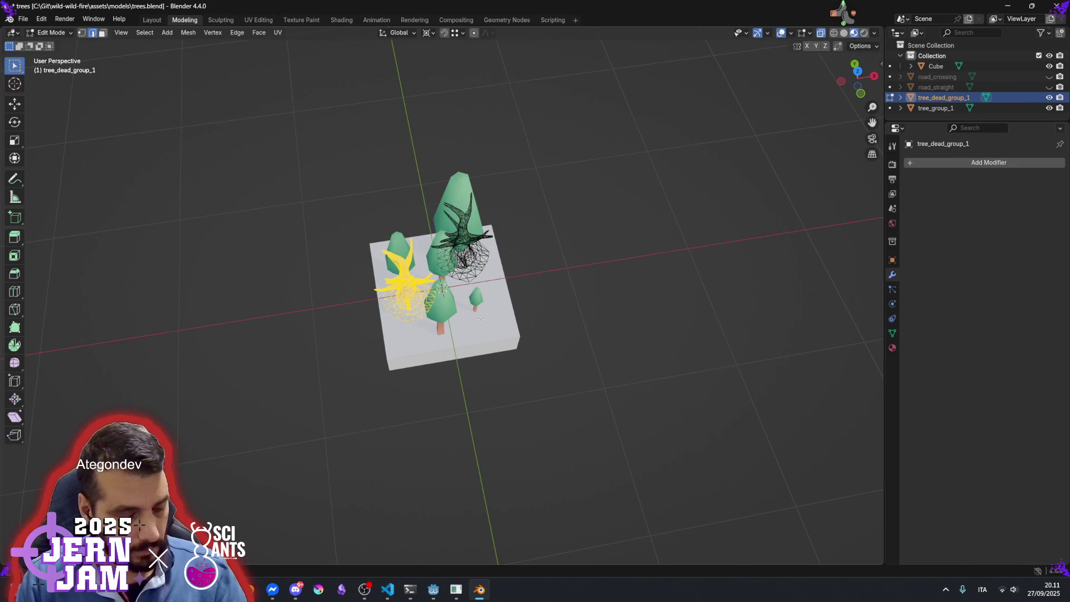
Rotate the copied dead tree around Z and try a different pivot point setting
{"action": "key", "text": "r"}
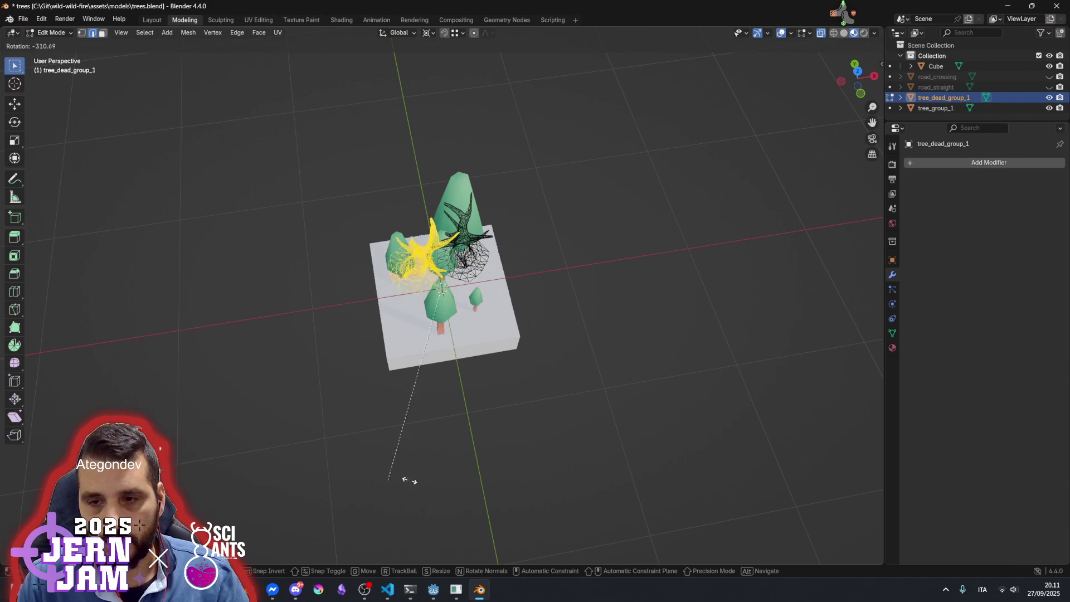
{"action": "key", "text": "z"}
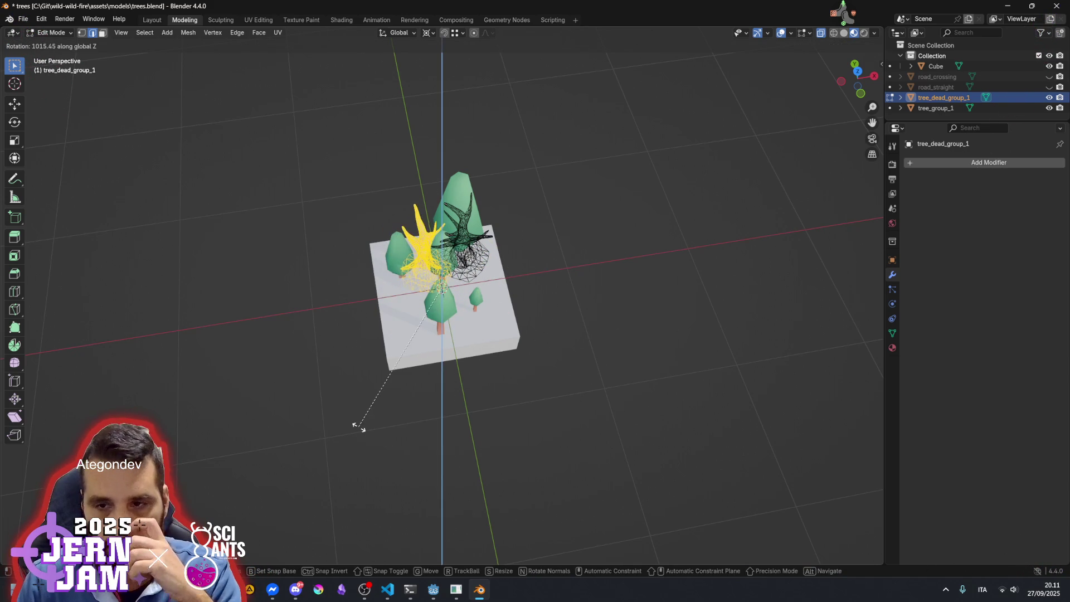
{"action": "left_click", "coordinate": [560, 368]}
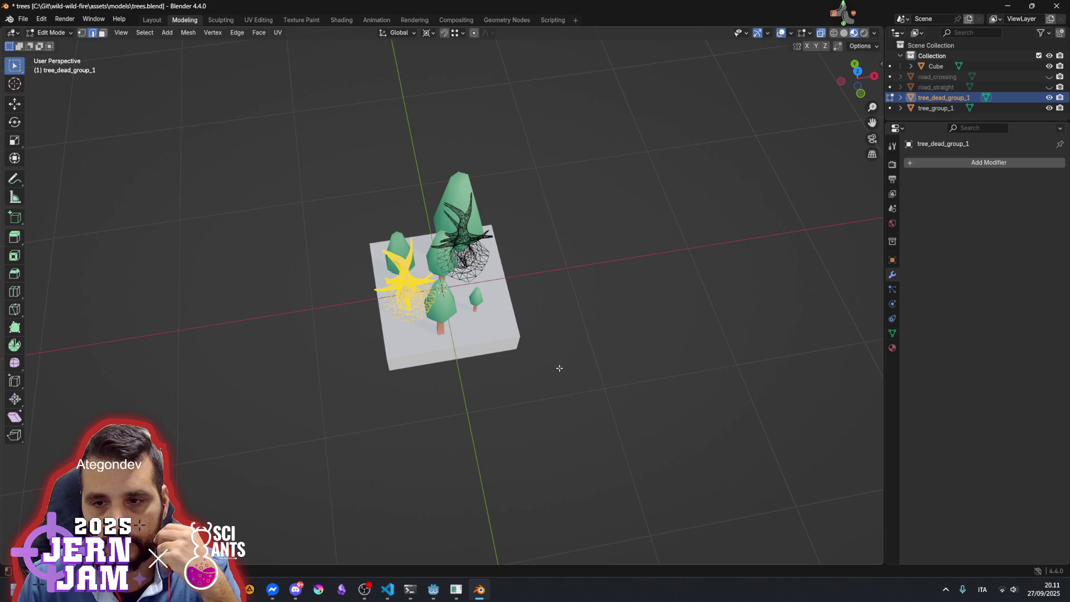
{"action": "left_click", "coordinate": [428, 33]}
{"action": "left_click", "coordinate": [446, 81]}
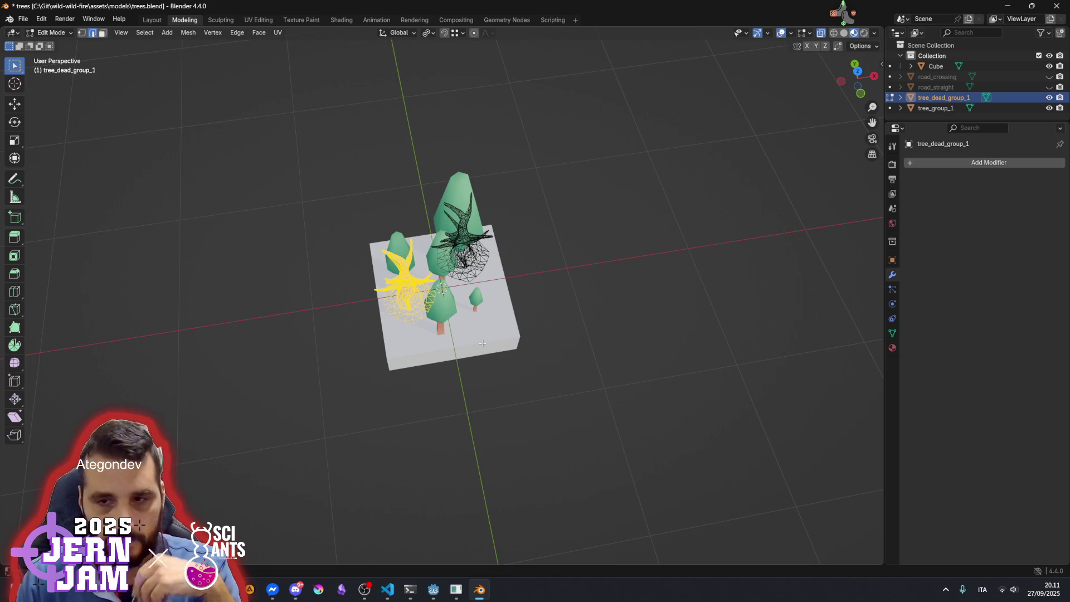
{"action": "key", "text": "r"}
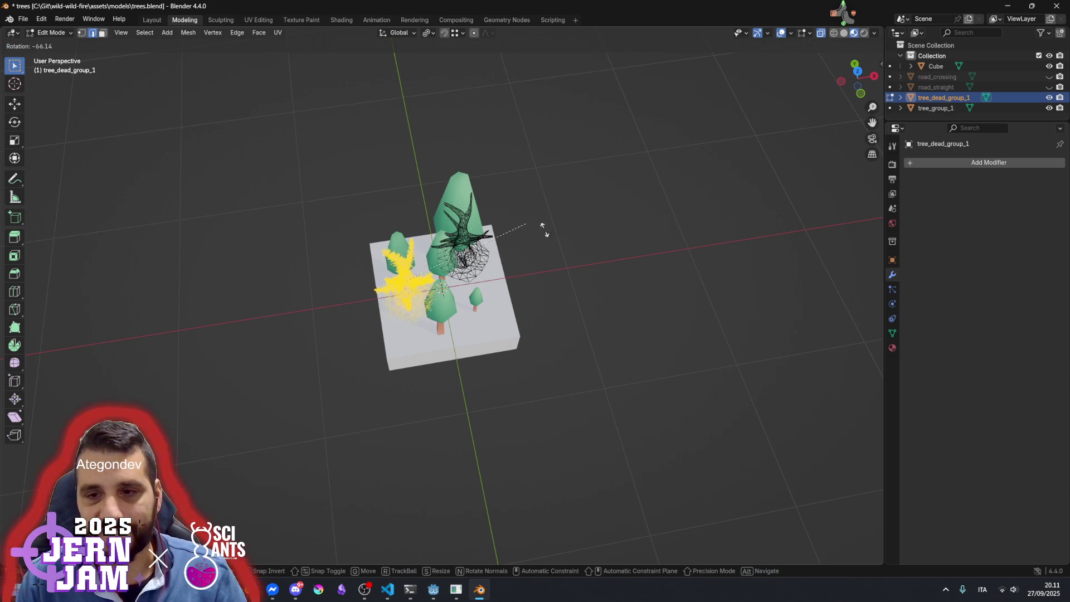
{"action": "left_click", "coordinate": [449, 284]}
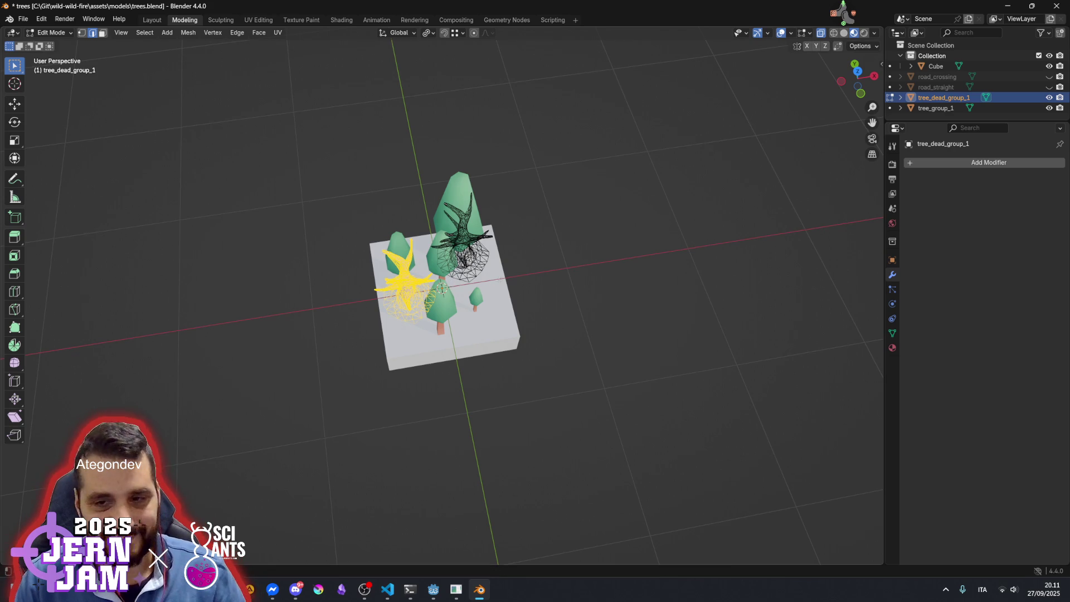
Set pivot to Individual Origins and rotate the dead trees 36.53° about Z
{"action": "left_click", "coordinate": [429, 33]}
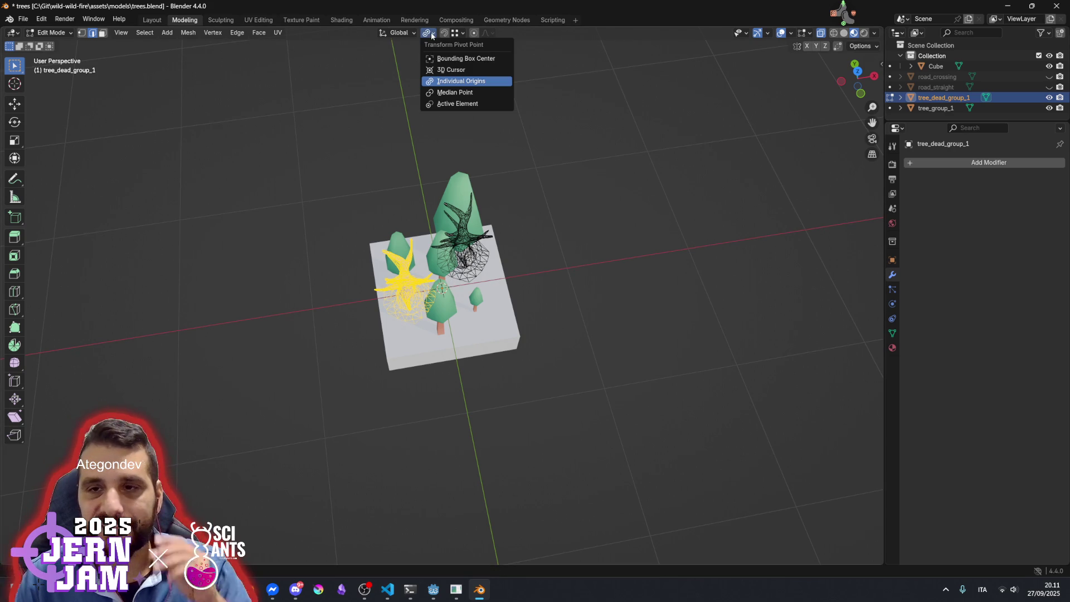
{"action": "left_click", "coordinate": [460, 94]}
{"action": "key", "text": "r"}
{"action": "key", "text": "z"}
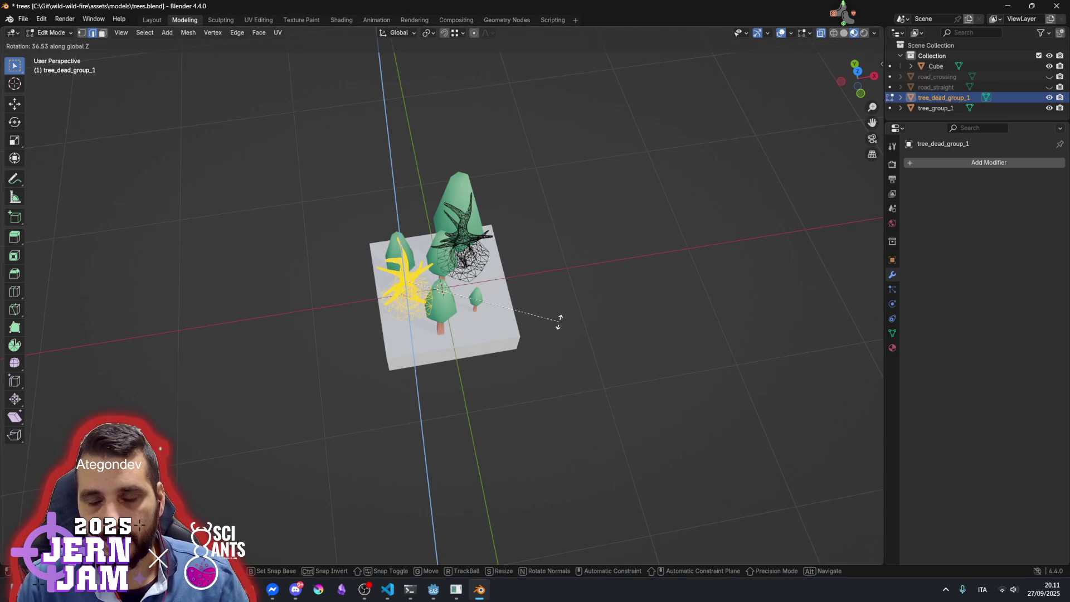
{"action": "left_click", "coordinate": [548, 223]}
{"action": "left_click_drag", "start_coordinate": [441, 316], "coordinate": [466, 273]}
Move the yellow dead tree along the ground and drop a duplicate beside the tall tree
{"action": "scroll", "coordinate": [465, 272], "scroll_direction": "up", "scroll_amount": 3}
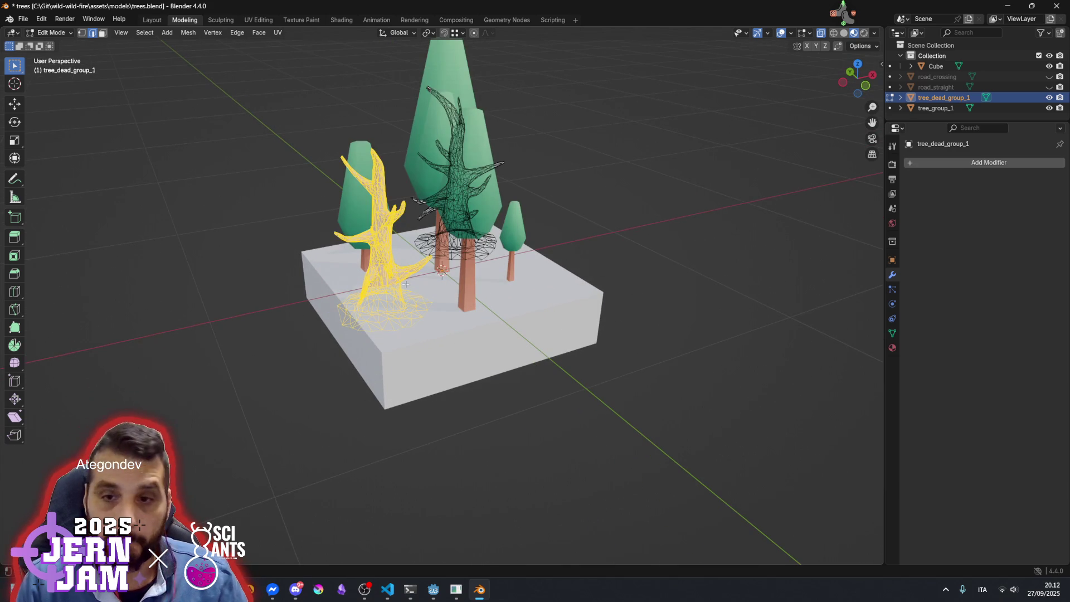
{"action": "key", "text": "g"}
{"action": "key", "text": "shift+z"}
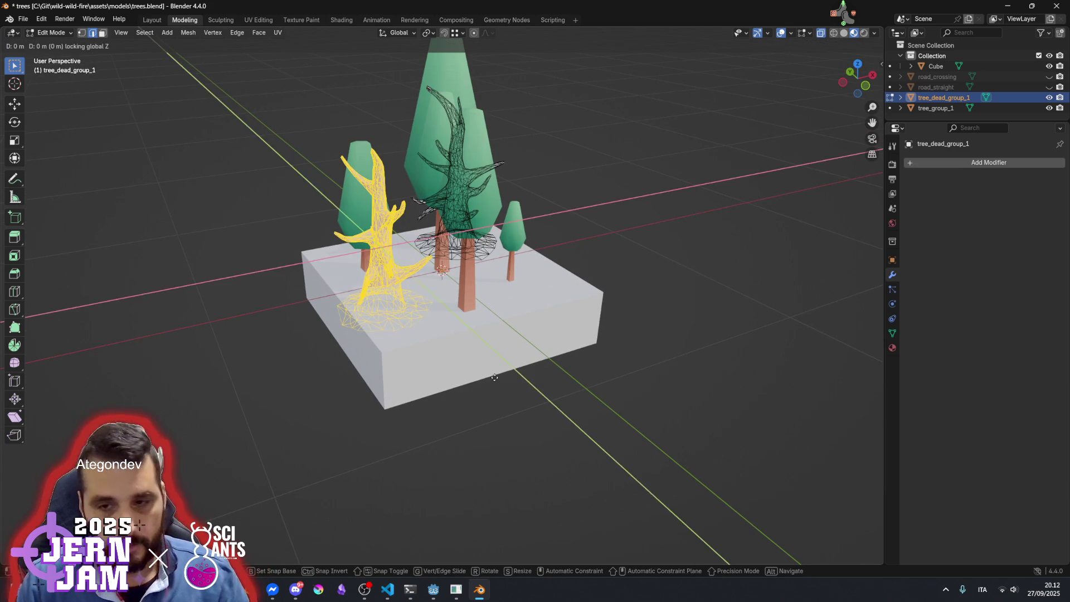
{"action": "left_click", "coordinate": [485, 345]}
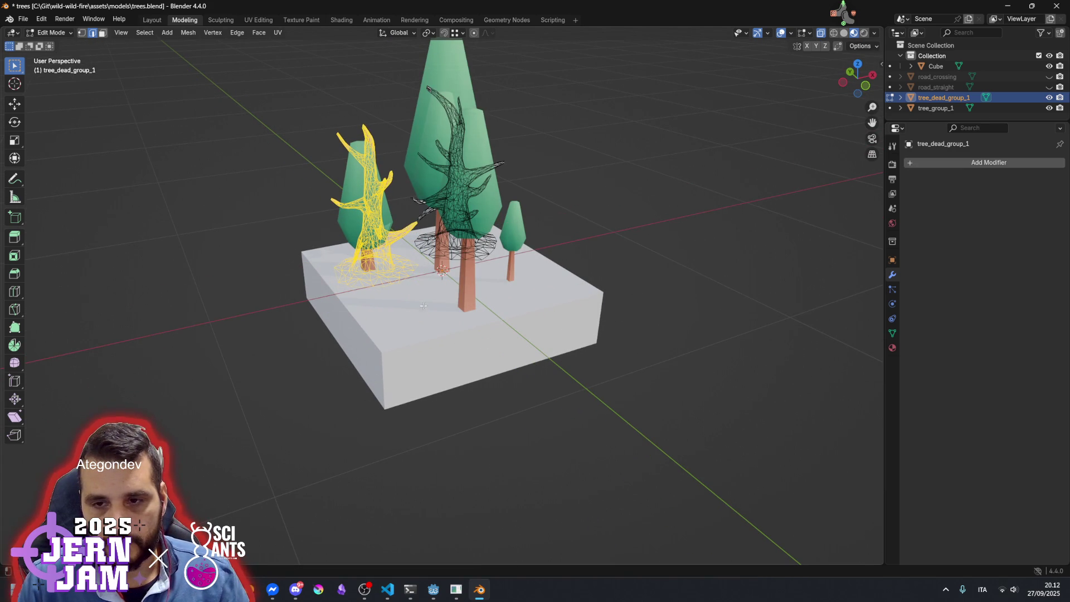
{"action": "key", "text": "shift+d"}
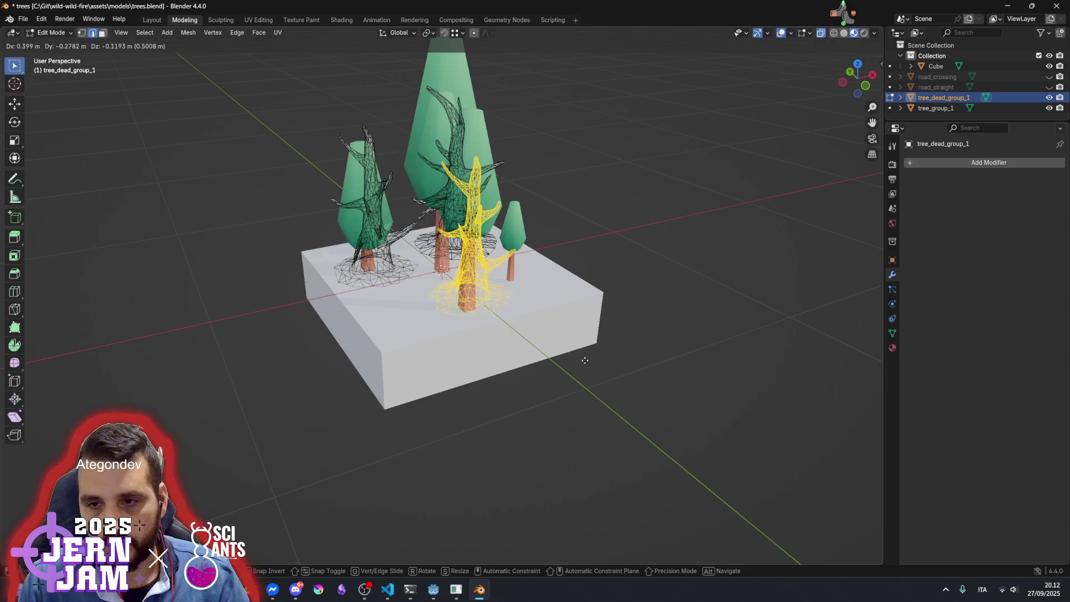
{"action": "left_click", "coordinate": [595, 351]}
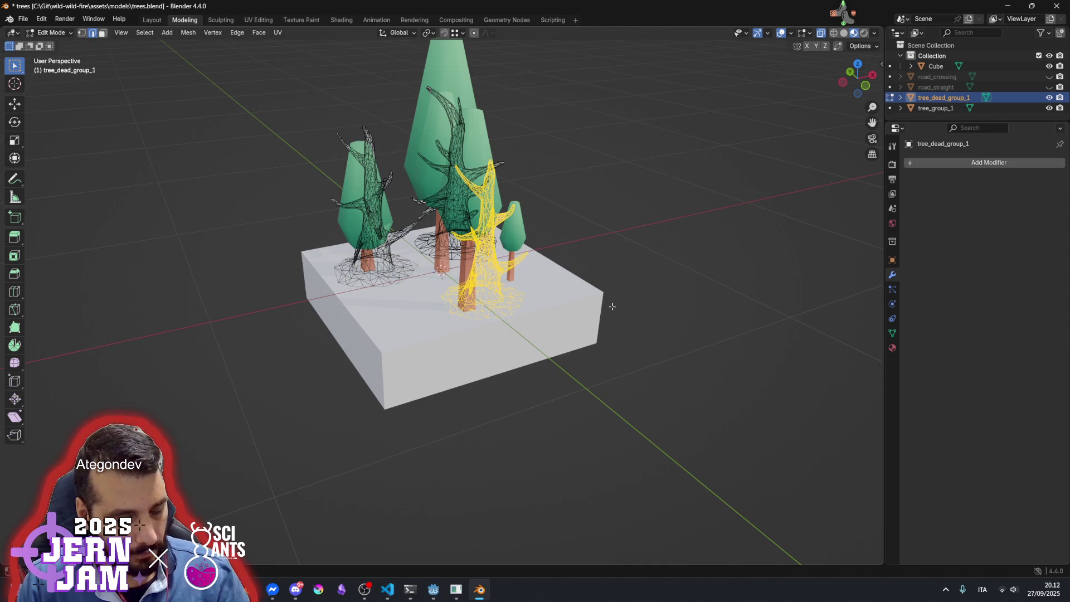
Rotate the copy around Z, then undo back to the centred dead tree
{"action": "key", "text": "r"}
{"action": "key", "text": "z"}
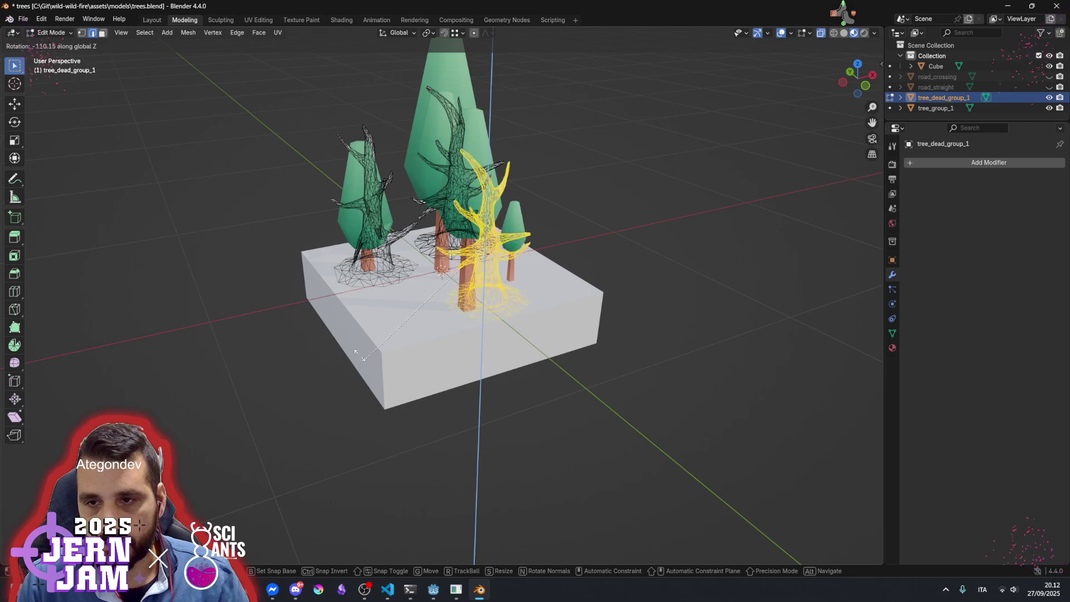
{"action": "left_click", "coordinate": [516, 374]}
{"action": "mouse_move", "coordinate": [524, 328]}
{"action": "left_mouse_down"}
{"action": "mouse_move", "coordinate": [604, 332]}
{"action": "mouse_move", "coordinate": [547, 385]}
{"action": "mouse_move", "coordinate": [446, 334]}
{"action": "mouse_move", "coordinate": [457, 299]}
{"action": "left_mouse_up"}
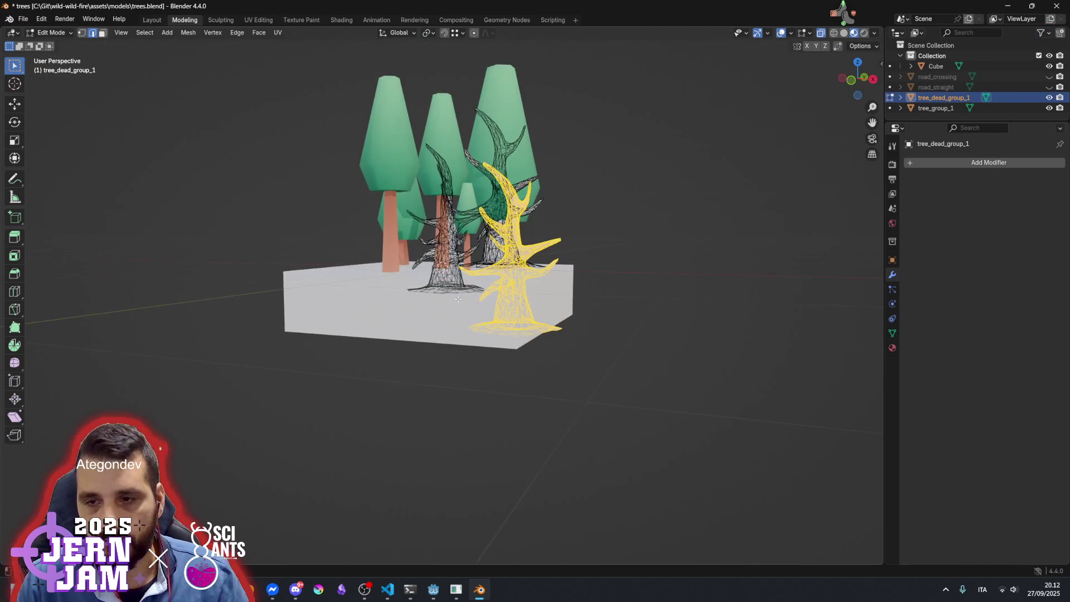
{"action": "key", "text": "ctrl+z"}
{"action": "key", "text": "ctrl+z"}
{"action": "key", "text": "ctrl+z"}
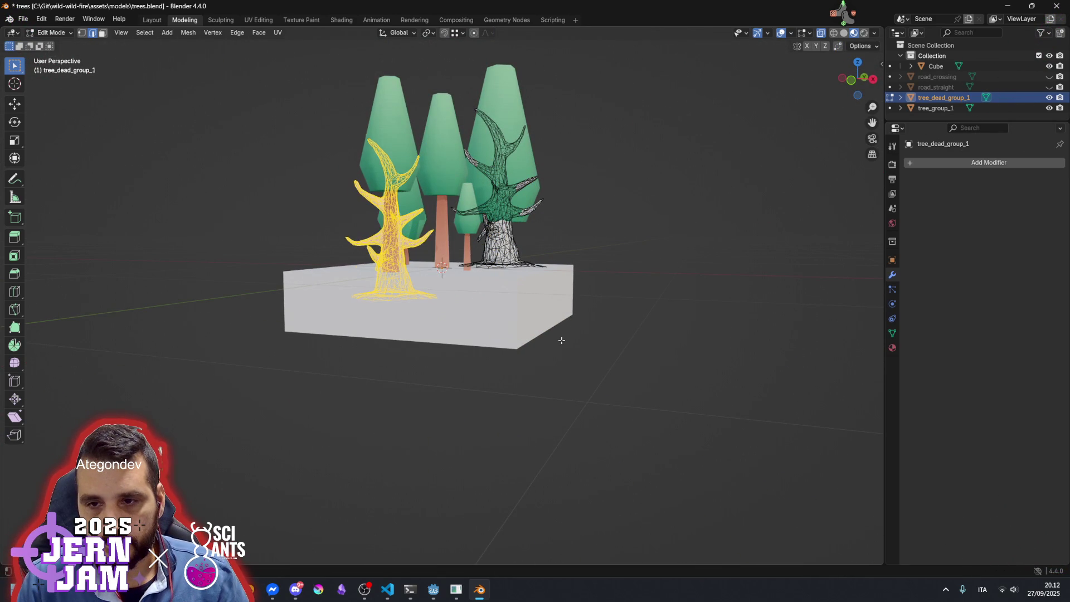
{"action": "key", "text": "ctrl+z"}
Move the dead tree further left on the tile, beside the pines
{"action": "left_click_drag", "start_coordinate": [561, 340], "coordinate": [605, 364]}
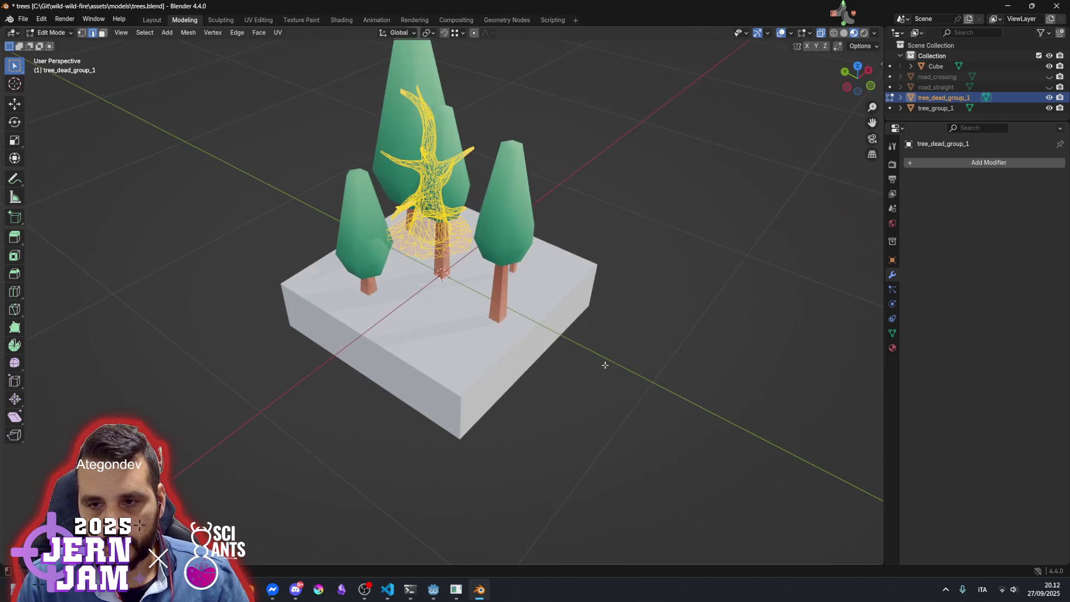
{"action": "key", "text": "g"}
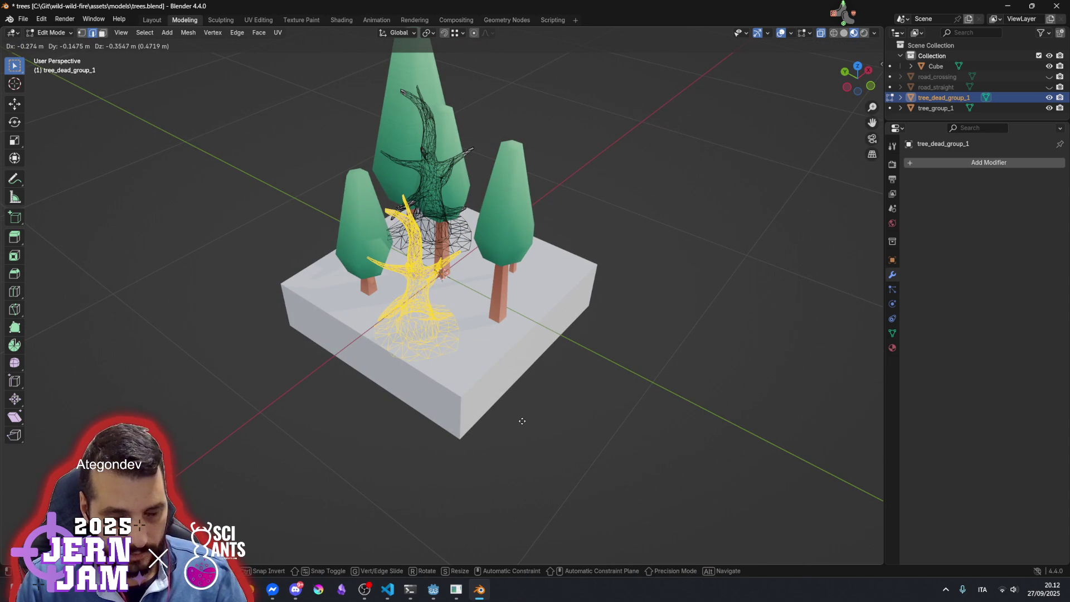
{"action": "left_click", "coordinate": [531, 368]}
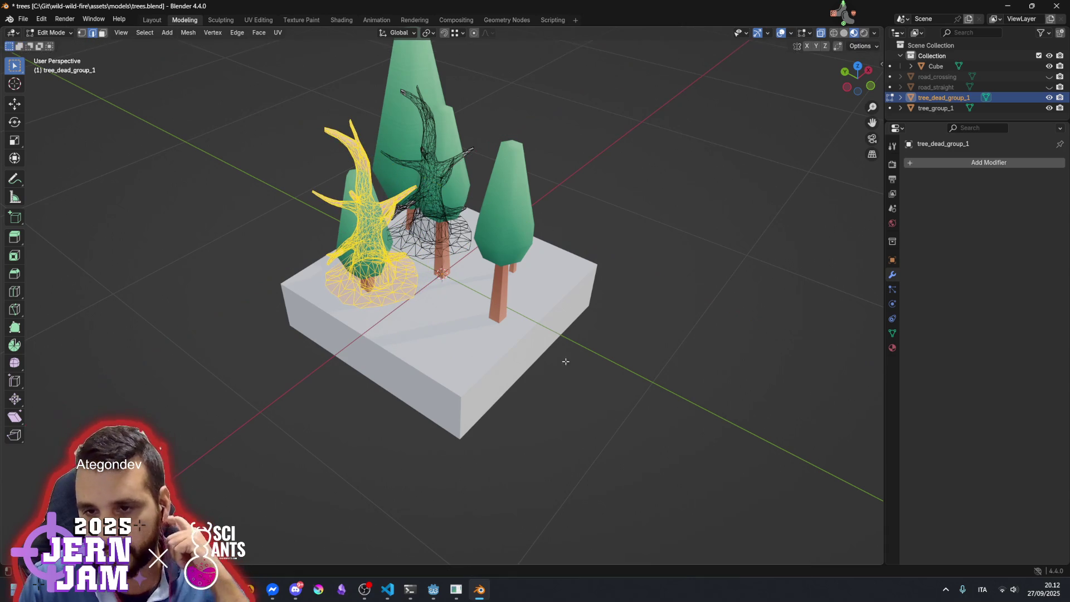
{"action": "left_click_drag", "start_coordinate": [598, 363], "coordinate": [538, 369]}
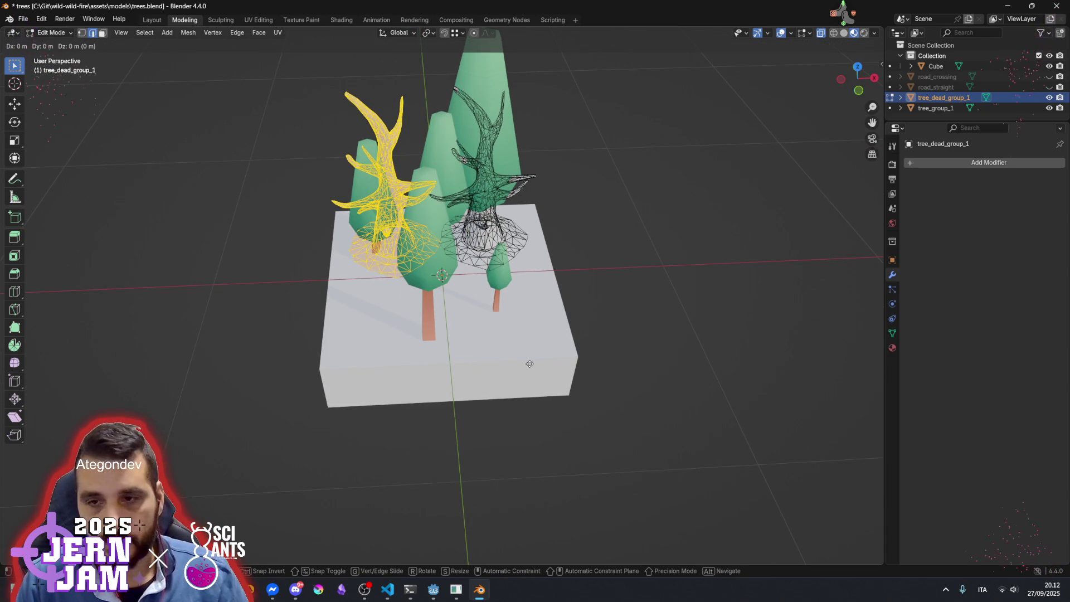
Place the dead tree in front of the right green tree and rotate it upright
{"action": "key", "text": "g"}
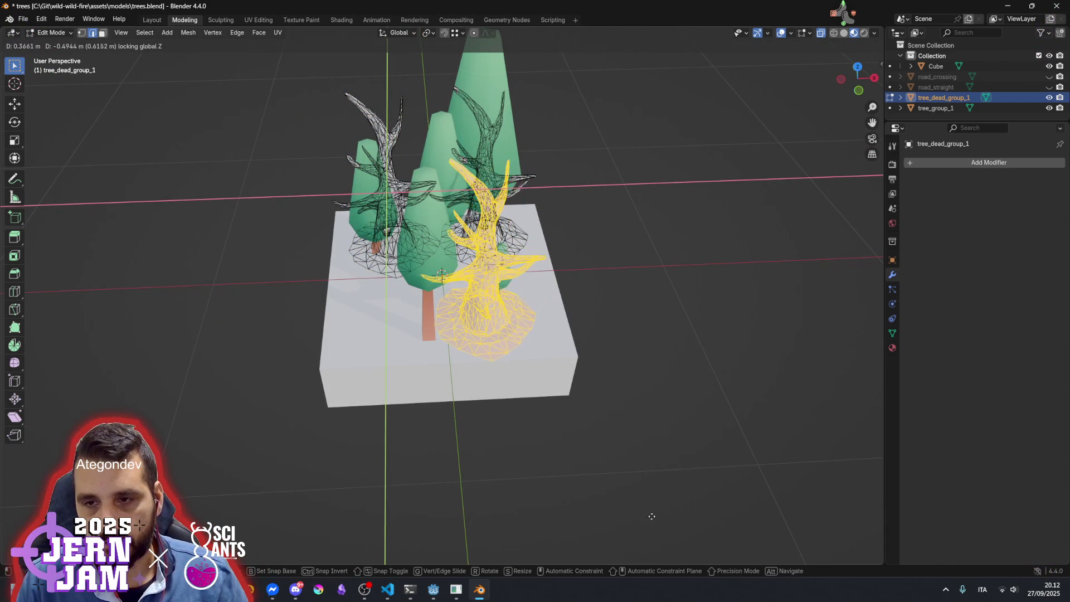
{"action": "left_click", "coordinate": [546, 409]}
{"action": "left_click_drag", "start_coordinate": [546, 409], "coordinate": [555, 318]}
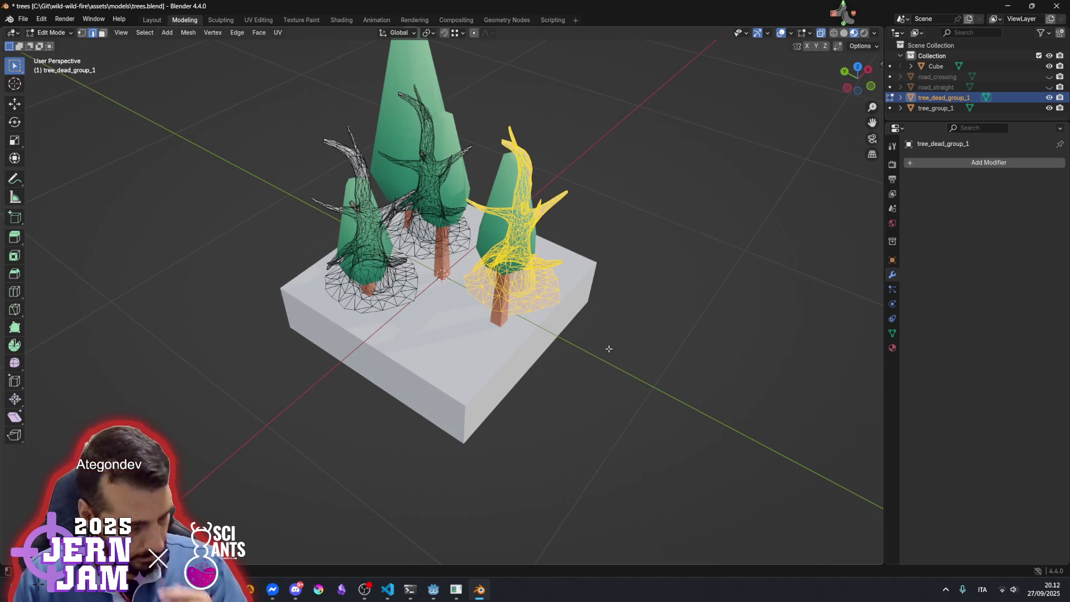
{"action": "key", "text": "r"}
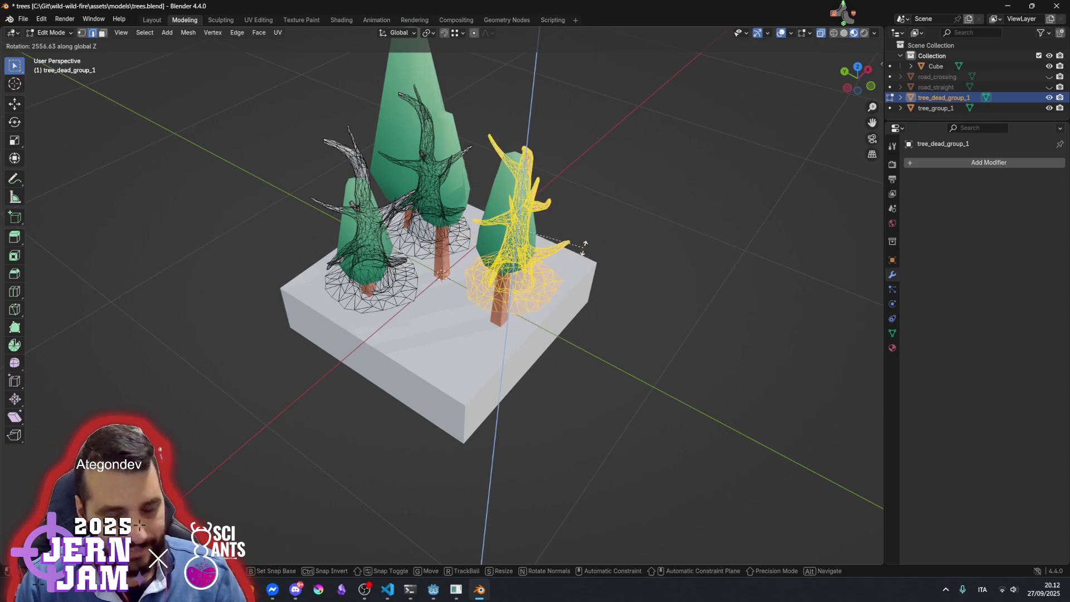
{"action": "left_click", "coordinate": [569, 178]}
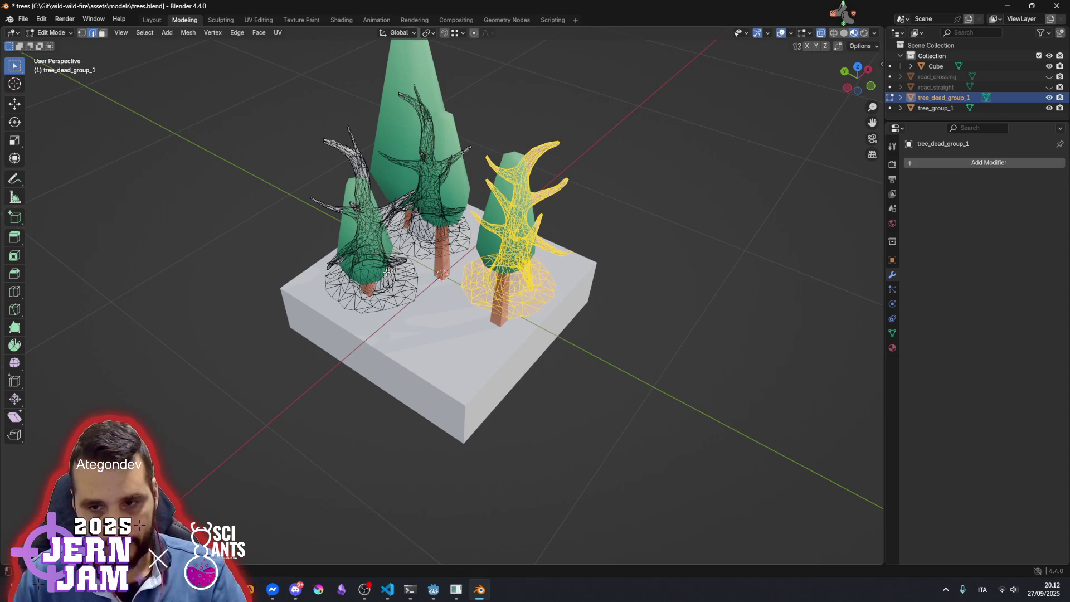
Select one whole dead tree with linked selection and hide the other dead trees
{"action": "key", "text": "alt+a"}
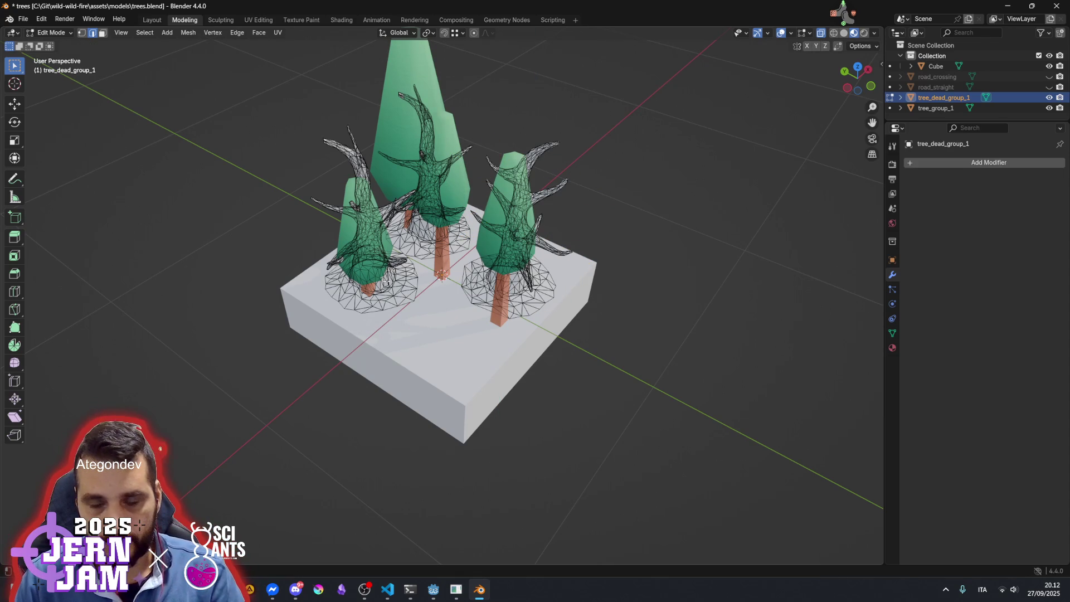
{"action": "left_click", "coordinate": [387, 279]}
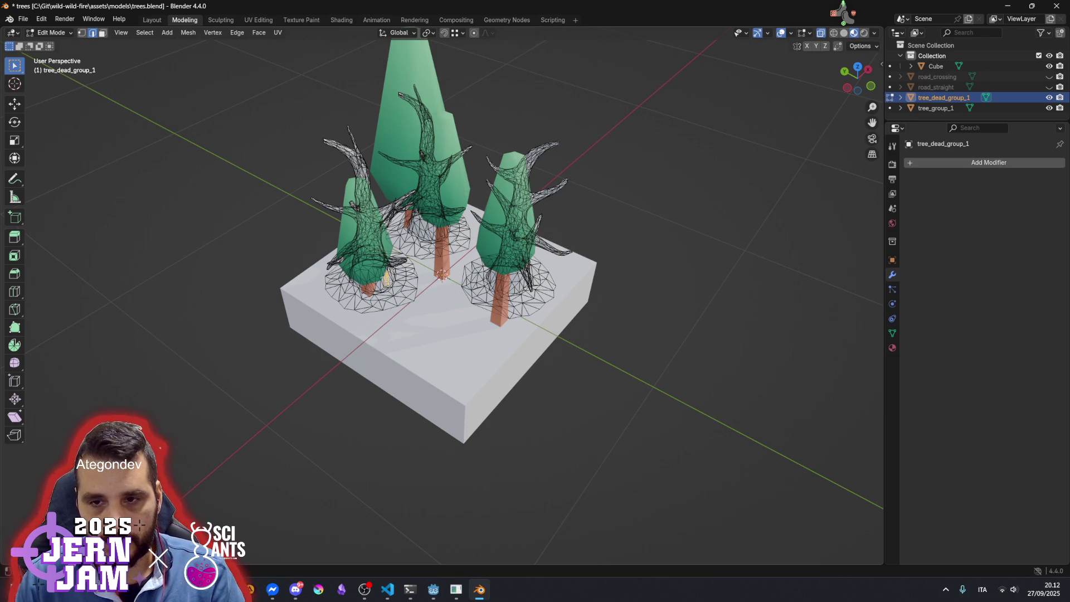
{"action": "left_click", "coordinate": [387, 299], "text": "shift"}
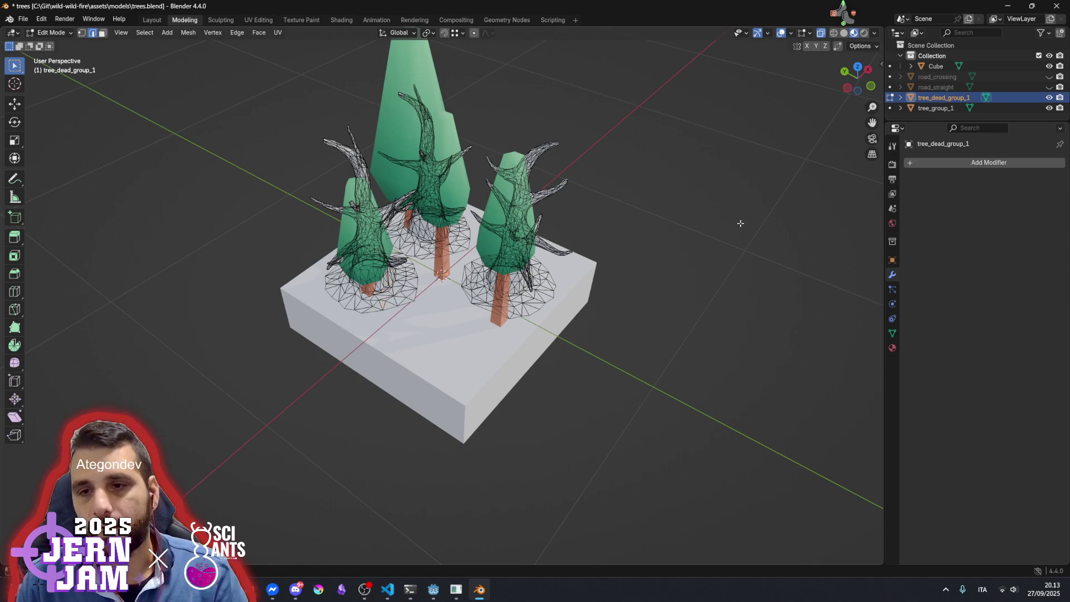
{"action": "mouse_move", "coordinate": [428, 279]}
{"action": "left_mouse_down"}
{"action": "mouse_move", "coordinate": [522, 260]}
{"action": "mouse_move", "coordinate": [502, 288]}
{"action": "left_mouse_up"}
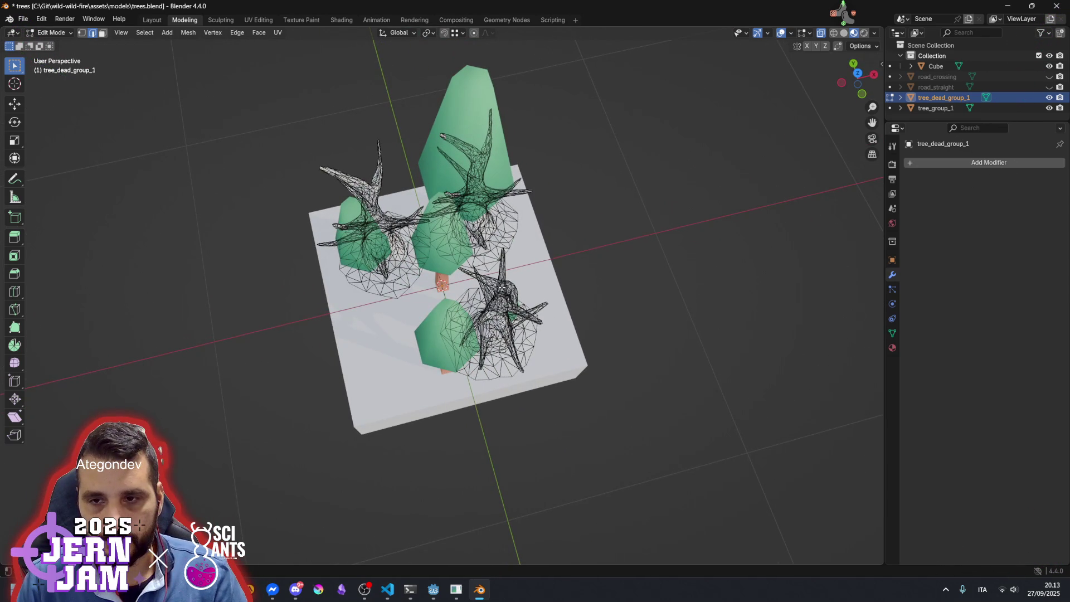
{"action": "key", "text": "ctrl+KP_Add"}
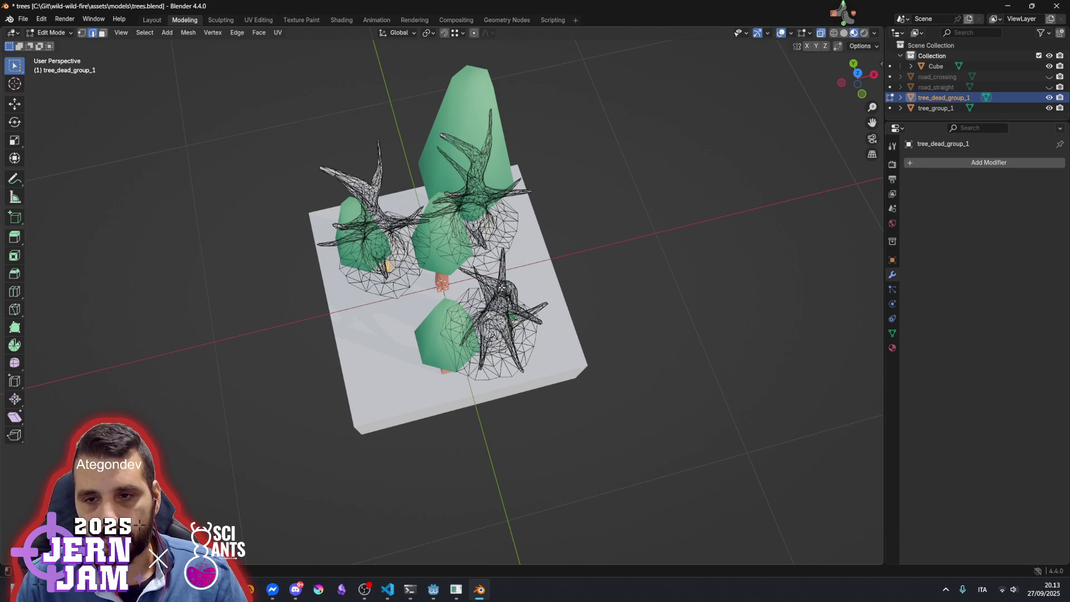
{"action": "left_click", "coordinate": [502, 287]}
{"action": "key", "text": "ctrl+l"}
{"action": "left_click_drag", "start_coordinate": [502, 288], "coordinate": [522, 242]}
{"action": "key", "text": "shift+h"}
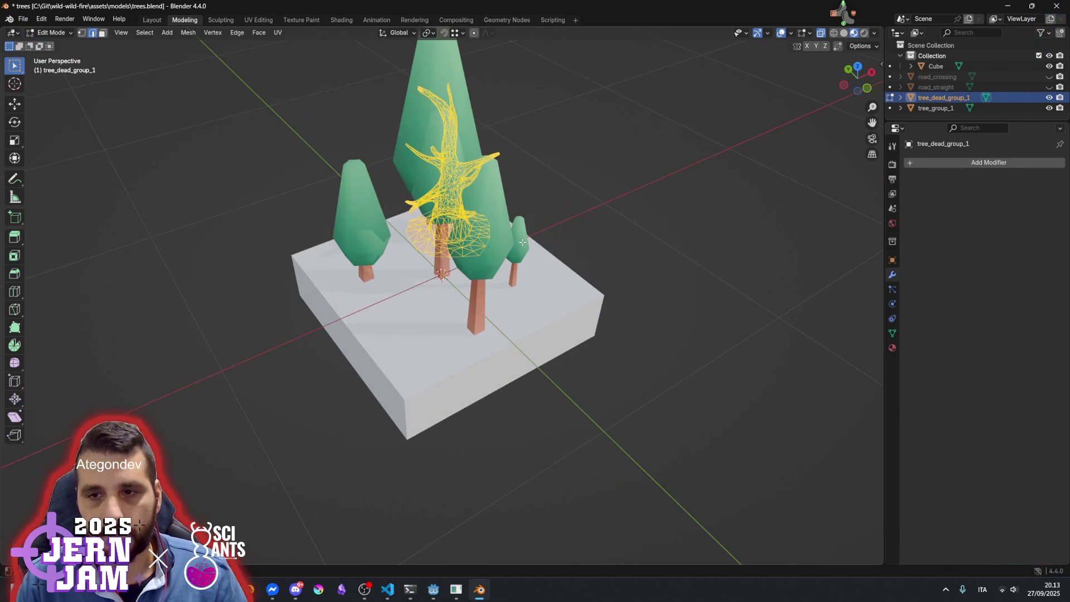
Run Mesh > Clean Up > Merge by Distance, removing 3197 vertices, then show the stream chat
{"action": "left_click", "coordinate": [188, 32]}
{"action": "mouse_move", "coordinate": [241, 272]}
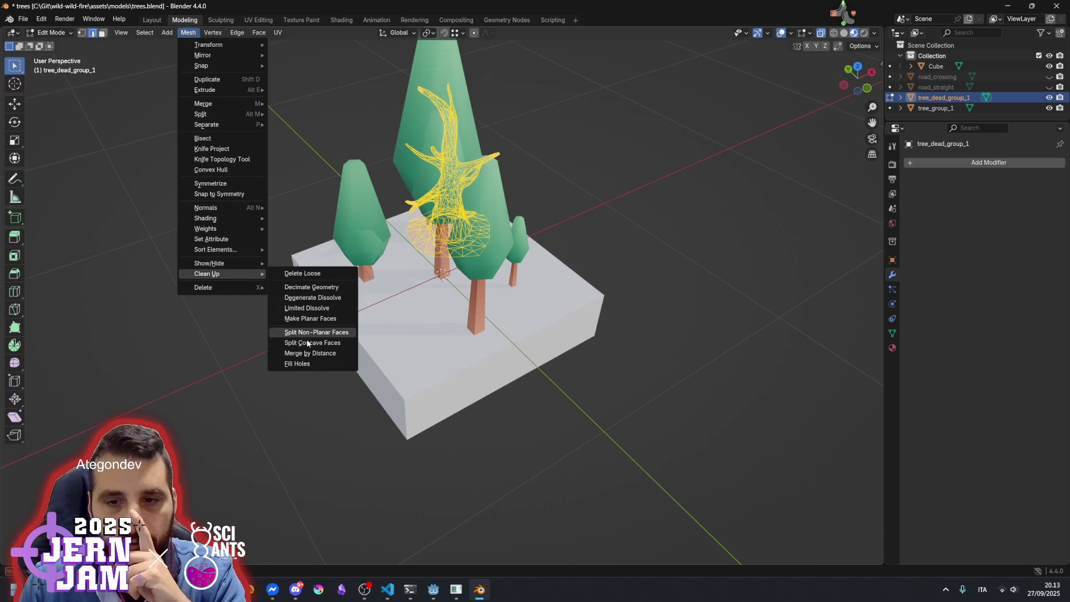
{"action": "left_click", "coordinate": [316, 353]}
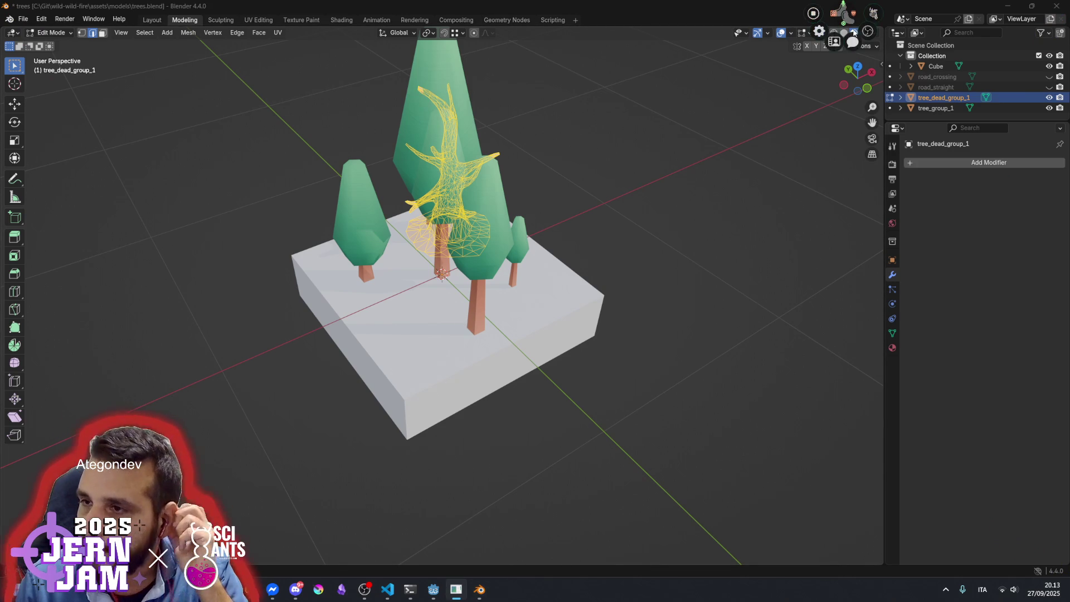
{"action": "key", "text": "alt+Tab"}
{"action": "scroll", "coordinate": [966, 352], "scroll_direction": "down", "scroll_amount": 4}
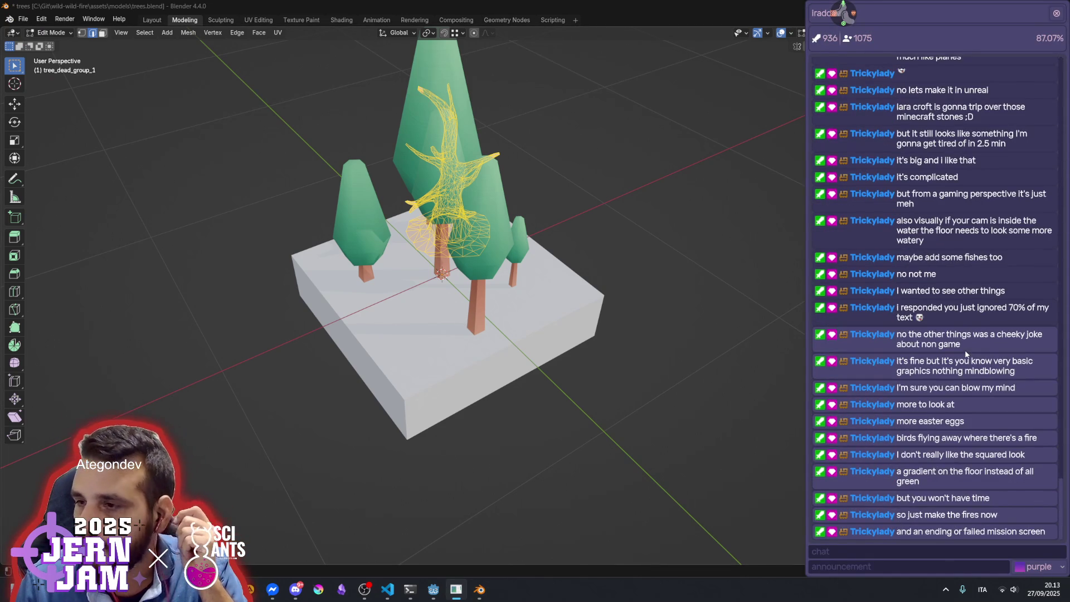
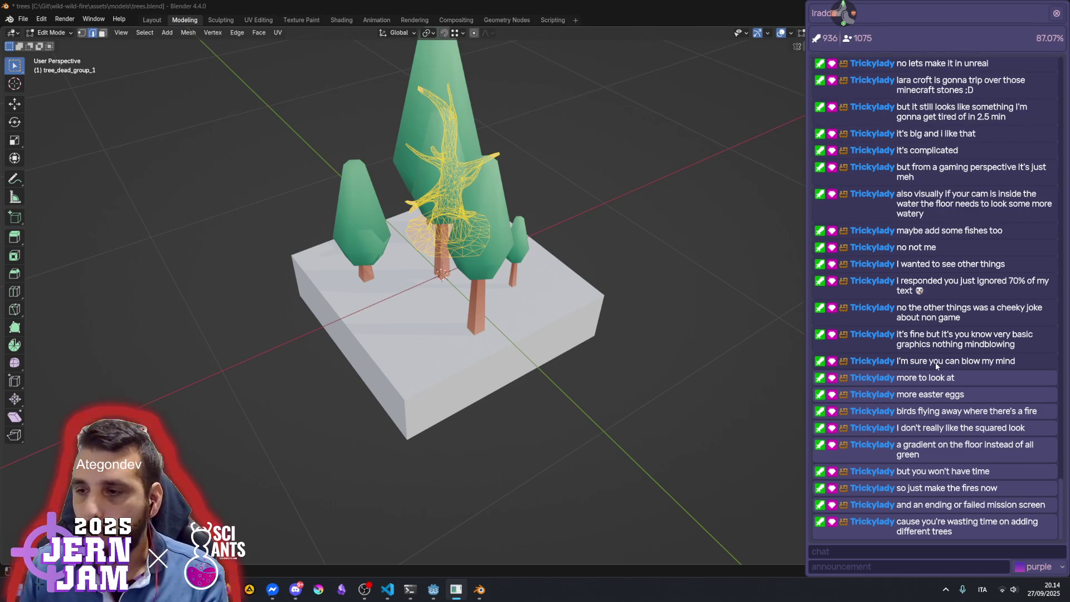
Close the chat overlay and orbit the view around the tree block
{"action": "left_click_drag", "start_coordinate": [929, 380], "coordinate": [908, 379]}
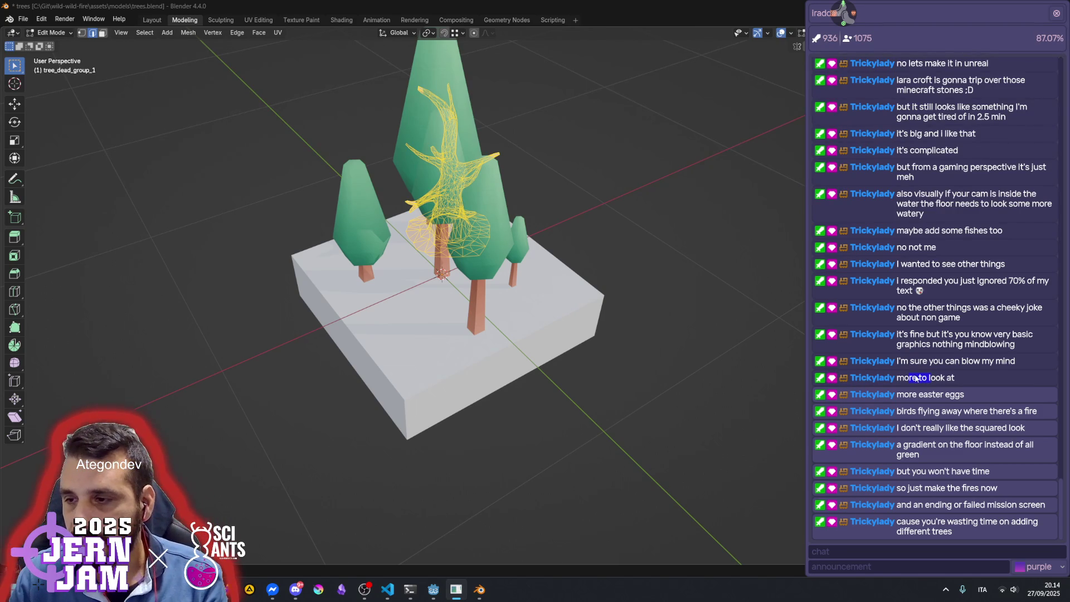
{"action": "left_click", "coordinate": [929, 378]}
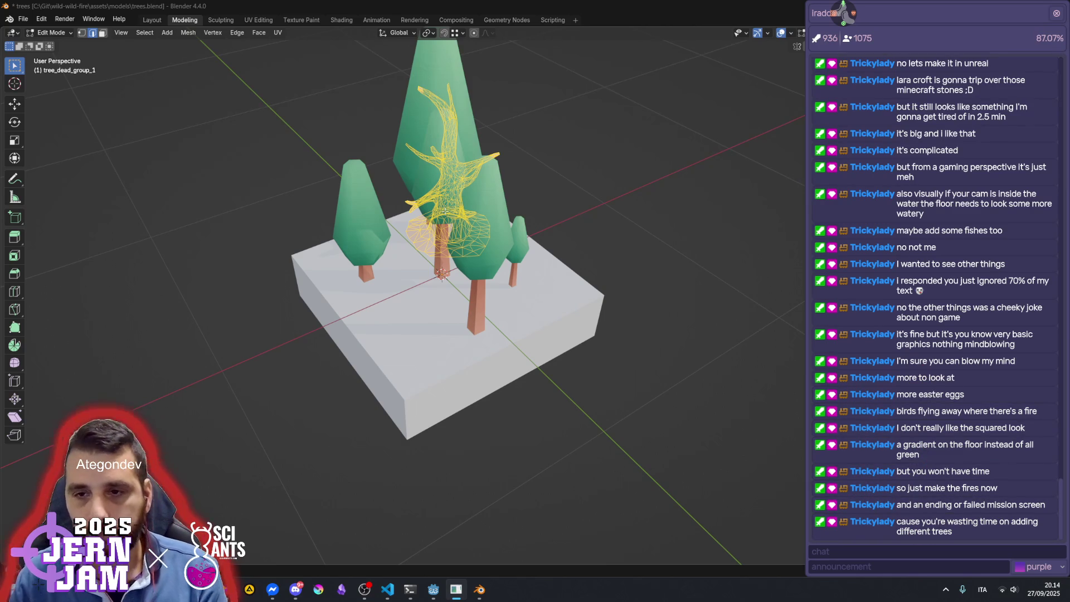
{"action": "left_click", "coordinate": [1057, 13]}
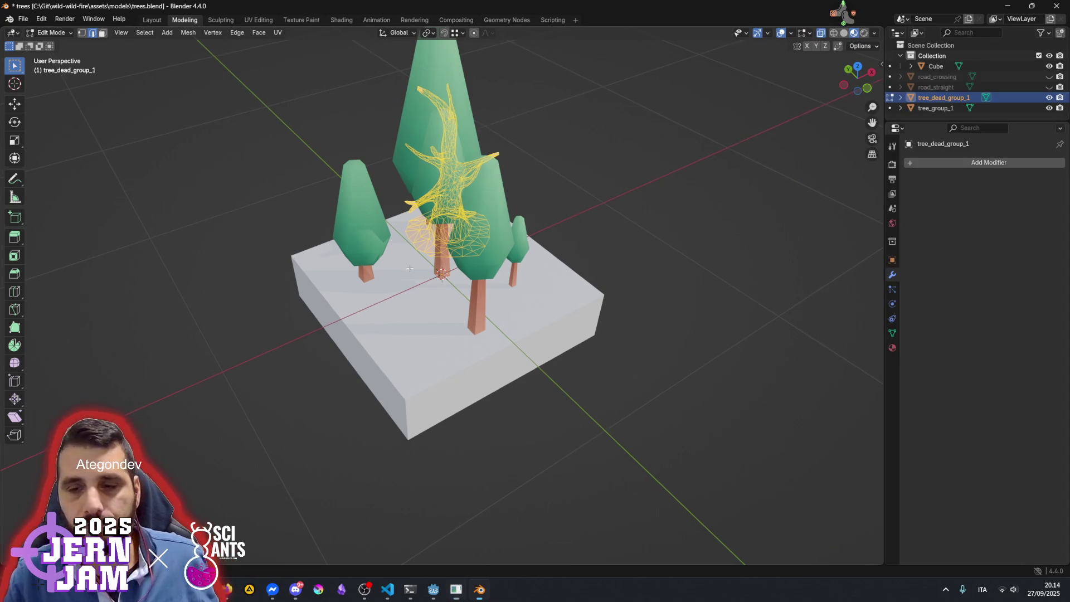
{"action": "left_click_drag", "start_coordinate": [446, 244], "coordinate": [467, 193]}
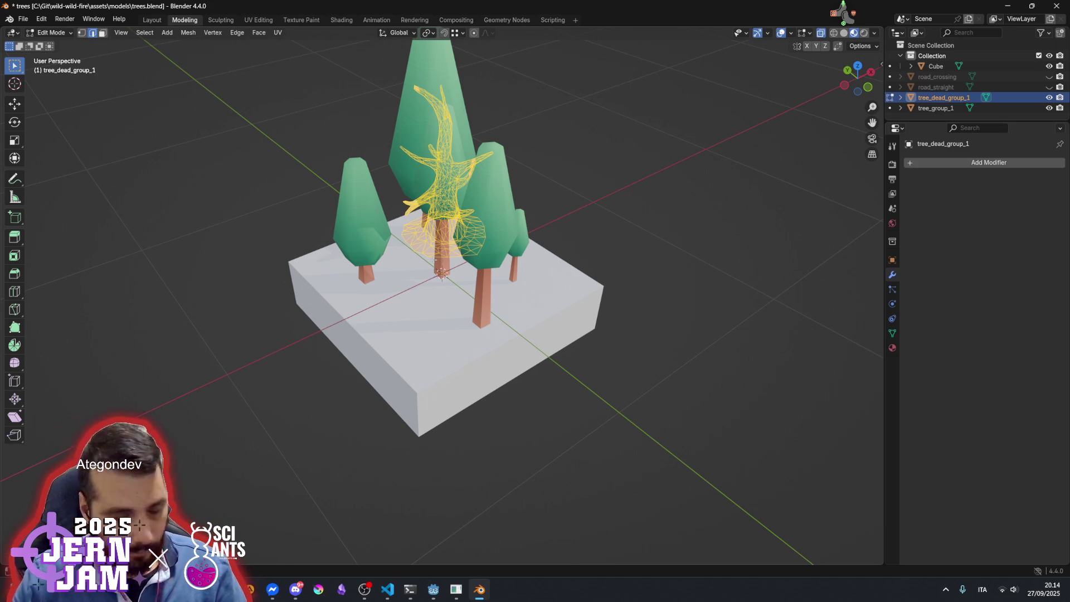
{"action": "left_click_drag", "start_coordinate": [435, 260], "coordinate": [493, 199]}
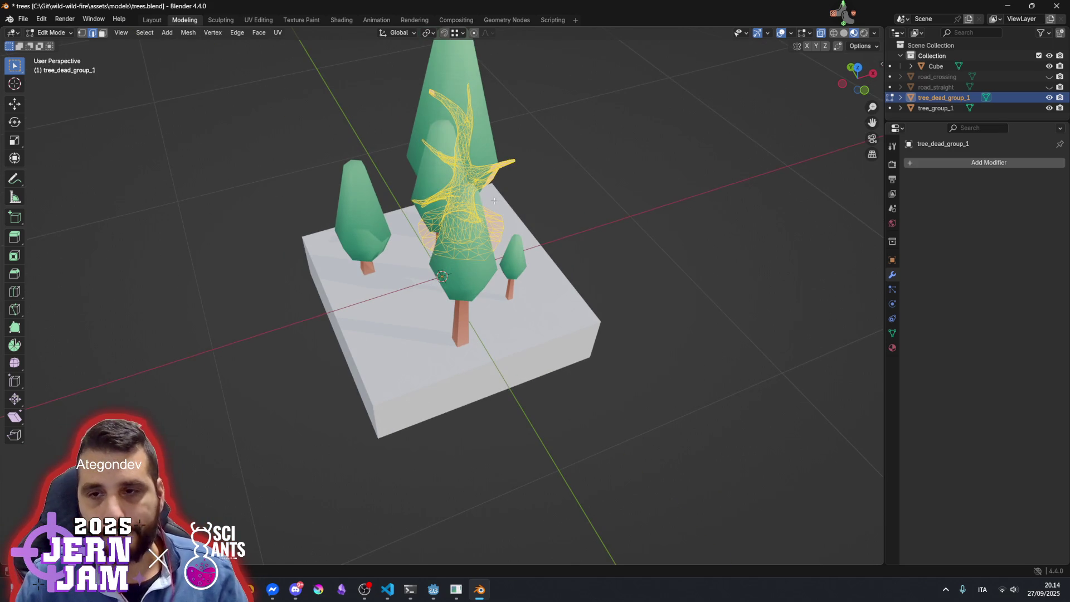
Move a dead tree left, then place a duplicate right of the centre tree, rotated about Z
{"action": "key", "text": "g"}
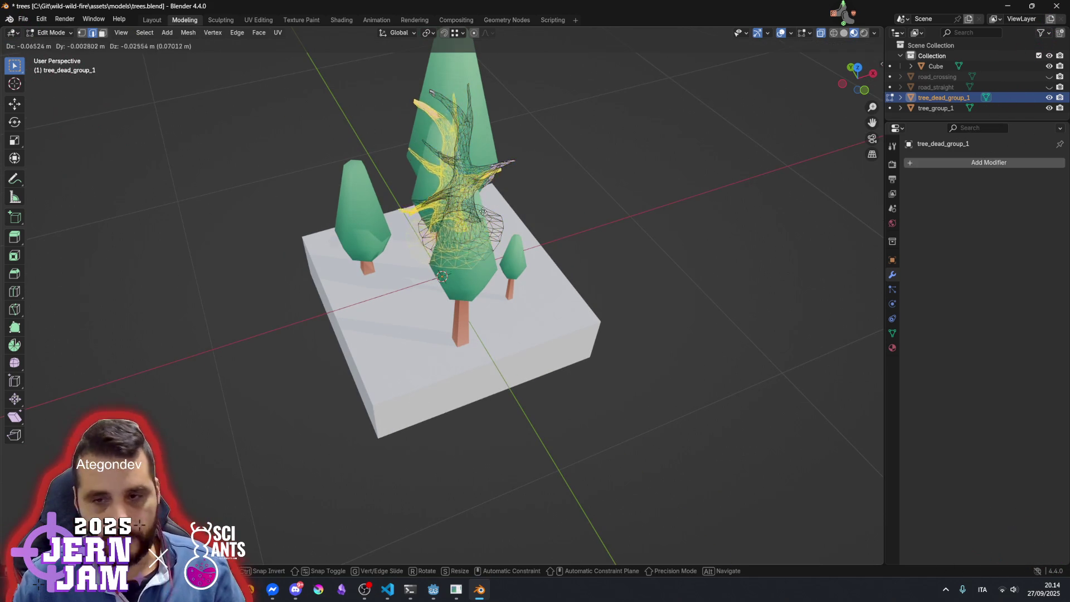
{"action": "left_click", "coordinate": [403, 242]}
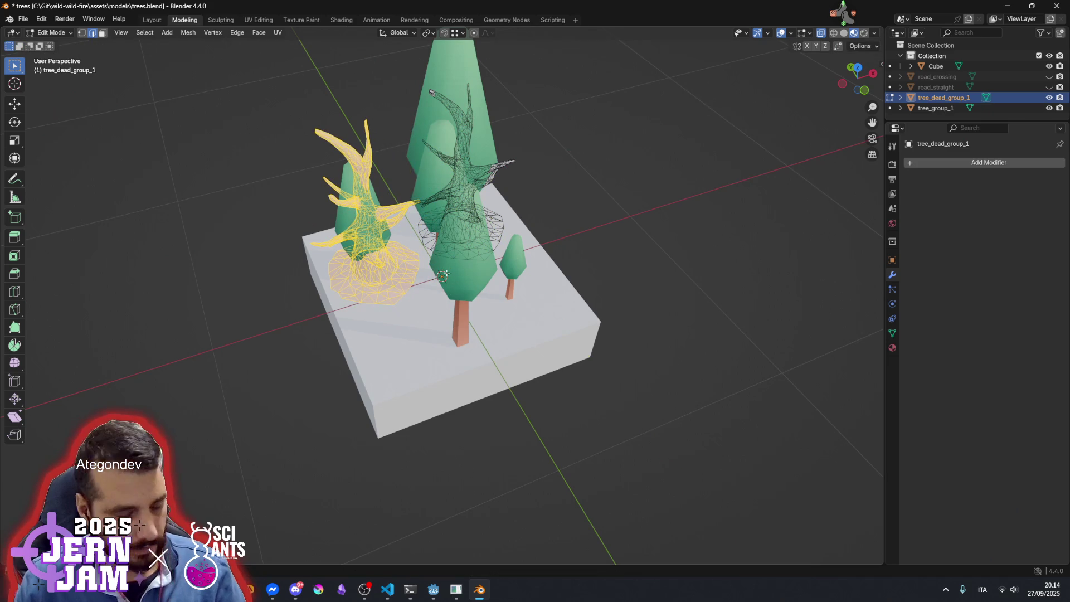
{"action": "key", "text": "shift+d"}
{"action": "key", "text": "shift+z"}
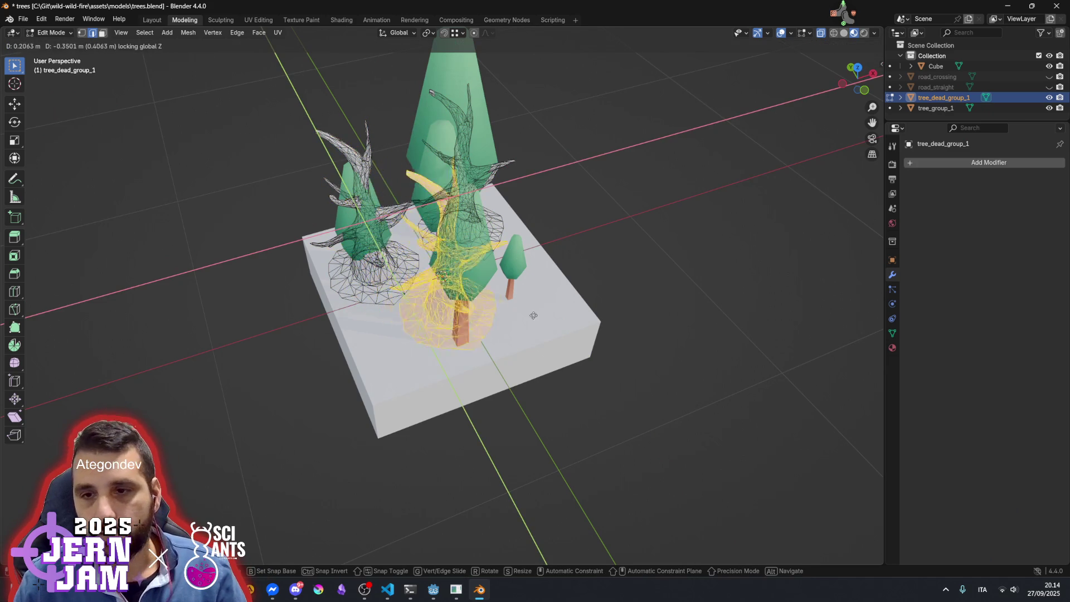
{"action": "left_click", "coordinate": [587, 305]}
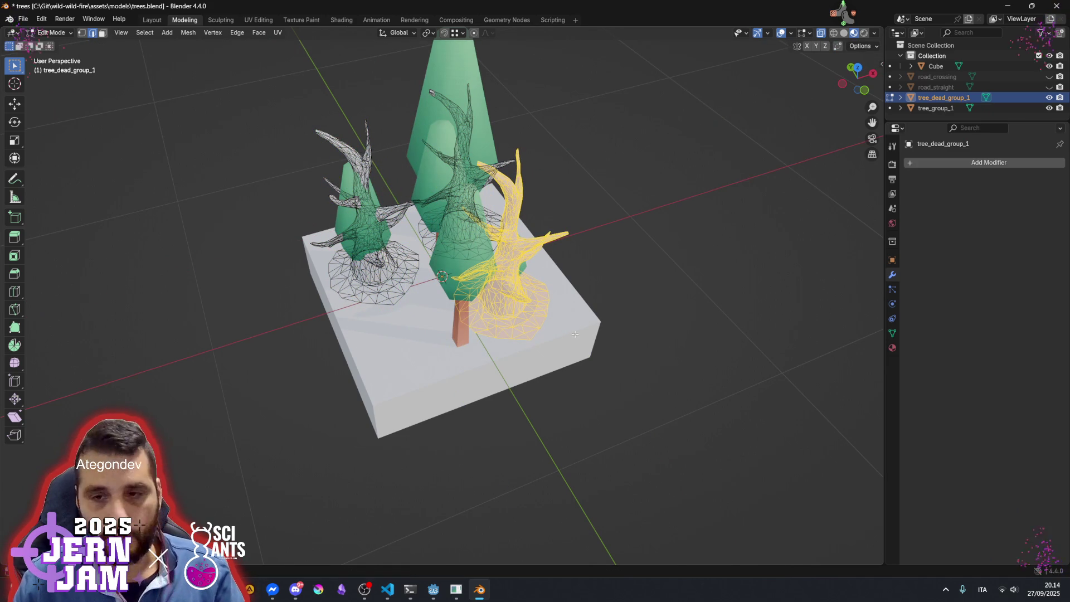
{"action": "key", "text": "r"}
{"action": "key", "text": "z"}
{"action": "left_click", "coordinate": [626, 255]}
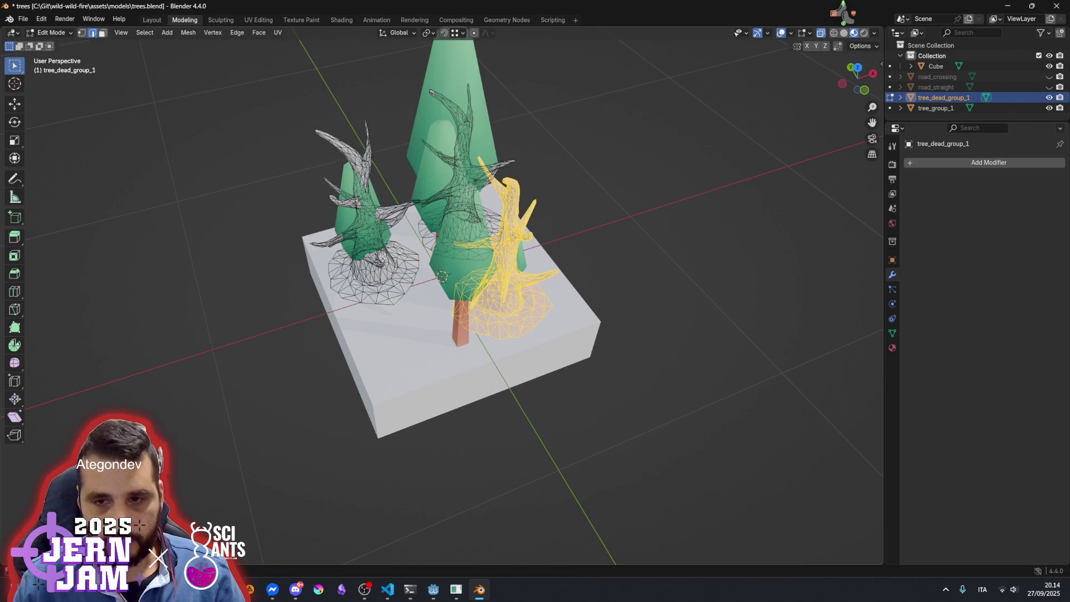
Select only the left dead tree and rotate it around the vertical axis
{"action": "key", "text": "l"}
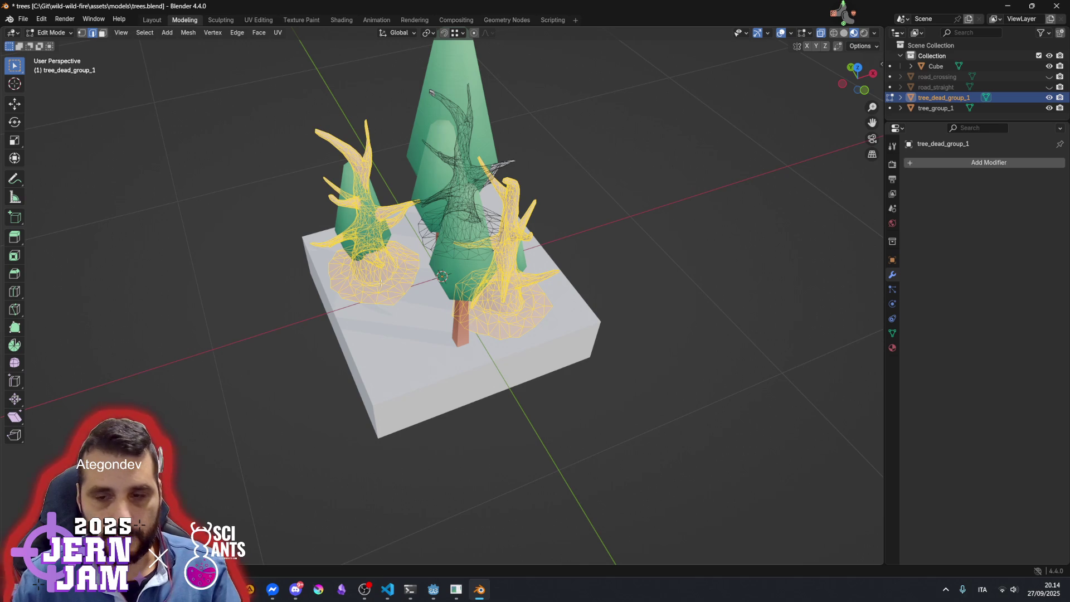
{"action": "left_click", "coordinate": [274, 271]}
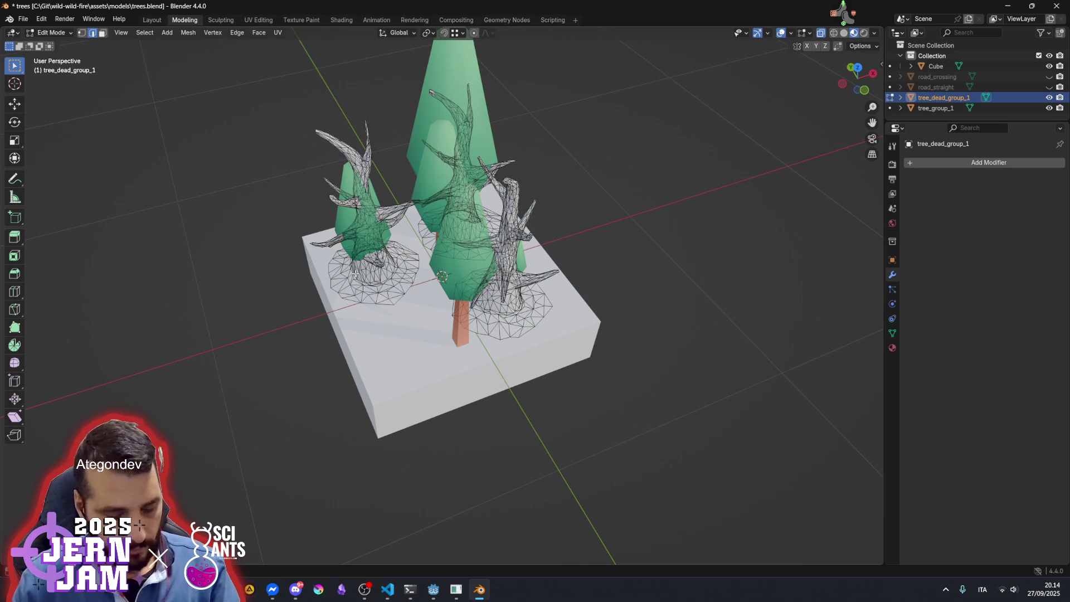
{"action": "key", "text": "l"}
{"action": "key", "text": "r"}
{"action": "key", "text": "z"}
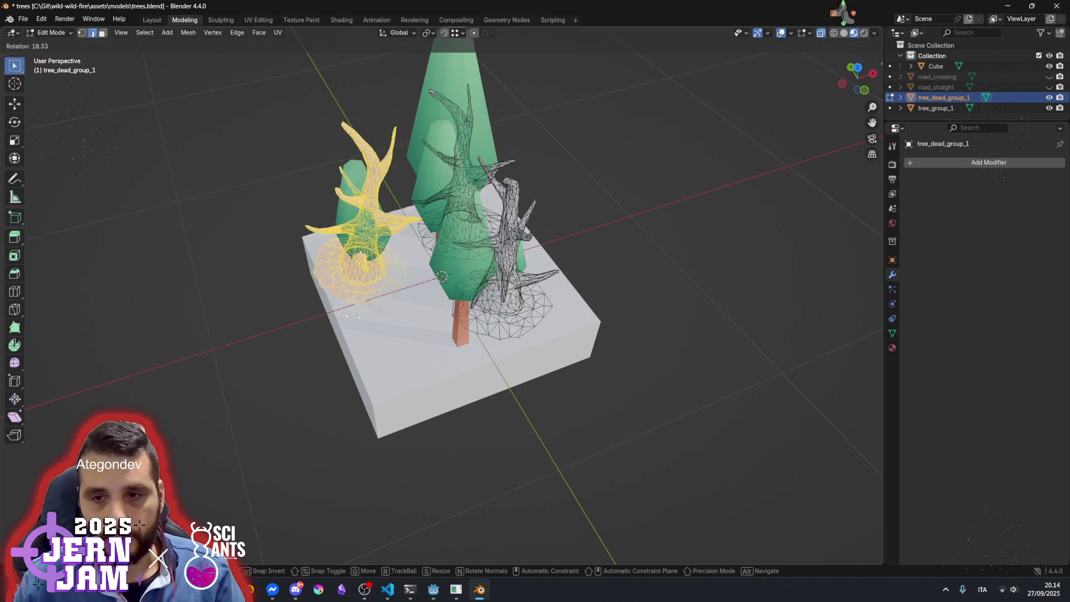
{"action": "left_click", "coordinate": [225, 311]}
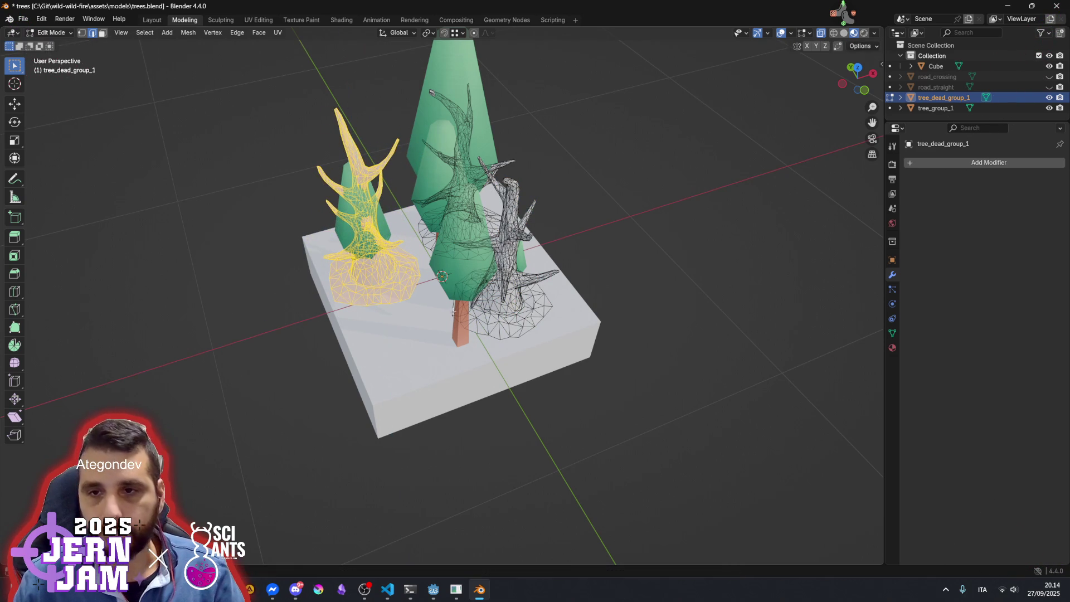
{"action": "key", "text": "KP_4"}
{"action": "key", "text": "KP_4"}
{"action": "key", "text": "KP_4"}
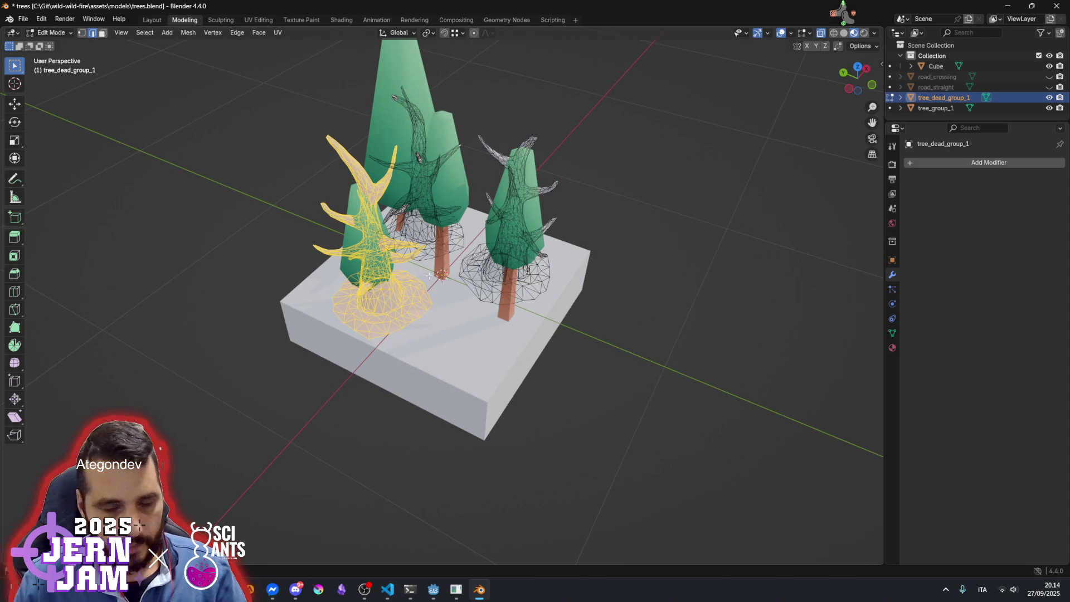
Set the pivot point to 3D Cursor and shrink the left dead tree
{"action": "left_click", "coordinate": [428, 33]}
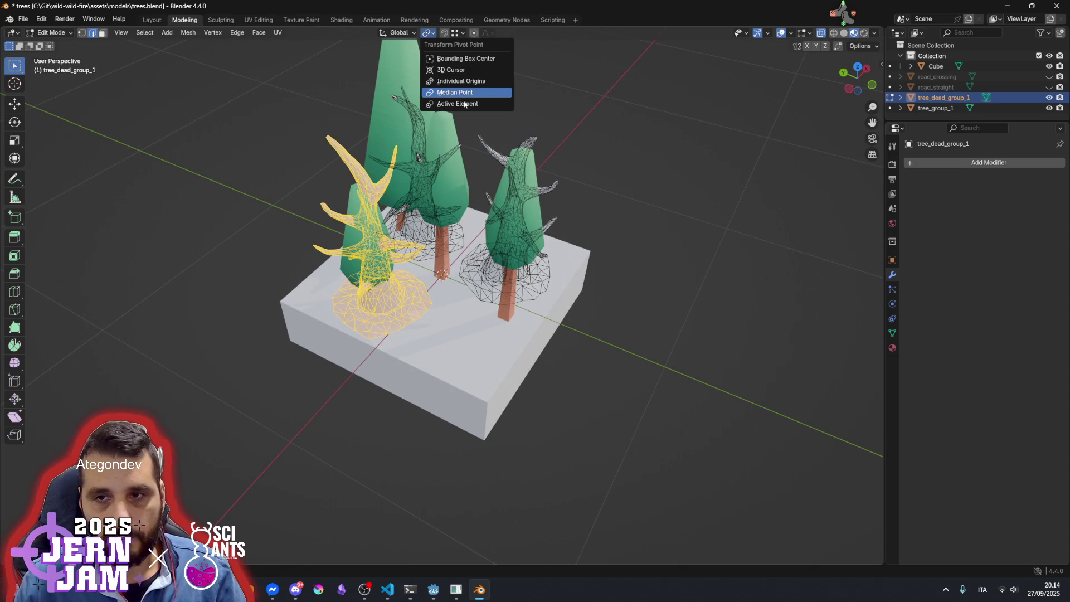
{"action": "left_click", "coordinate": [457, 71]}
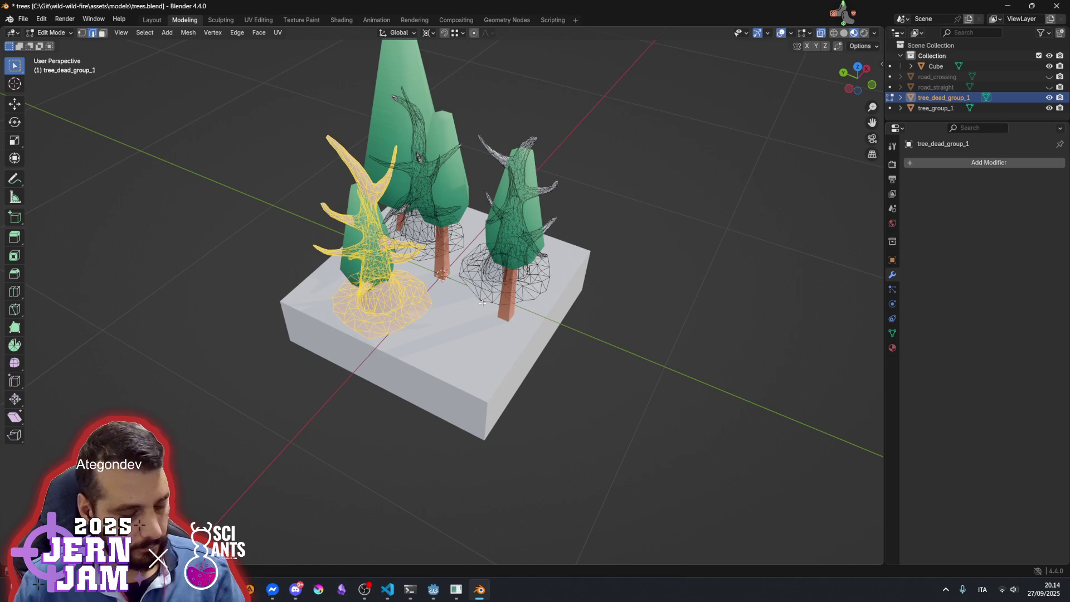
{"action": "key", "text": "s"}
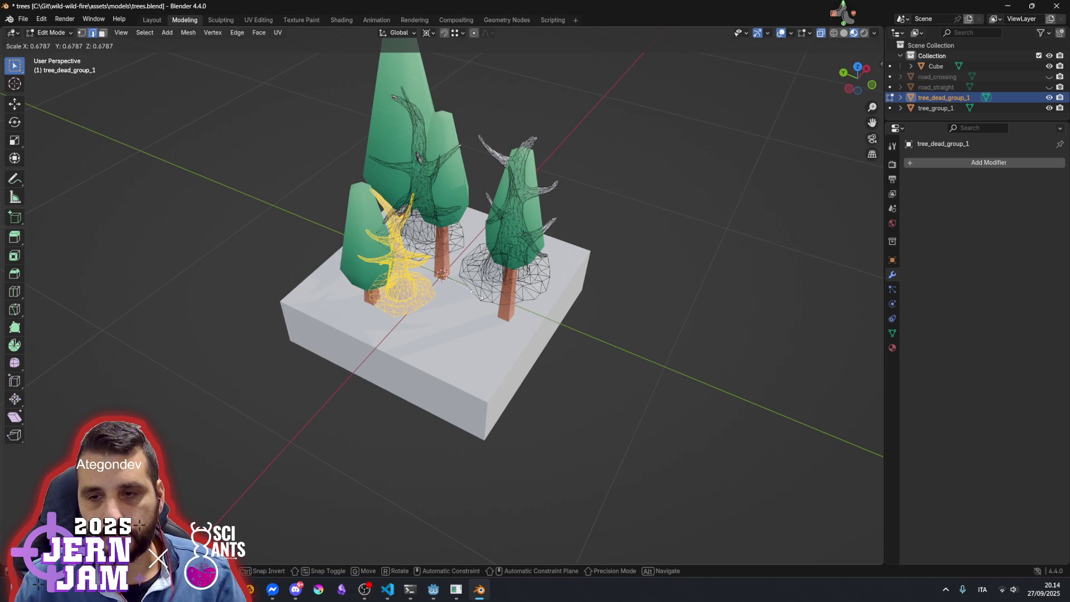
{"action": "left_click", "coordinate": [481, 297]}
Resize the right dead tree and move it against the right green tree
{"action": "left_click", "coordinate": [612, 275]}
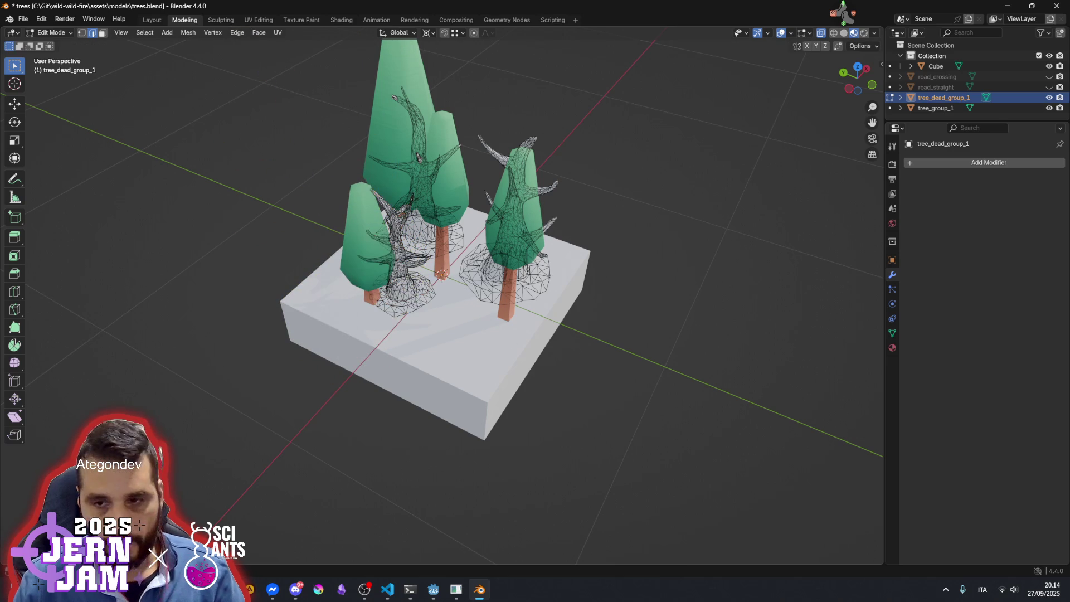
{"action": "key", "text": "l"}
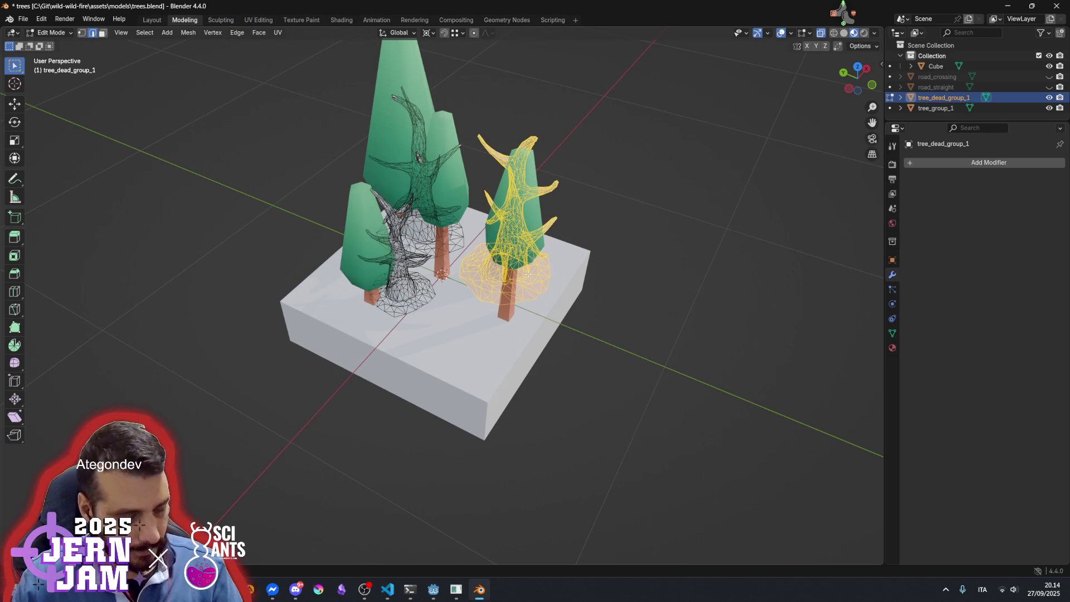
{"action": "key", "text": "s"}
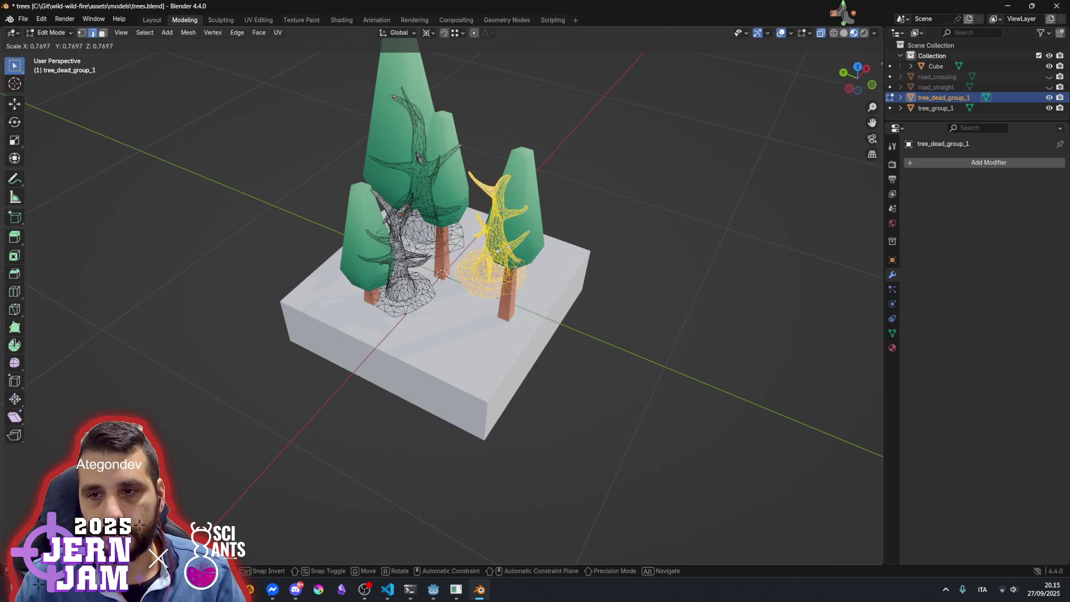
{"action": "left_click", "coordinate": [468, 301]}
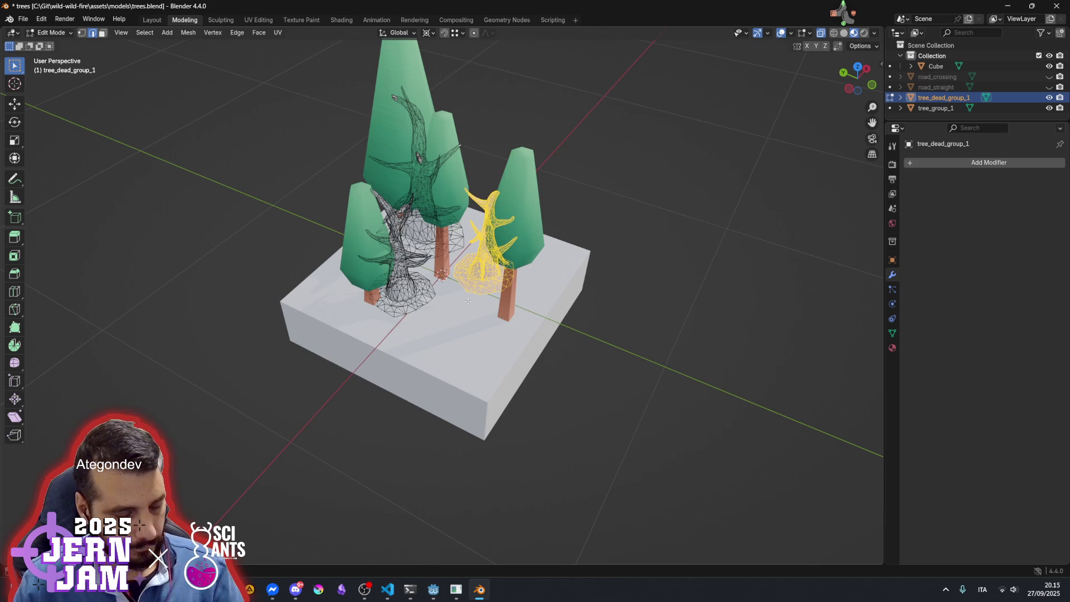
{"action": "key", "text": "g"}
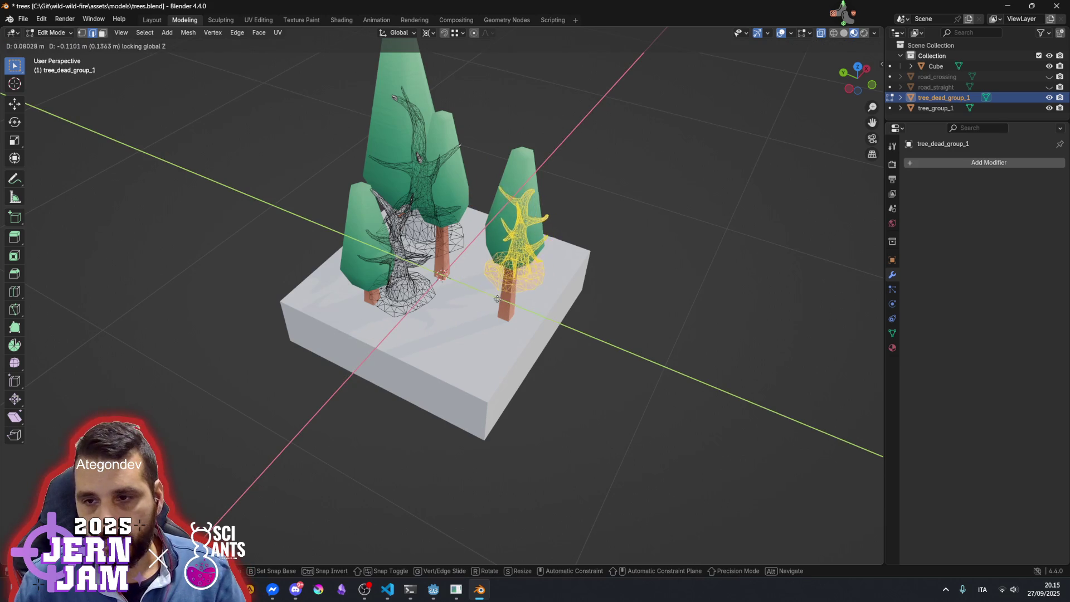
{"action": "left_click", "coordinate": [425, 315]}
{"action": "left_click", "coordinate": [442, 343]}
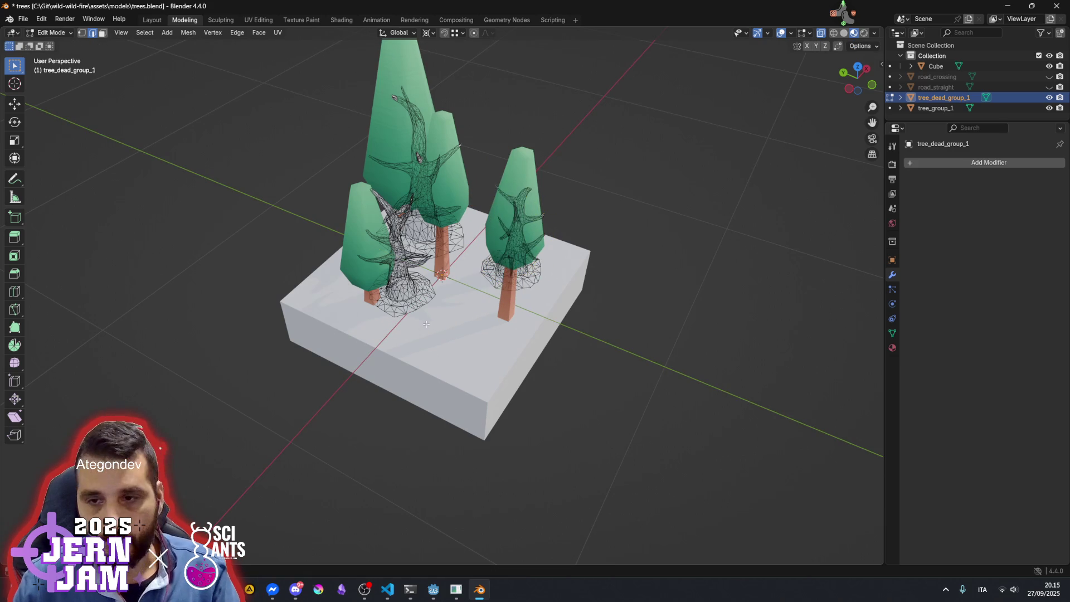
Move the left dead tree closer to the middle green tree
{"action": "key", "text": "l"}
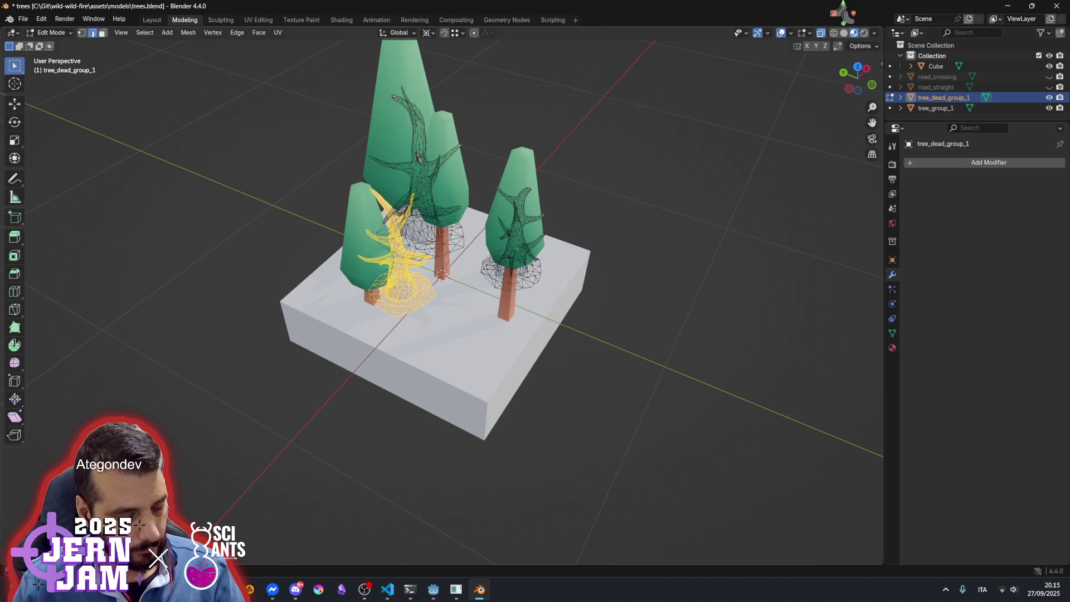
{"action": "key", "text": "g"}
{"action": "left_click", "coordinate": [544, 311]}
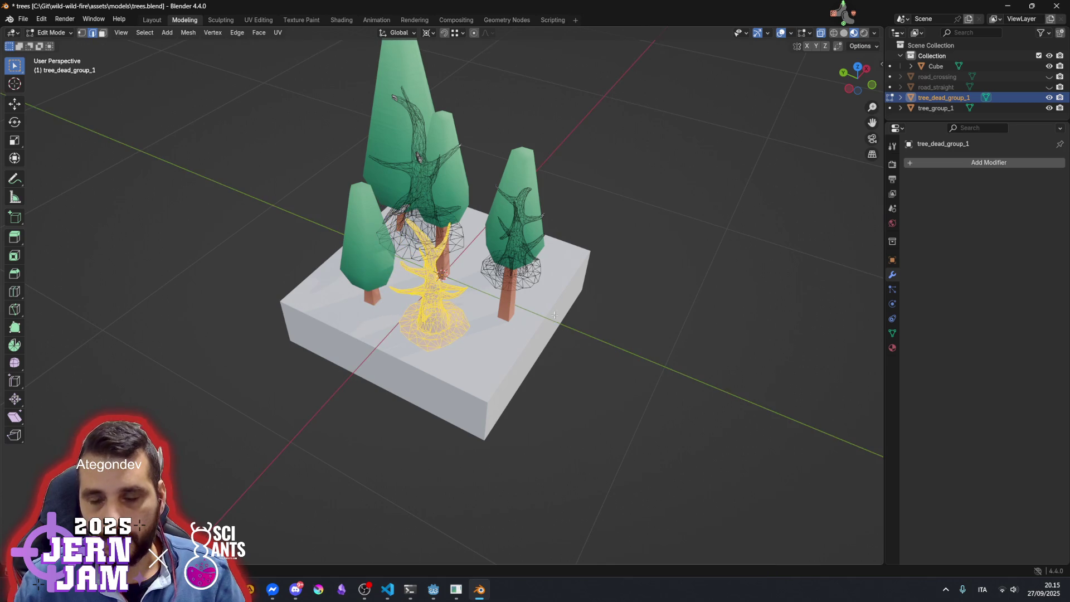
{"action": "scroll", "coordinate": [544, 311], "scroll_direction": "down", "scroll_amount": 4}
{"action": "left_click", "coordinate": [485, 347]}
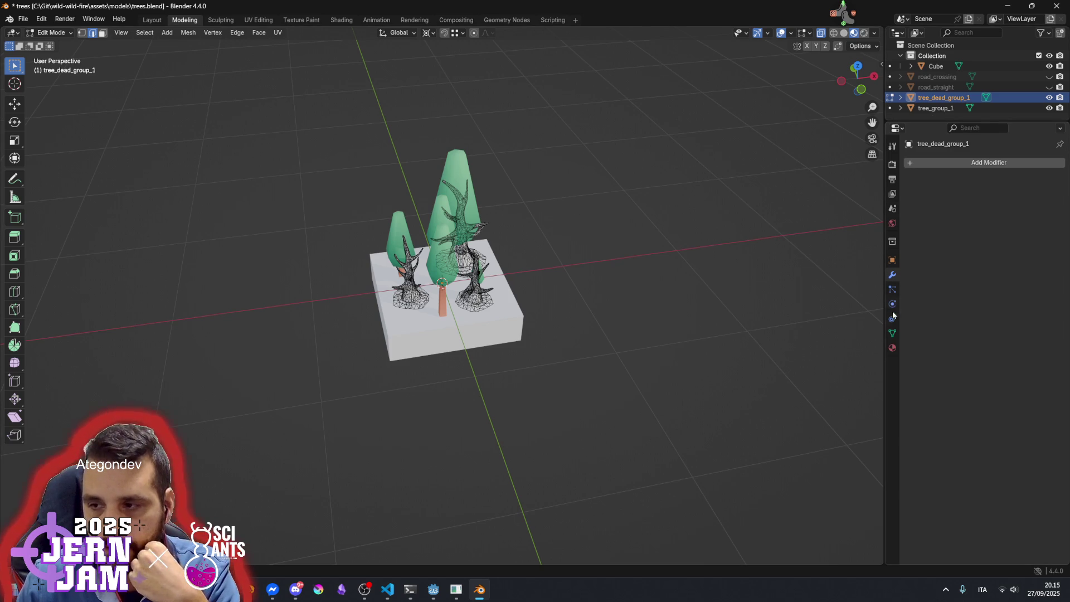
{"action": "left_click", "coordinate": [941, 108]}
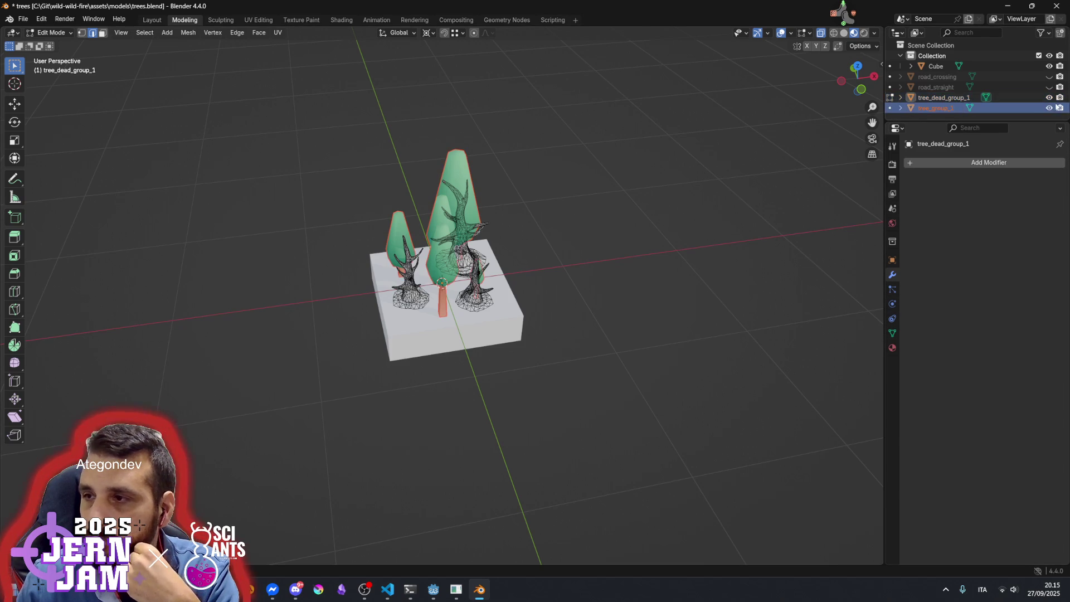
Hide tree_group_1, make tree_dead_group_1 active, and show its DeadTreeMat material settings
{"action": "left_click", "coordinate": [1050, 107]}
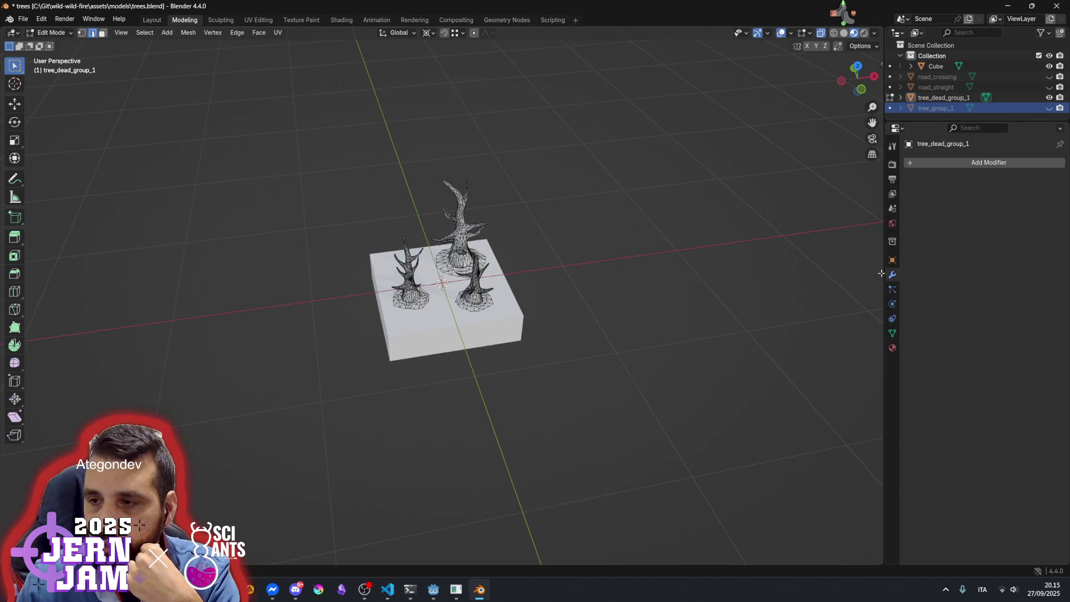
{"action": "left_click", "coordinate": [924, 98]}
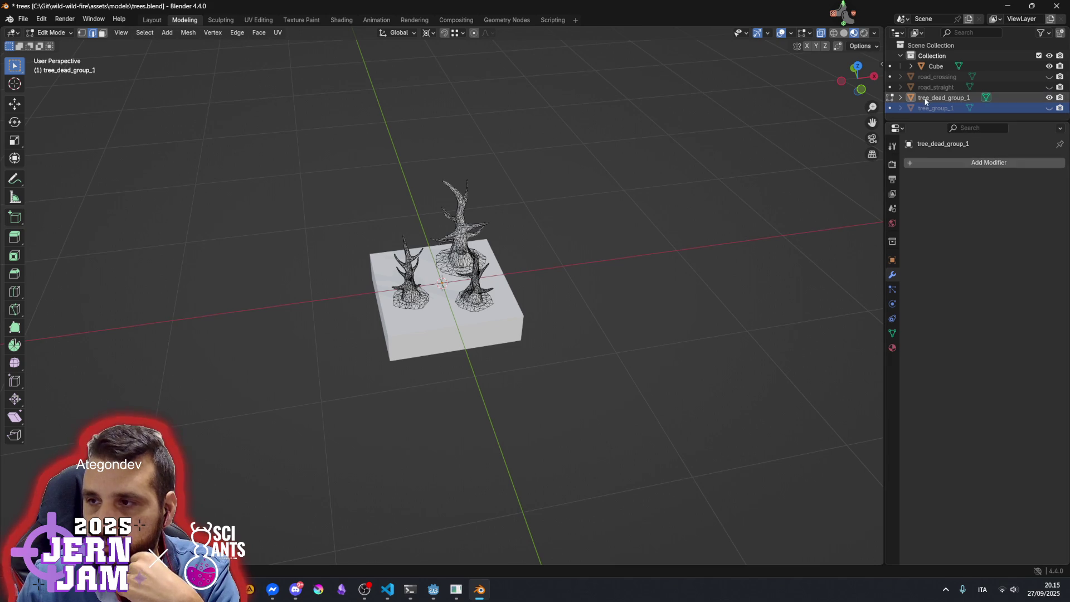
{"action": "left_click", "coordinate": [893, 345]}
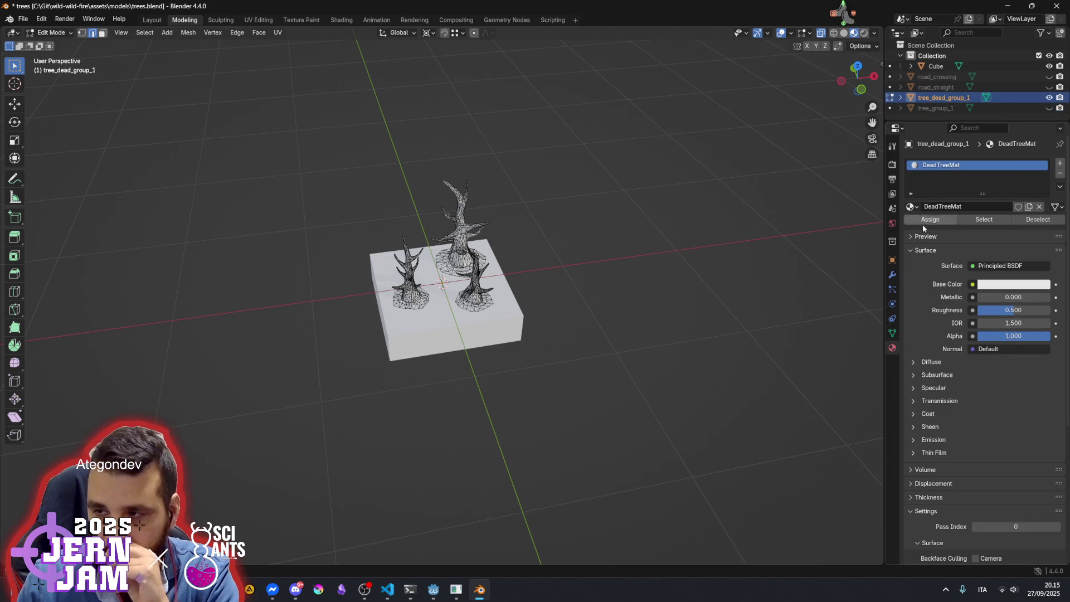
{"action": "key", "text": "a"}
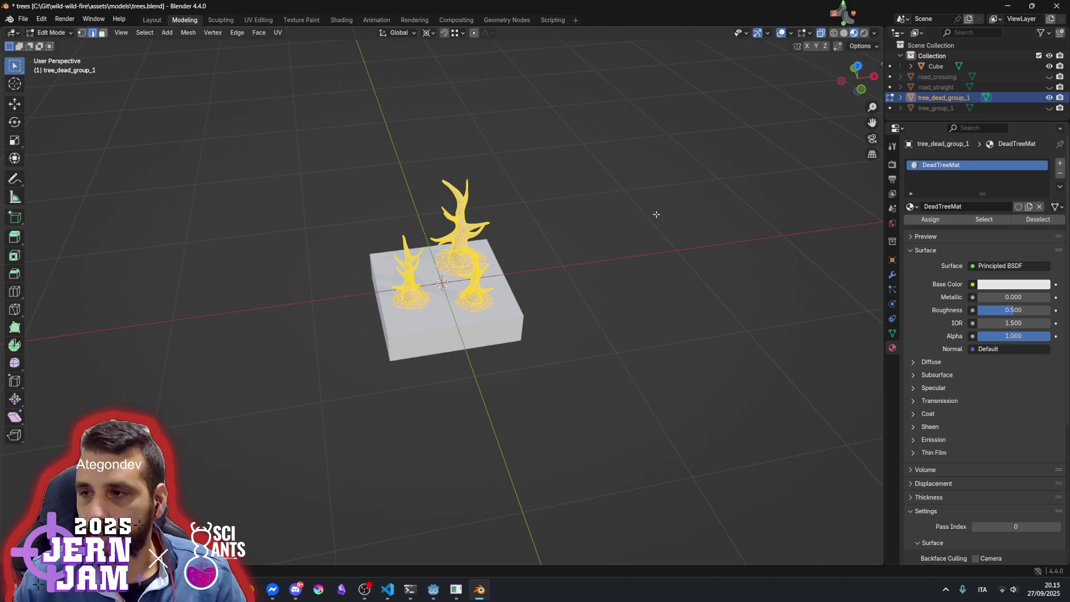
{"action": "key", "text": "alt+a"}
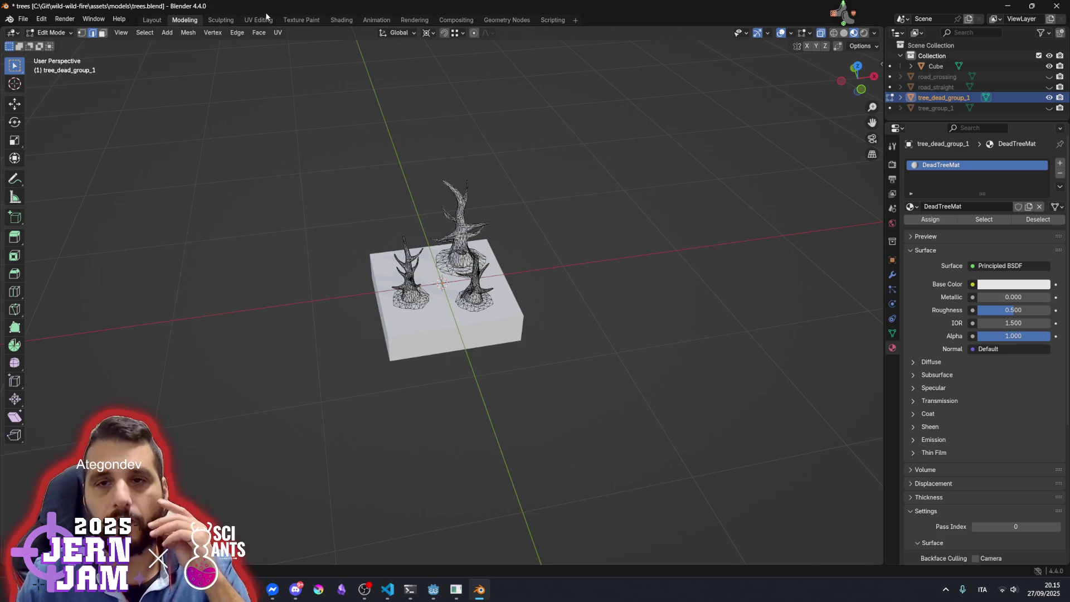
{"action": "left_click", "coordinate": [267, 18]}
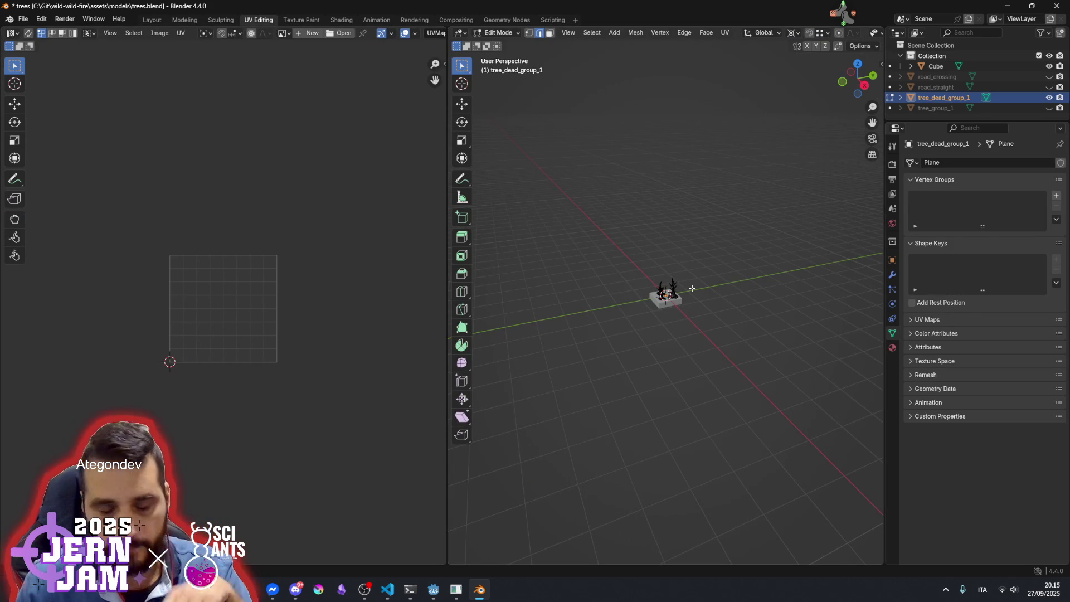
Select all dead-tree geometry, zoom in on the trees, and search for 'uv' operators
{"action": "key", "text": "a"}
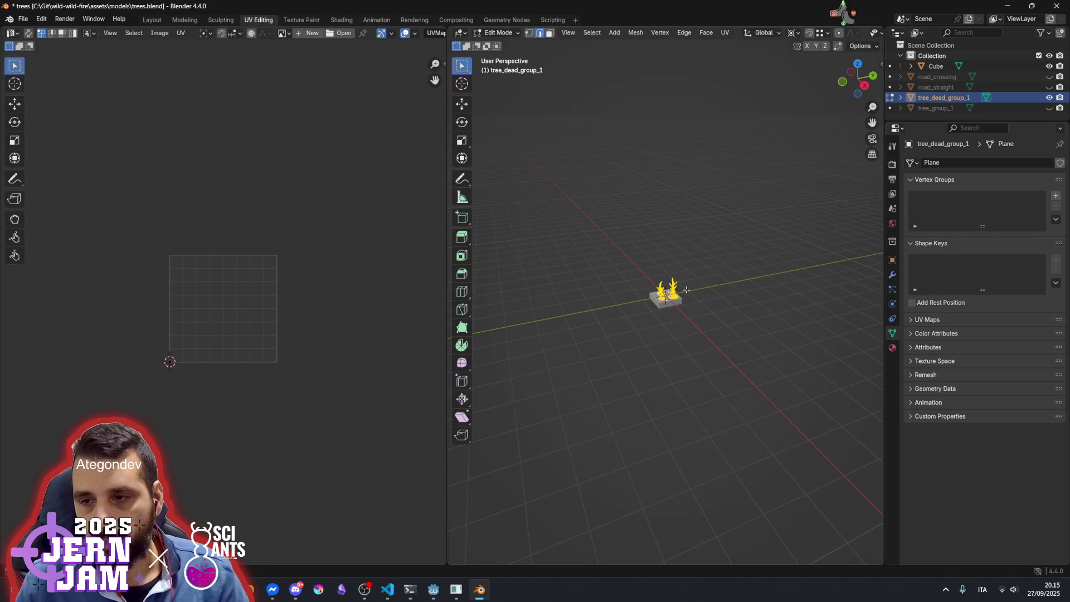
{"action": "scroll", "coordinate": [646, 332], "scroll_direction": "up", "scroll_amount": 3}
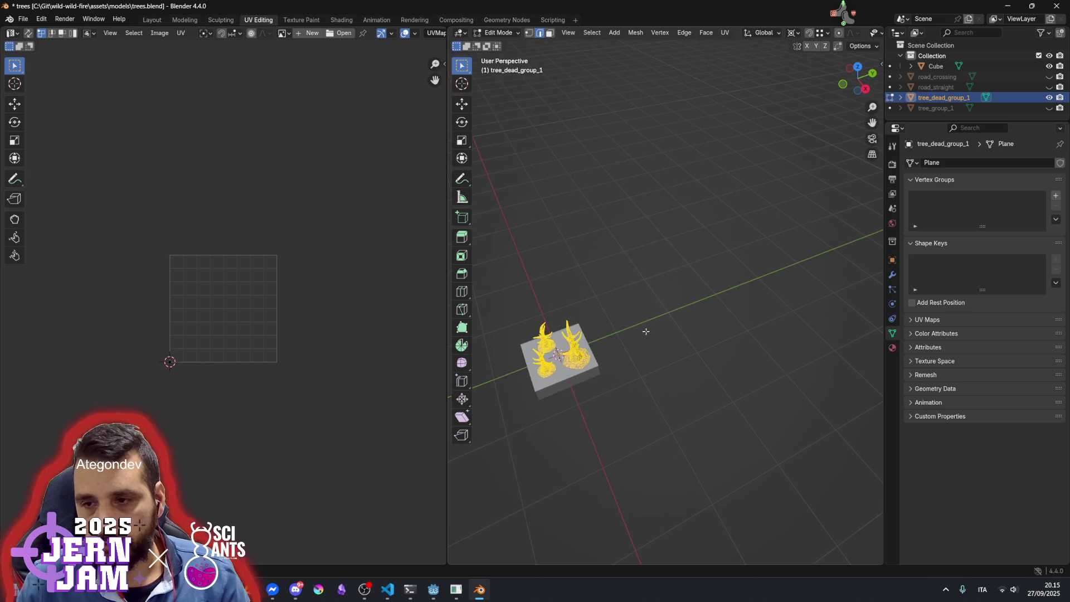
{"action": "scroll", "coordinate": [646, 332], "scroll_direction": "up", "scroll_amount": 4}
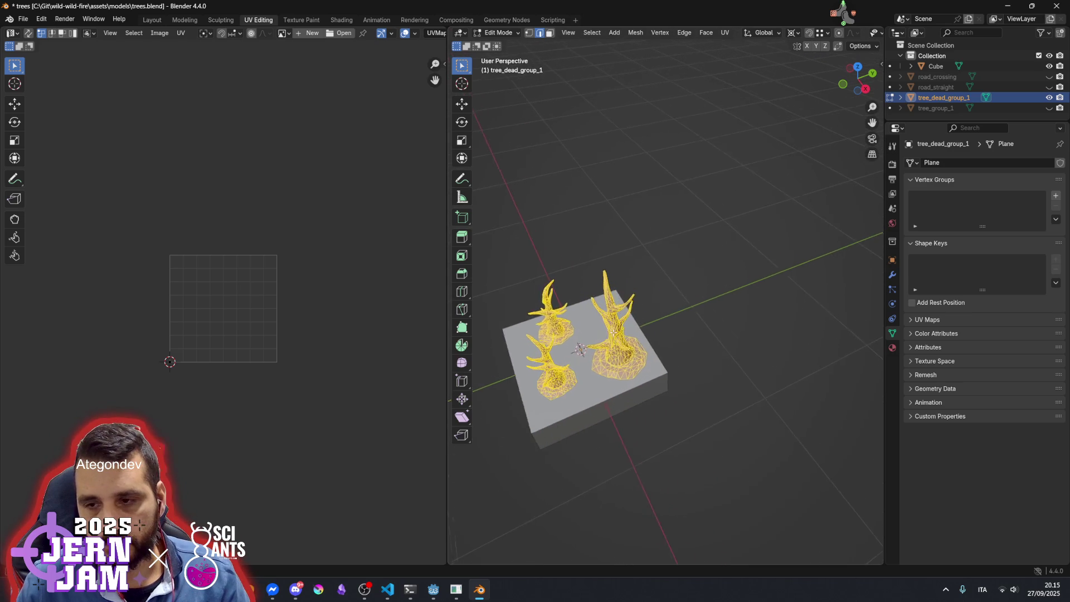
{"action": "scroll", "coordinate": [607, 337], "scroll_direction": "up", "scroll_amount": 3}
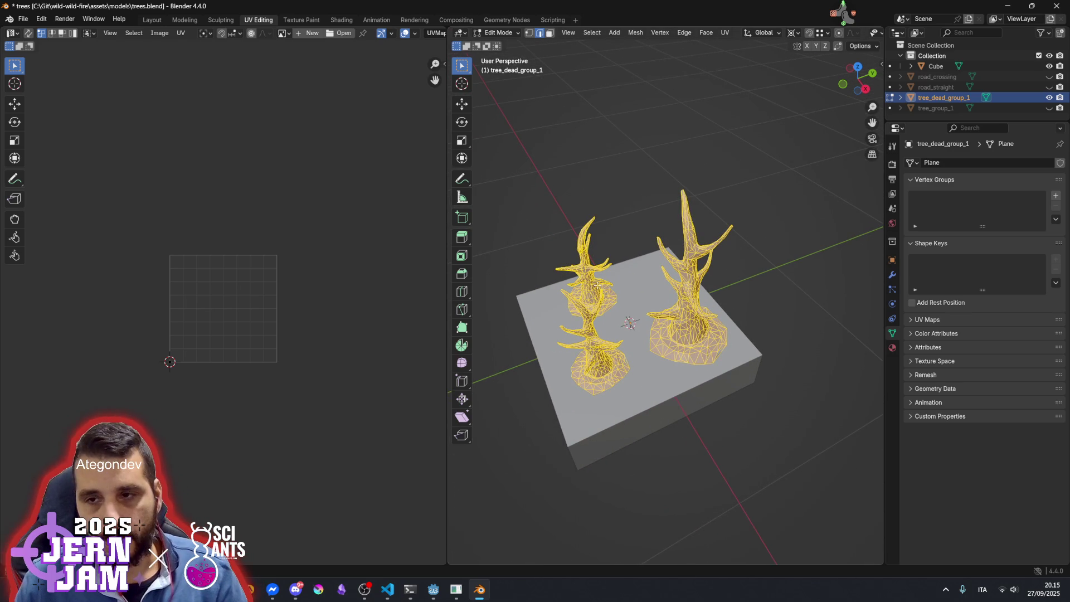
{"action": "key", "text": "ctrl+e"}
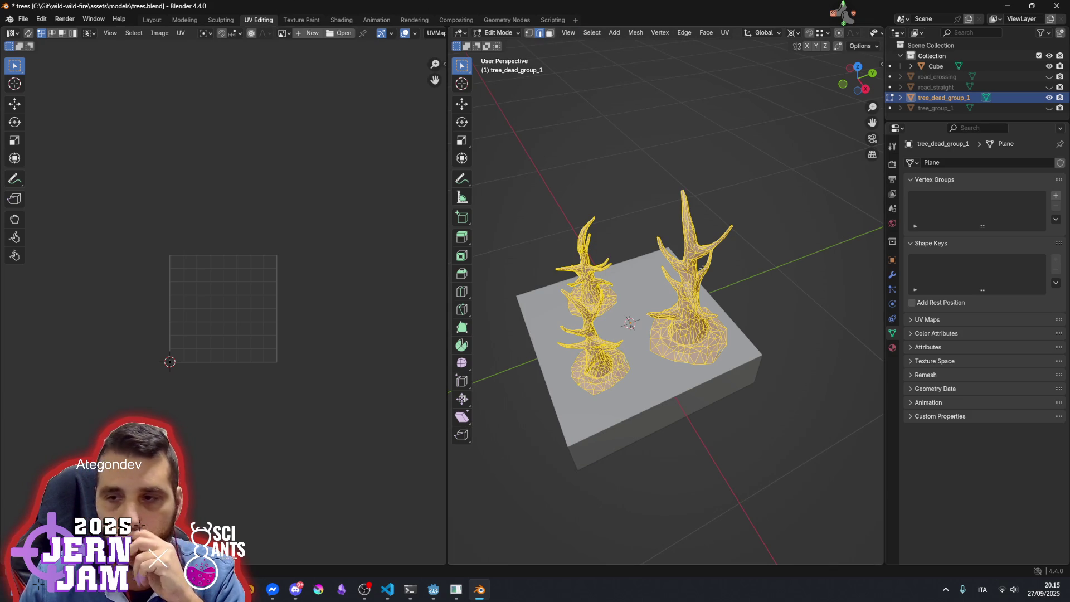
{"action": "key", "text": "F3"}
{"action": "type", "text": "uv"}
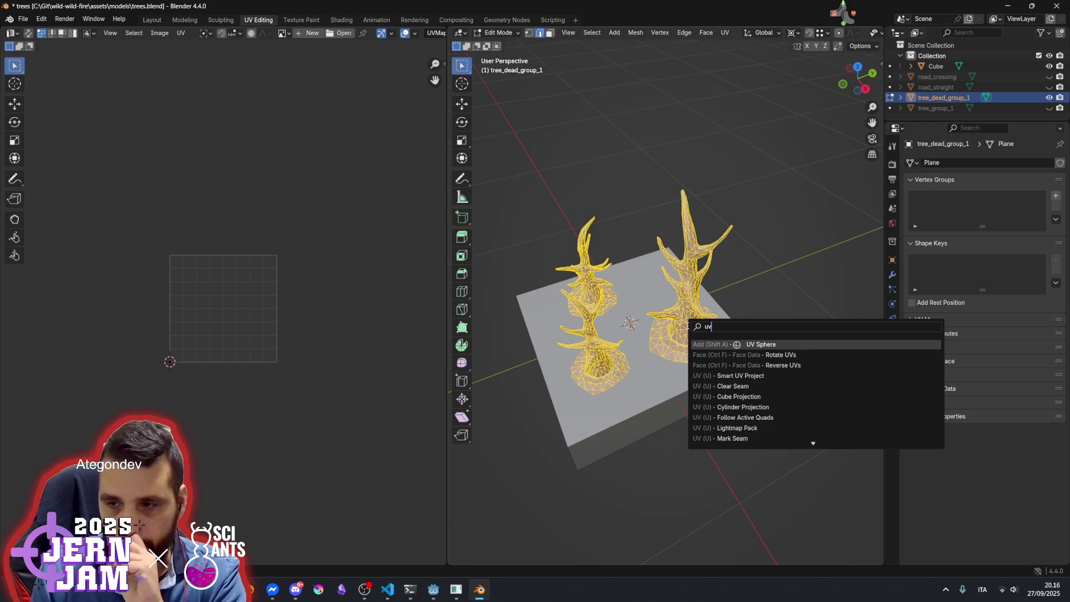
Unwrap the dead trees with Cylinder Projection
{"action": "key", "text": "Down"}
{"action": "key", "text": "Down"}
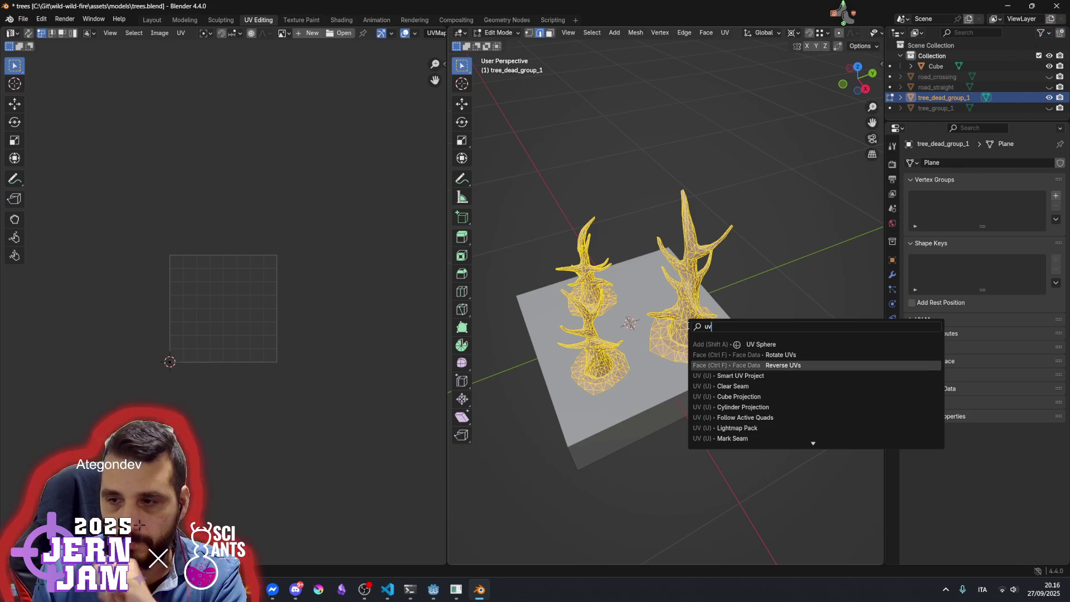
{"action": "key", "text": "Down"}
{"action": "key", "text": "Down"}
{"action": "key", "text": "Down"}
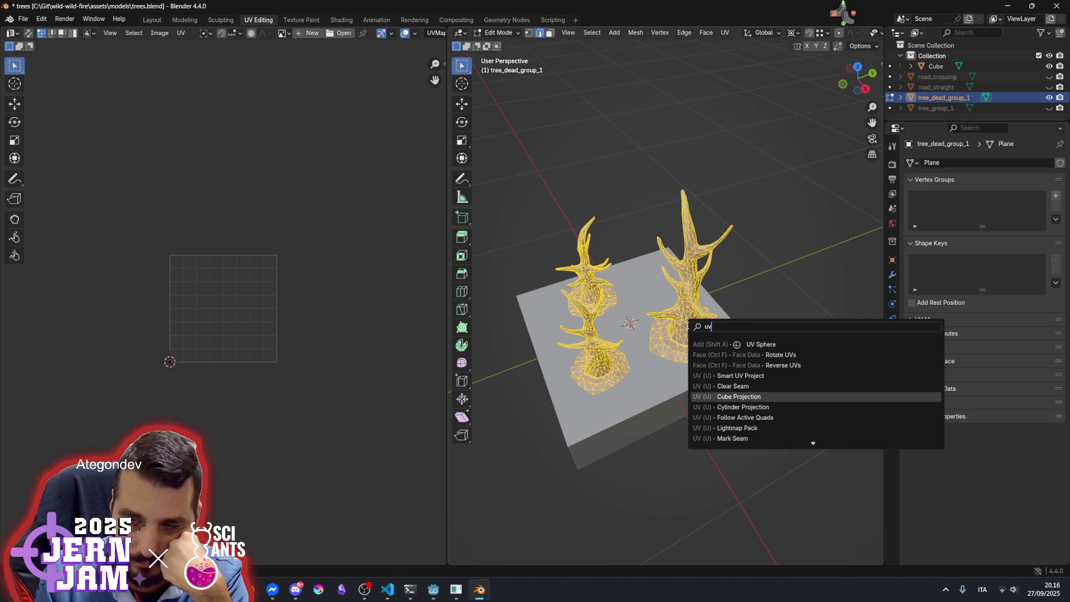
{"action": "key", "text": "Down"}
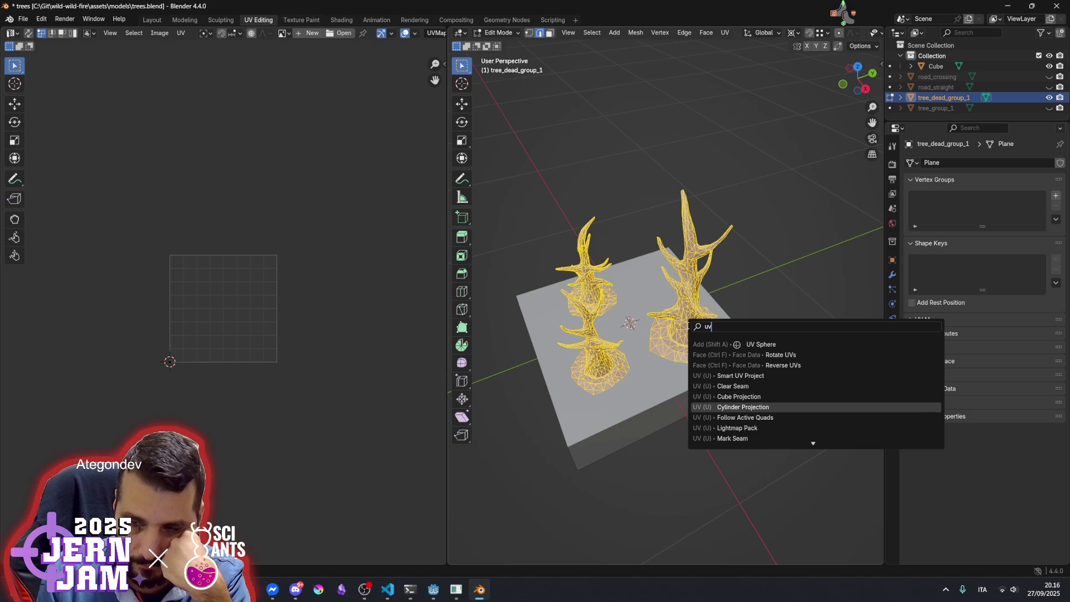
{"action": "key", "text": "Return"}
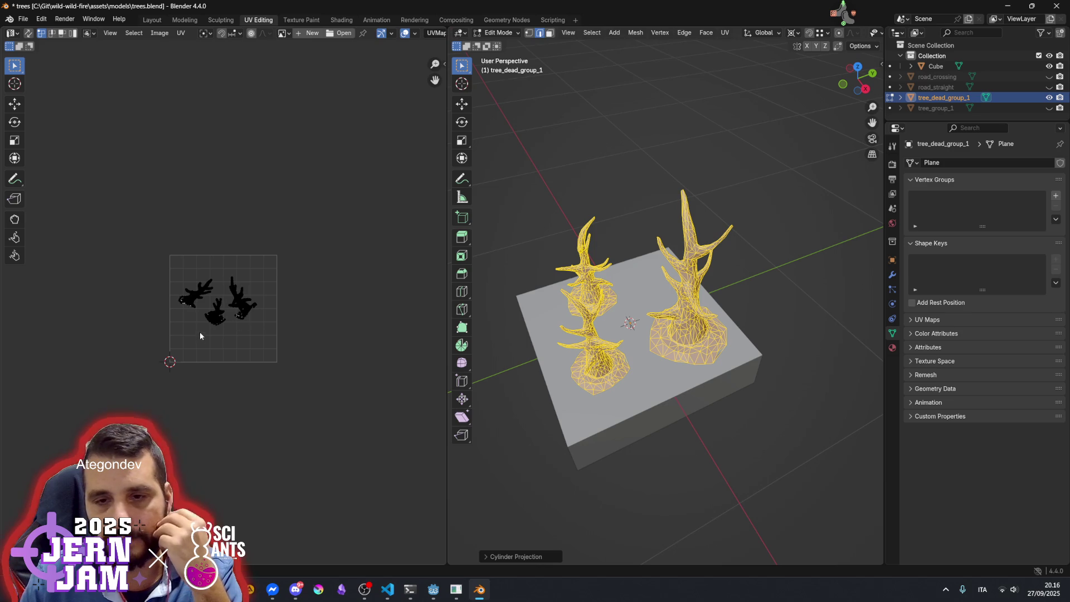
Assign DeadTreeMat to the selected dead-tree geometry
{"action": "scroll", "coordinate": [200, 332], "scroll_direction": "up", "scroll_amount": 5}
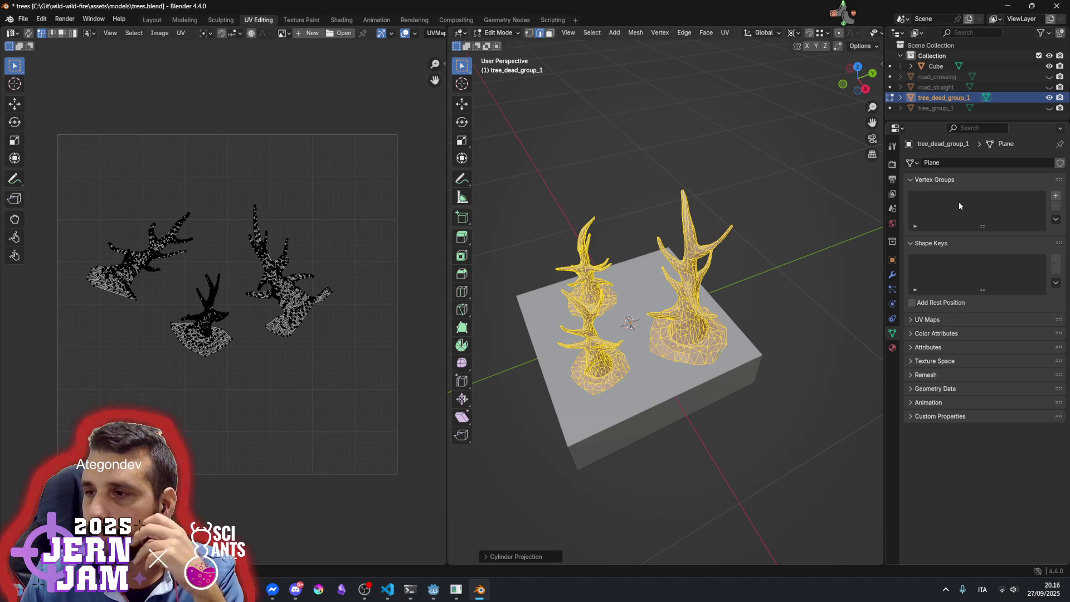
{"action": "left_click", "coordinate": [893, 347]}
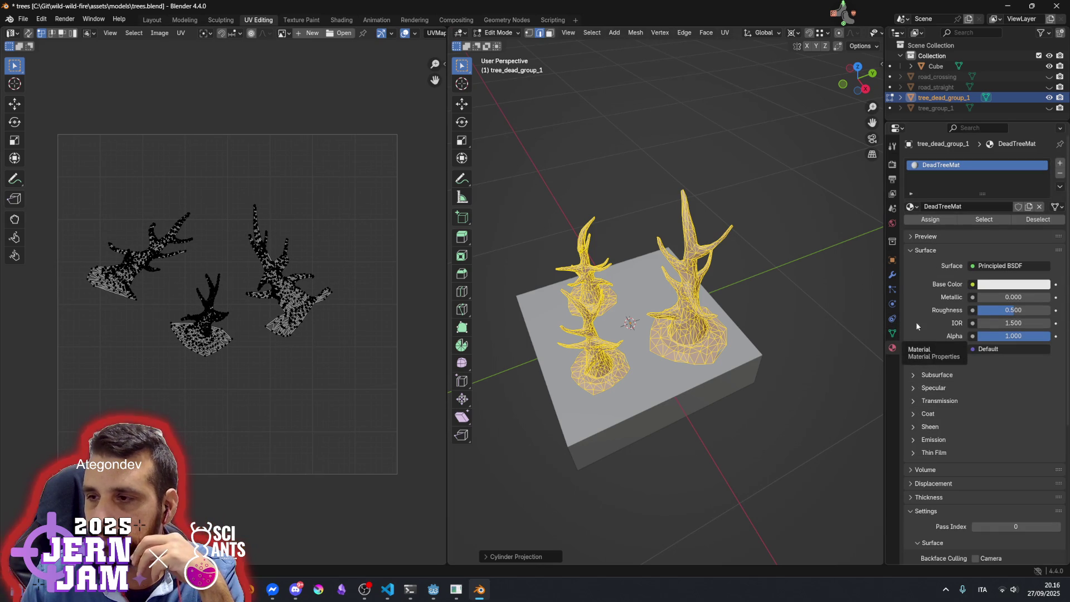
{"action": "left_click", "coordinate": [931, 221]}
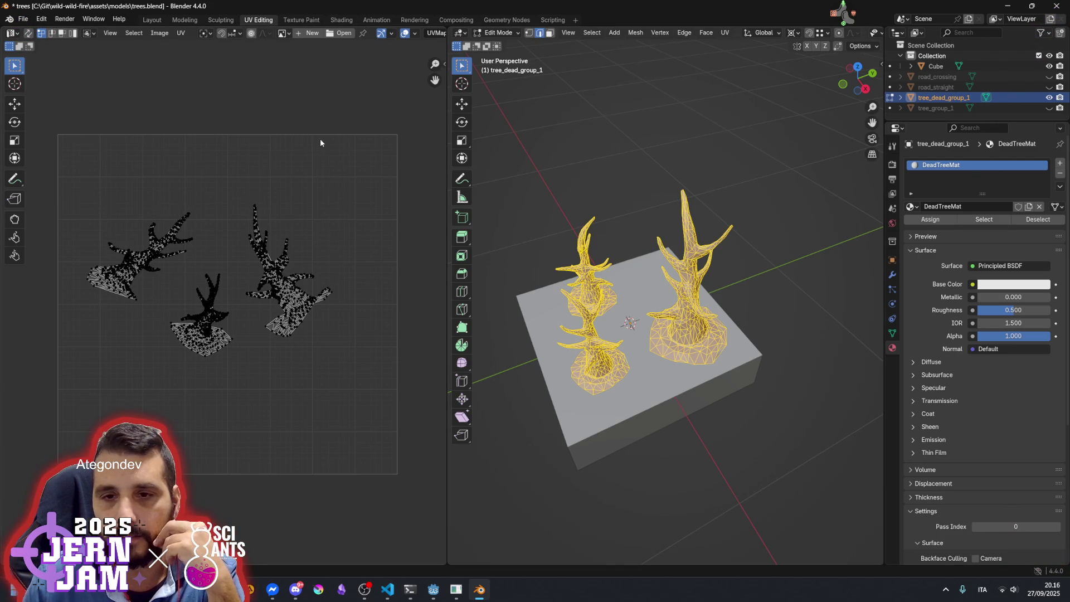
Load the colormap image into the UV editor and deselect the geometry
{"action": "left_click", "coordinate": [283, 35]}
{"action": "left_click", "coordinate": [312, 48]}
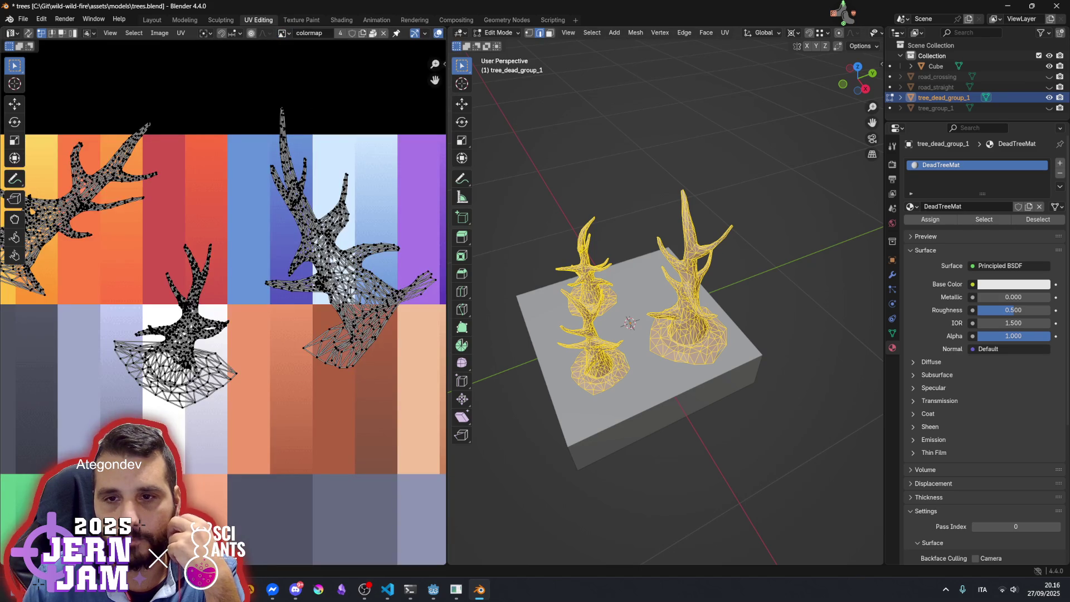
{"action": "scroll", "coordinate": [328, 252], "scroll_direction": "down", "scroll_amount": 1}
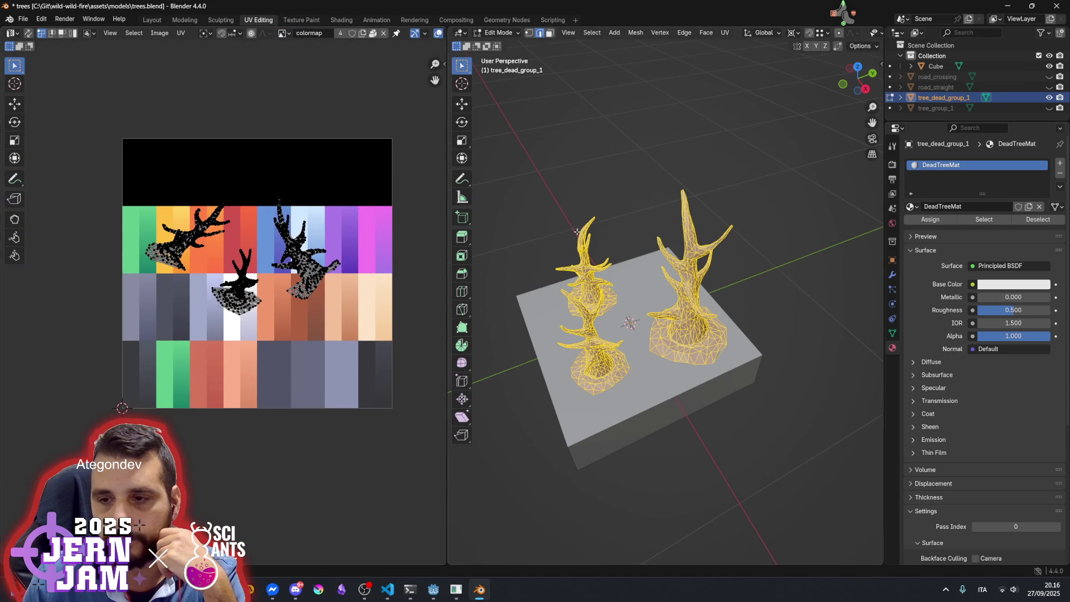
{"action": "left_click", "coordinate": [494, 256]}
Preview the trees in Material Preview shading and return to Object Mode
{"action": "left_click_drag", "start_coordinate": [858, 79], "coordinate": [821, 47]}
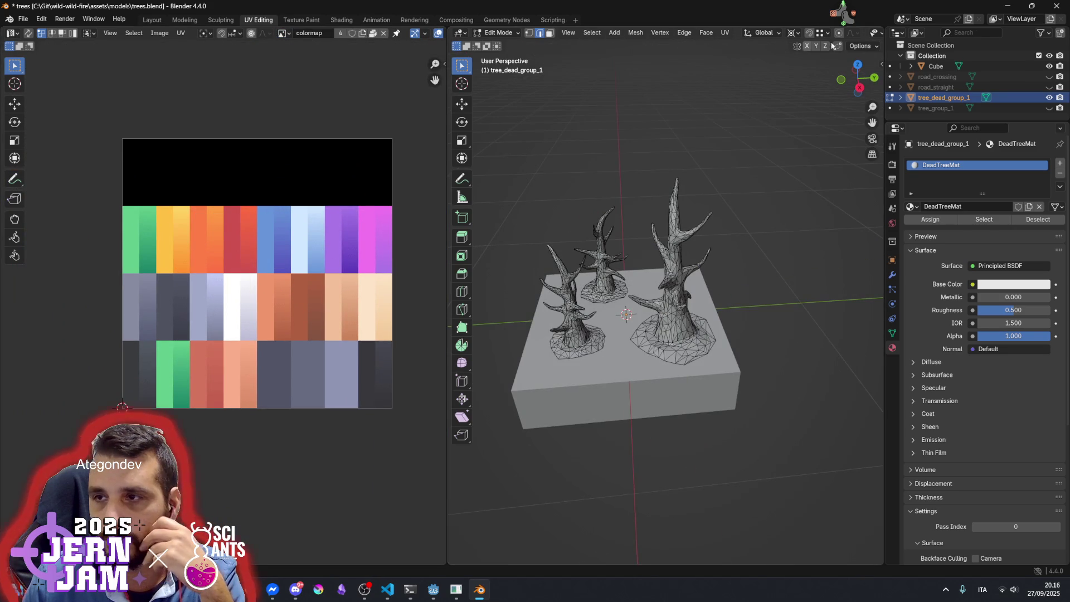
{"action": "scroll", "coordinate": [874, 35], "scroll_direction": "down", "scroll_amount": 5}
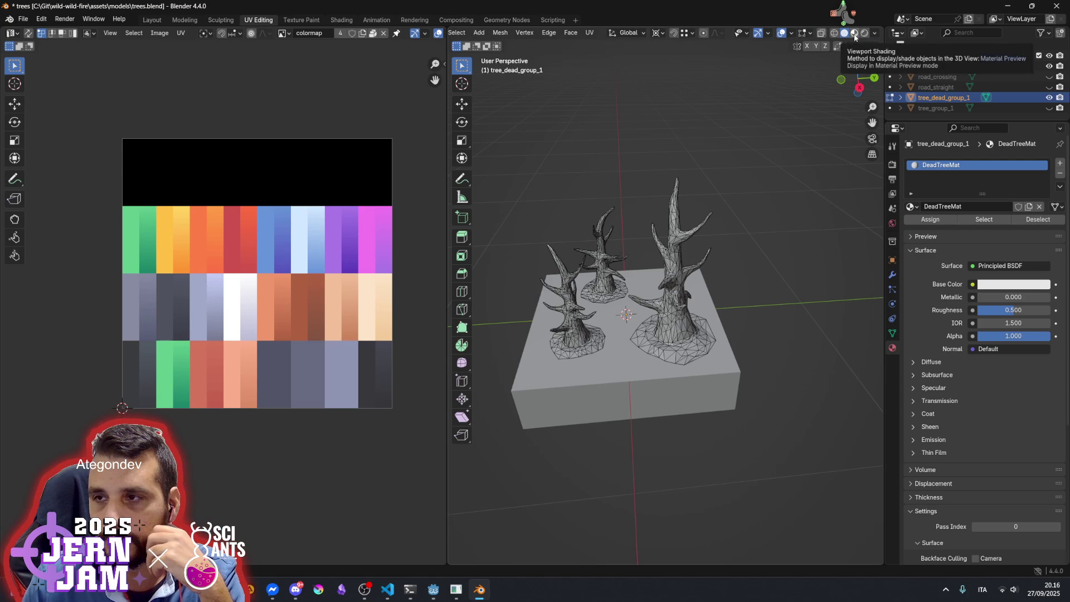
{"action": "left_click", "coordinate": [855, 34]}
{"action": "left_click", "coordinate": [845, 34]}
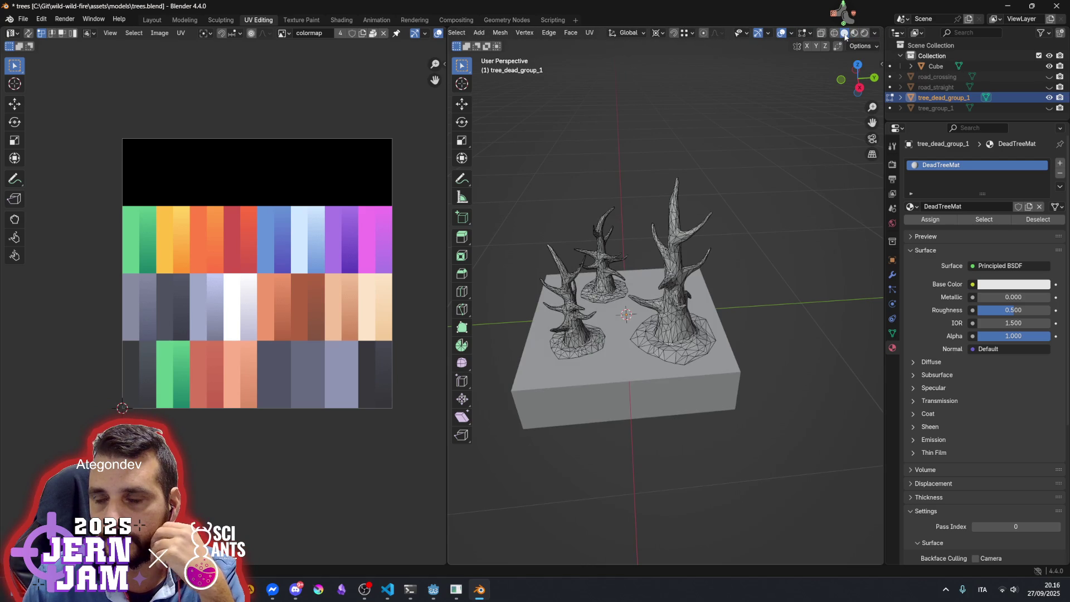
{"action": "left_click", "coordinate": [853, 34]}
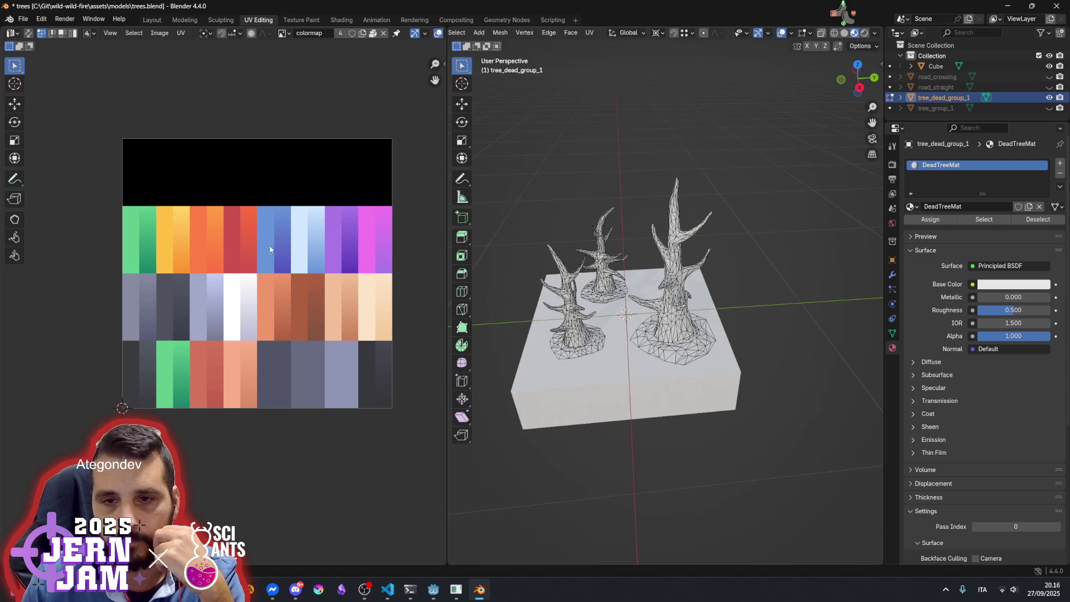
{"action": "scroll", "coordinate": [269, 246], "scroll_direction": "right", "scroll_amount": 3}
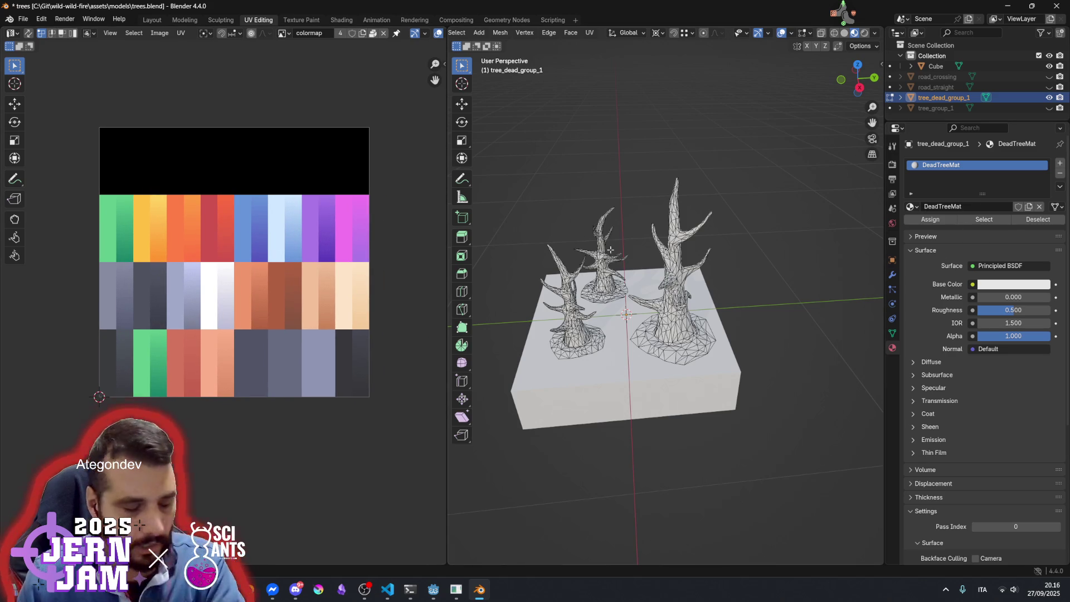
{"action": "key", "text": "Tab"}
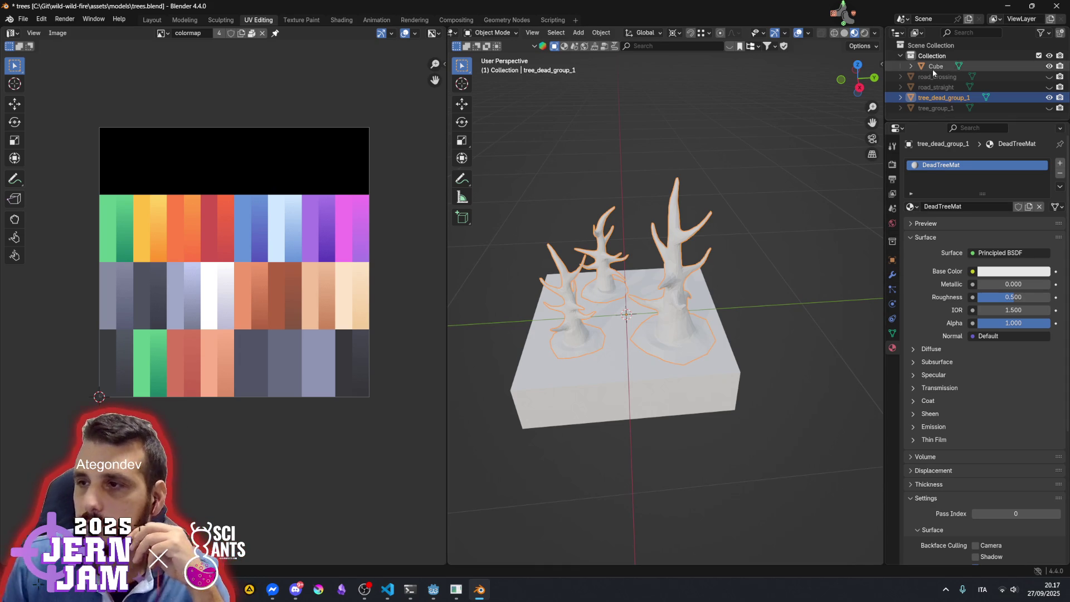
Switch tree_dead_group_1's material slot to colormap and orbit to check the recoloured trees
{"action": "left_click", "coordinate": [935, 87]}
{"action": "left_click", "coordinate": [934, 101]}
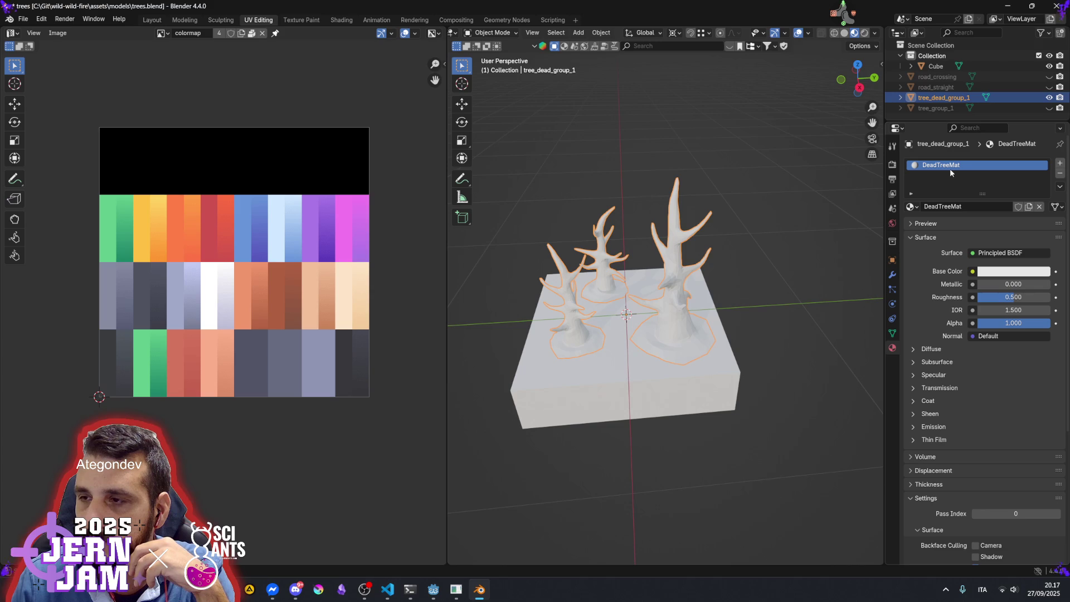
{"action": "left_click", "coordinate": [917, 207]}
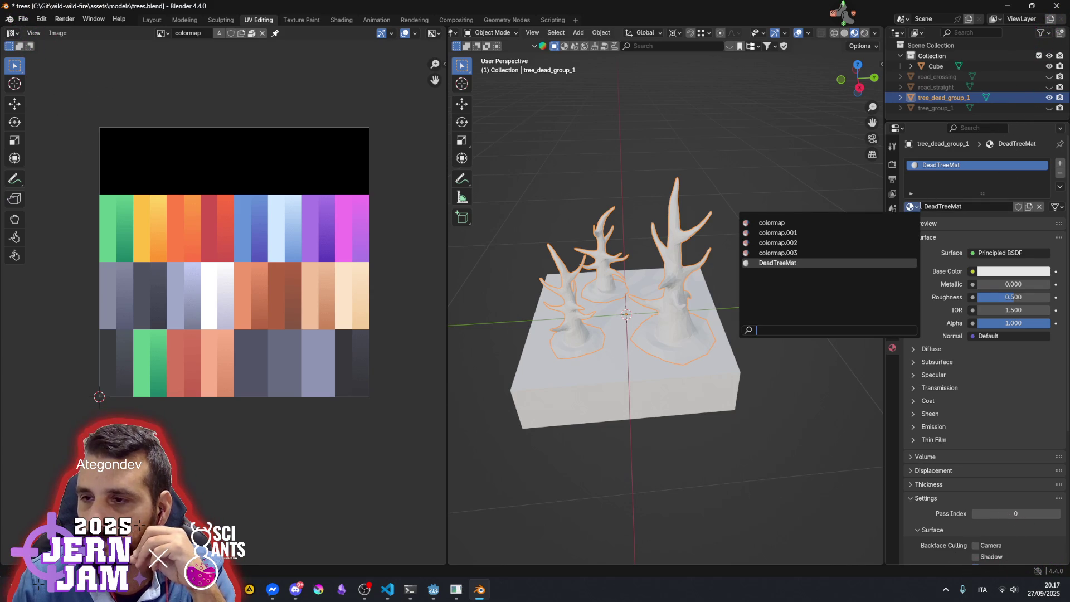
{"action": "left_click", "coordinate": [799, 224]}
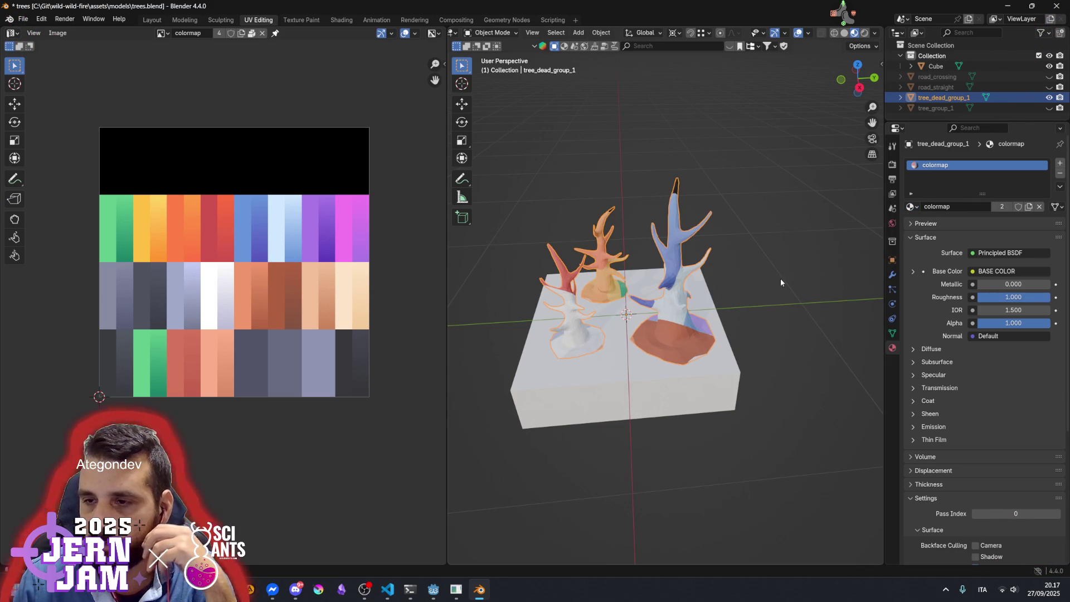
{"action": "mouse_move", "coordinate": [682, 315]}
{"action": "left_mouse_down"}
{"action": "mouse_move", "coordinate": [738, 316]}
{"action": "mouse_move", "coordinate": [764, 279]}
{"action": "left_mouse_up"}
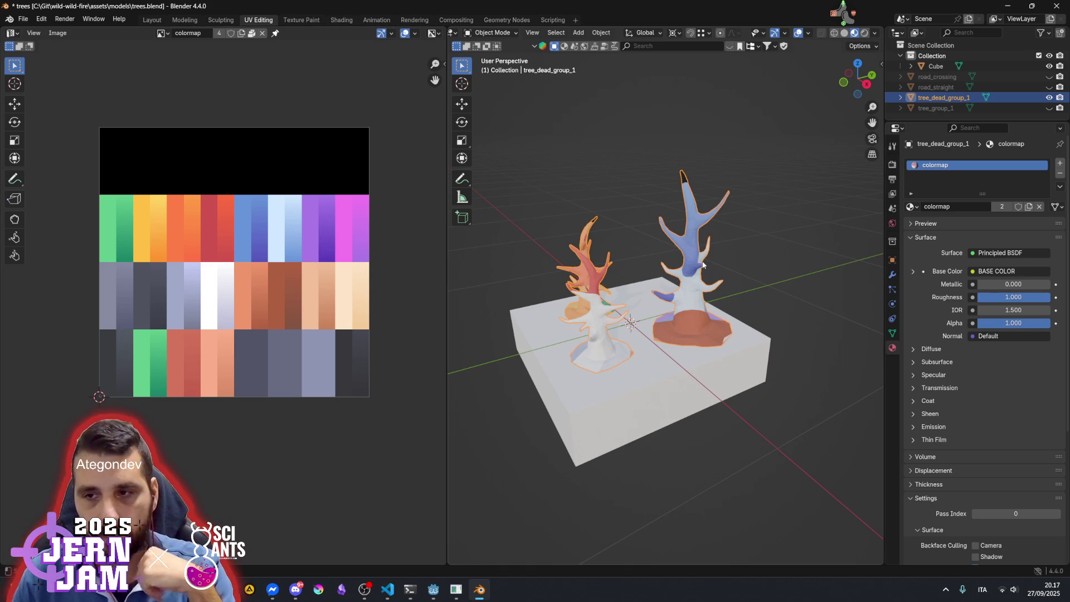
{"action": "key", "text": "Tab"}
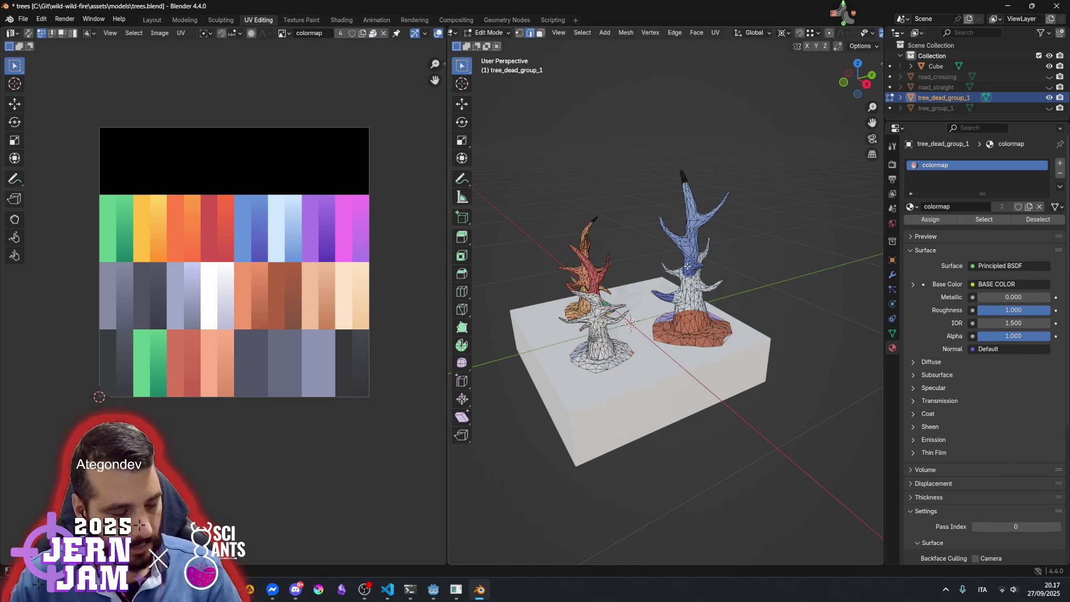
Select all tree UV islands and shrink them horizontally and vertically into a small strip
{"action": "key", "text": "a"}
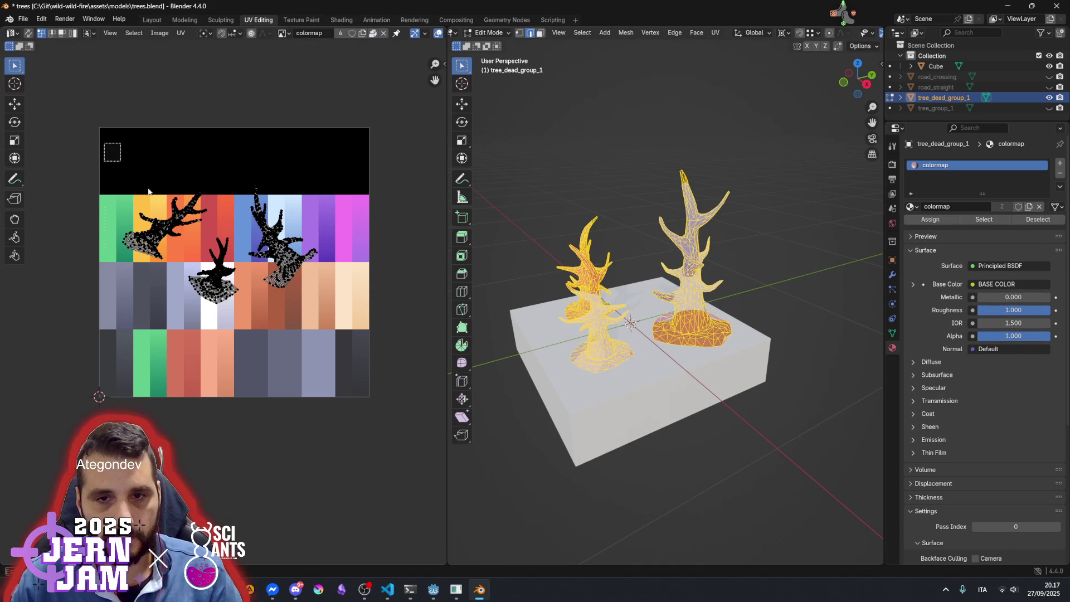
{"action": "left_click_drag", "start_coordinate": [110, 154], "coordinate": [384, 359]}
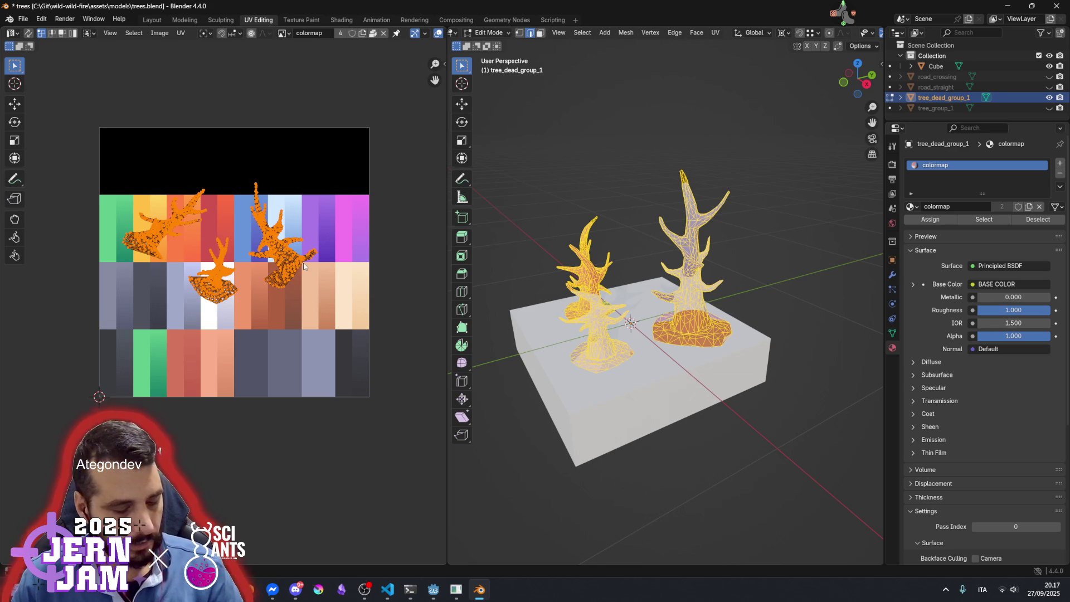
{"action": "key", "text": "s"}
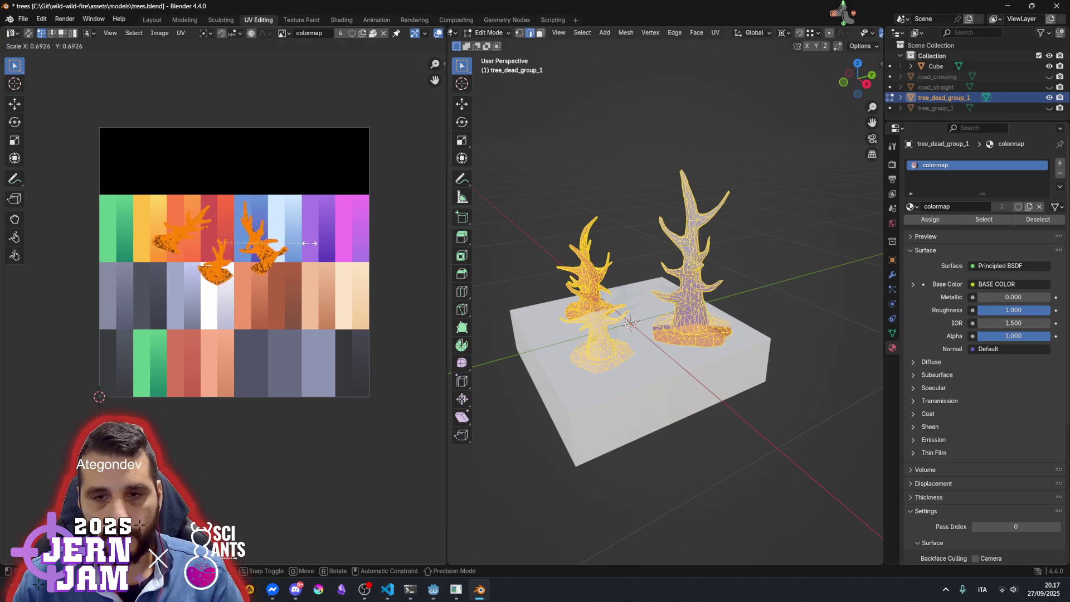
{"action": "key", "text": "x"}
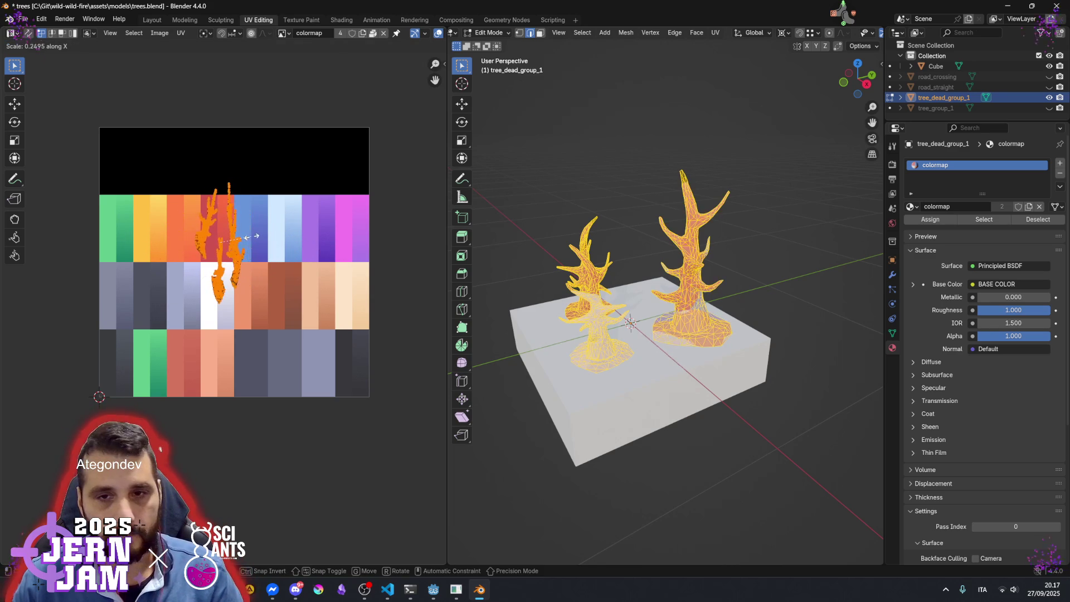
{"action": "left_click", "coordinate": [234, 242]}
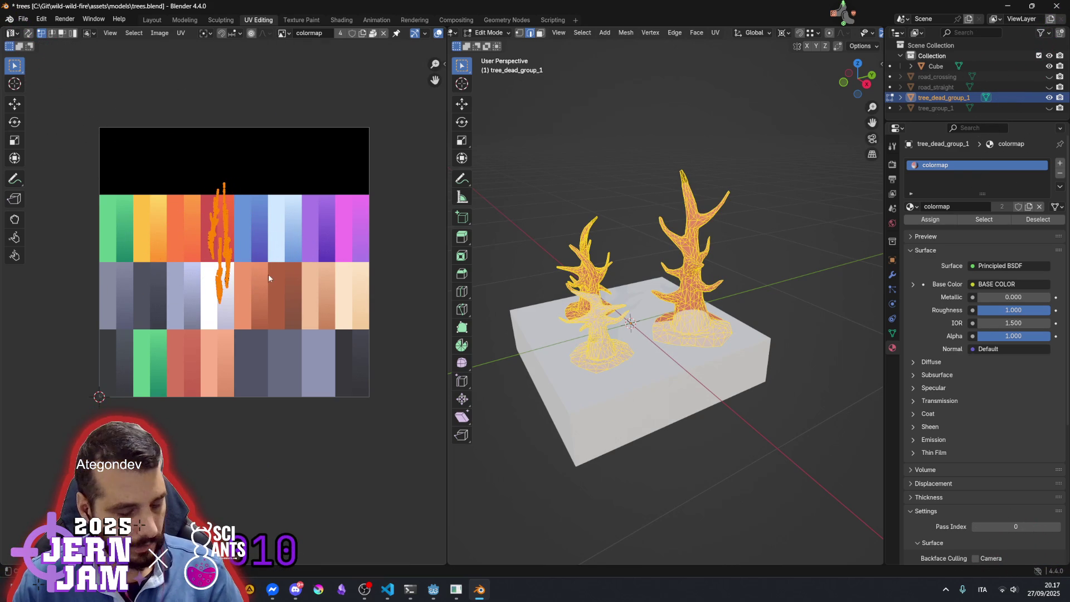
{"action": "key", "text": "s"}
{"action": "key", "text": "y"}
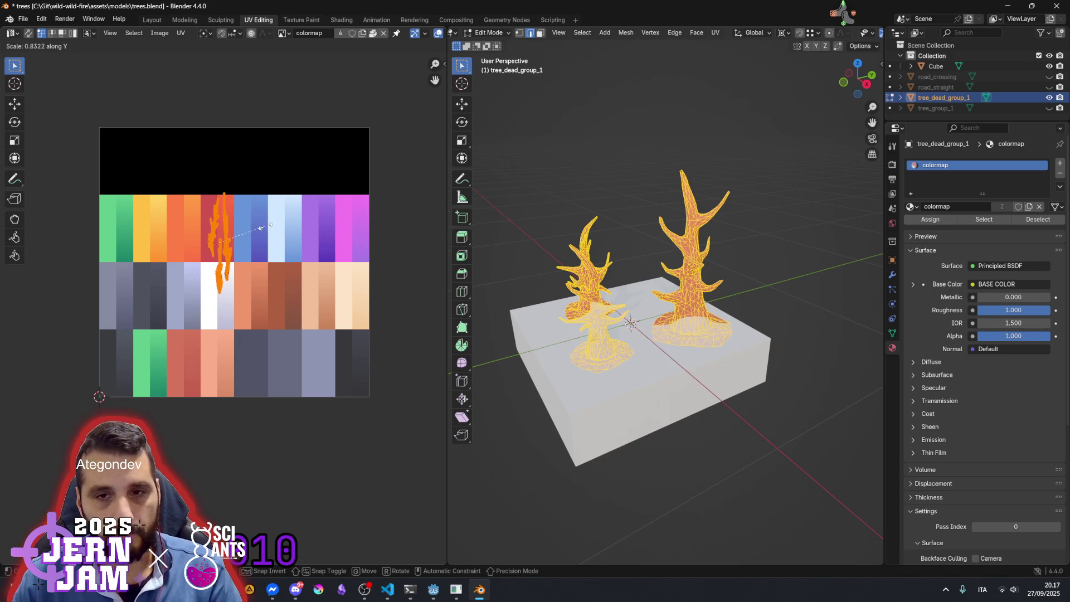
{"action": "left_click", "coordinate": [237, 237]}
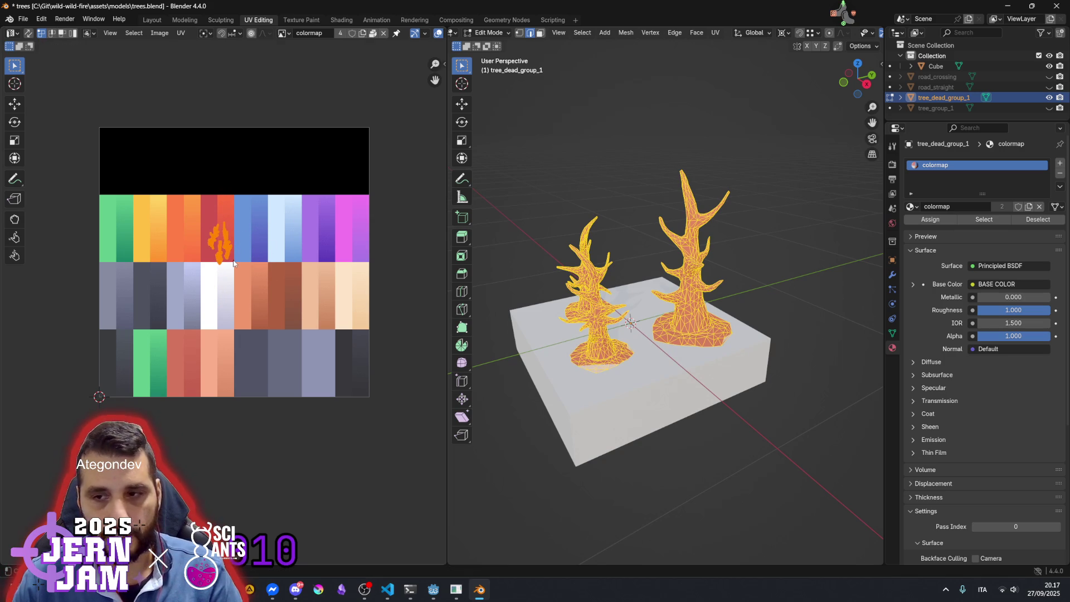
Move the UVs into the orange colormap column, narrow them, and centre them there
{"action": "key", "text": "g"}
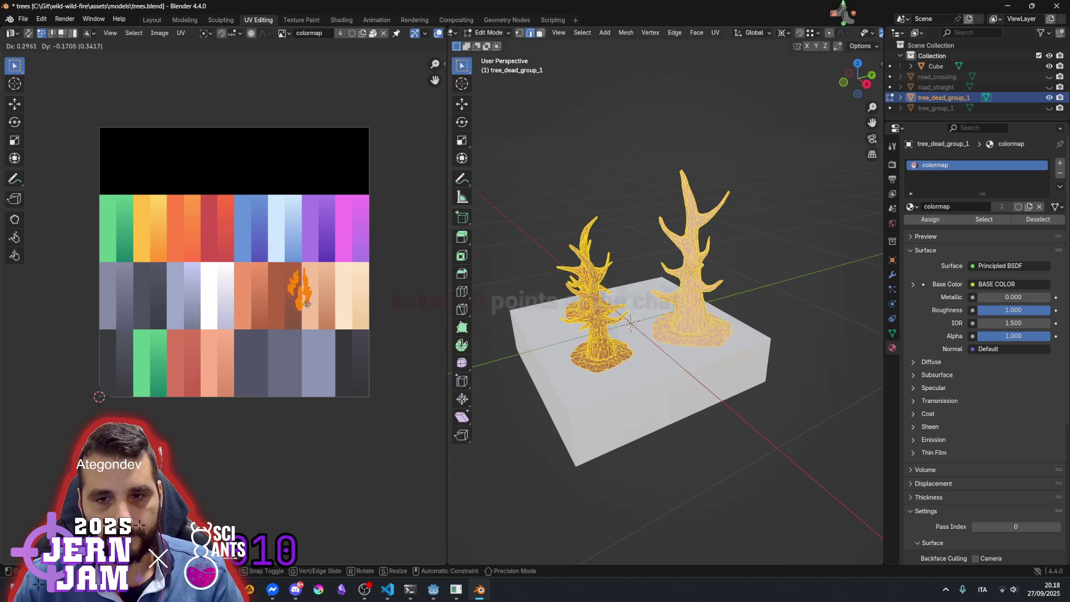
{"action": "left_click", "coordinate": [267, 313]}
{"action": "scroll", "coordinate": [273, 312], "scroll_direction": "up", "scroll_amount": 5}
{"action": "scroll", "coordinate": [337, 310], "scroll_direction": "up", "scroll_amount": 3}
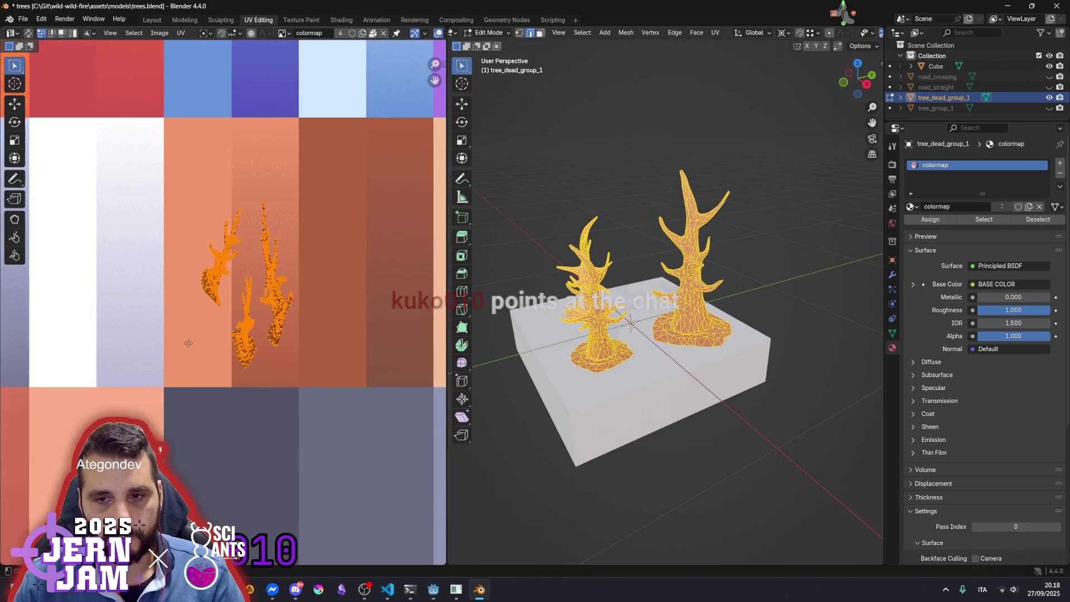
{"action": "key", "text": "s"}
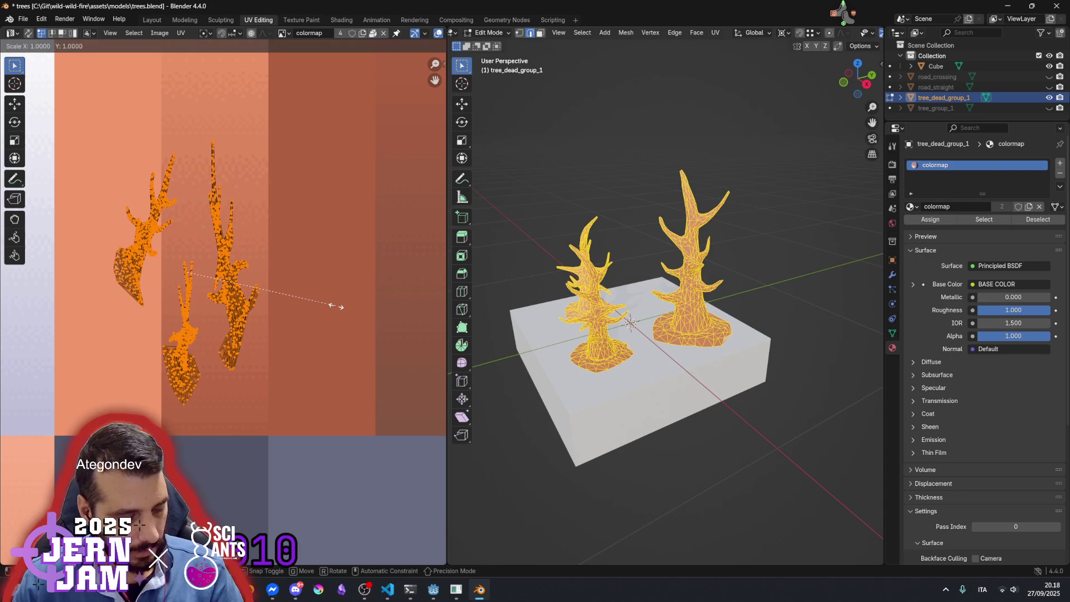
{"action": "key", "text": "x"}
{"action": "left_click", "coordinate": [259, 289]}
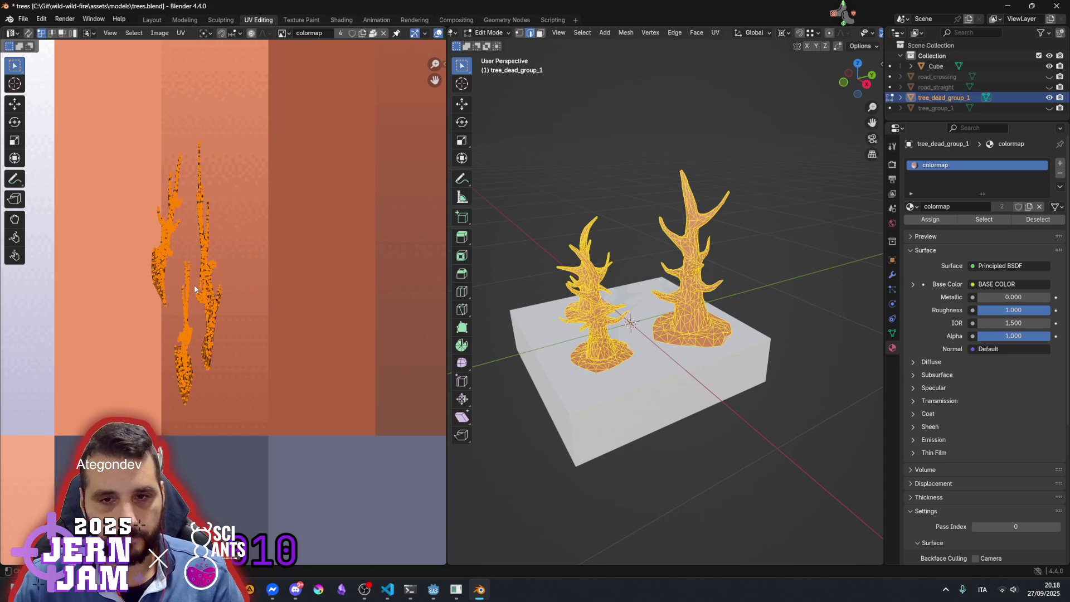
{"action": "key", "text": "g"}
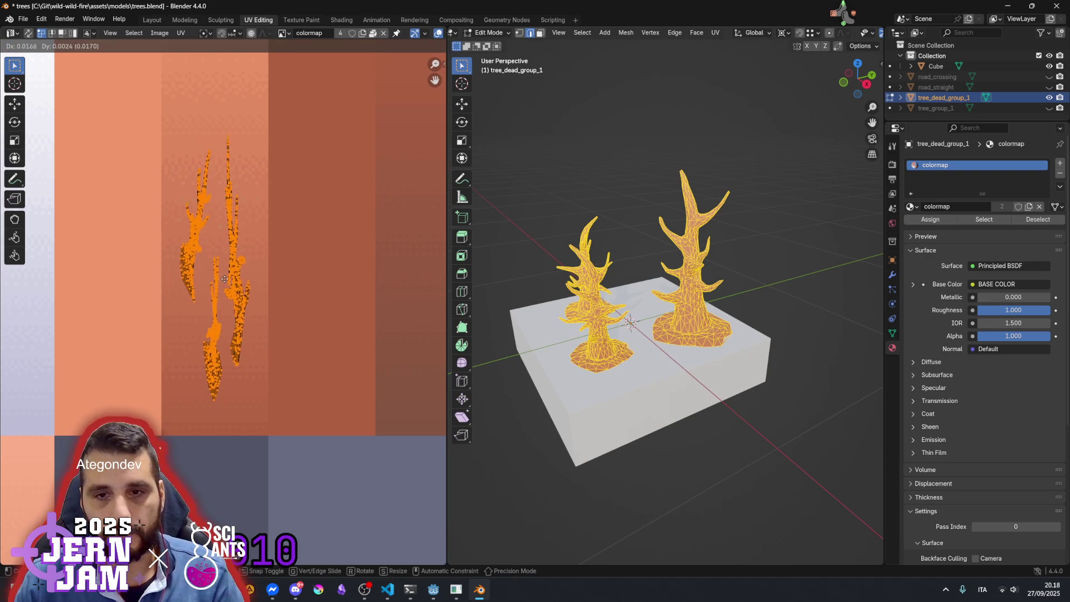
{"action": "left_click", "coordinate": [229, 287]}
Deselect the geometry, return to Object Mode, and orbit to inspect the orange trees
{"action": "scroll", "coordinate": [301, 290], "scroll_direction": "down", "scroll_amount": 3}
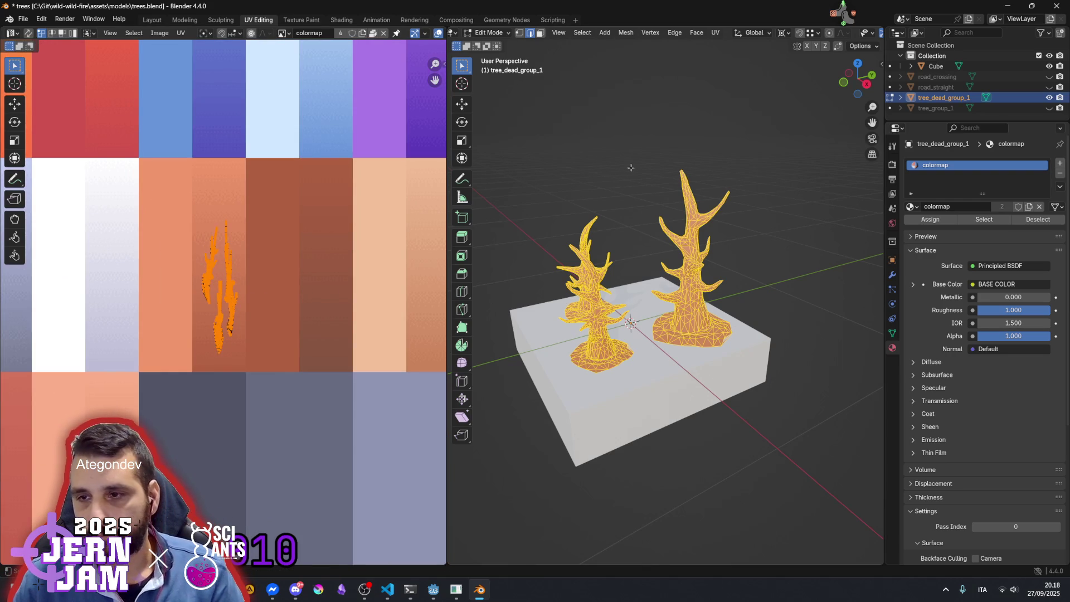
{"action": "left_click", "coordinate": [630, 195]}
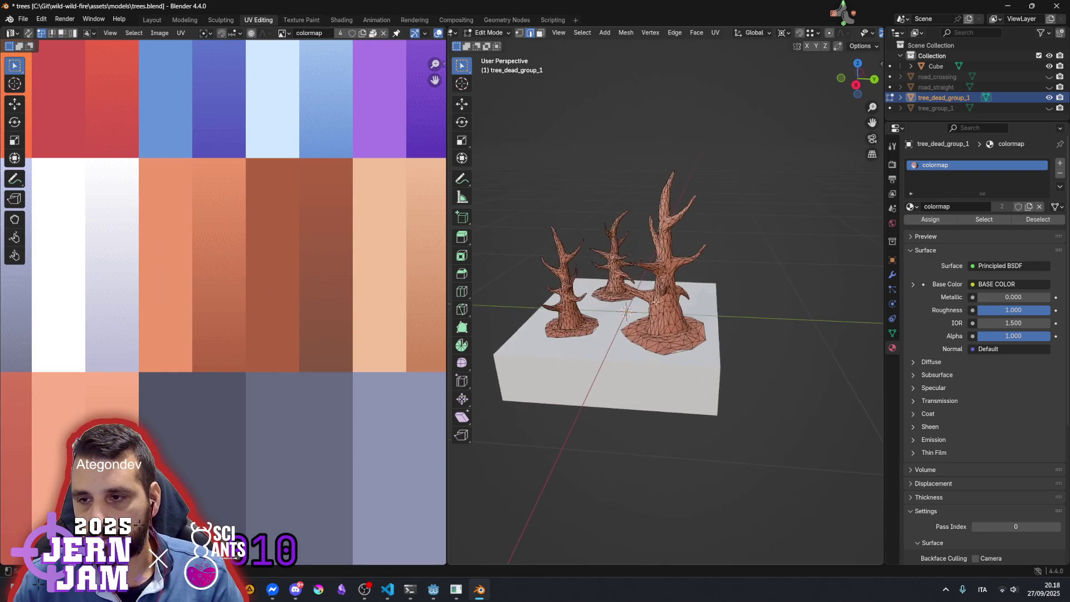
{"action": "key", "text": "Tab"}
{"action": "left_click_drag", "start_coordinate": [613, 321], "coordinate": [696, 324]}
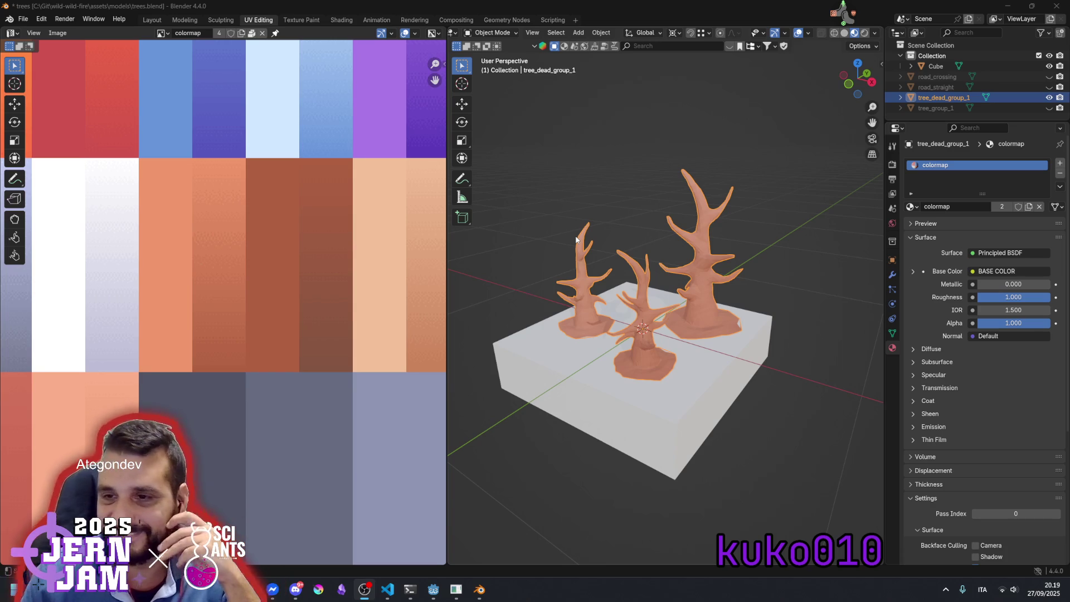
{"action": "left_click_drag", "start_coordinate": [577, 240], "coordinate": [597, 315]}
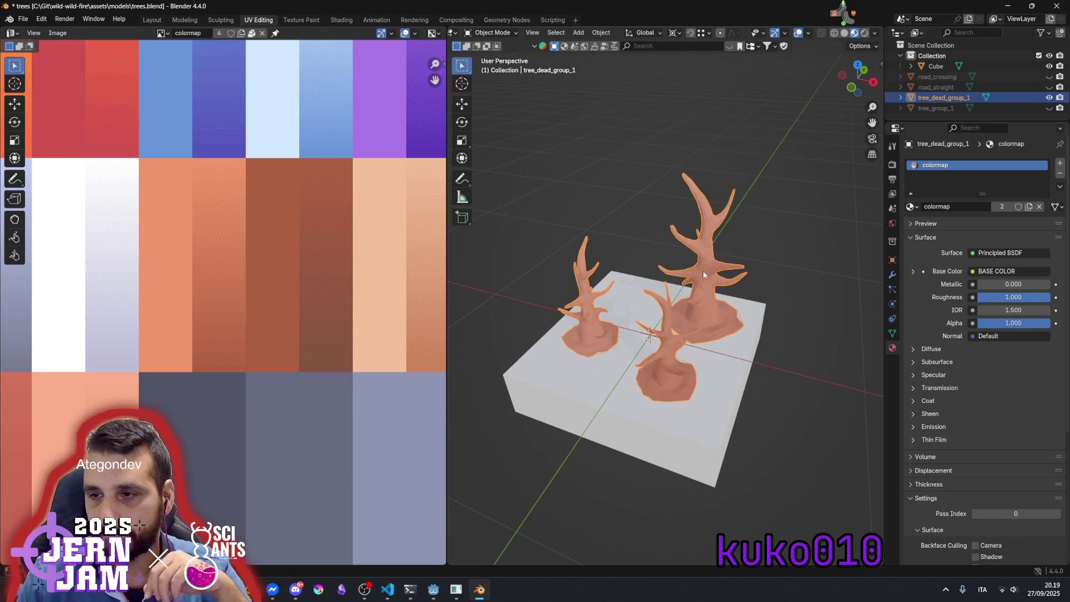
In Edit Mode, move all tree UVs onto a darker brown column and orbit to check
{"action": "key", "text": "Tab"}
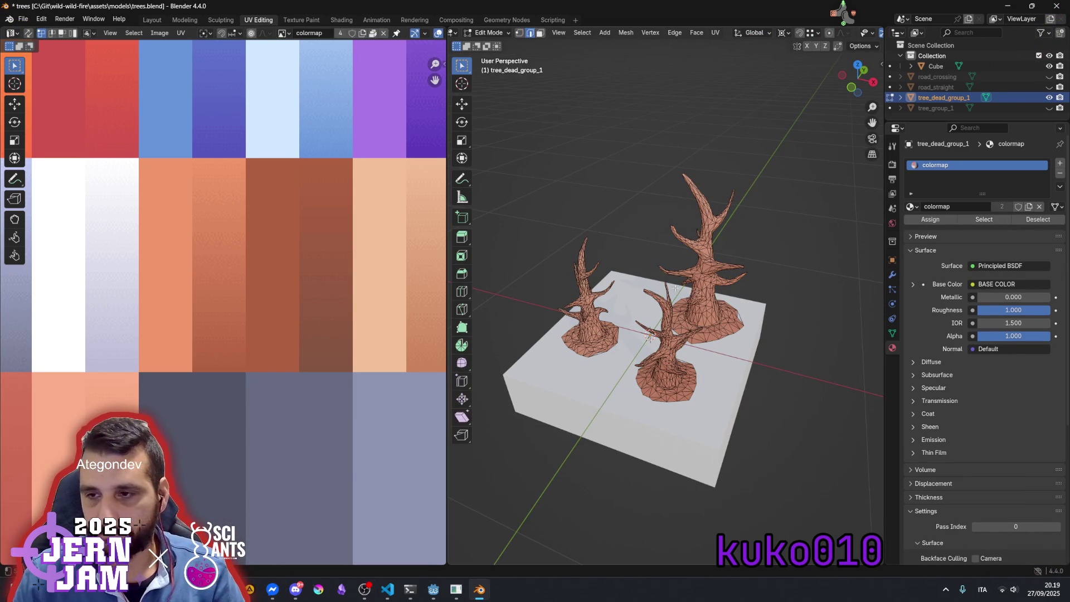
{"action": "key", "text": "a"}
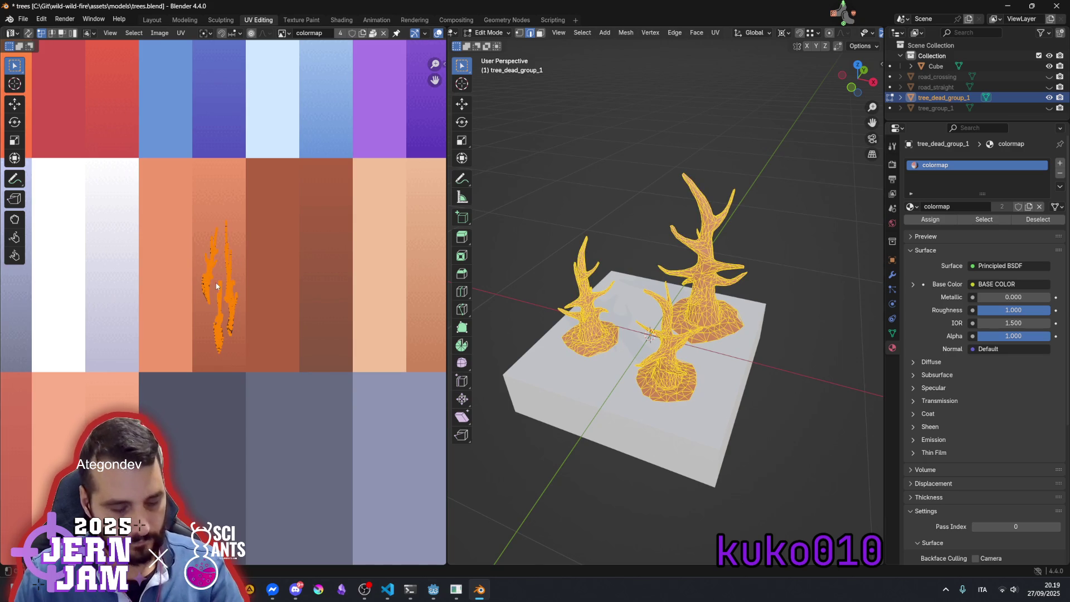
{"action": "key", "text": "g"}
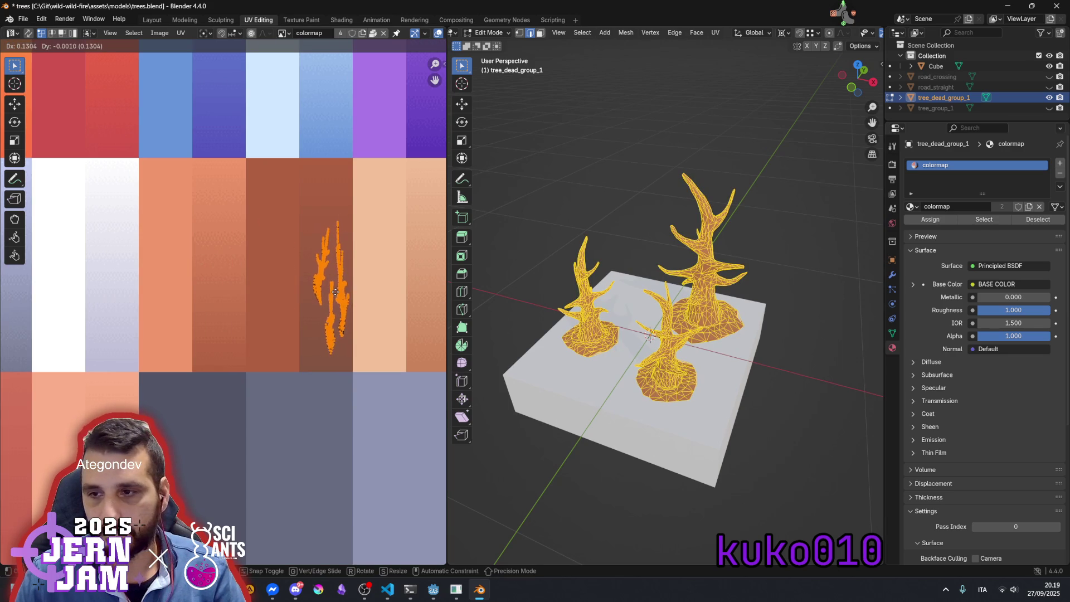
{"action": "left_click", "coordinate": [334, 308]}
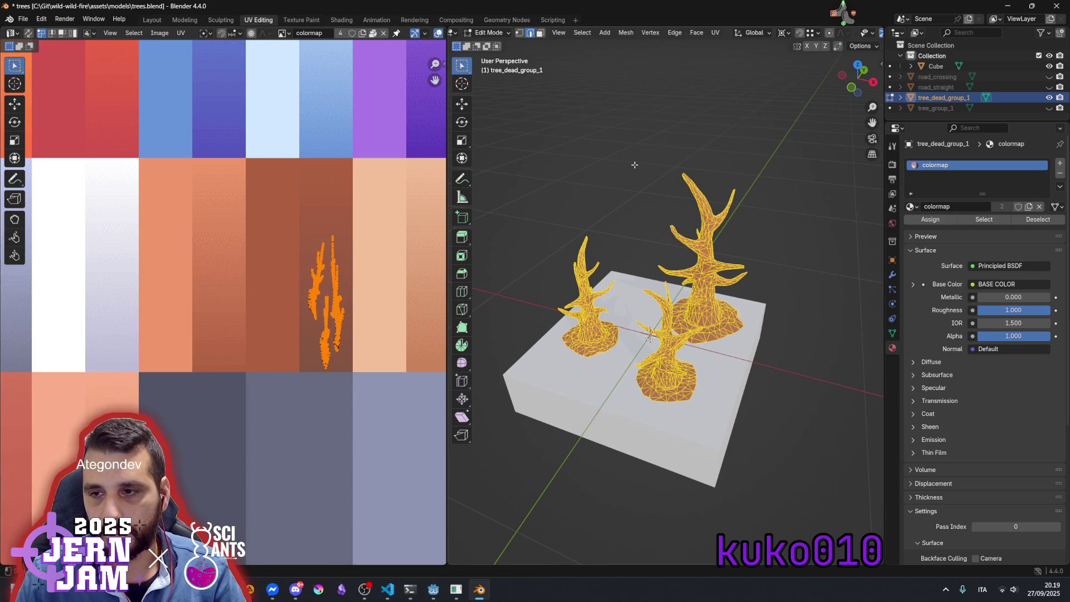
{"action": "key", "text": "alt+a"}
{"action": "left_click_drag", "start_coordinate": [661, 271], "coordinate": [750, 253]}
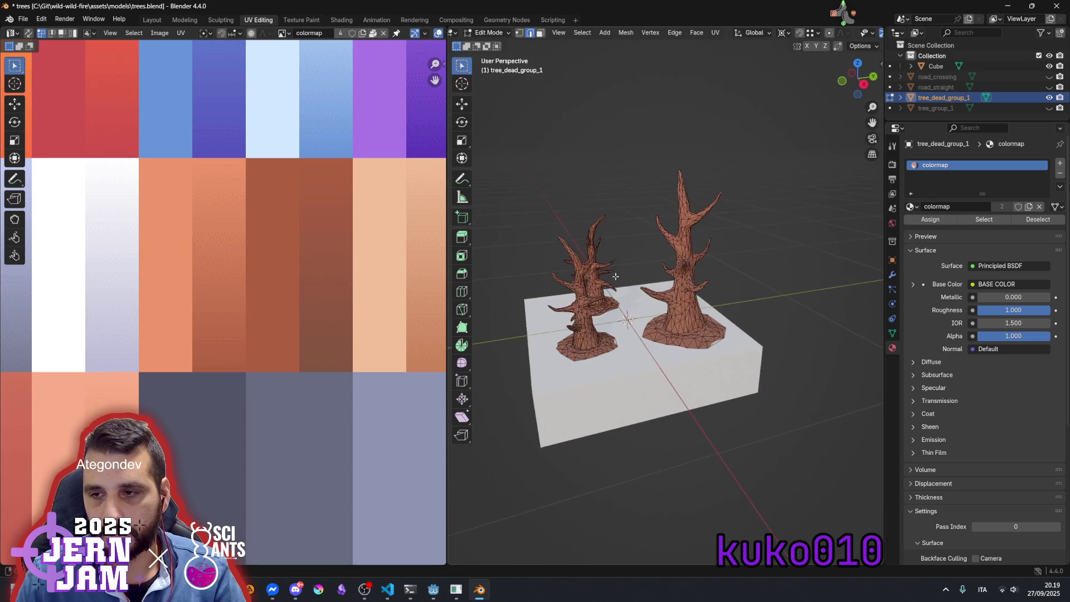
{"action": "scroll", "coordinate": [290, 285], "scroll_direction": "down", "scroll_amount": 8}
{"action": "scroll", "coordinate": [263, 316], "scroll_direction": "up", "scroll_amount": 4}
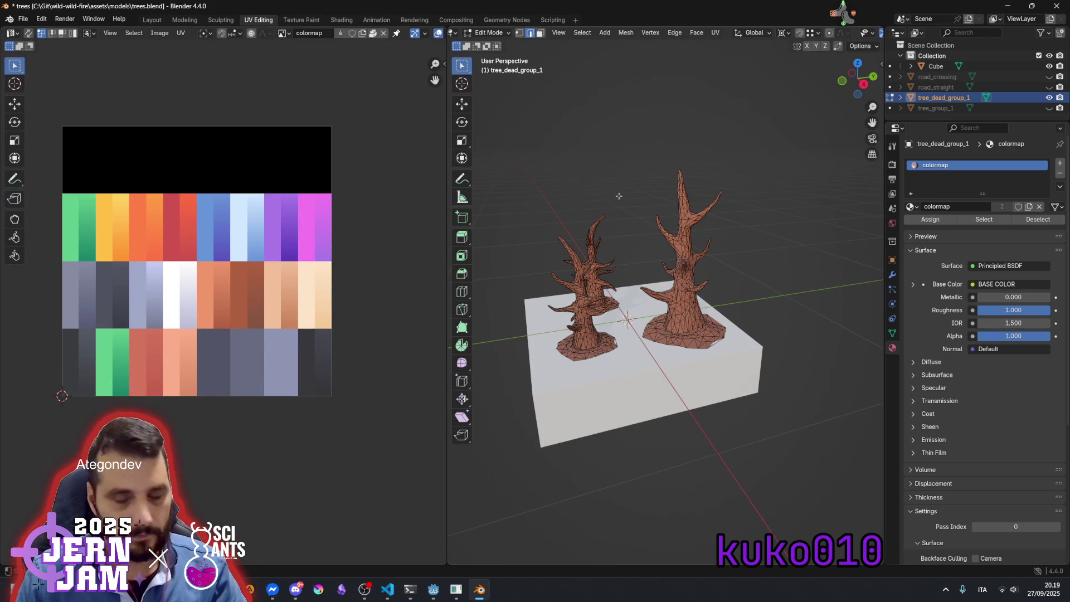
Try the tree UVs on the dark grey colour cell and view all three trees
{"action": "key", "text": "a"}
{"action": "scroll", "coordinate": [265, 305], "scroll_direction": "up", "scroll_amount": 1}
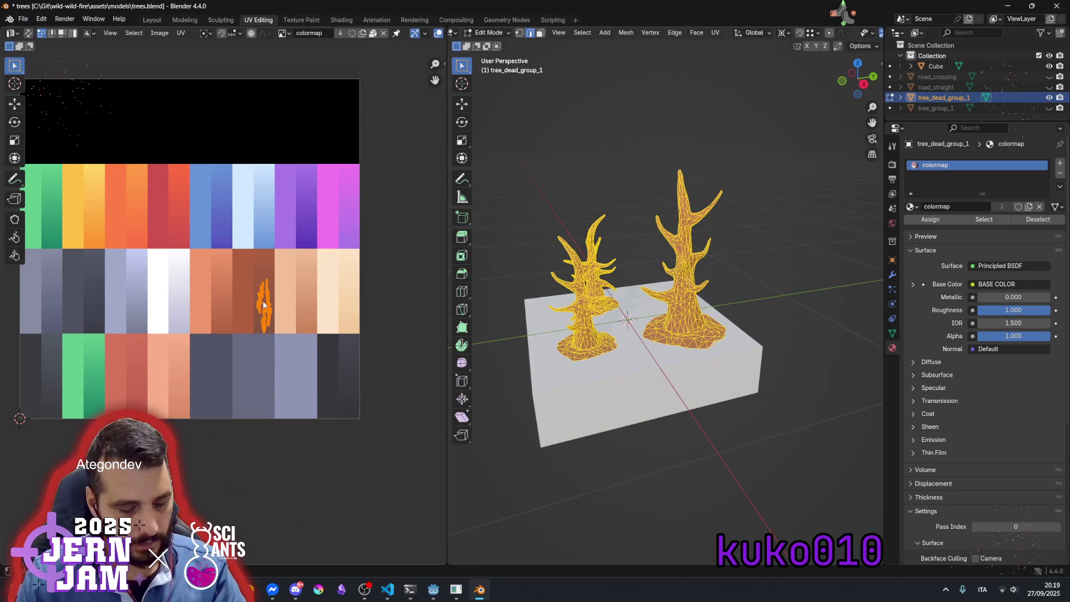
{"action": "key", "text": "g"}
{"action": "left_click", "coordinate": [323, 374]}
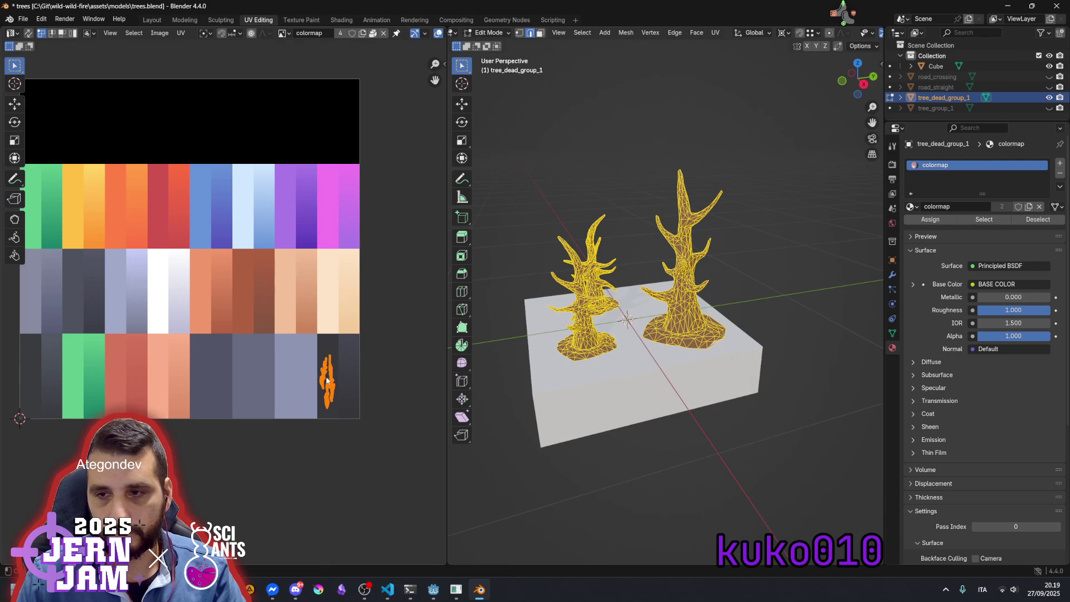
{"action": "left_click", "coordinate": [605, 170]}
{"action": "left_click_drag", "start_coordinate": [606, 169], "coordinate": [675, 253]}
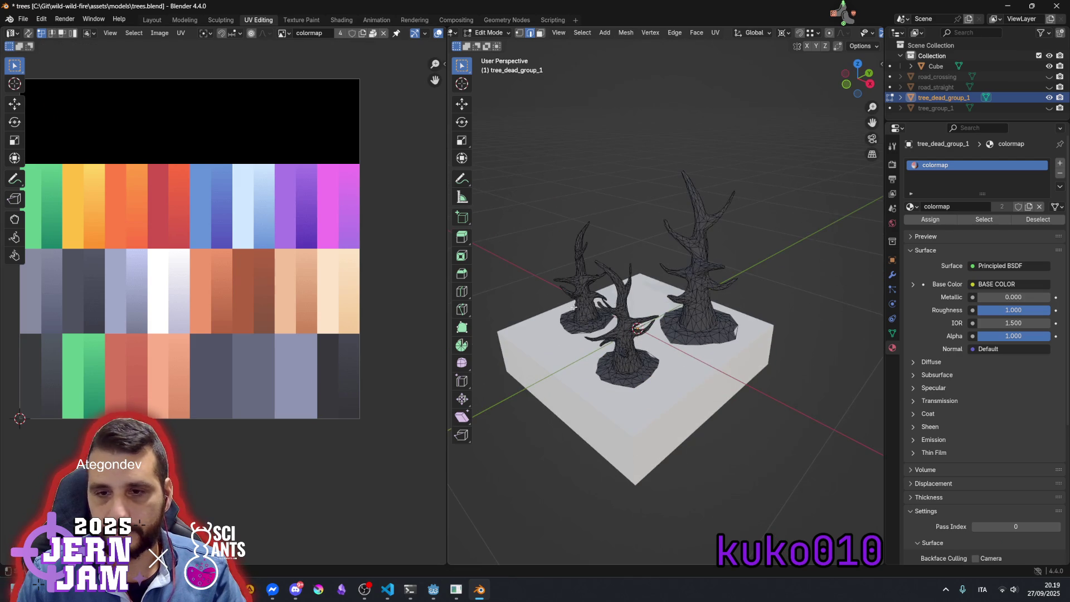
Drop the tree UVs onto the brown column and shrink them vertically to a small blob
{"action": "key", "text": "a"}
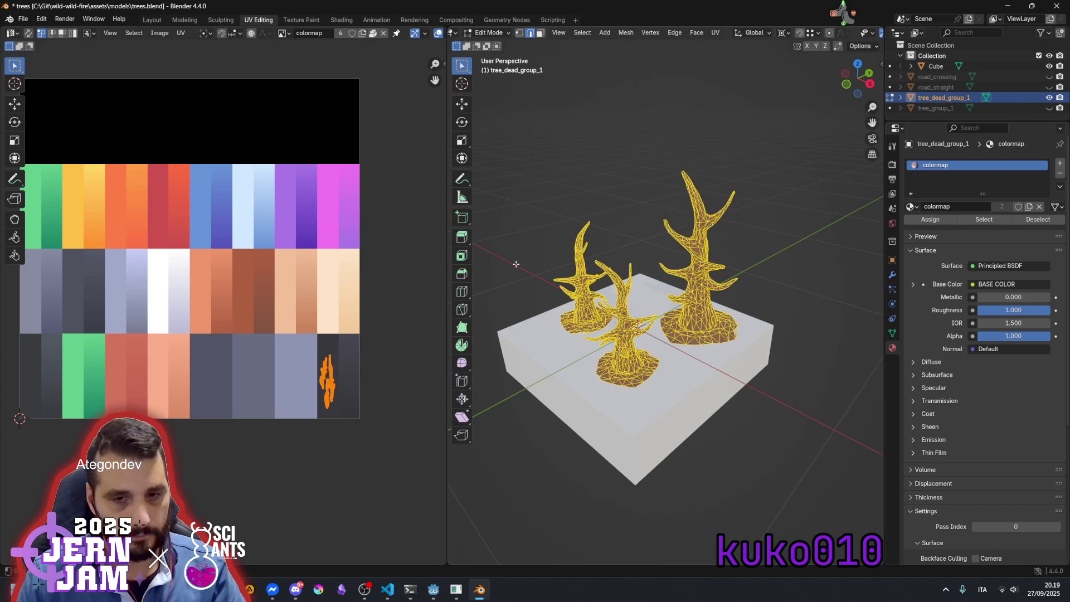
{"action": "key", "text": "g"}
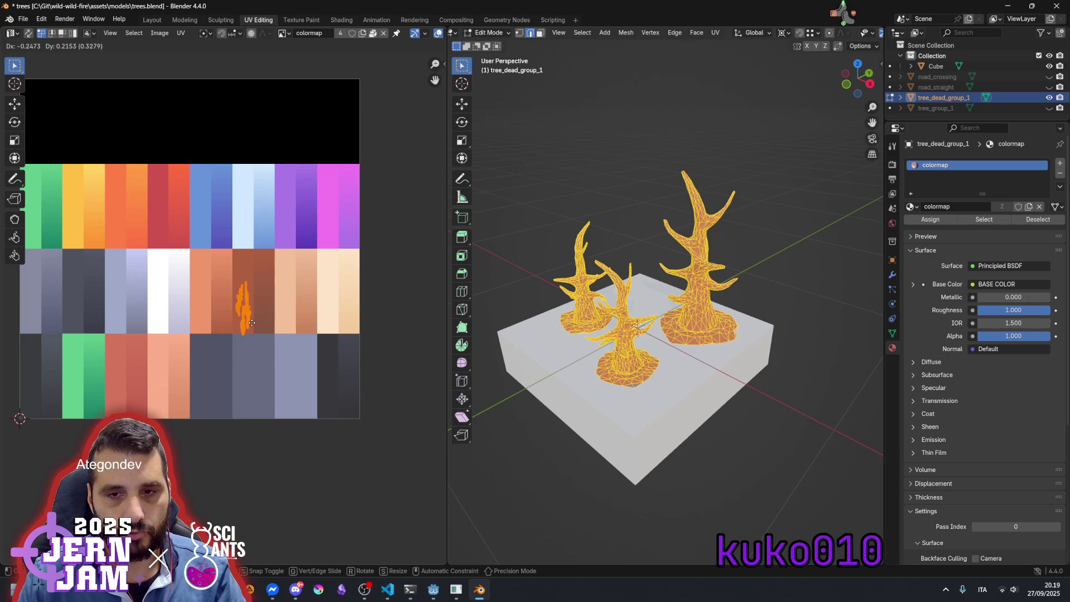
{"action": "left_click", "coordinate": [271, 316]}
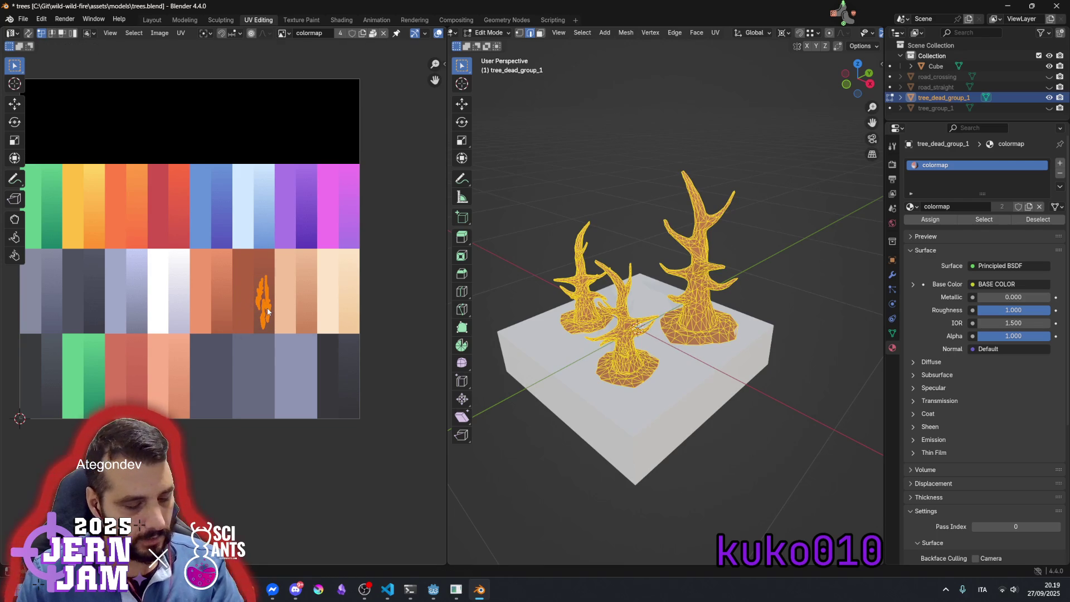
{"action": "key", "text": "s"}
{"action": "key", "text": "y"}
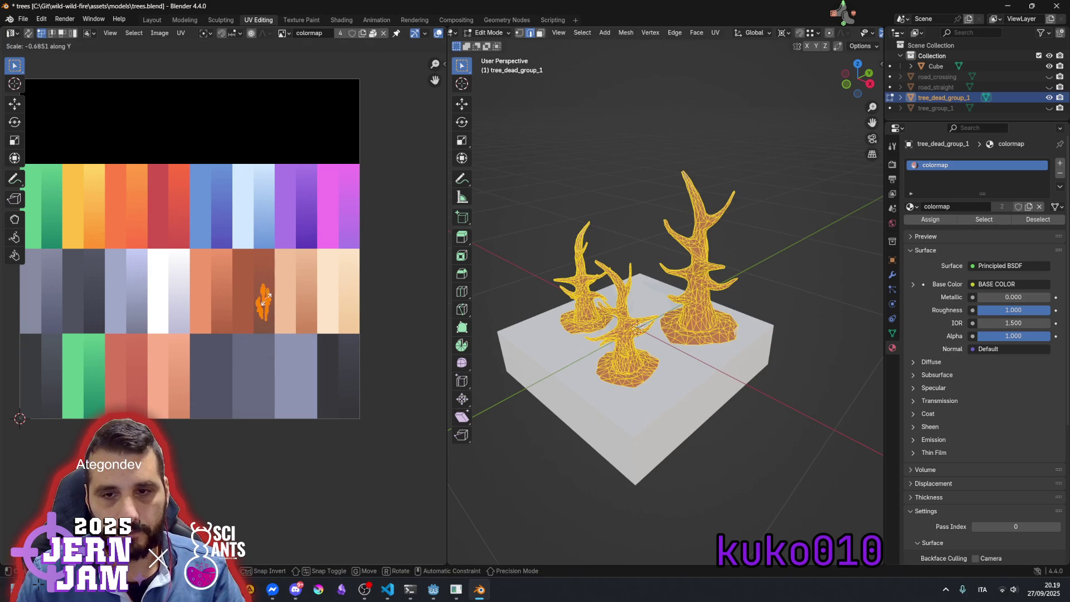
{"action": "left_click", "coordinate": [264, 308]}
Lower the UV island within the brown column, check the colour, and return to Object Mode
{"action": "scroll", "coordinate": [264, 308], "scroll_direction": "up", "scroll_amount": 5}
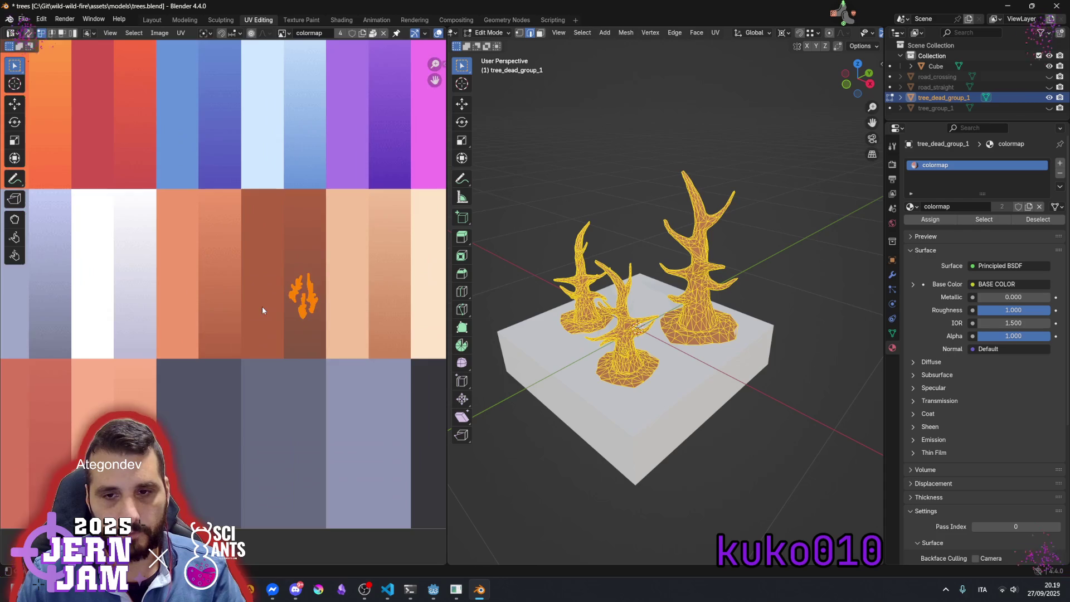
{"action": "scroll", "coordinate": [255, 302], "scroll_direction": "up", "scroll_amount": 1}
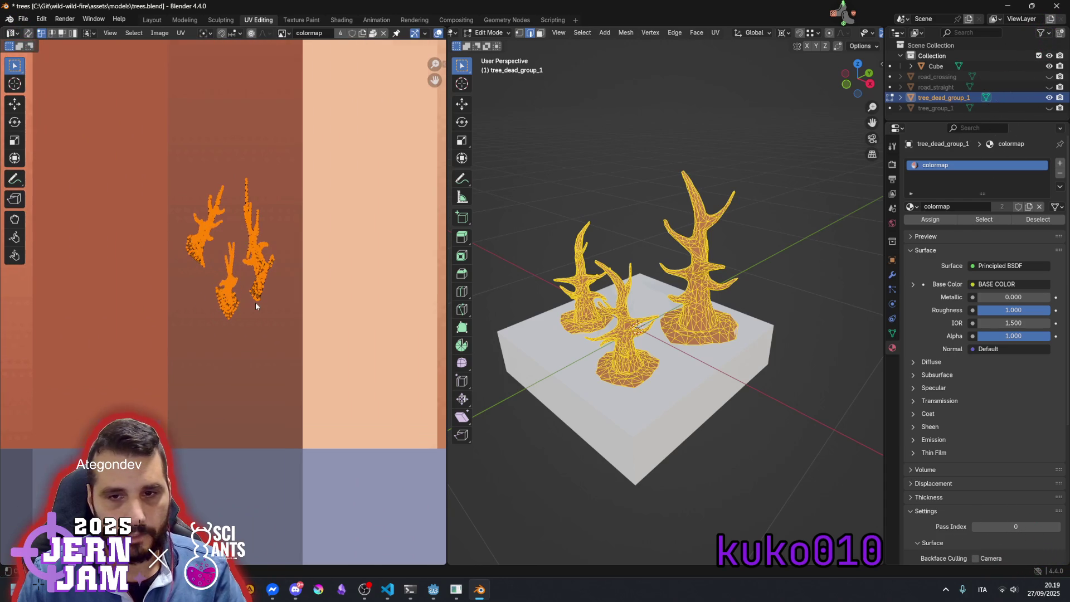
{"action": "key", "text": "g"}
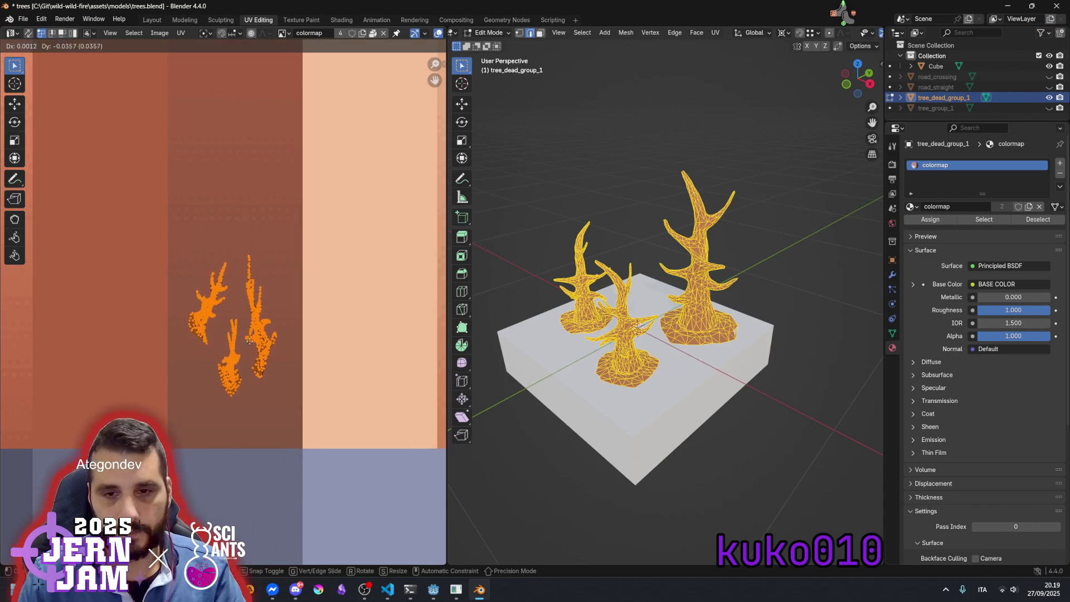
{"action": "left_click", "coordinate": [259, 378]}
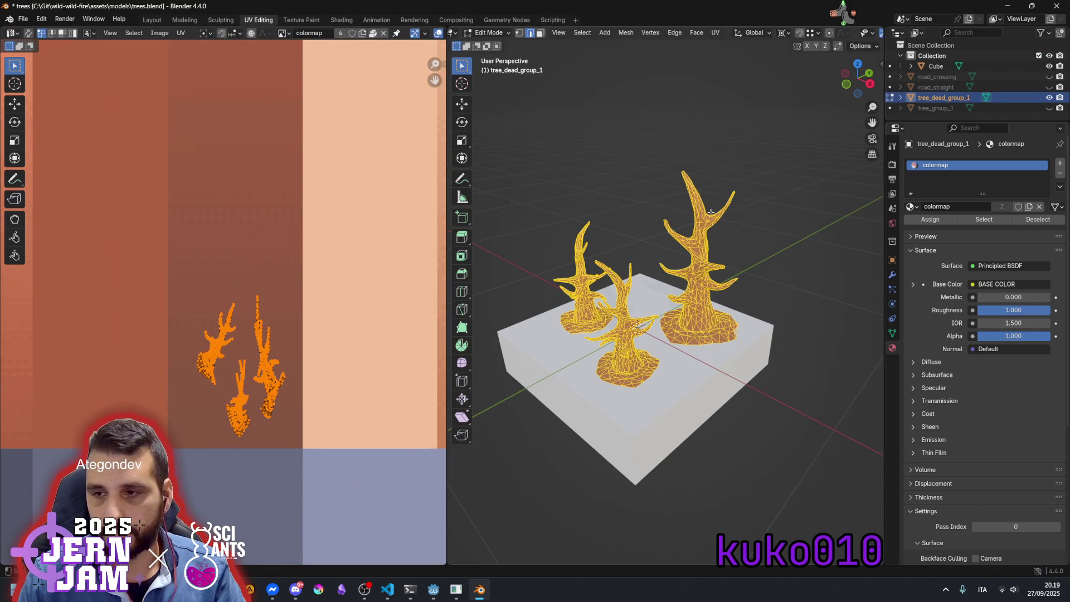
{"action": "left_click", "coordinate": [644, 139]}
{"action": "mouse_move", "coordinate": [702, 305]}
{"action": "left_mouse_down"}
{"action": "mouse_move", "coordinate": [686, 302]}
{"action": "mouse_move", "coordinate": [695, 214]}
{"action": "left_mouse_up"}
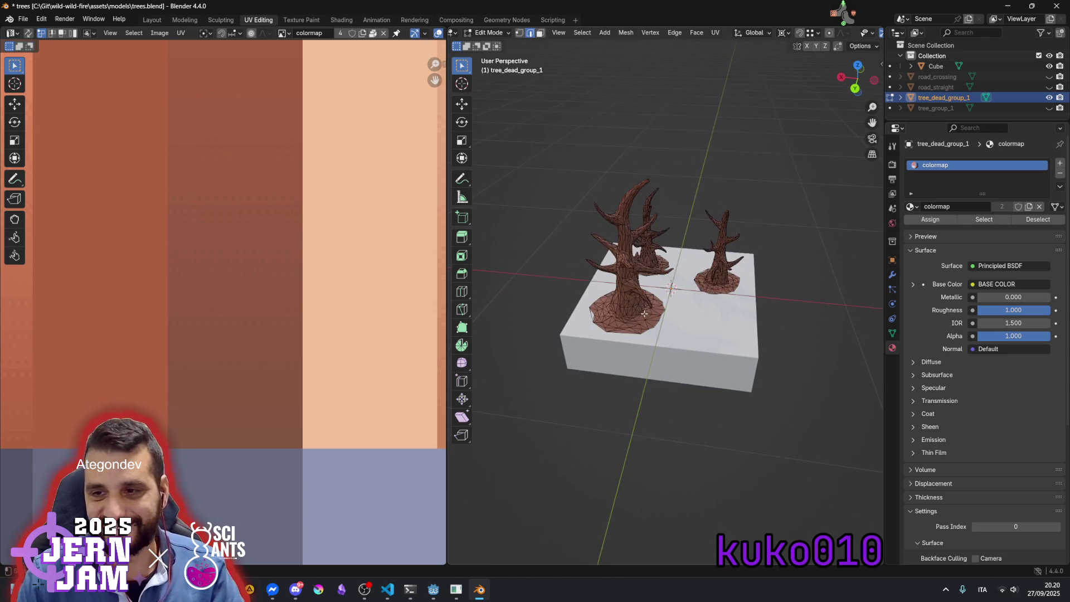
{"action": "key", "text": "Tab"}
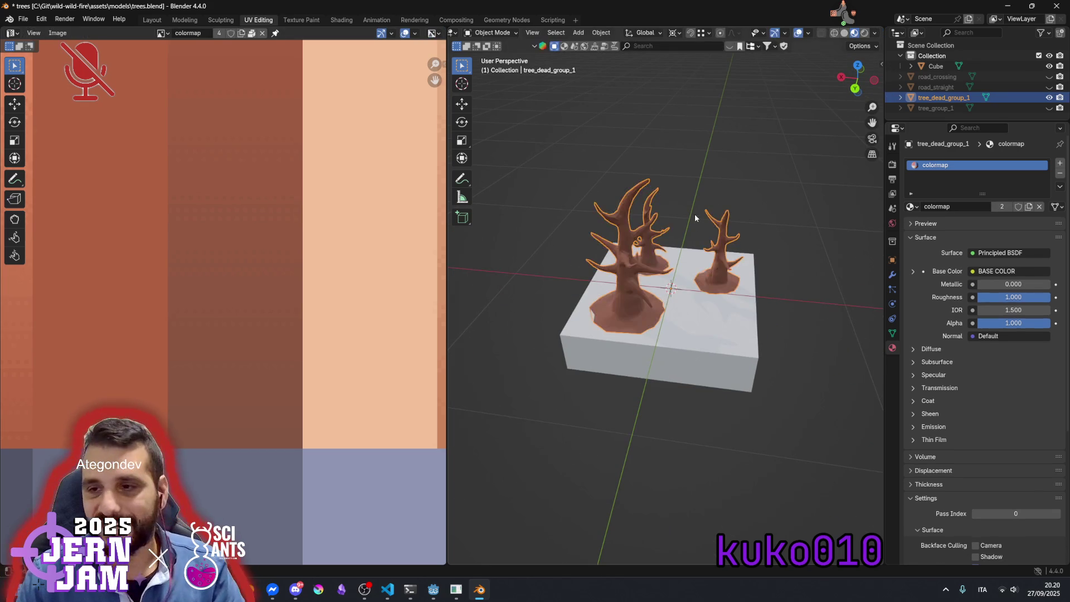
Deselect the trees, inspect them, and save trees.blend with Ctrl+S
{"action": "scroll", "coordinate": [666, 249], "scroll_direction": "up", "scroll_amount": 4}
{"action": "scroll", "coordinate": [666, 248], "scroll_direction": "up", "scroll_amount": 3}
{"action": "mouse_move", "coordinate": [666, 248]}
{"action": "left_mouse_down"}
{"action": "mouse_move", "coordinate": [761, 223]}
{"action": "mouse_move", "coordinate": [768, 207]}
{"action": "mouse_move", "coordinate": [724, 290]}
{"action": "left_mouse_up"}
{"action": "scroll", "coordinate": [747, 253], "scroll_direction": "down", "scroll_amount": 5}
{"action": "left_click", "coordinate": [758, 265]}
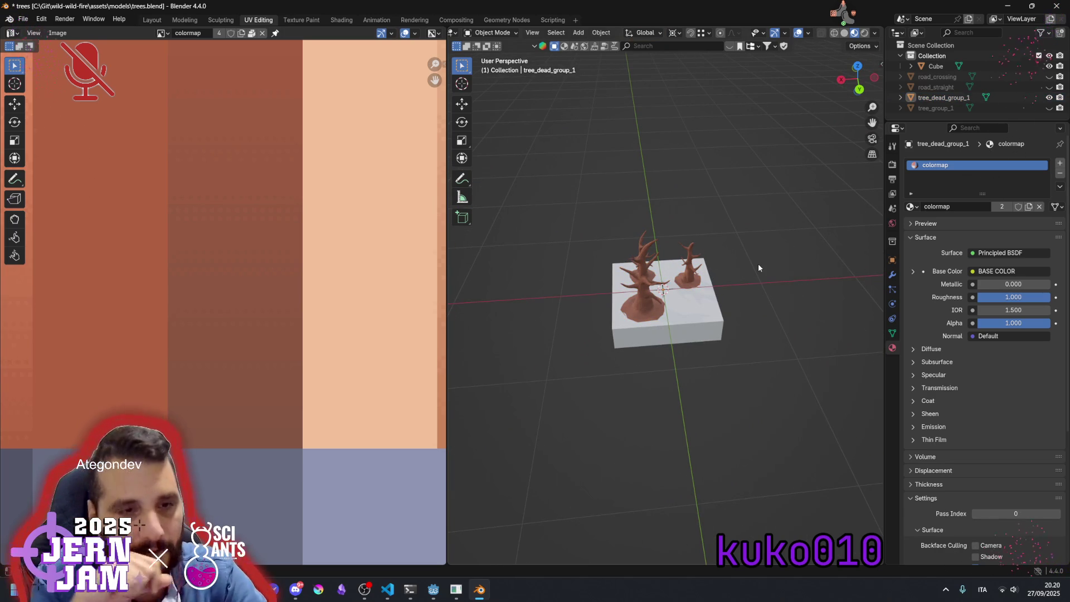
{"action": "left_click", "coordinate": [837, 22]}
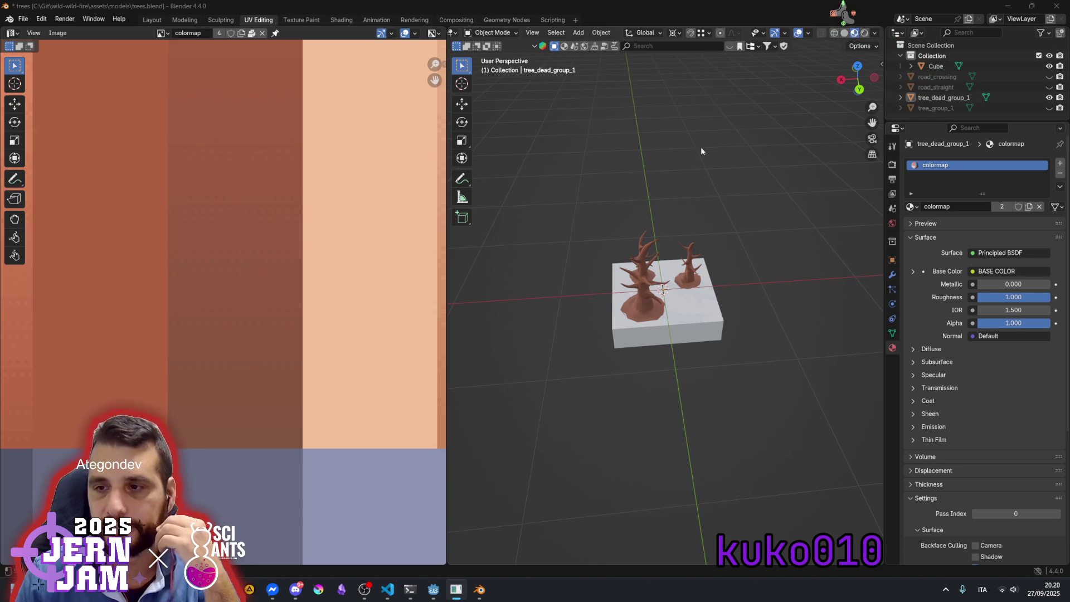
{"action": "left_click", "coordinate": [557, 220]}
{"action": "key", "text": "ctrl+s"}
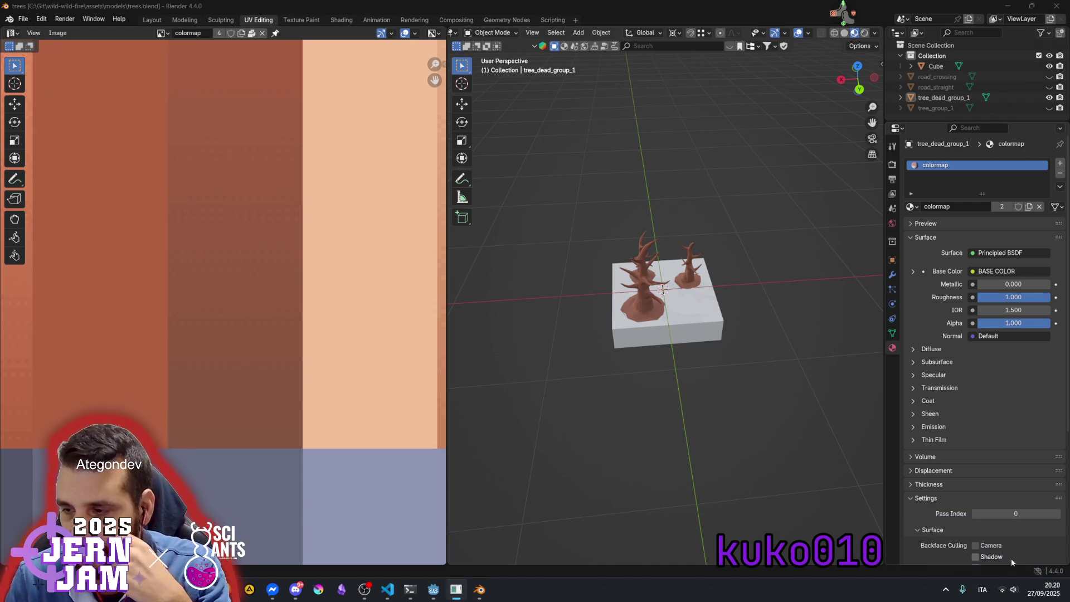
{"action": "left_click_drag", "start_coordinate": [684, 349], "coordinate": [722, 349]}
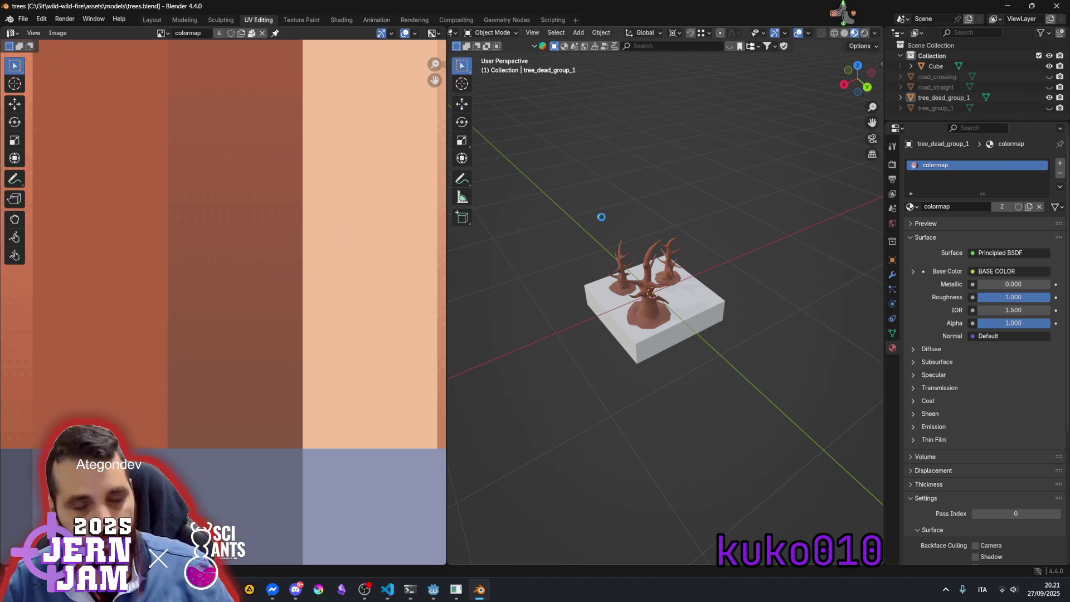
Save trees.blend in Blender and bring up the Godot editor with the level_sapri scene
{"action": "key", "text": "ctrl+s"}
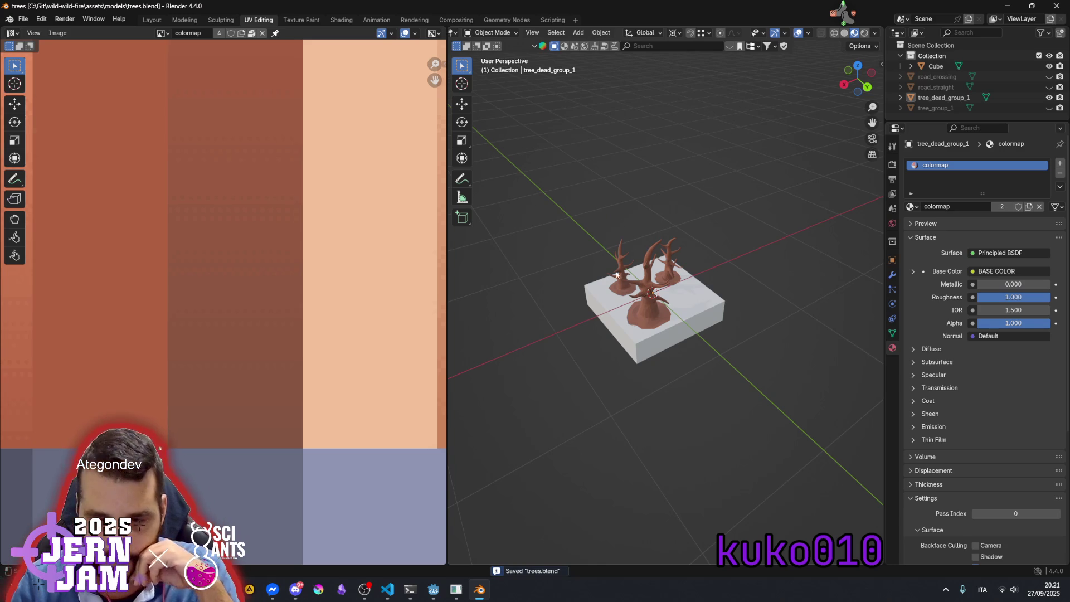
{"action": "mouse_move", "coordinate": [434, 590]}
{"action": "mouse_move", "coordinate": [473, 510]}
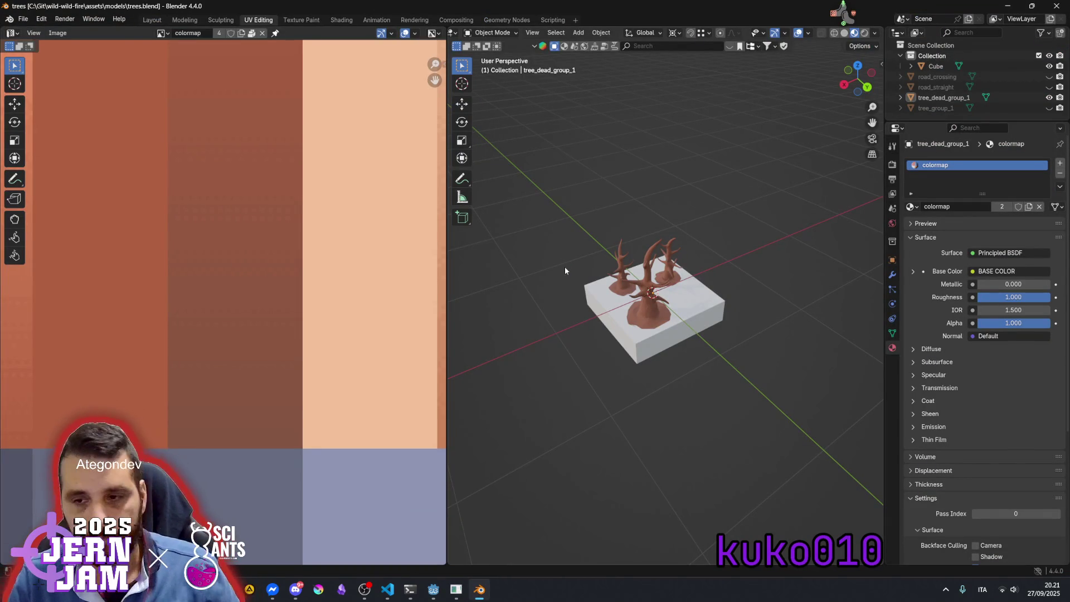
{"action": "mouse_move", "coordinate": [449, 558]}
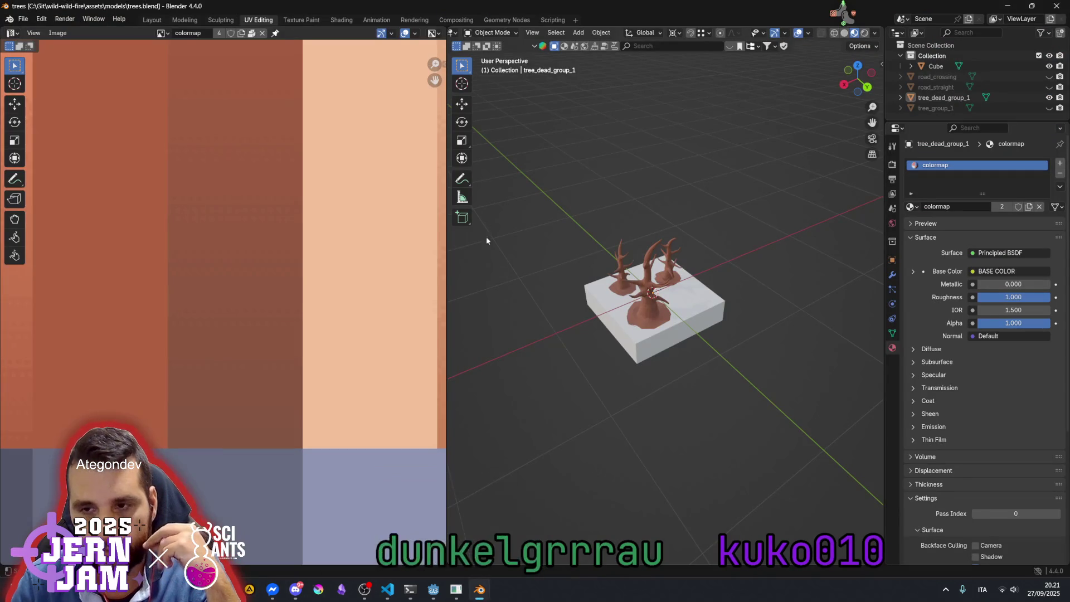
{"action": "left_click", "coordinate": [370, 524]}
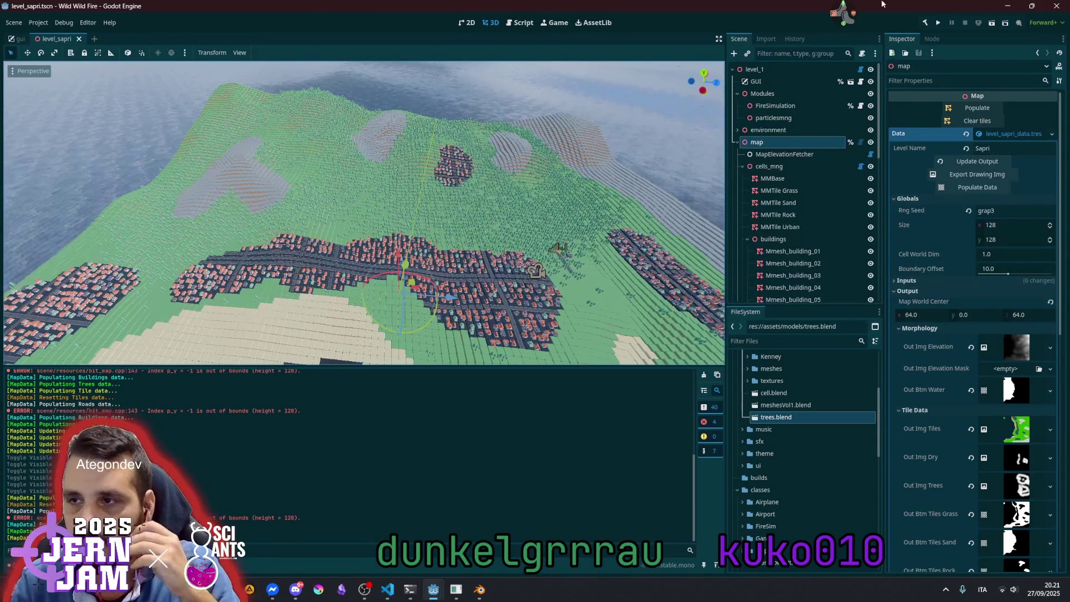
Filter the user list by a viewer's name and load that viewer's profile, stats and games
{"action": "key", "text": "alt+Tab"}
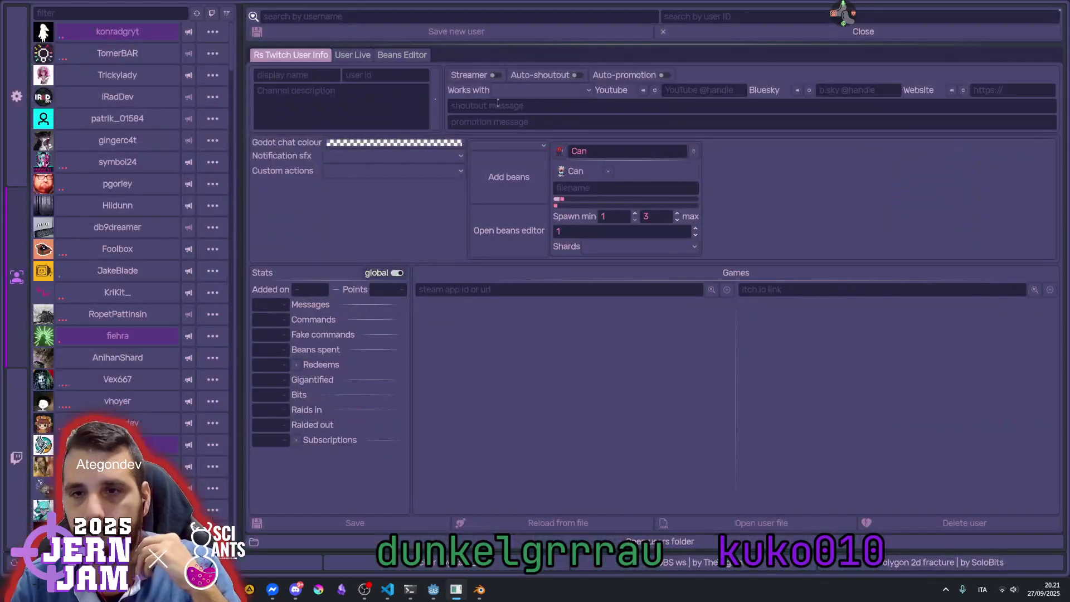
{"action": "left_click", "coordinate": [109, 19]}
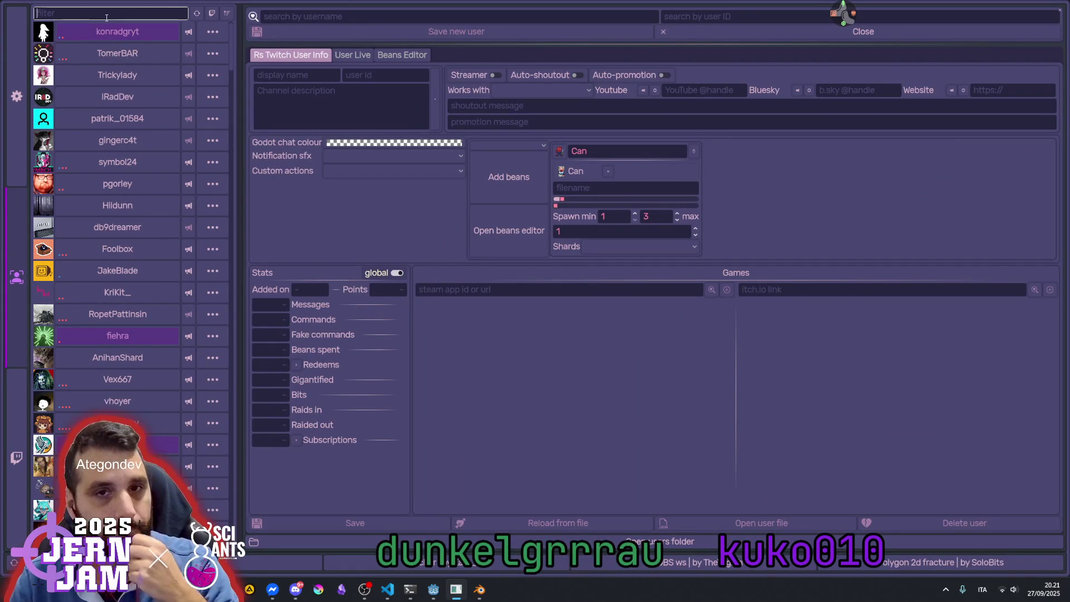
{"action": "type", "text": "dunk"}
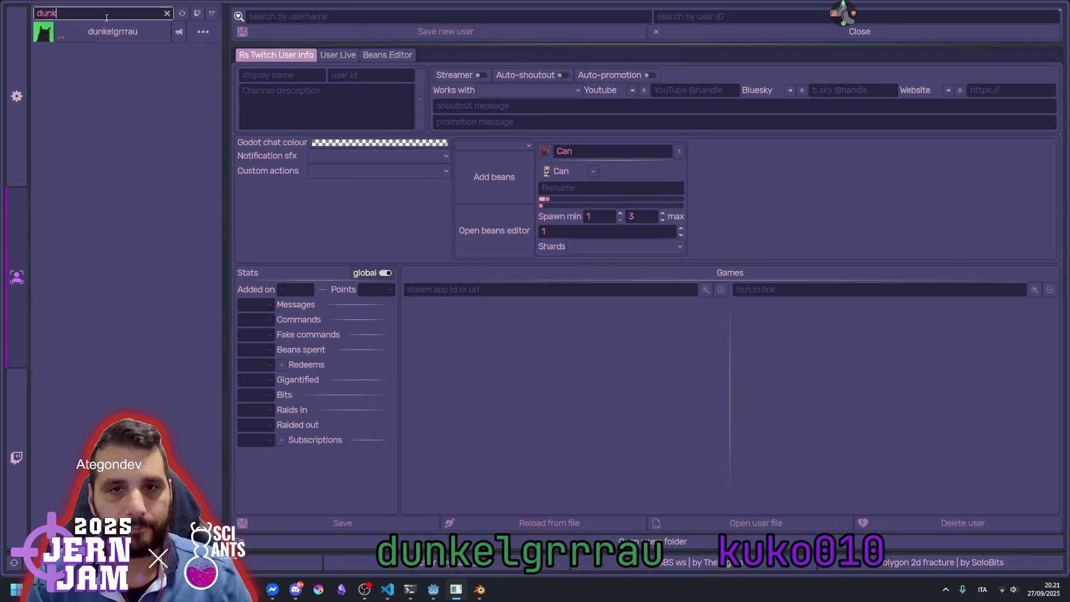
{"action": "left_click", "coordinate": [183, 35]}
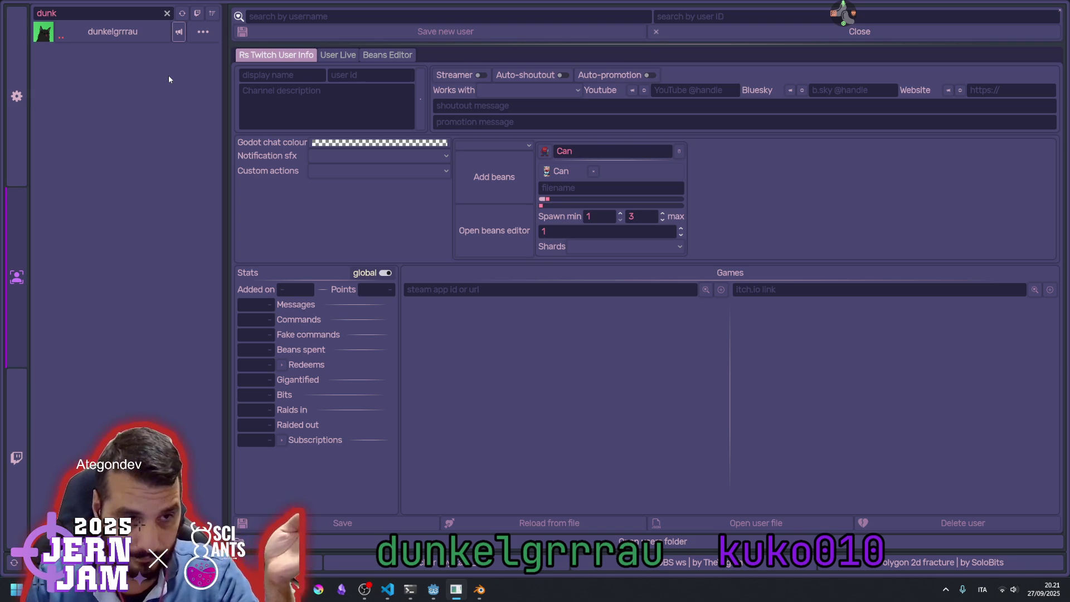
{"action": "left_click", "coordinate": [112, 32]}
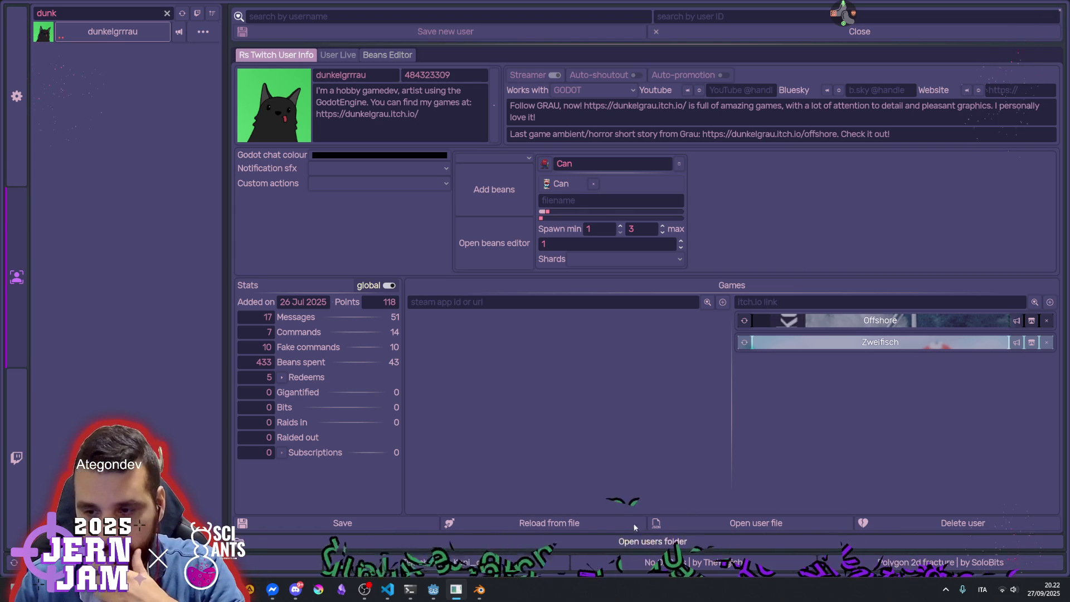
Return to Godot and orbit down to a low view across the grass and houses
{"action": "left_click", "coordinate": [1060, 10]}
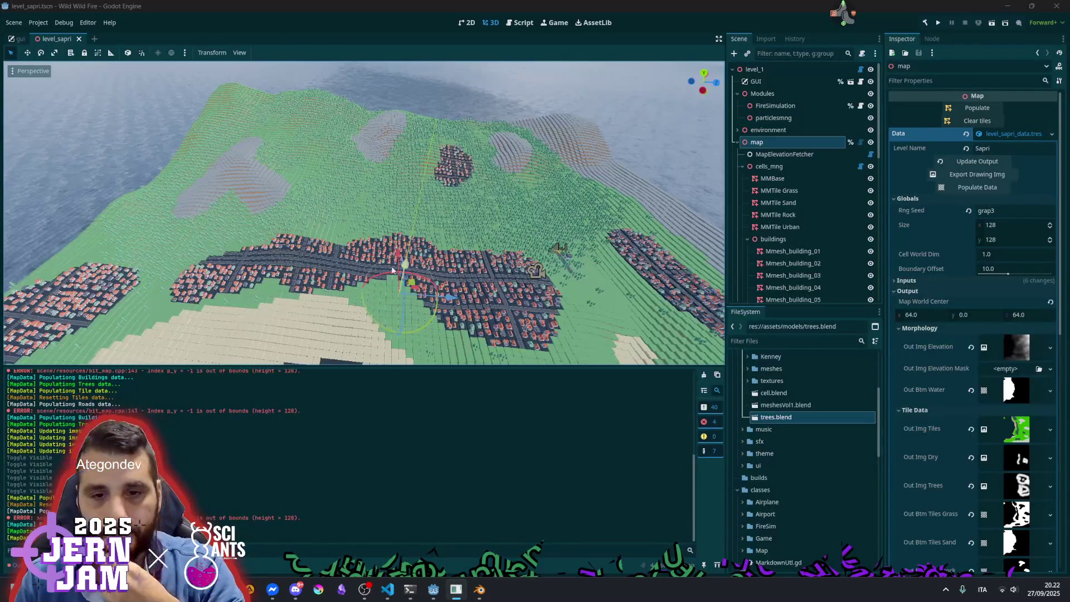
{"action": "scroll", "coordinate": [424, 272], "scroll_direction": "up", "scroll_amount": 3}
{"action": "scroll", "coordinate": [465, 261], "scroll_direction": "up", "scroll_amount": 3}
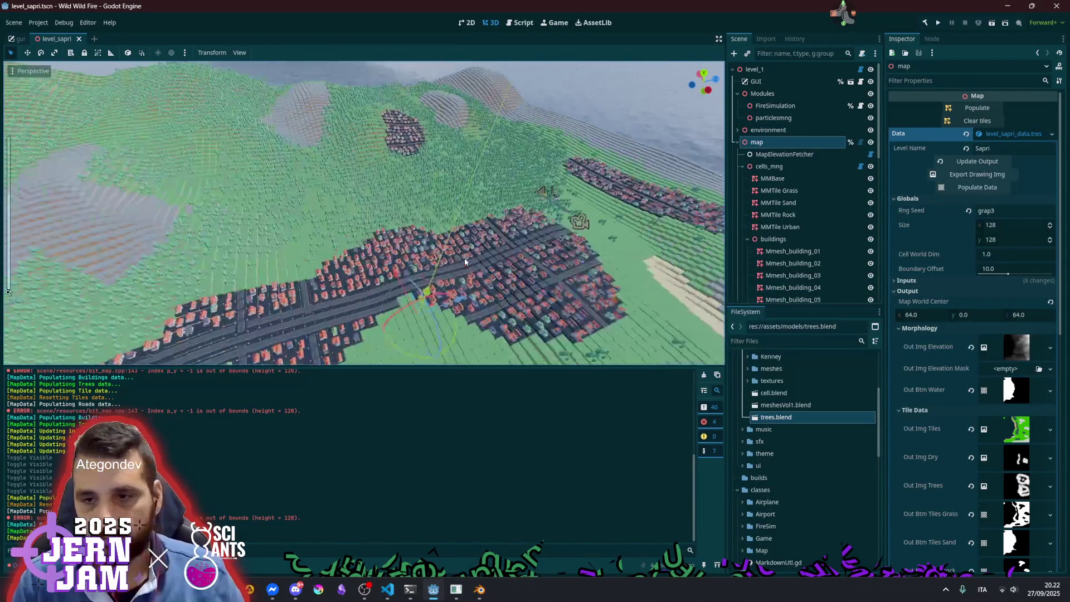
{"action": "scroll", "coordinate": [465, 261], "scroll_direction": "up", "scroll_amount": 5}
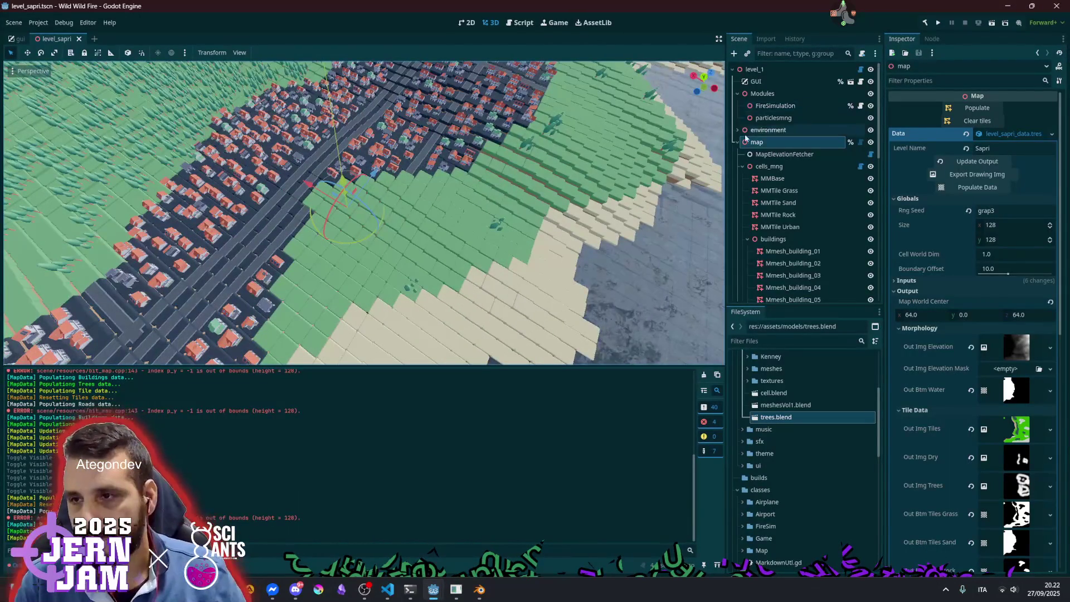
{"action": "scroll", "coordinate": [690, 136], "scroll_direction": "up", "scroll_amount": 10}
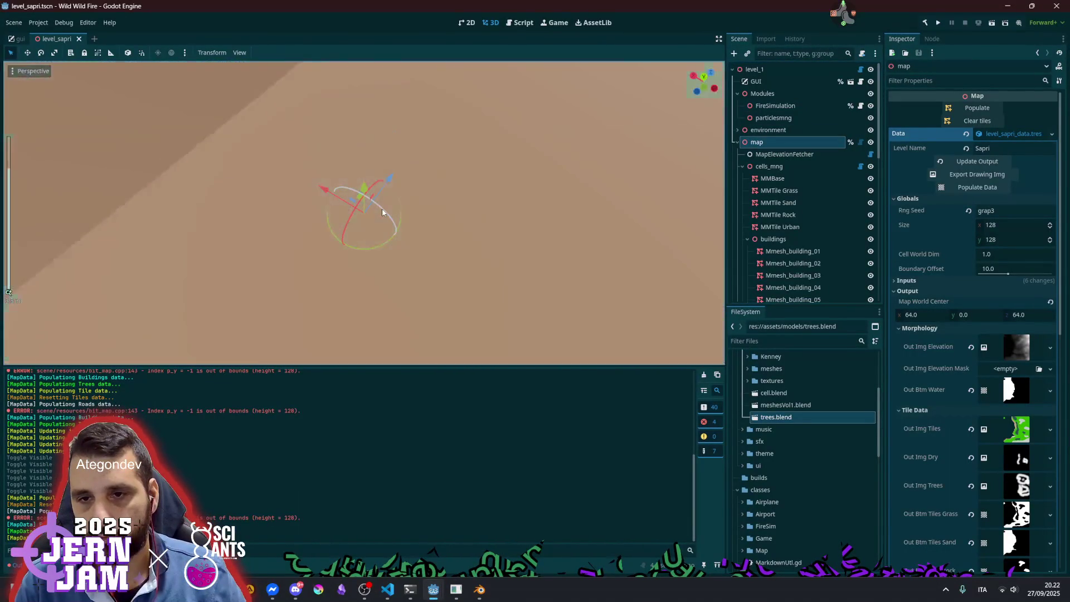
{"action": "scroll", "coordinate": [382, 211], "scroll_direction": "down", "scroll_amount": 10}
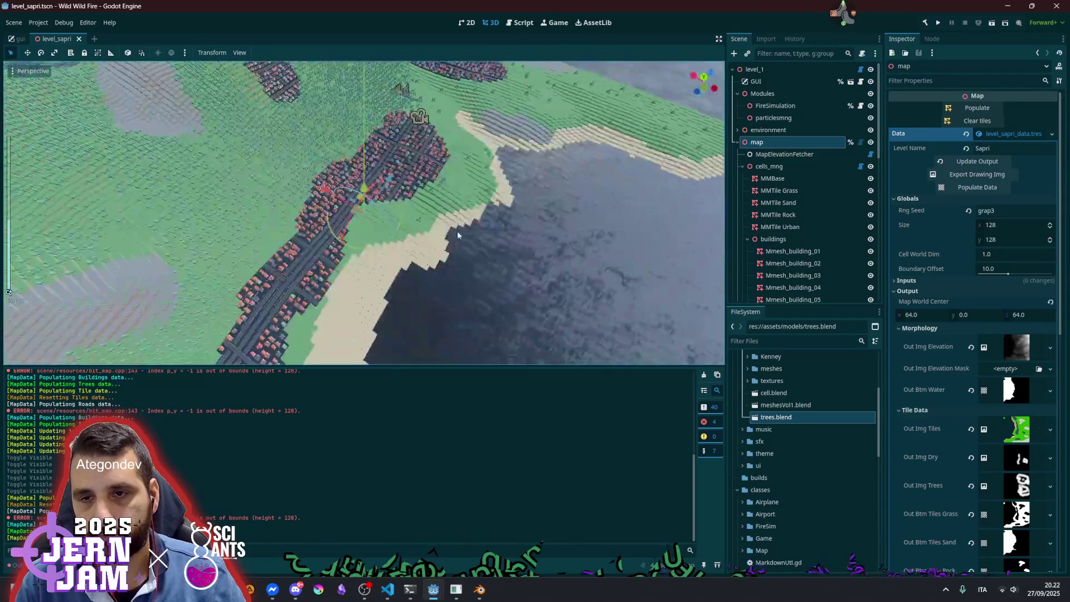
{"action": "left_click_drag", "start_coordinate": [457, 230], "coordinate": [424, 190]}
{"action": "scroll", "coordinate": [423, 190], "scroll_direction": "up", "scroll_amount": 5}
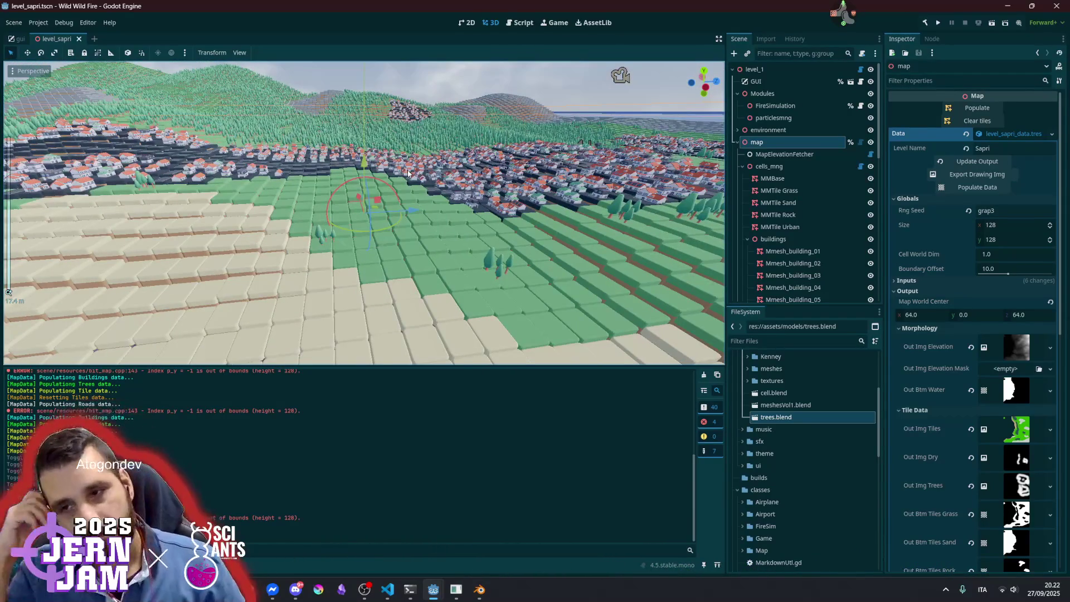
{"action": "scroll", "coordinate": [409, 172], "scroll_direction": "down", "scroll_amount": 8}
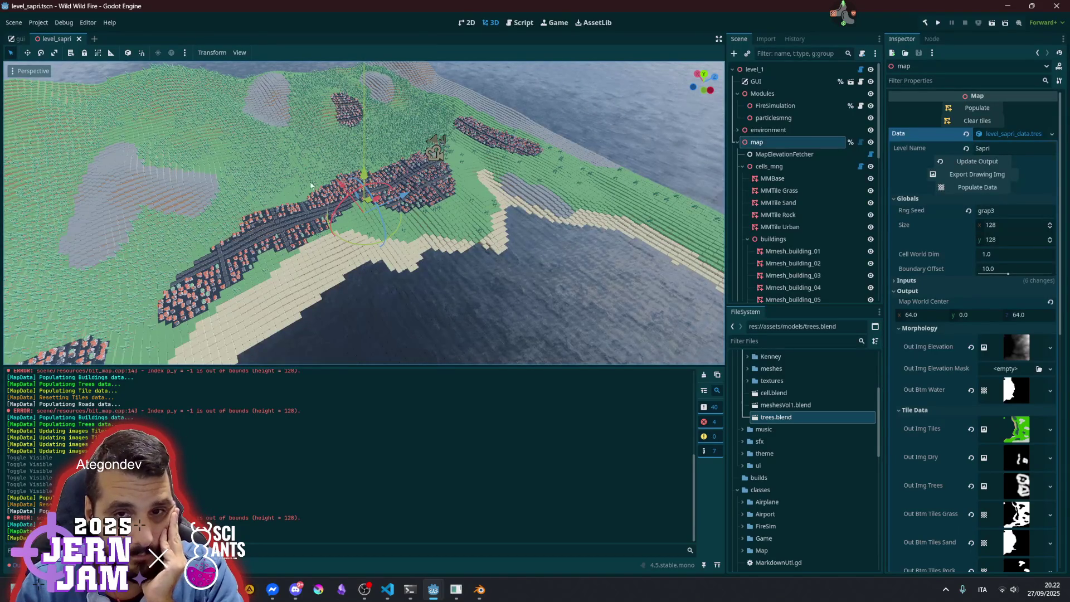
Fly the freelook camera over the tree-covered hills toward the forest and town
{"action": "key", "text": "w"}
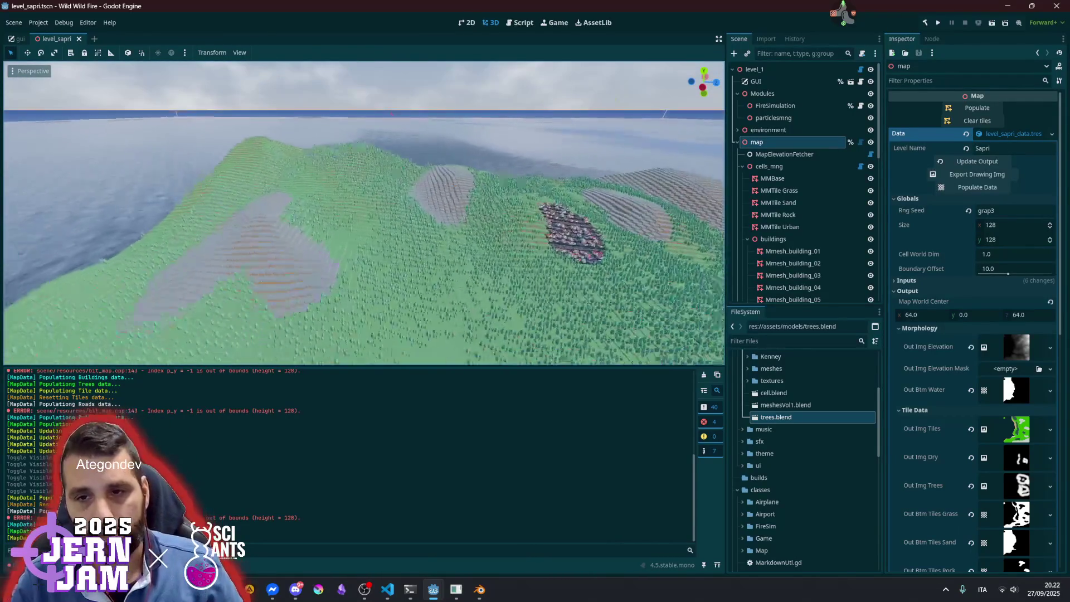
{"action": "key", "text": "w"}
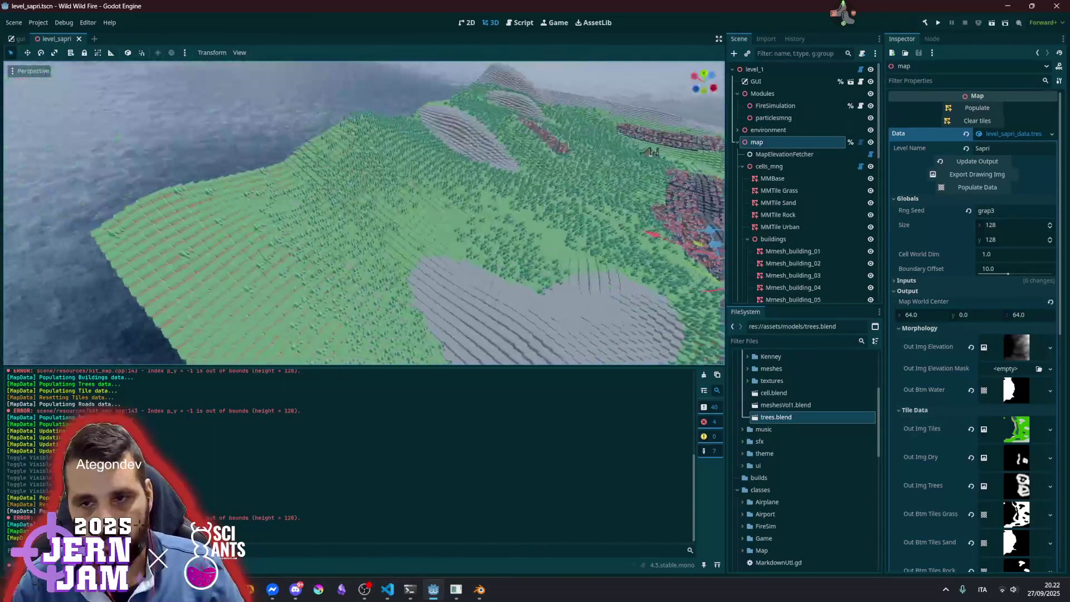
{"action": "key", "text": "w"}
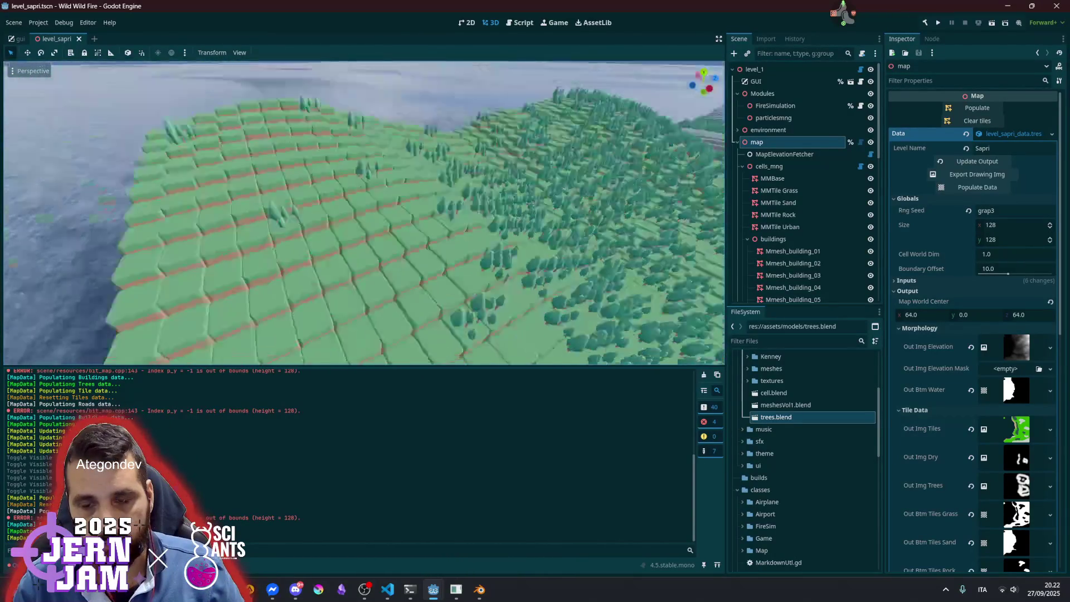
{"action": "key", "text": "w"}
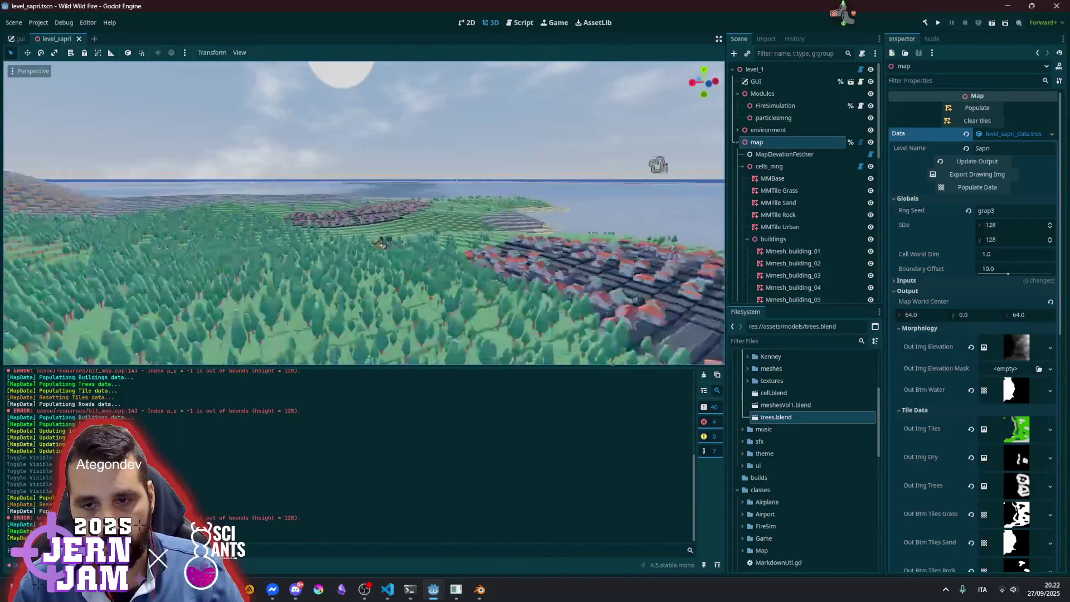
{"action": "key", "text": "w"}
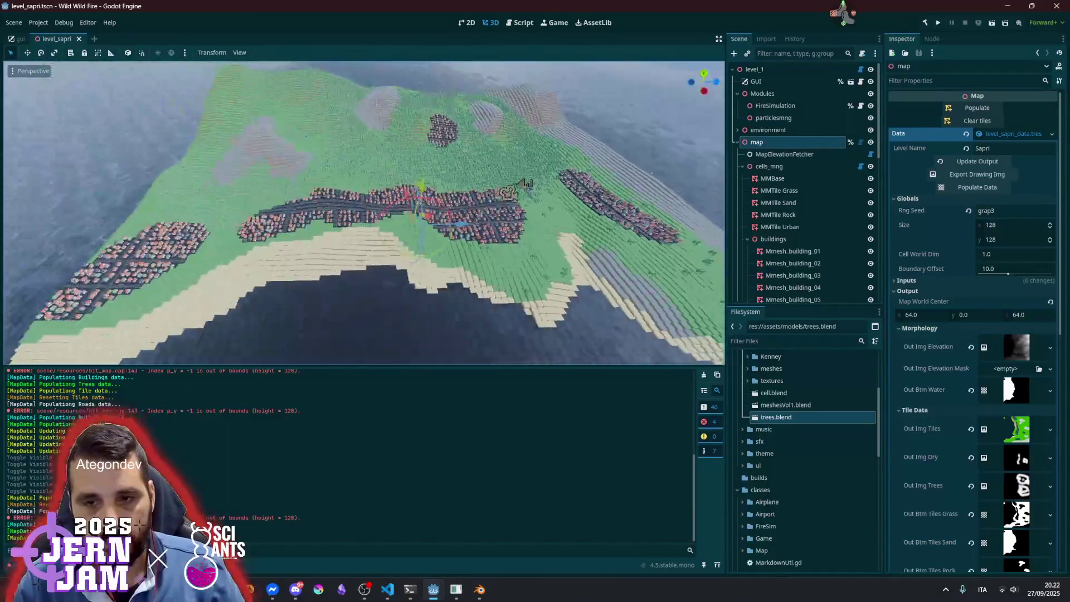
{"action": "key", "text": "w"}
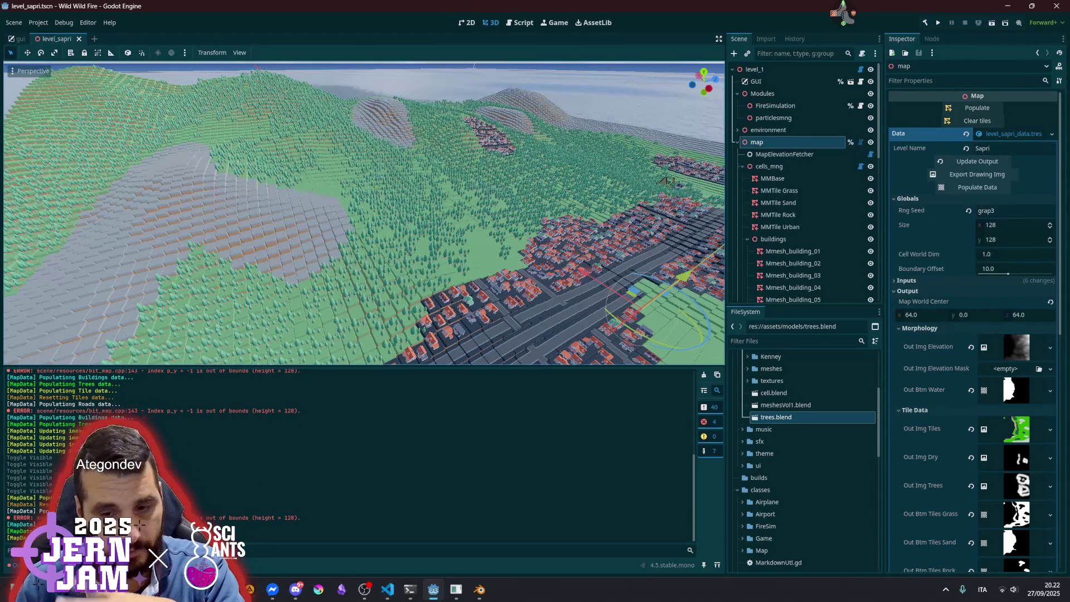
Come back from the code editor and turn the view toward the red-roofed town
{"action": "left_click", "coordinate": [388, 590]}
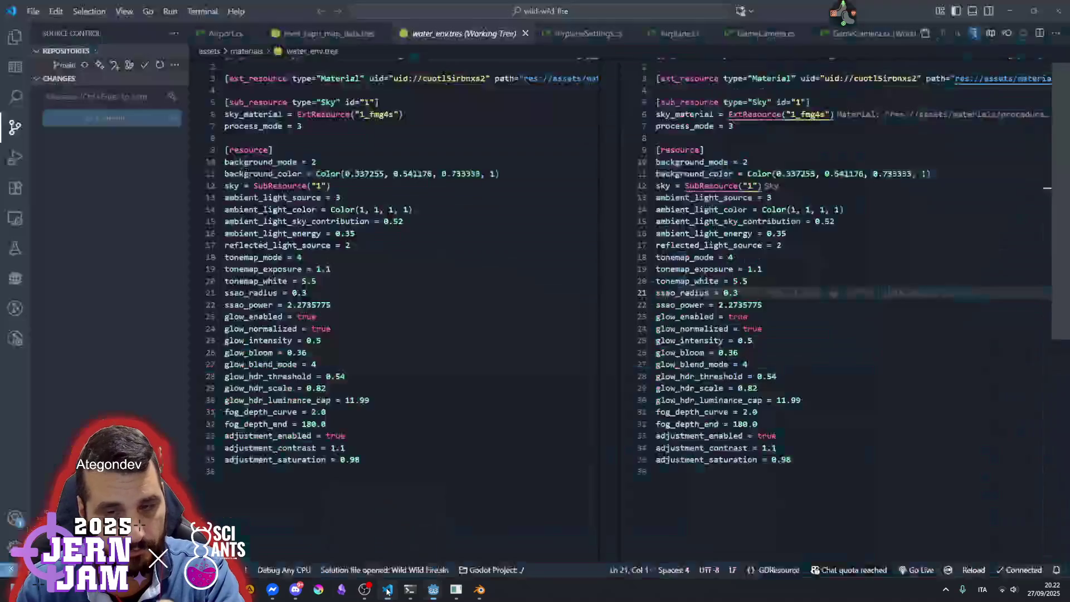
{"action": "left_click", "coordinate": [433, 590]}
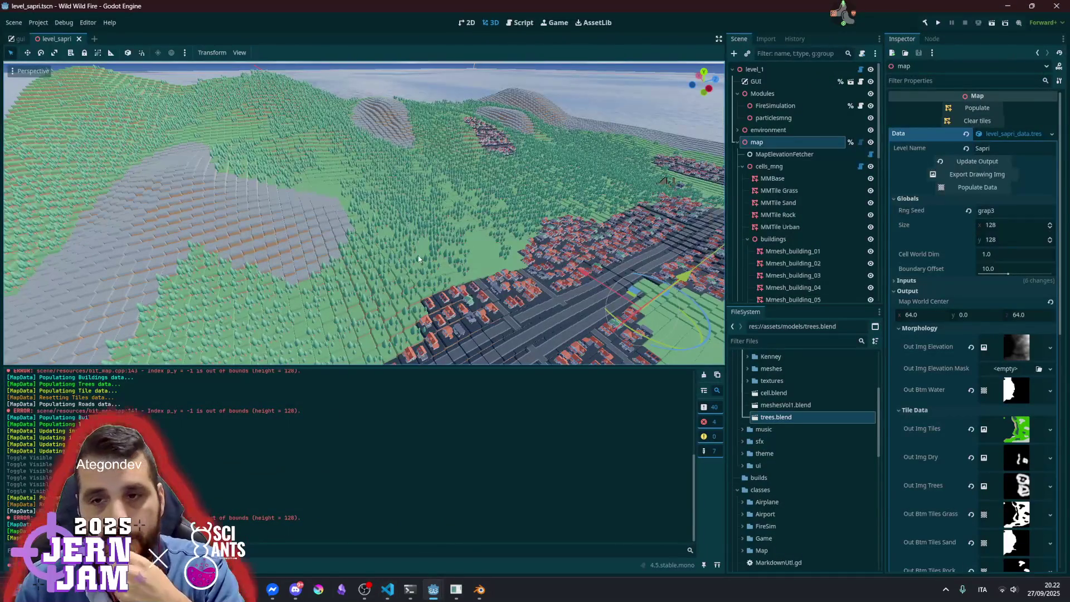
{"action": "scroll", "coordinate": [403, 261], "scroll_direction": "up", "scroll_amount": 5}
{"action": "scroll", "coordinate": [401, 259], "scroll_direction": "up", "scroll_amount": 5}
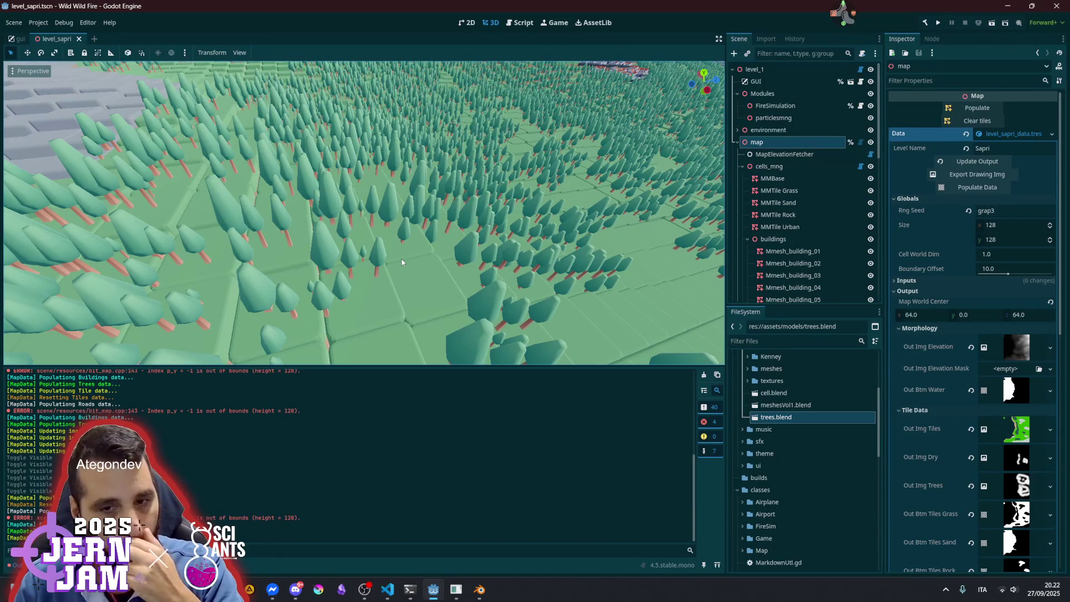
{"action": "left_click_drag", "start_coordinate": [402, 259], "coordinate": [468, 261]}
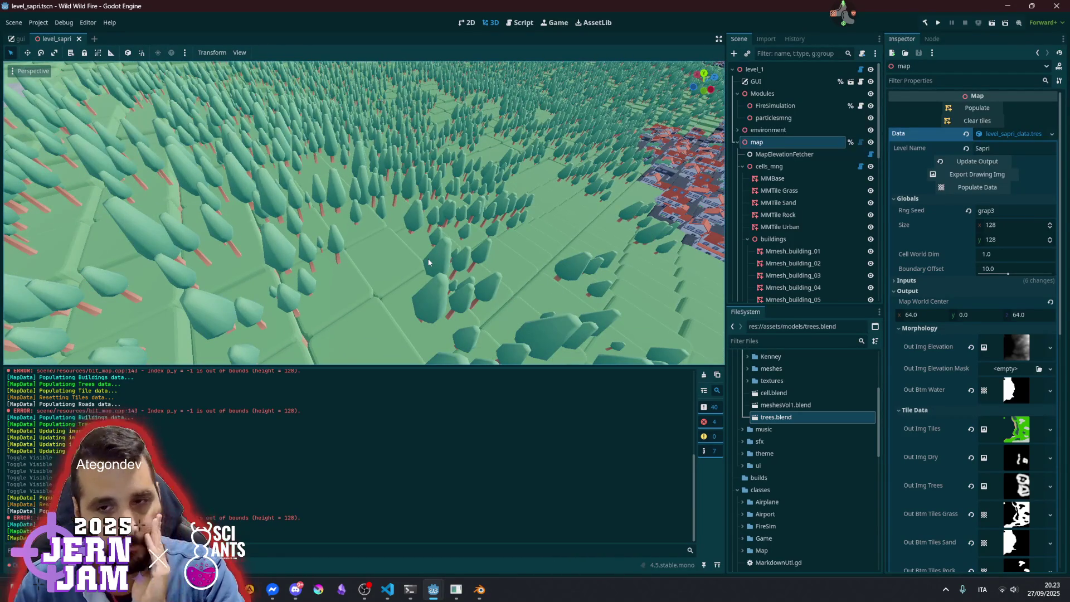
Collapse the buildings node and select the Mtree_group_1 tree multimesh
{"action": "left_click", "coordinate": [746, 238]}
{"action": "scroll", "coordinate": [771, 216], "scroll_direction": "down", "scroll_amount": 3}
{"action": "left_click", "coordinate": [786, 204]}
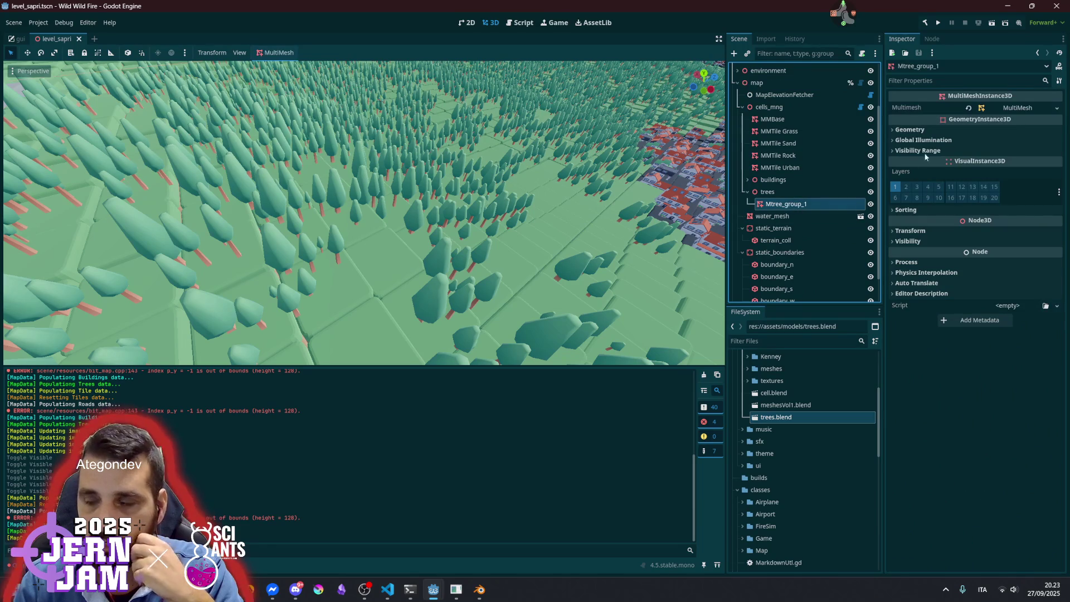
Expand the multimesh's Geometry section and open the Material Overlay's new-resource options
{"action": "left_click", "coordinate": [1018, 109]}
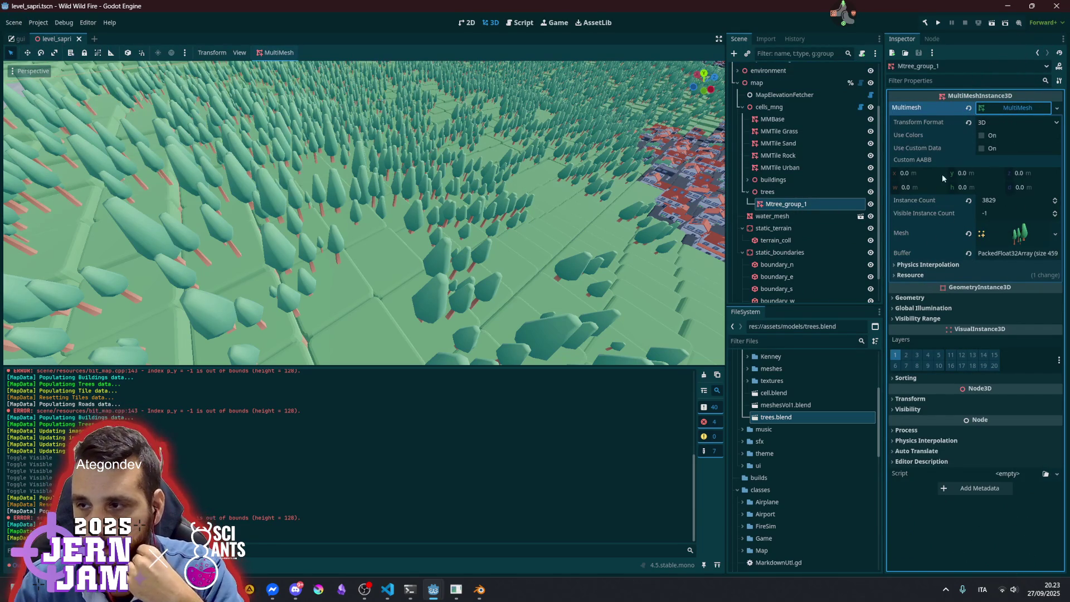
{"action": "left_click", "coordinate": [1004, 111]}
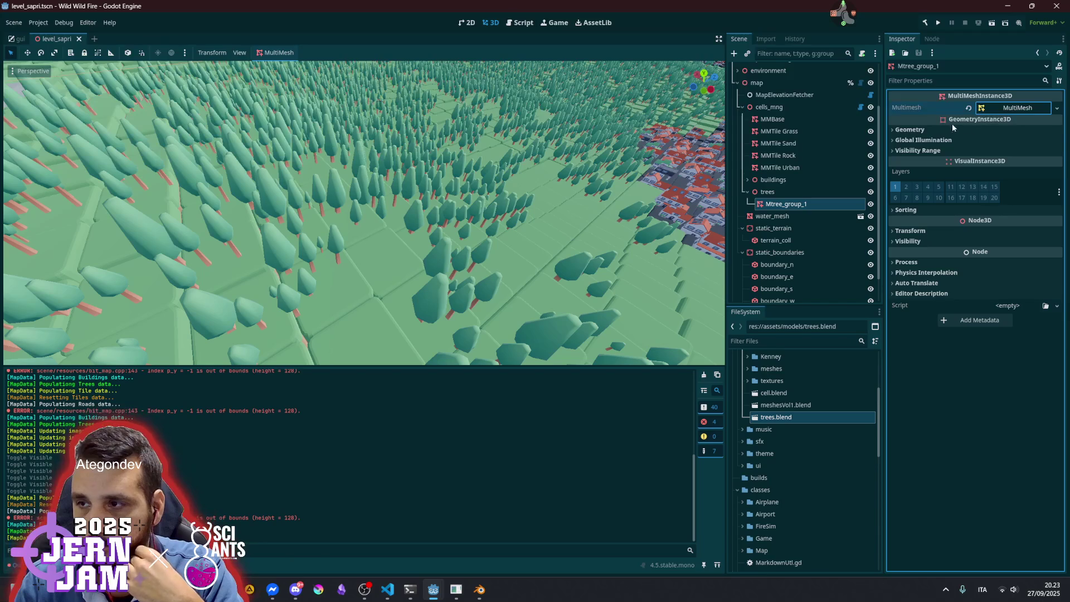
{"action": "left_click", "coordinate": [951, 129]}
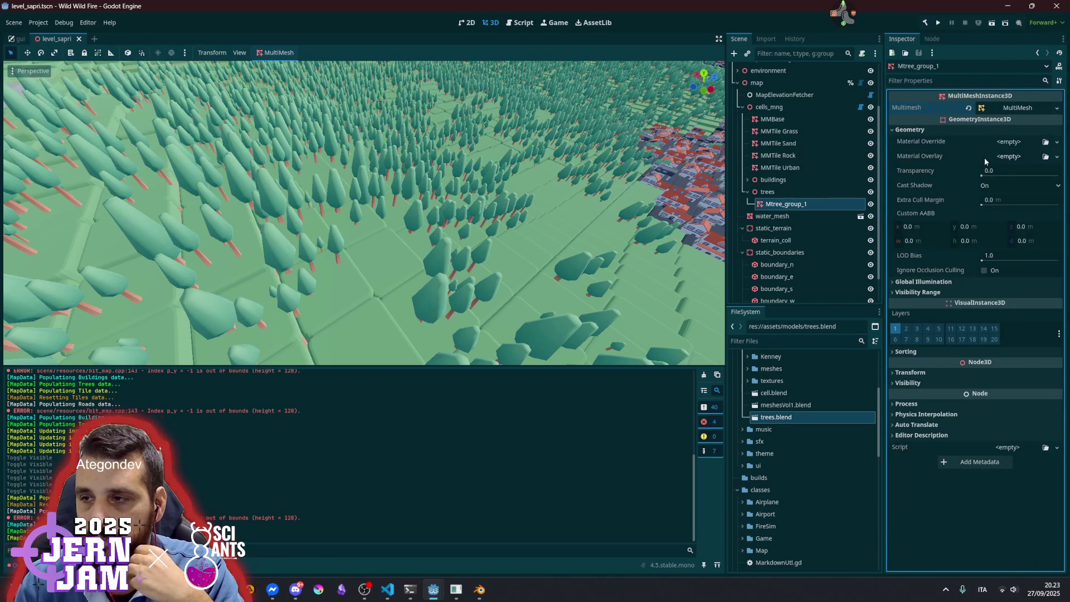
{"action": "mouse_move", "coordinate": [945, 154]}
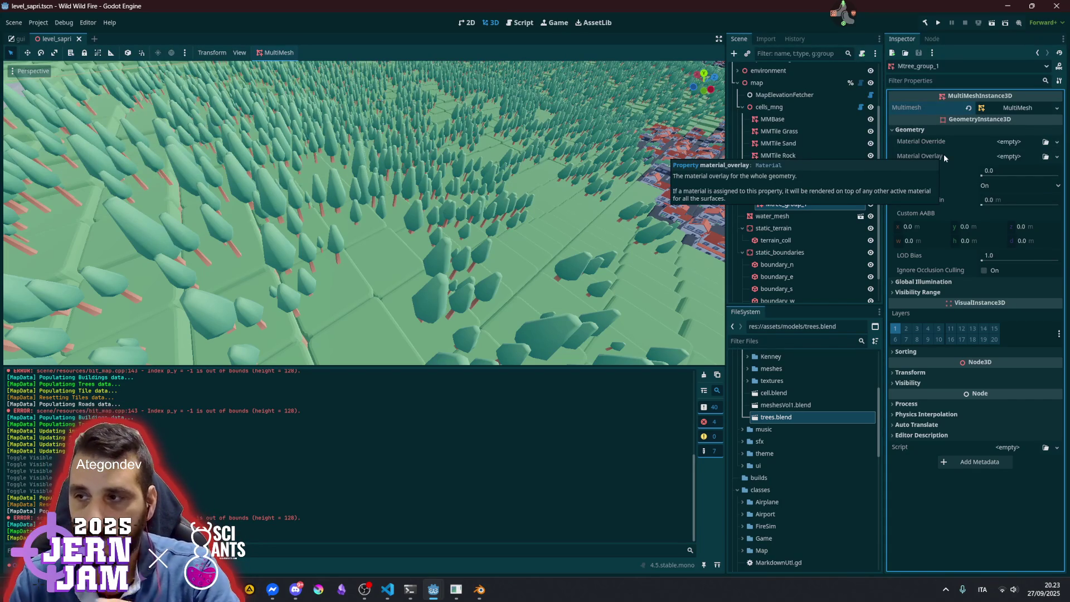
{"action": "left_click", "coordinate": [1007, 157]}
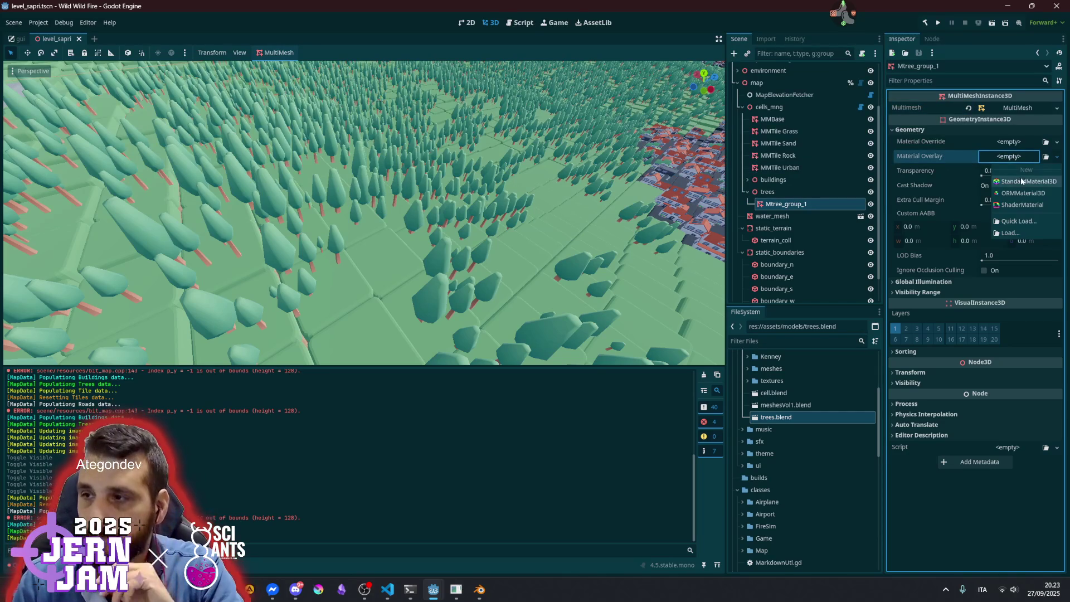
Assign a new StandardMaterial3D overlay and set its Transparency to Depth Pre-Pass
{"action": "left_click", "coordinate": [1022, 181]}
{"action": "left_click", "coordinate": [1014, 163]}
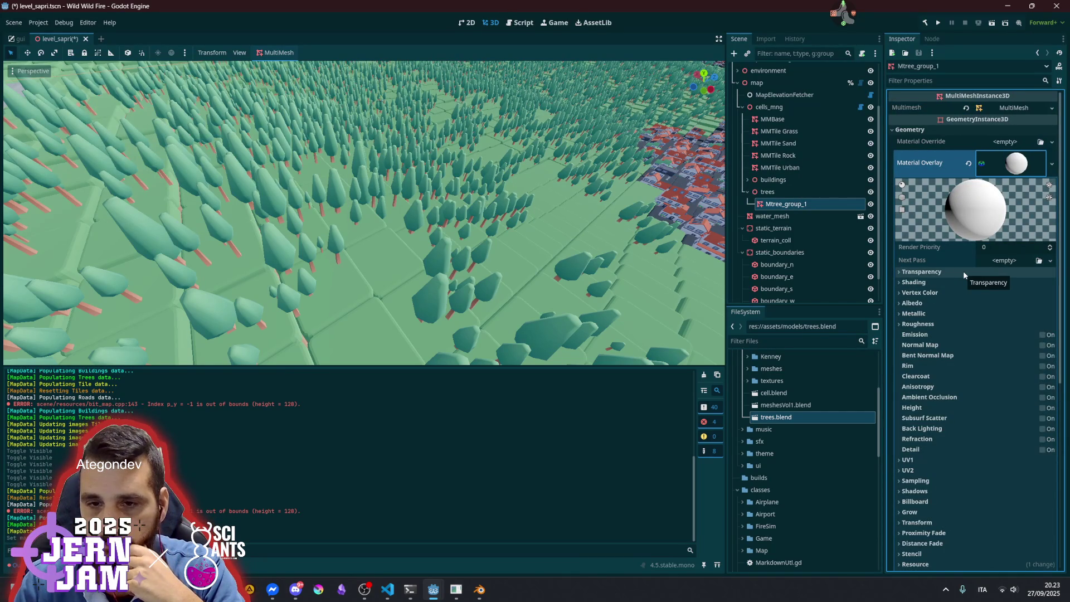
{"action": "scroll", "coordinate": [471, 253], "scroll_direction": "down", "scroll_amount": 5}
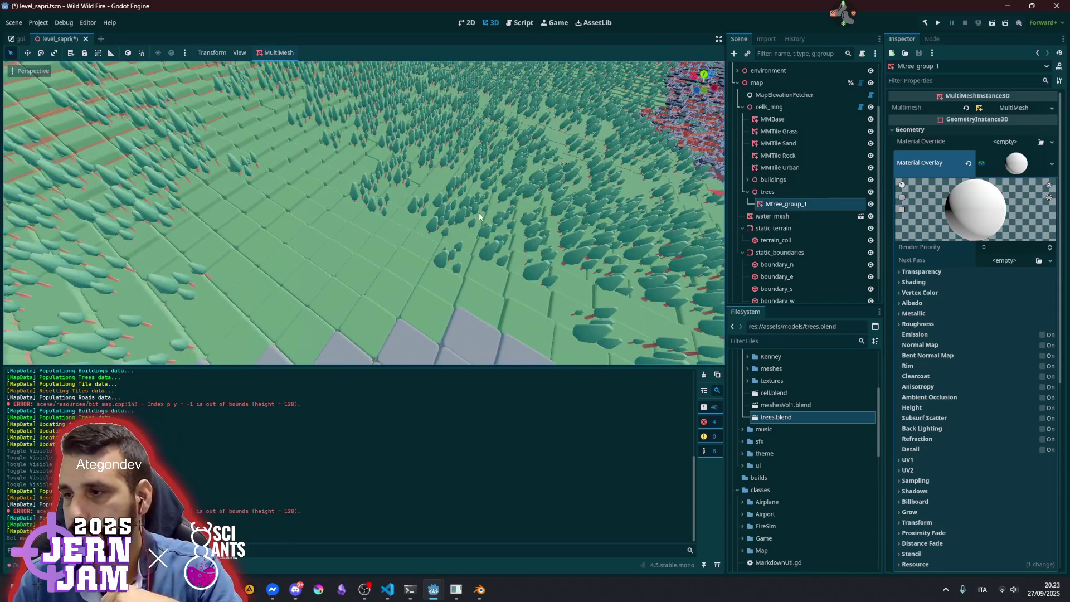
{"action": "key", "text": "f"}
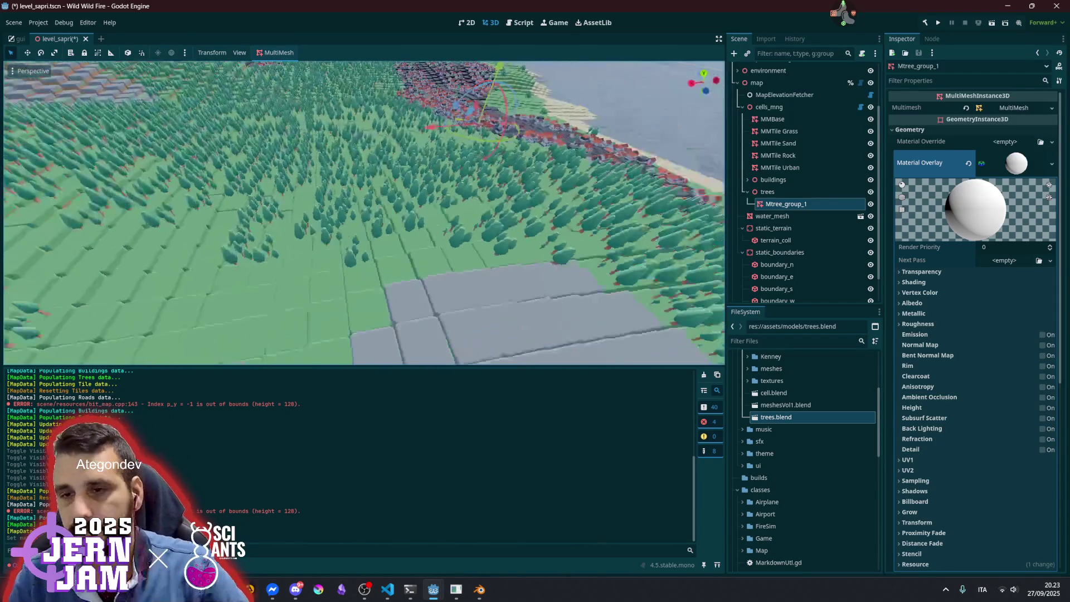
{"action": "scroll", "coordinate": [364, 213], "scroll_direction": "down", "scroll_amount": 8}
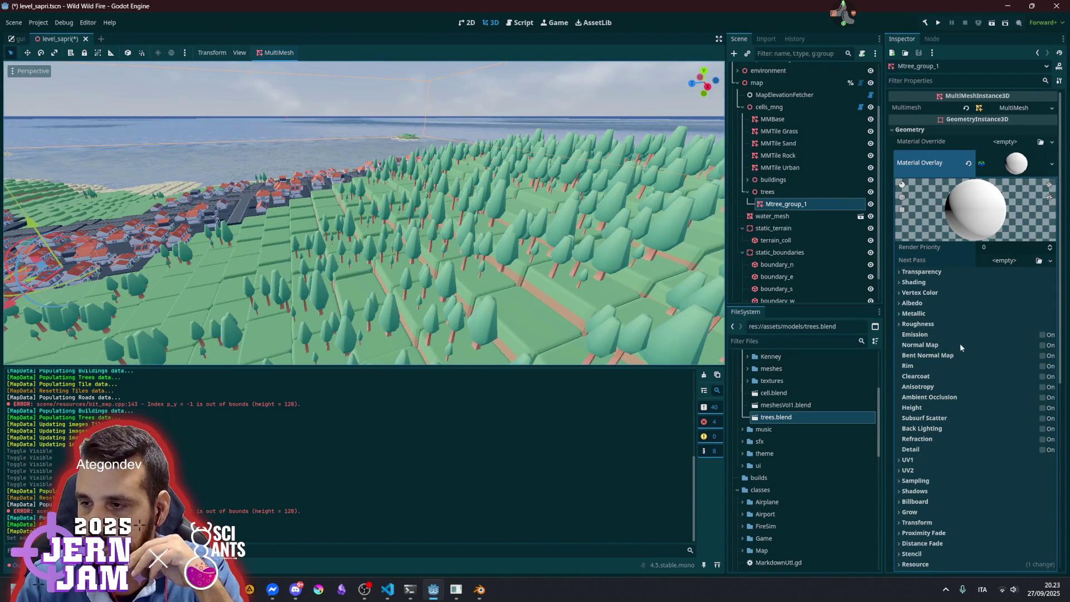
{"action": "left_click", "coordinate": [940, 272]}
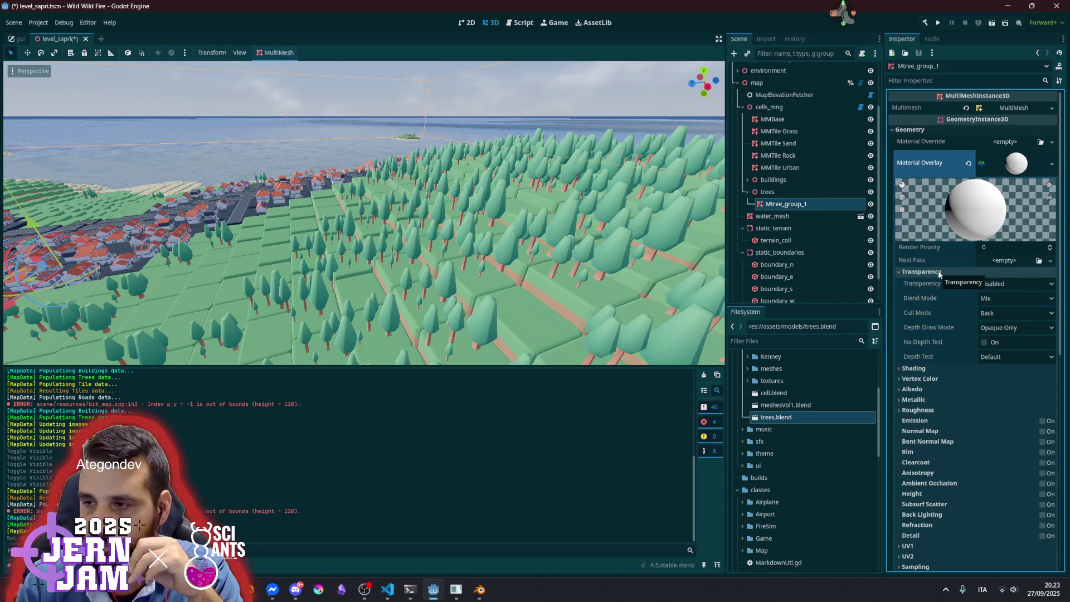
{"action": "left_click", "coordinate": [1009, 283]}
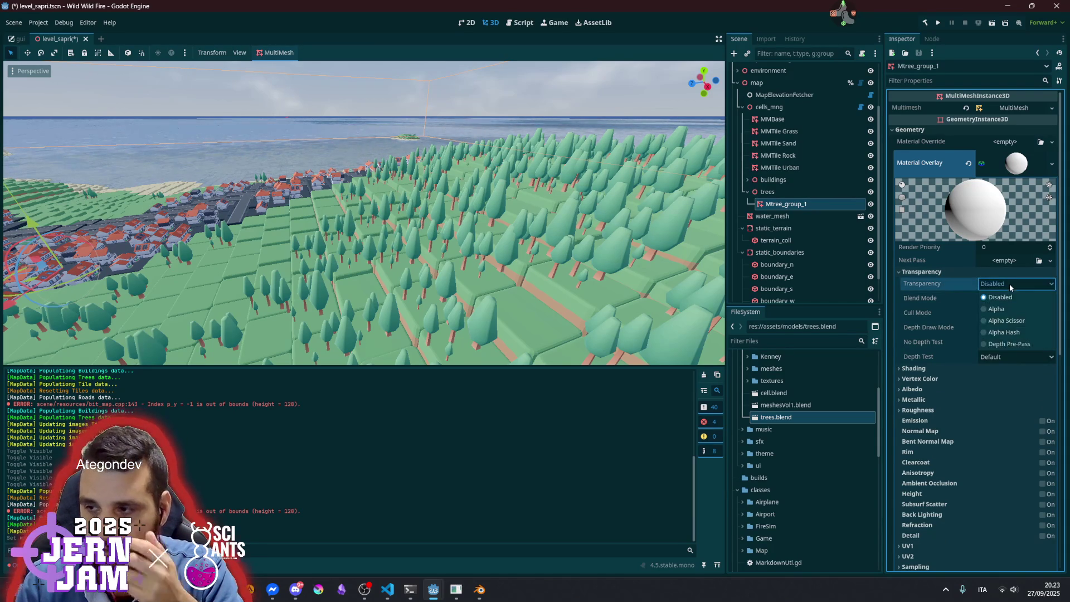
{"action": "left_click", "coordinate": [1009, 344]}
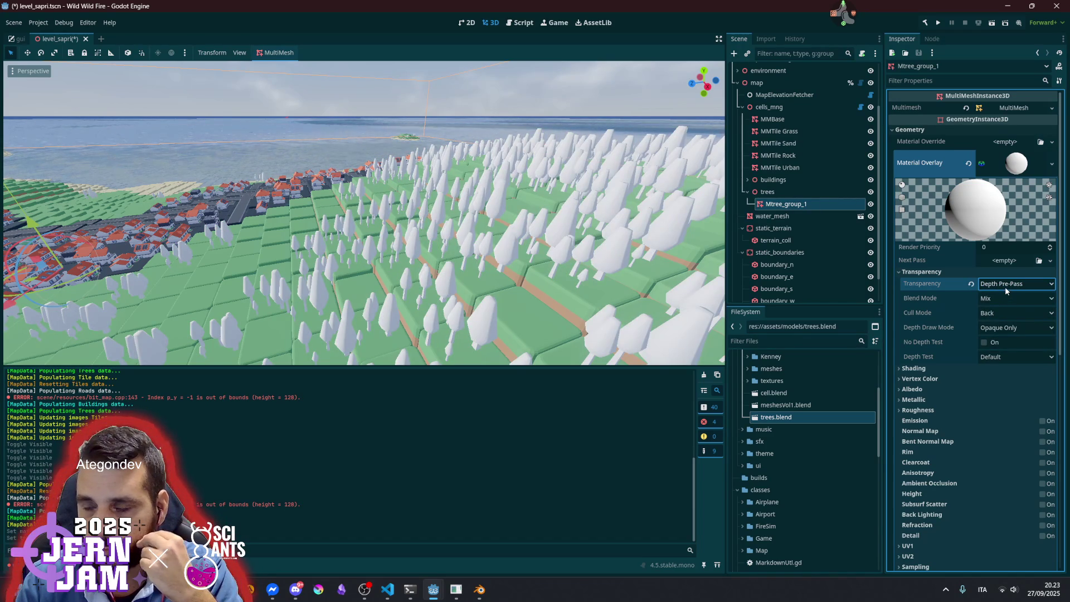
Lower the overlay material's white albedo colour alpha from 255 to 41
{"action": "mouse_move", "coordinate": [362, 212]}
{"action": "left_mouse_down"}
{"action": "mouse_move", "coordinate": [418, 212]}
{"action": "mouse_move", "coordinate": [368, 223]}
{"action": "left_mouse_up"}
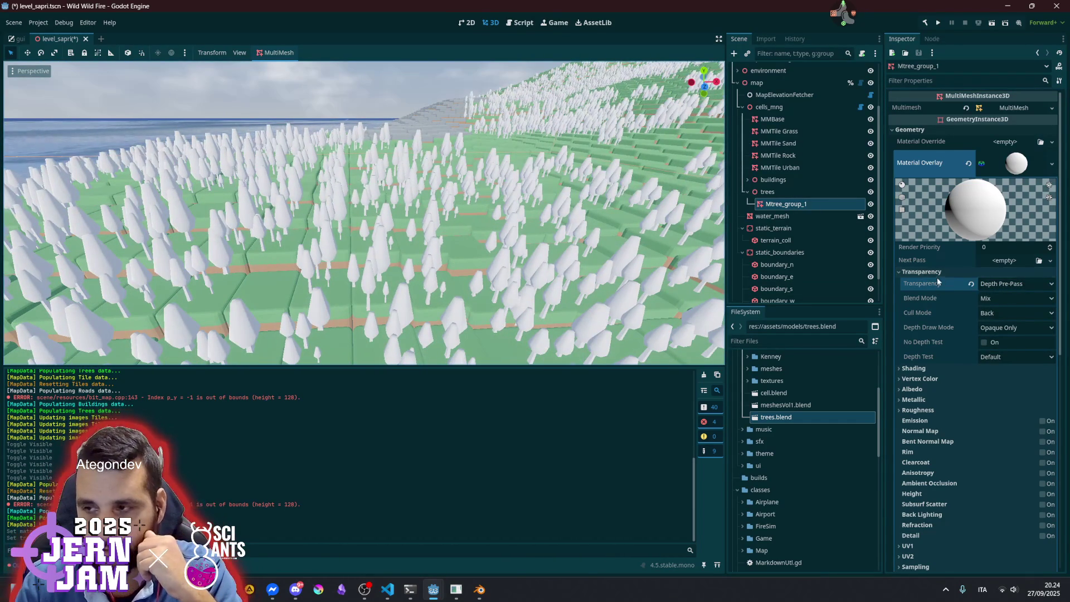
{"action": "left_click", "coordinate": [942, 389]}
{"action": "left_click", "coordinate": [928, 390]}
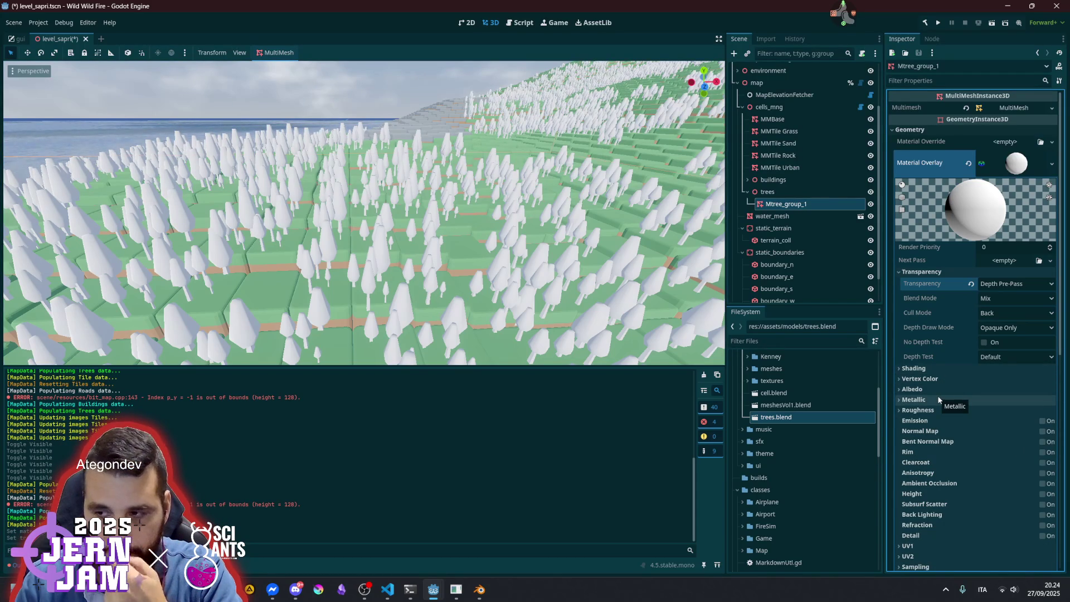
{"action": "left_click", "coordinate": [935, 390]}
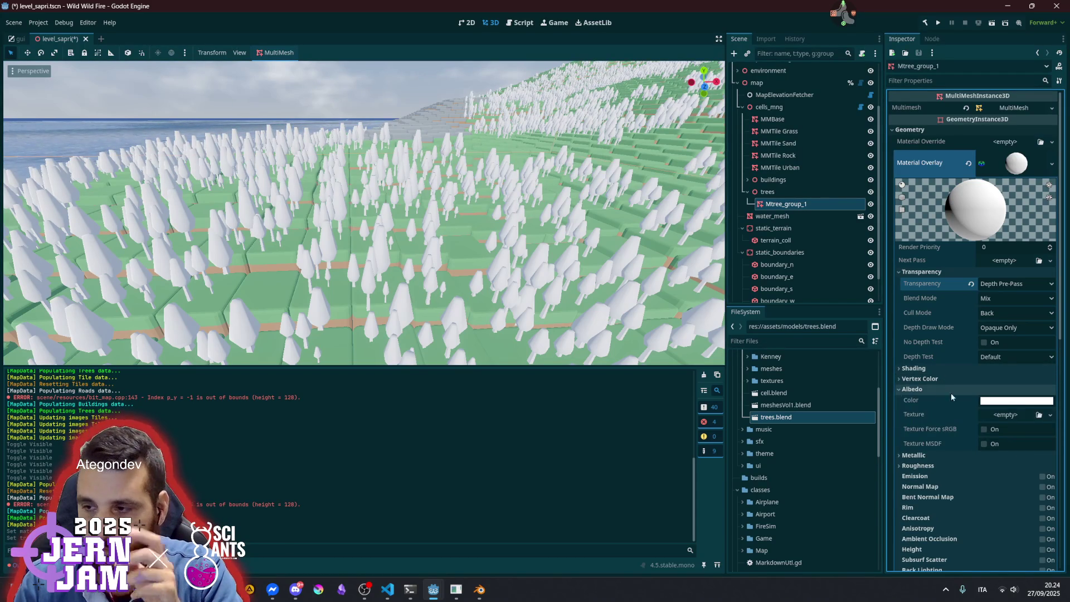
{"action": "left_click", "coordinate": [1023, 402]}
{"action": "mouse_move", "coordinate": [1020, 341]}
{"action": "left_mouse_down"}
{"action": "mouse_move", "coordinate": [969, 341]}
{"action": "mouse_move", "coordinate": [1030, 339]}
{"action": "left_mouse_up"}
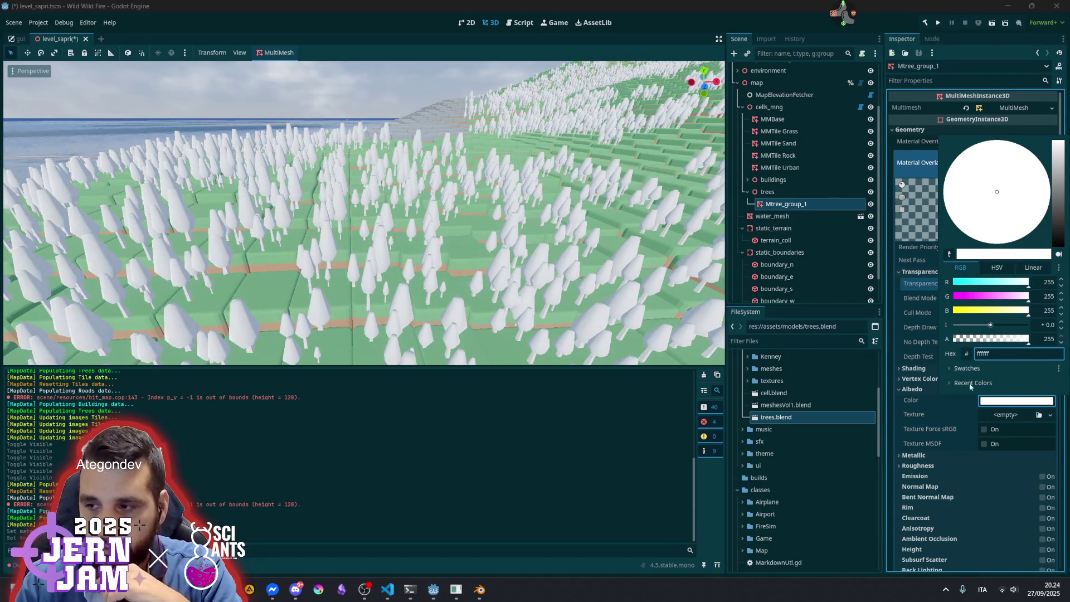
{"action": "left_click", "coordinate": [931, 397]}
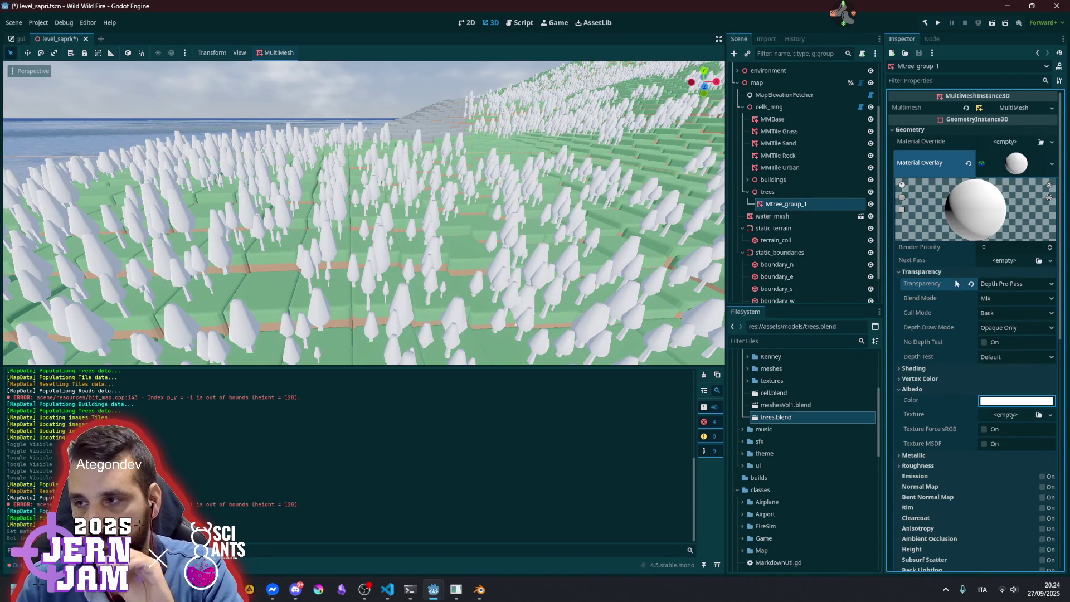
{"action": "right_click", "coordinate": [1008, 165]}
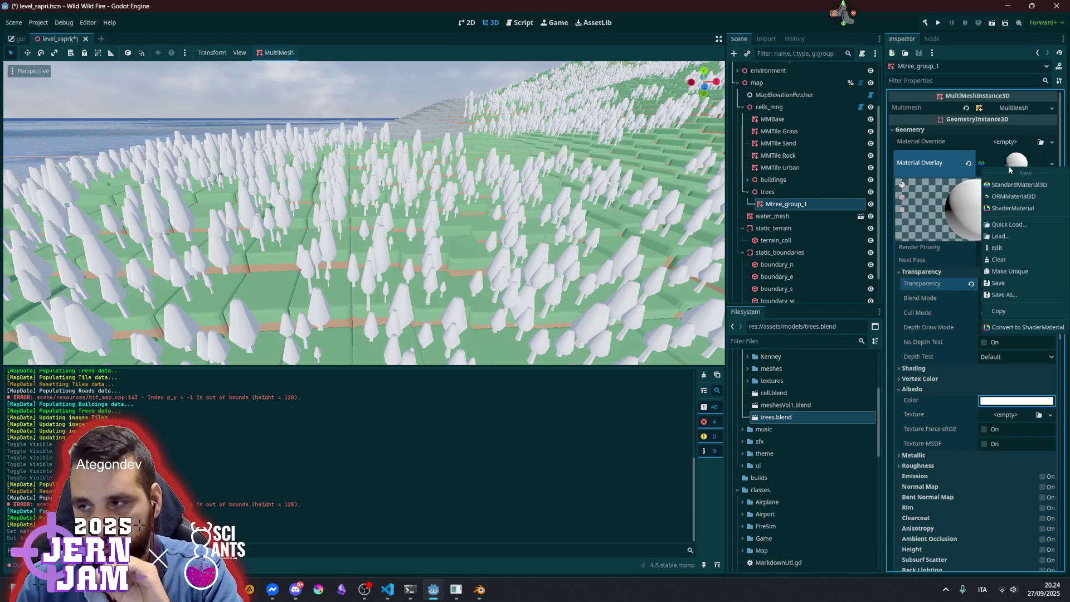
Save the overlay material to its own file, browsing to res://assets/materials
{"action": "left_click", "coordinate": [1014, 292]}
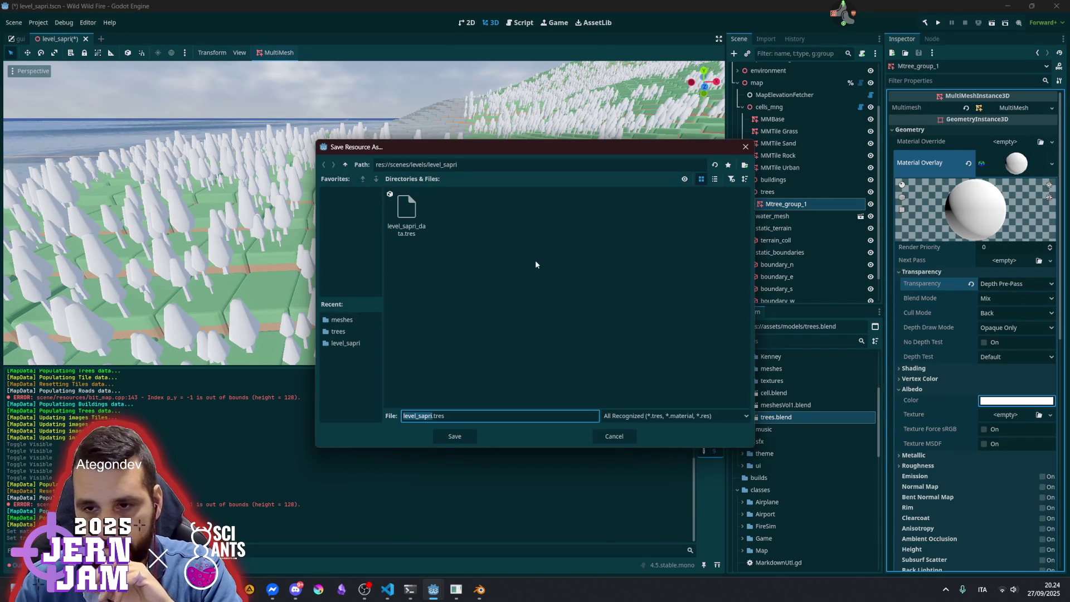
{"action": "left_click", "coordinate": [345, 165]}
{"action": "left_click", "coordinate": [345, 164]}
{"action": "left_click", "coordinate": [345, 164]}
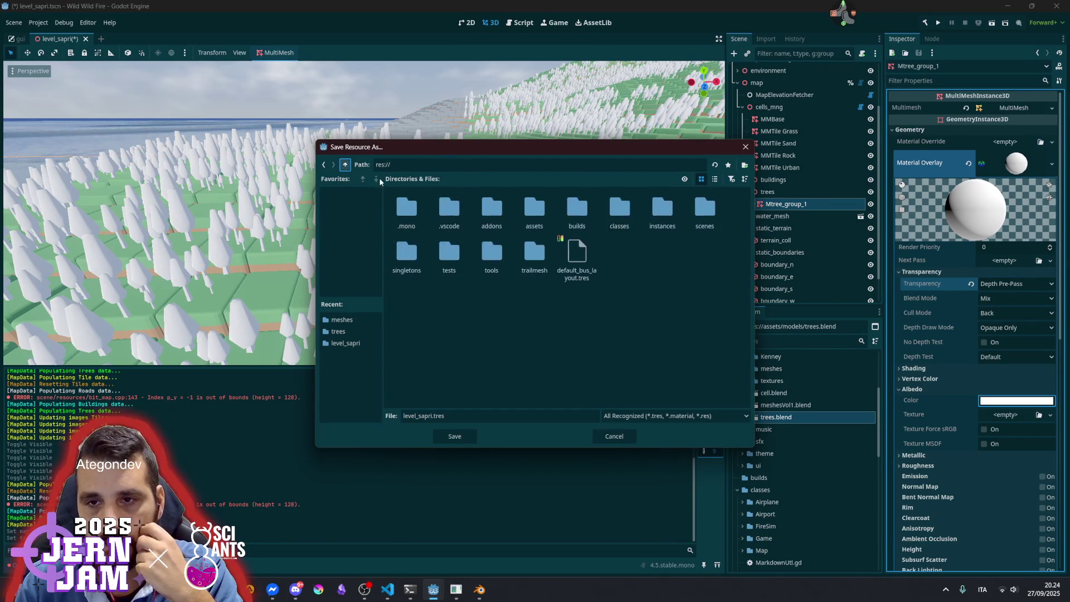
{"action": "double_click", "coordinate": [534, 209]}
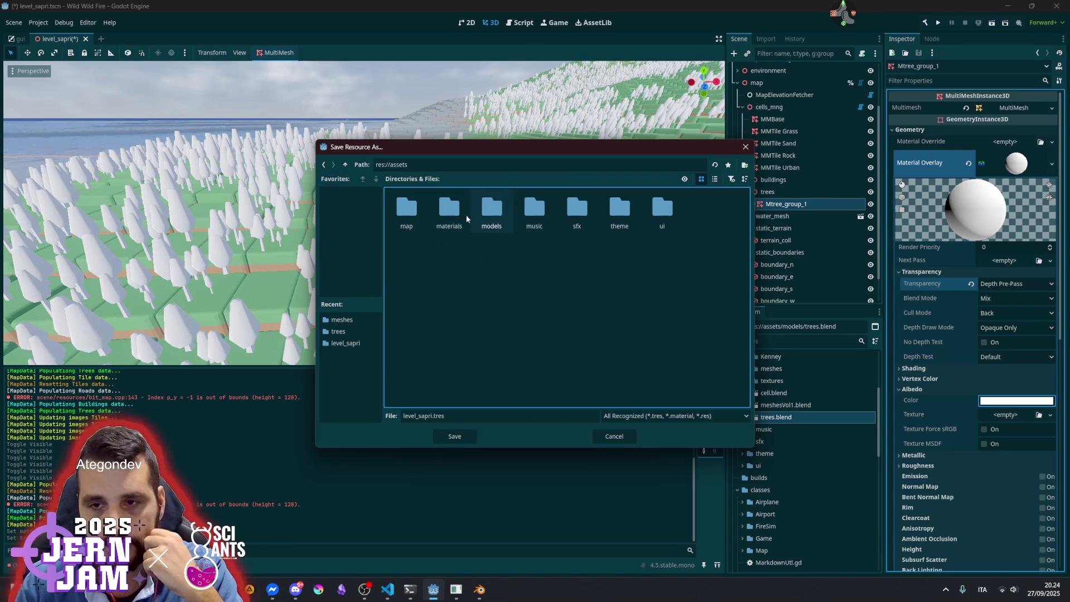
{"action": "double_click", "coordinate": [450, 209]}
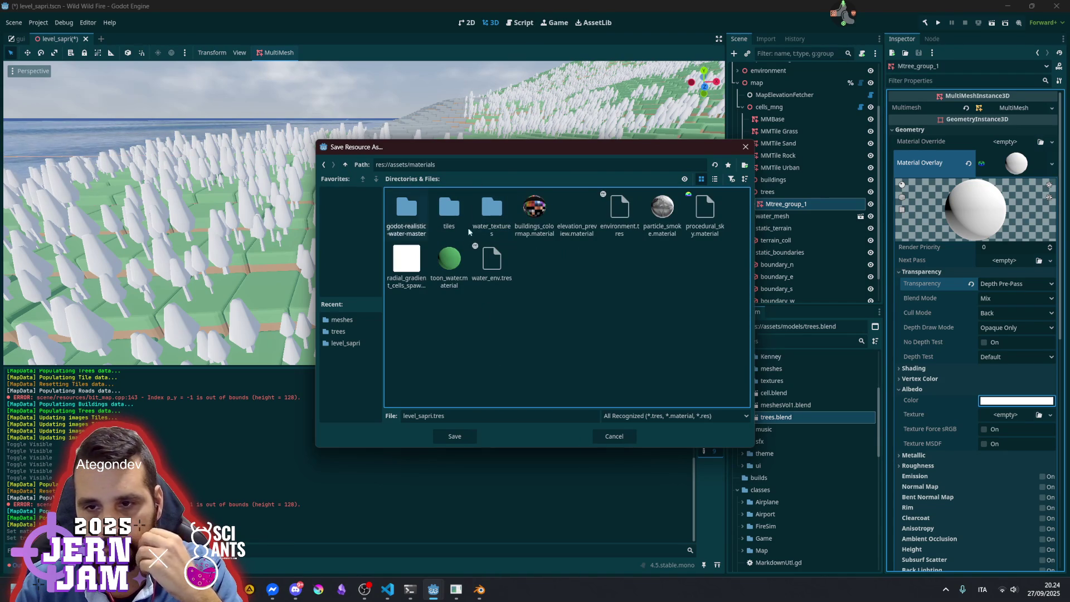
Name the file tree_overlay.material and save it
{"action": "left_click", "coordinate": [438, 415]}
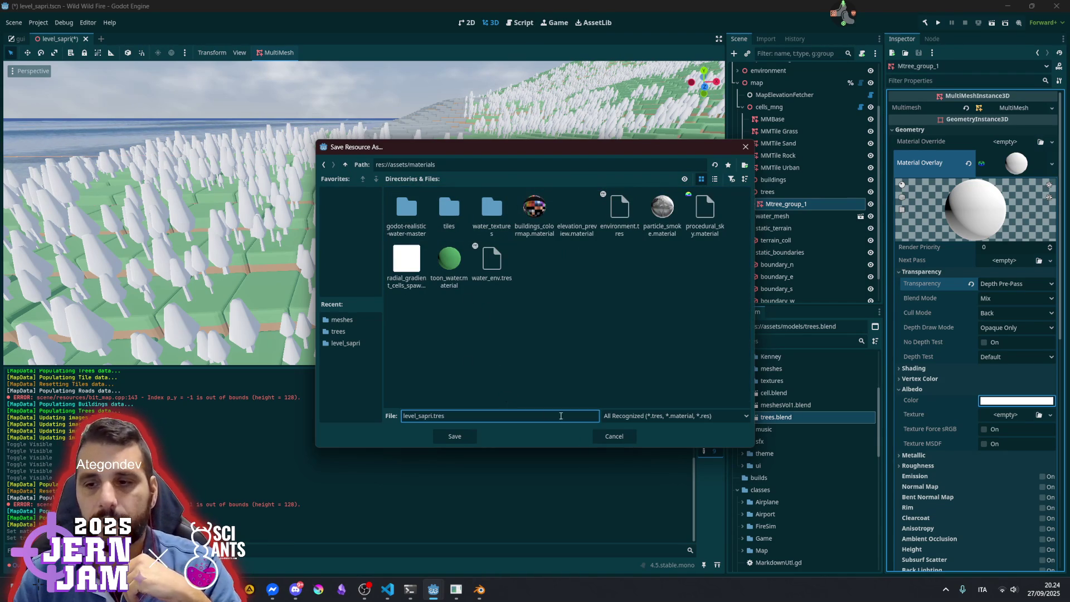
{"action": "double_click", "coordinate": [480, 416]}
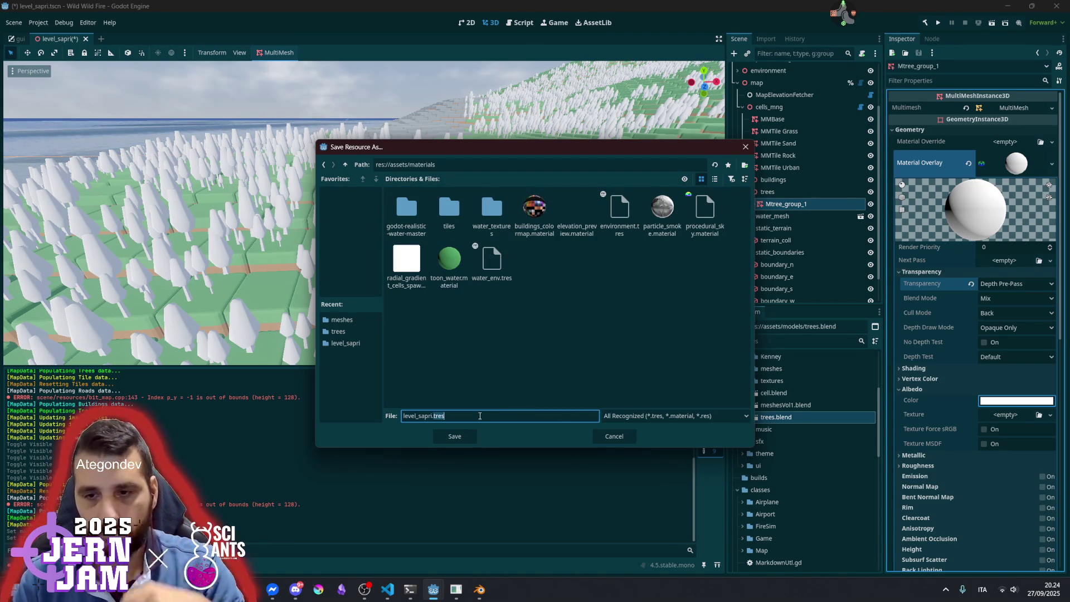
{"action": "type", "text": "material"}
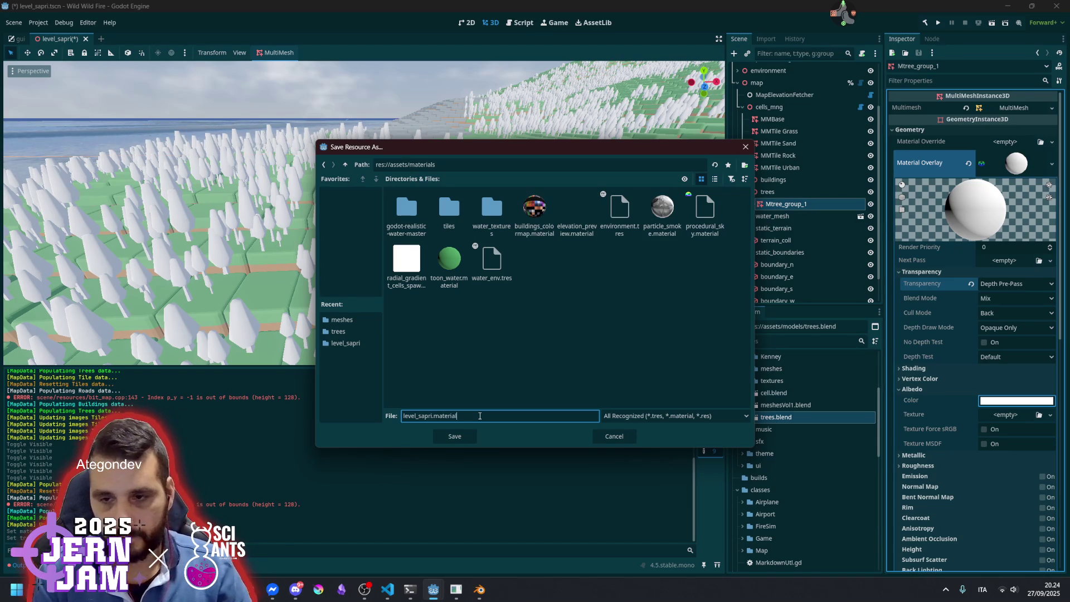
{"action": "key", "text": "Home"}
{"action": "key", "text": "ctrl+shift+Right"}
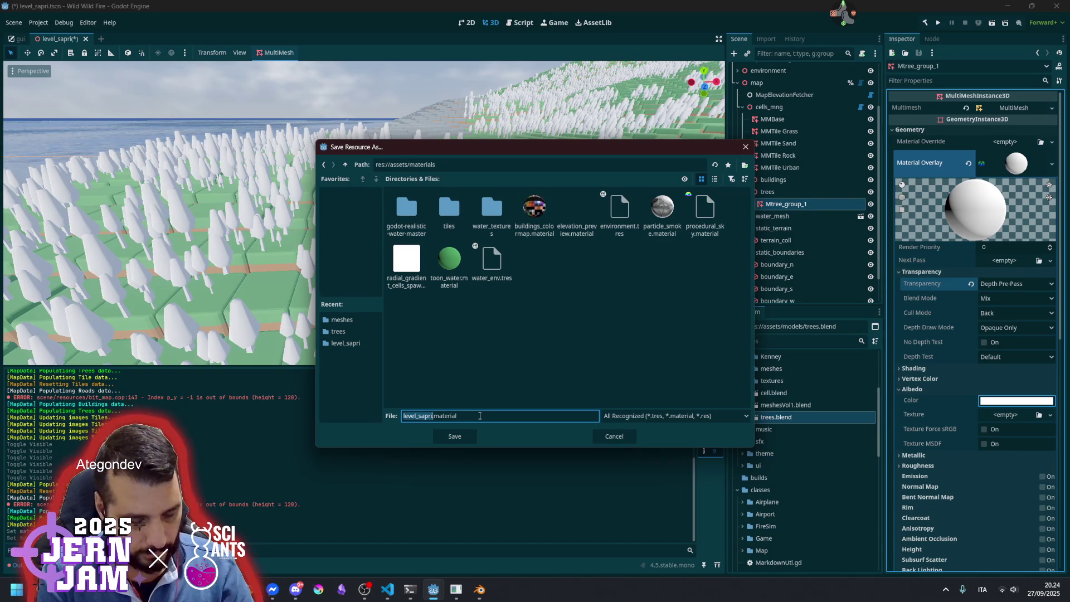
{"action": "type", "text": "trees"}
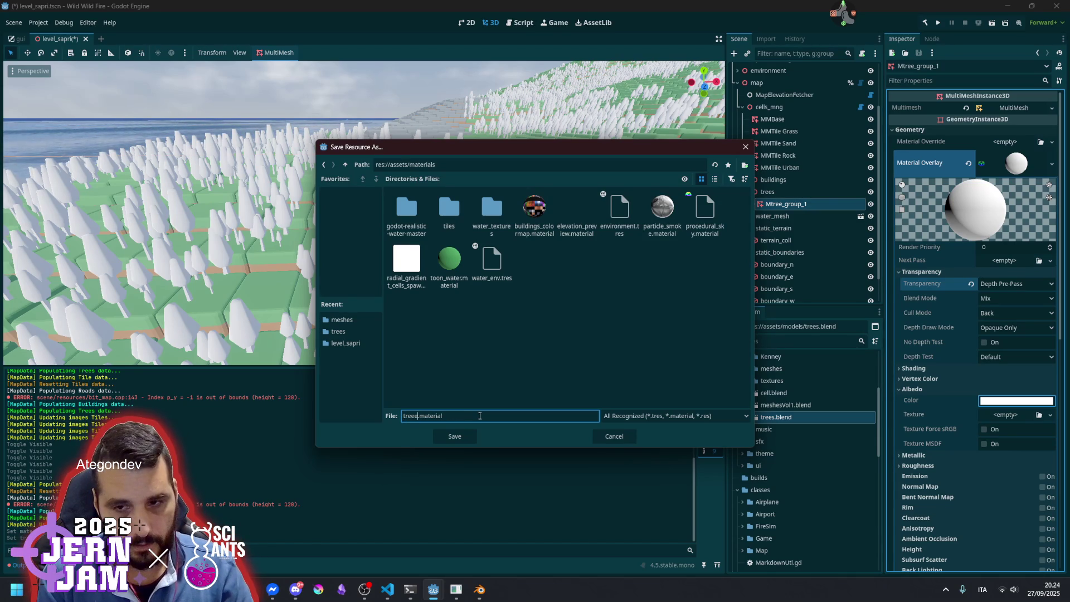
{"action": "key", "text": "BackSpace"}
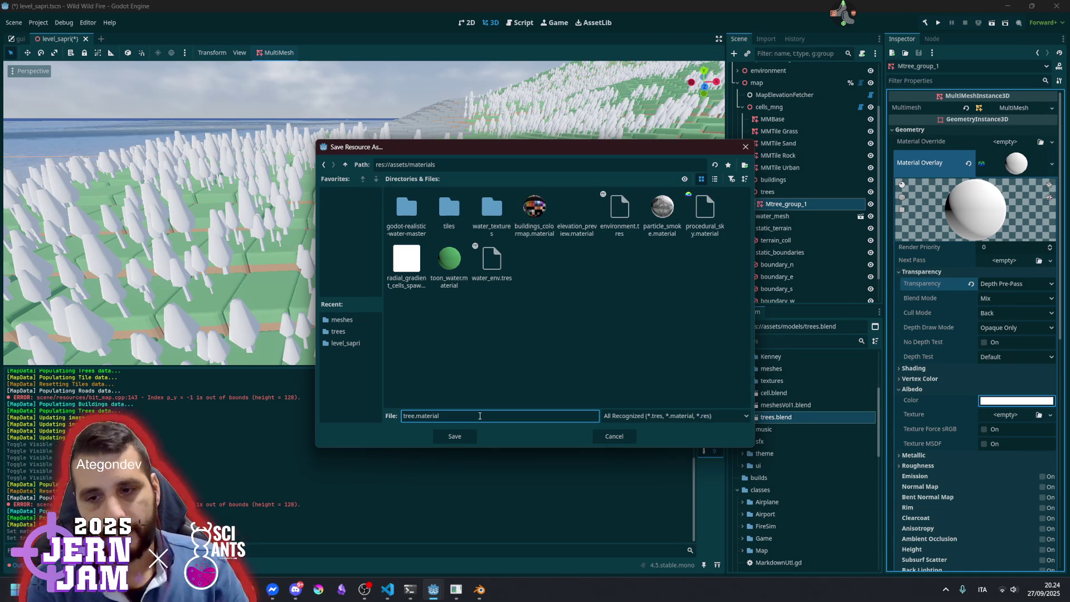
{"action": "type", "text": "_overlay"}
{"action": "key", "text": "Return"}
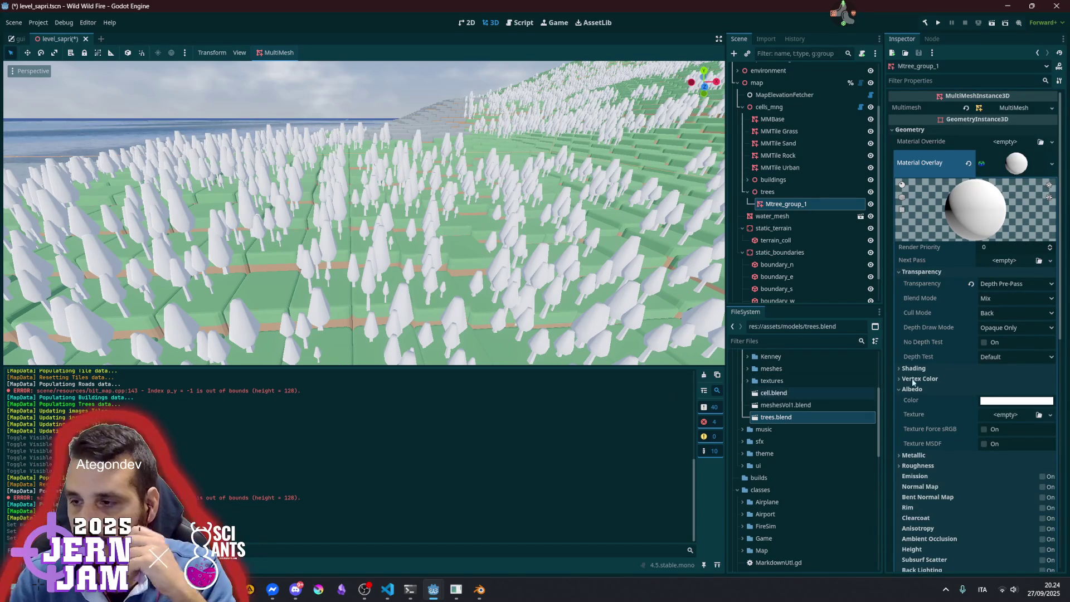
Give the albedo a new NoiseTexture2D, leaving 3D-space sampling off
{"action": "left_click", "coordinate": [988, 415]}
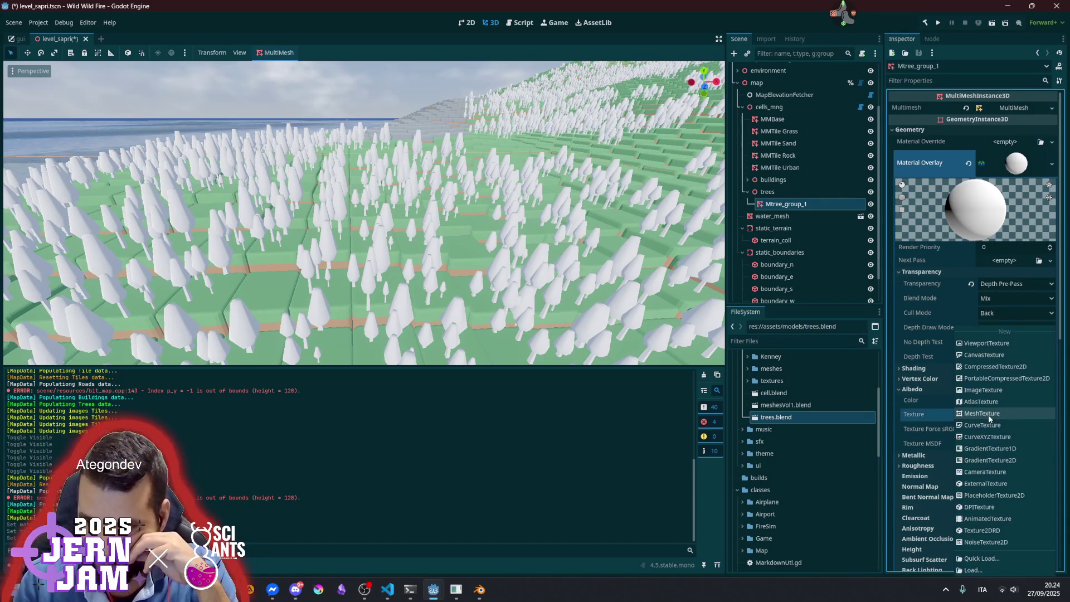
{"action": "left_click", "coordinate": [1001, 541]}
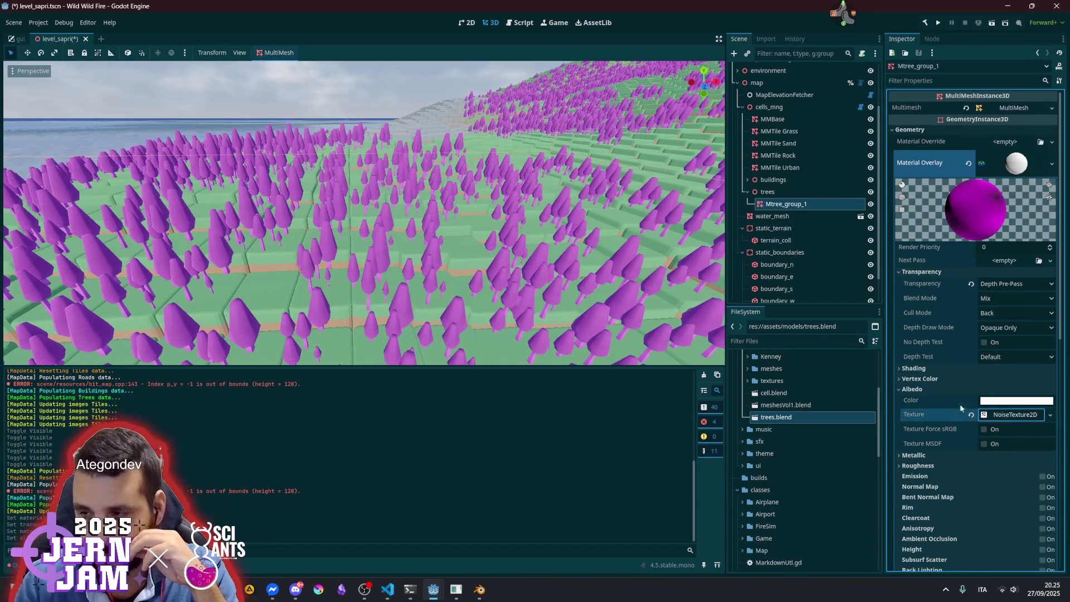
{"action": "left_click", "coordinate": [1012, 415]}
{"action": "scroll", "coordinate": [969, 387], "scroll_direction": "down", "scroll_amount": 4}
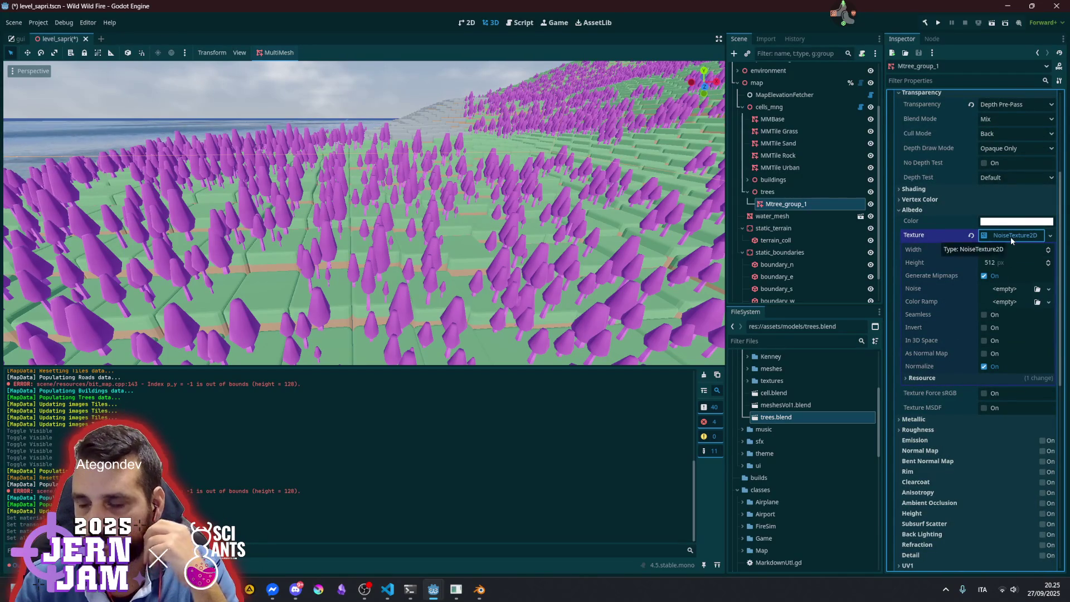
{"action": "left_click", "coordinate": [984, 340]}
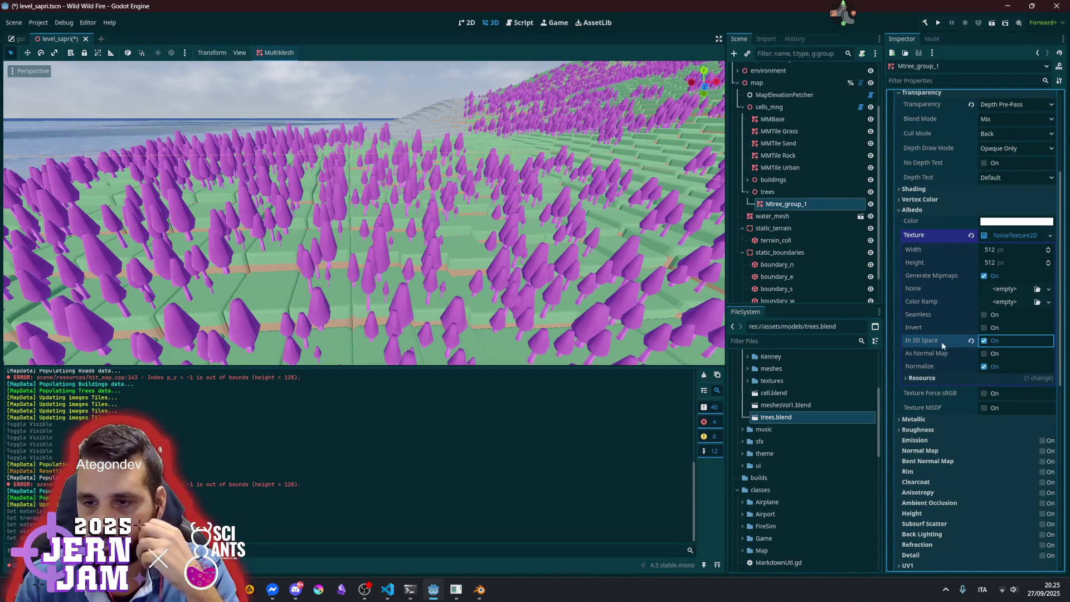
{"action": "left_click", "coordinate": [984, 342]}
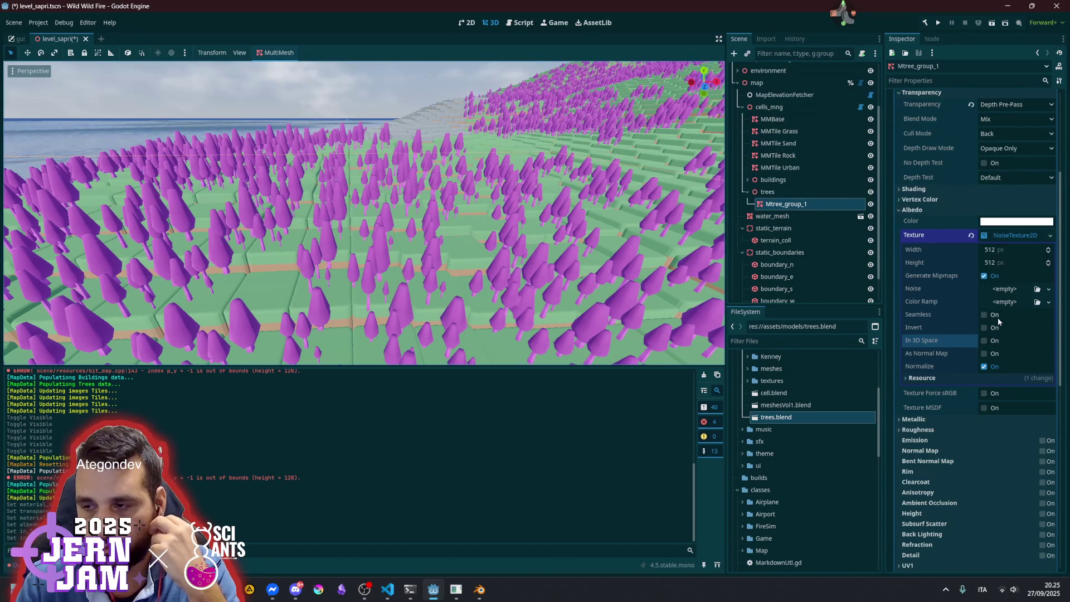
Set the noise source to a new FastNoiseLite and the Color Ramp to a new Gradient
{"action": "left_click", "coordinate": [1005, 289]}
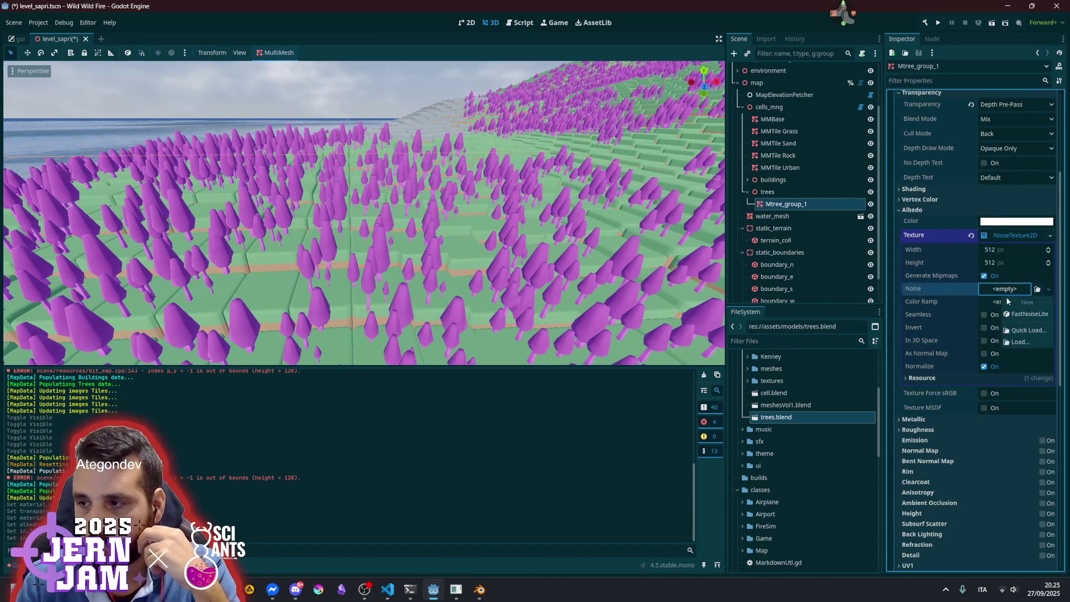
{"action": "left_click", "coordinate": [1018, 315]}
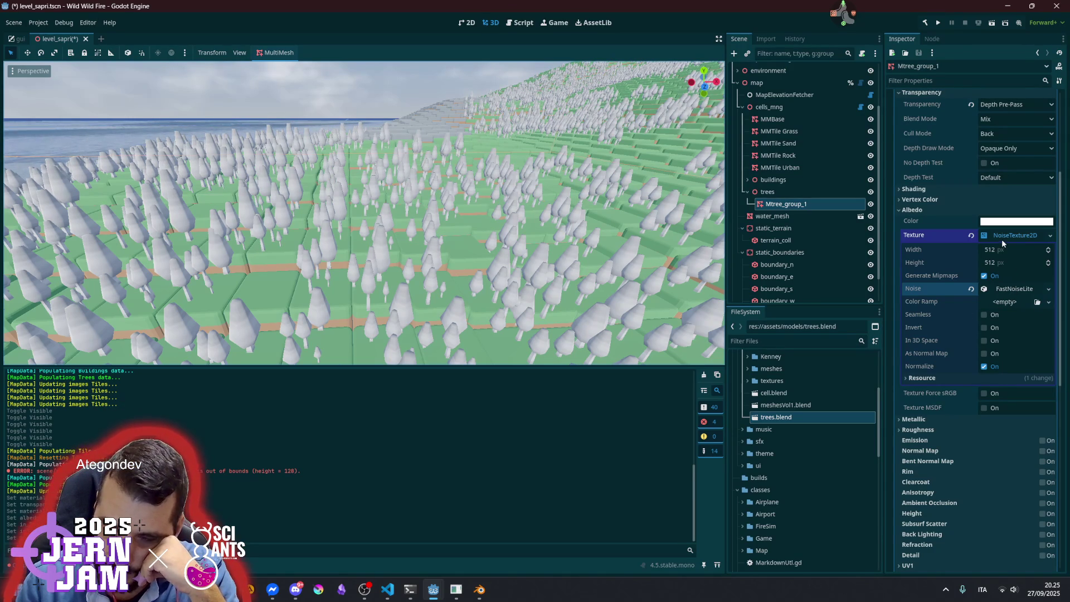
{"action": "left_click", "coordinate": [1006, 303]}
{"action": "left_click", "coordinate": [1006, 302]}
{"action": "left_click", "coordinate": [1012, 325]}
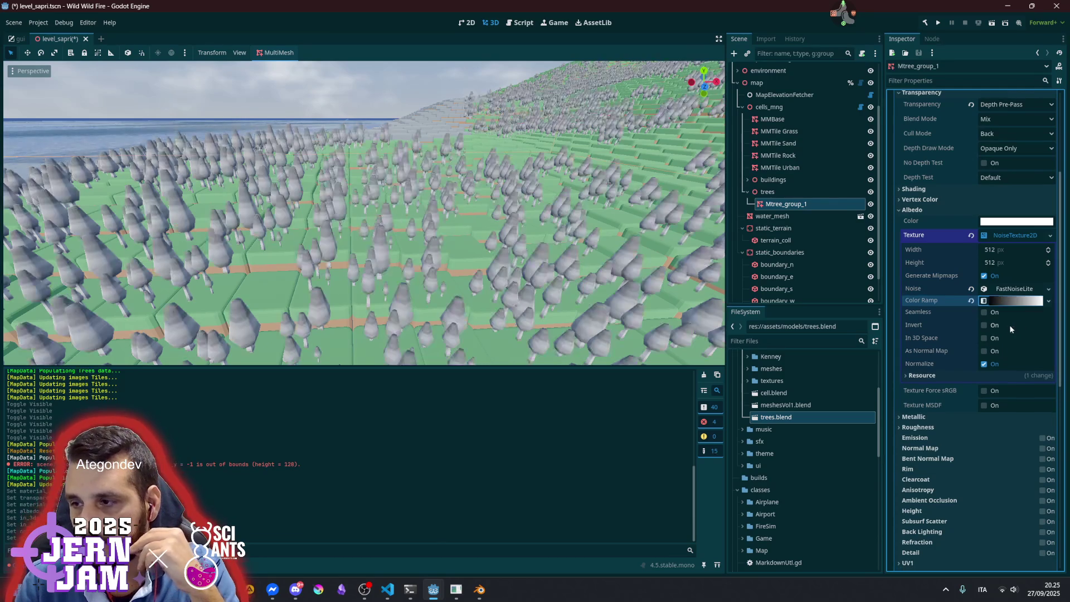
Shift the black stop inward, remove the white stop, and make the right stop fully transparent
{"action": "left_click", "coordinate": [1003, 302]}
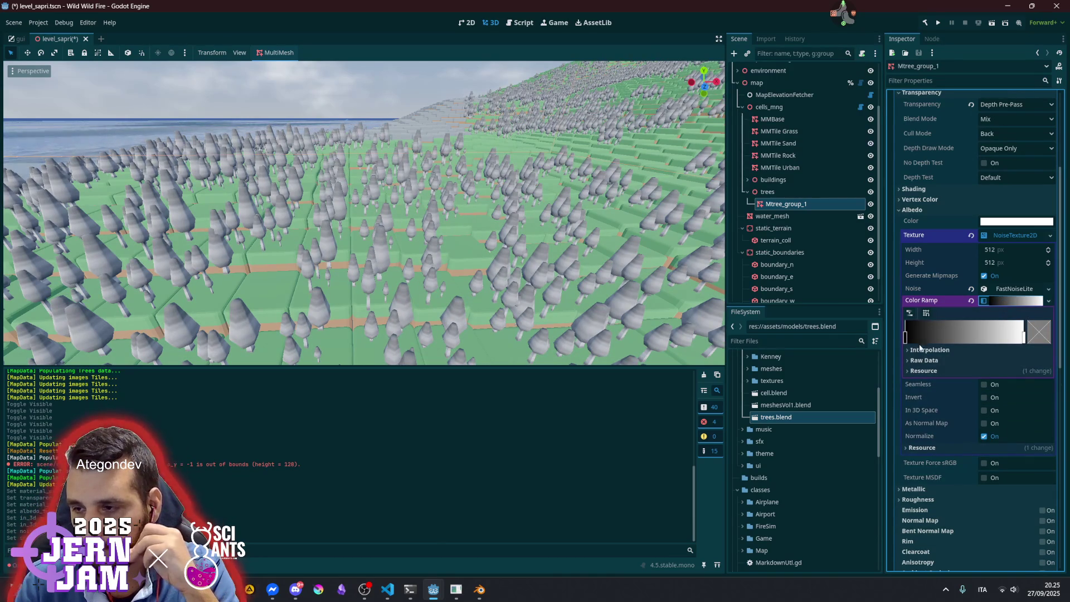
{"action": "left_click_drag", "start_coordinate": [909, 337], "coordinate": [955, 336]}
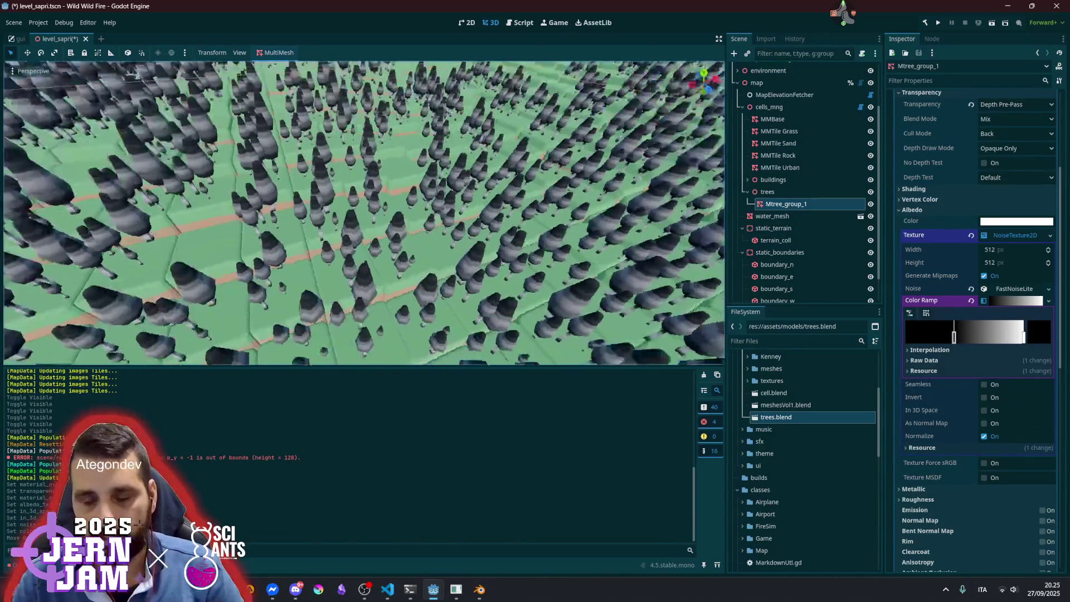
{"action": "right_click", "coordinate": [1025, 337]}
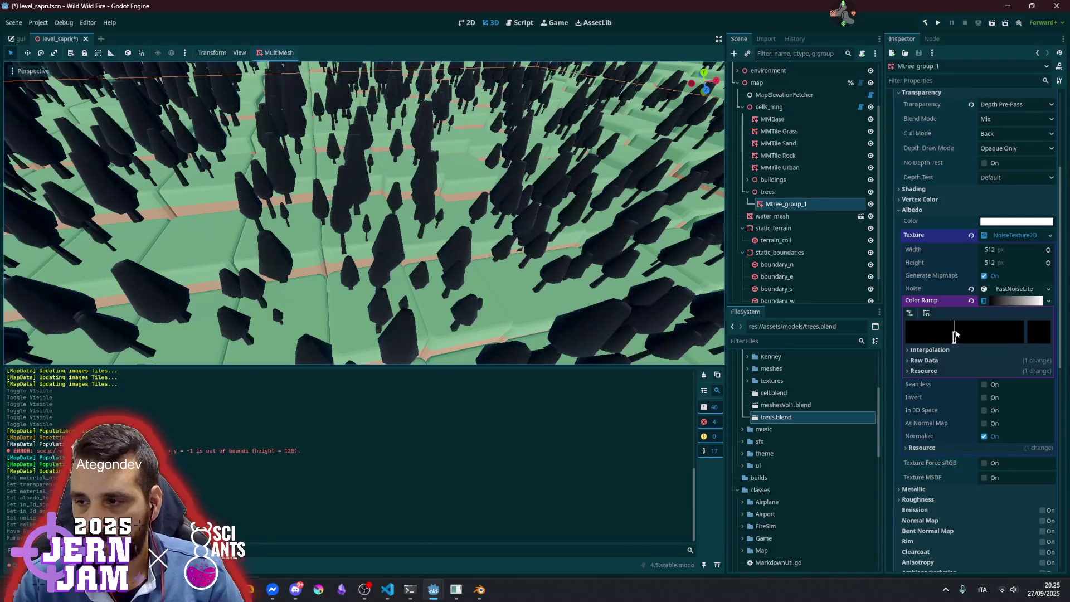
{"action": "left_click", "coordinate": [1024, 335]}
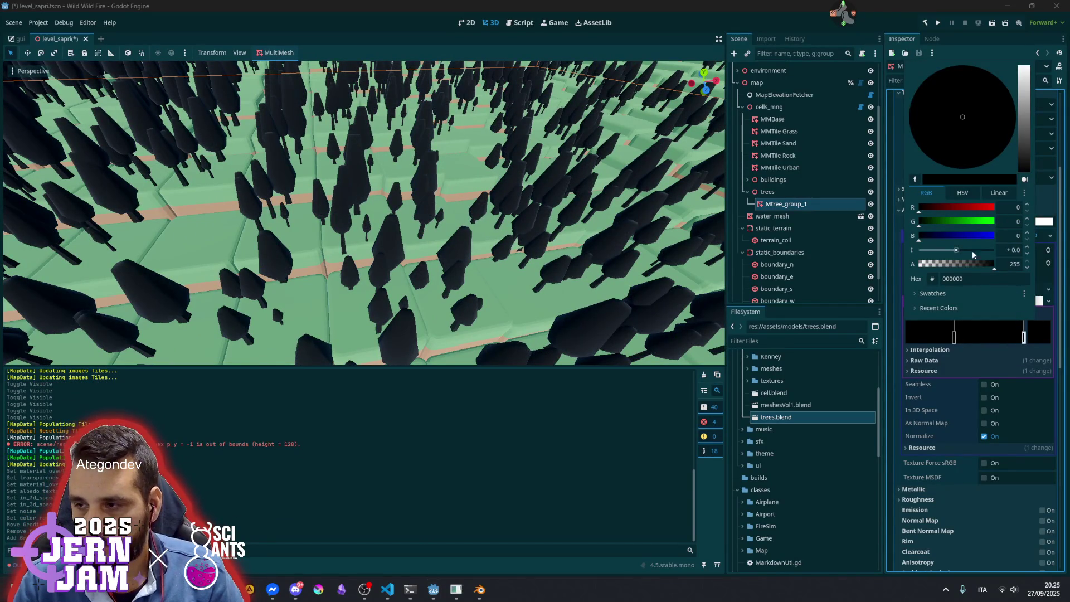
{"action": "left_click_drag", "start_coordinate": [994, 264], "coordinate": [796, 279]}
{"action": "key", "text": "Escape"}
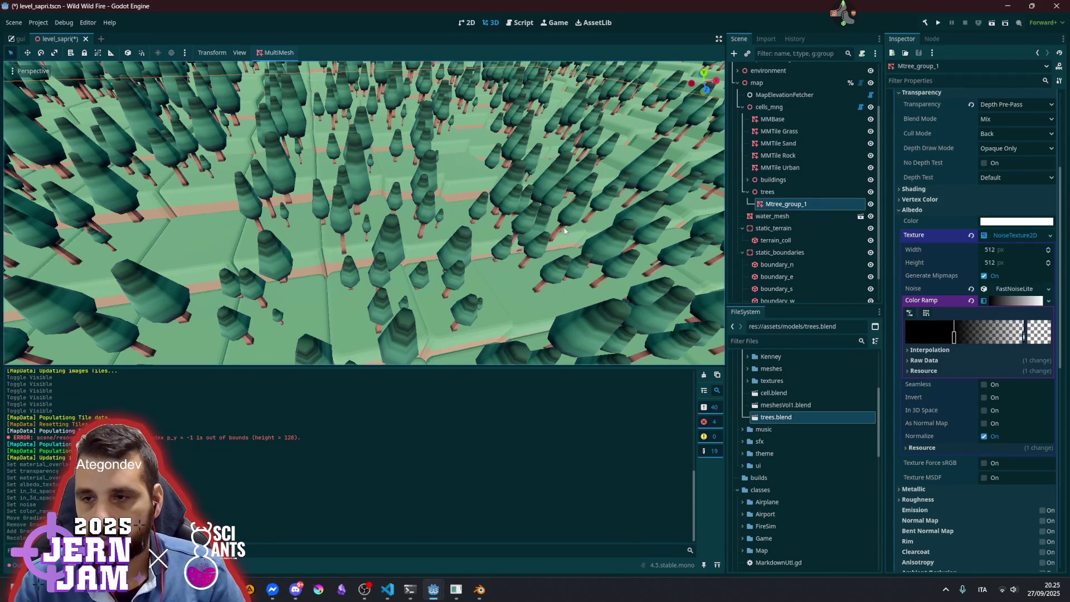
Reposition the gradient stops and add a transparent stop for darker mottled tree shading
{"action": "left_click", "coordinate": [954, 337]}
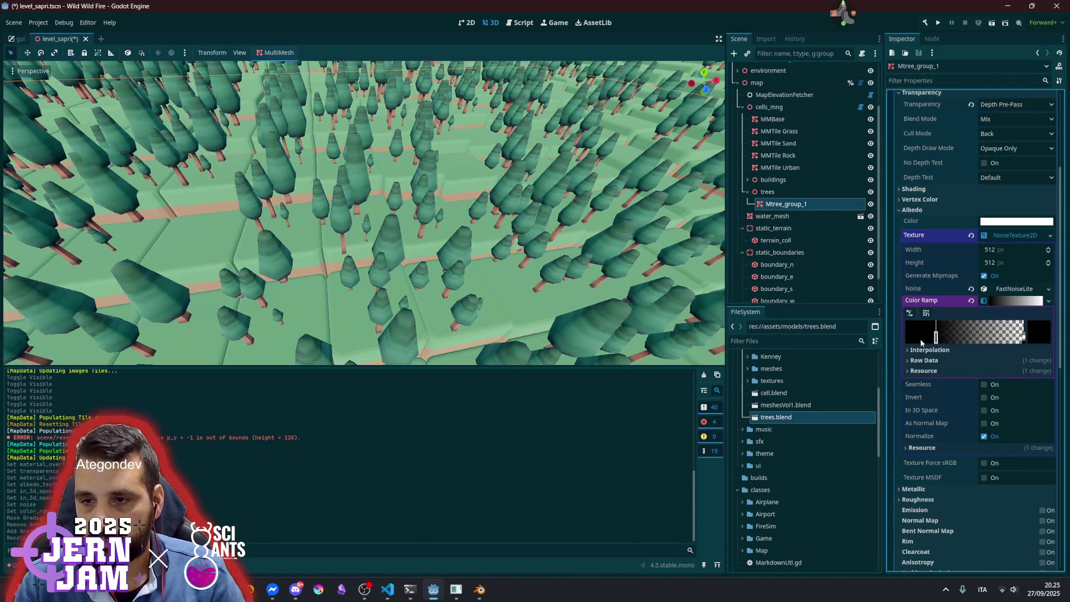
{"action": "mouse_move", "coordinate": [953, 337]}
{"action": "left_mouse_down"}
{"action": "mouse_move", "coordinate": [1004, 337]}
{"action": "mouse_move", "coordinate": [955, 338]}
{"action": "left_mouse_up"}
{"action": "scroll", "coordinate": [364, 213], "scroll_direction": "down", "scroll_amount": 10}
{"action": "scroll", "coordinate": [365, 213], "scroll_direction": "up", "scroll_amount": 10}
{"action": "mouse_move", "coordinate": [355, 240]}
{"action": "left_mouse_down"}
{"action": "mouse_move", "coordinate": [313, 241]}
{"action": "mouse_move", "coordinate": [355, 241]}
{"action": "left_mouse_up"}
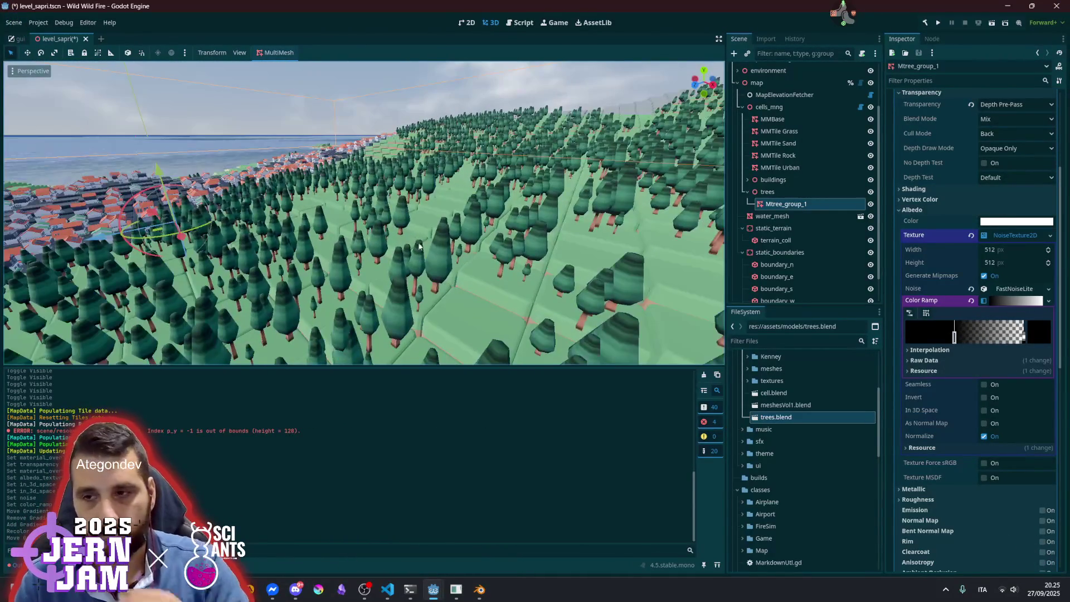
{"action": "mouse_move", "coordinate": [955, 343]}
{"action": "left_mouse_down"}
{"action": "mouse_move", "coordinate": [1003, 338]}
{"action": "mouse_move", "coordinate": [910, 338]}
{"action": "mouse_move", "coordinate": [1012, 337]}
{"action": "mouse_move", "coordinate": [905, 338]}
{"action": "left_mouse_up"}
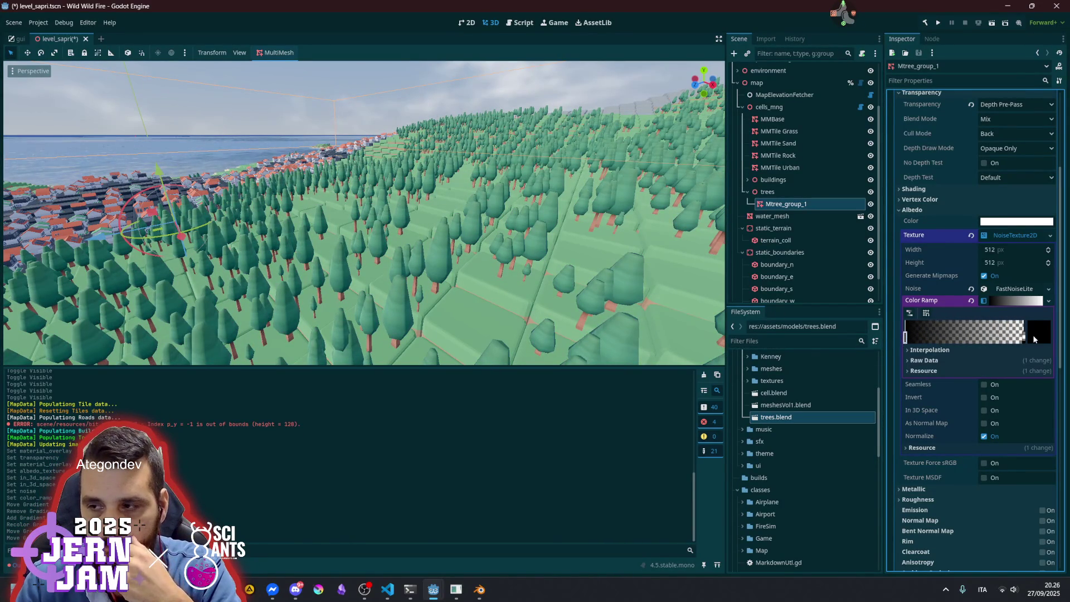
{"action": "left_click", "coordinate": [955, 337]}
{"action": "mouse_move", "coordinate": [955, 338]}
{"action": "left_mouse_down"}
{"action": "mouse_move", "coordinate": [1025, 338]}
{"action": "mouse_move", "coordinate": [928, 338]}
{"action": "mouse_move", "coordinate": [1044, 329]}
{"action": "left_mouse_up"}
{"action": "mouse_move", "coordinate": [911, 336]}
{"action": "left_mouse_down"}
{"action": "mouse_move", "coordinate": [984, 337]}
{"action": "mouse_move", "coordinate": [952, 339]}
{"action": "left_mouse_up"}
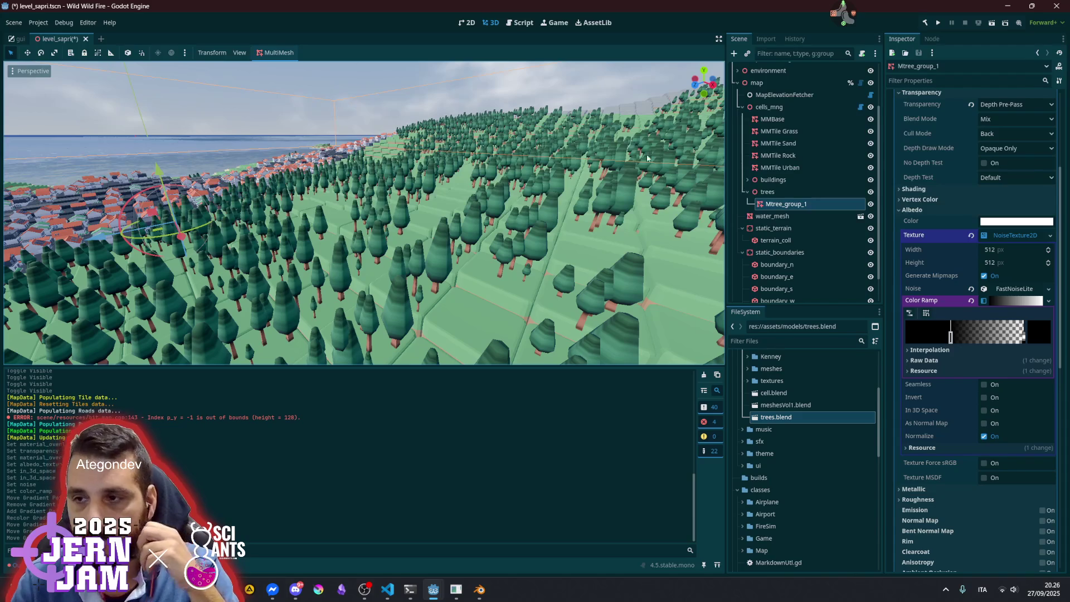
{"action": "left_click", "coordinate": [742, 107]}
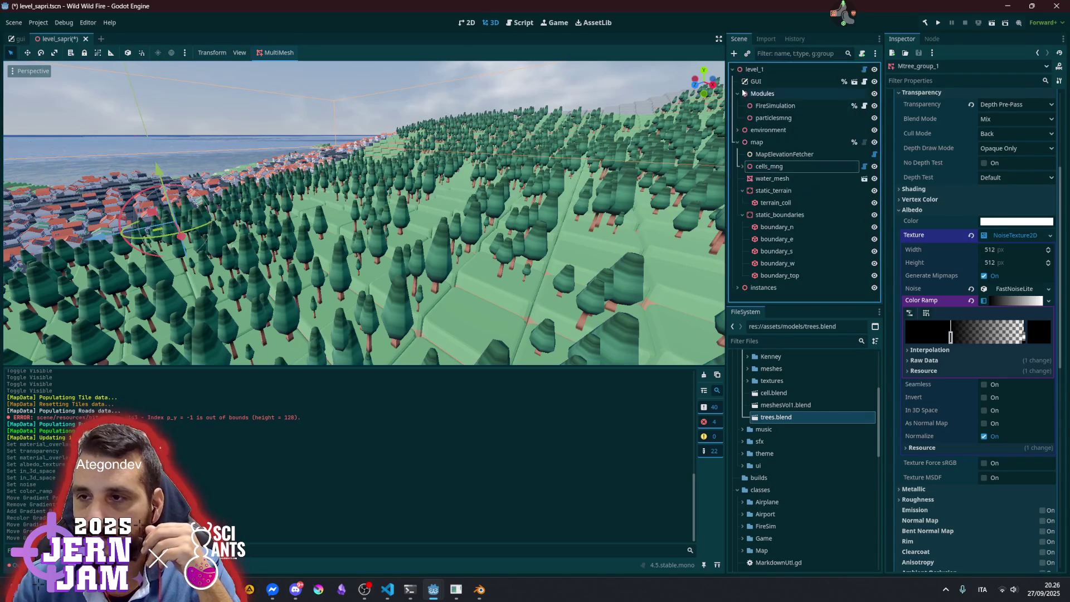
Select particlesmng and search the instance-scene picker for 'part' and 'smo', then cancel
{"action": "left_click", "coordinate": [738, 142]}
{"action": "left_click", "coordinate": [775, 117]}
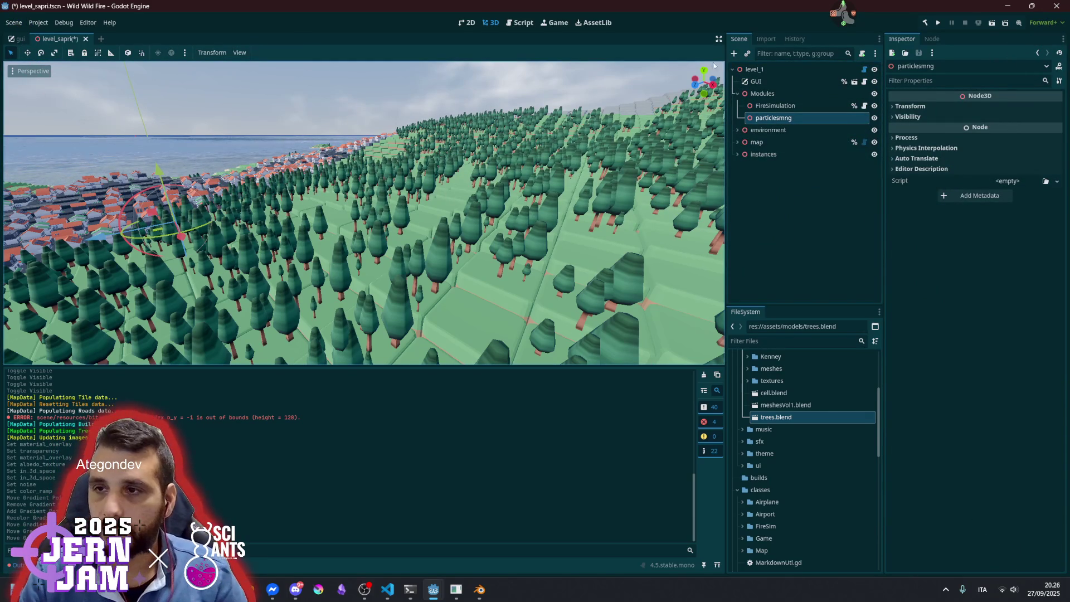
{"action": "left_click", "coordinate": [747, 54]}
{"action": "type", "text": "part"}
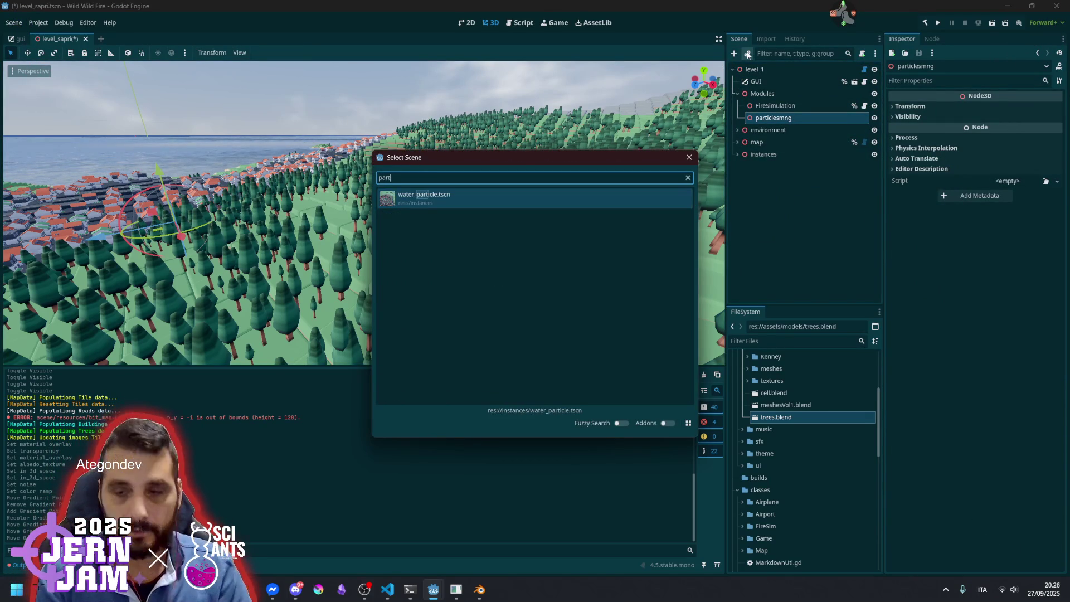
{"action": "key", "text": "BackSpace"}
{"action": "key", "text": "BackSpace"}
{"action": "key", "text": "BackSpace"}
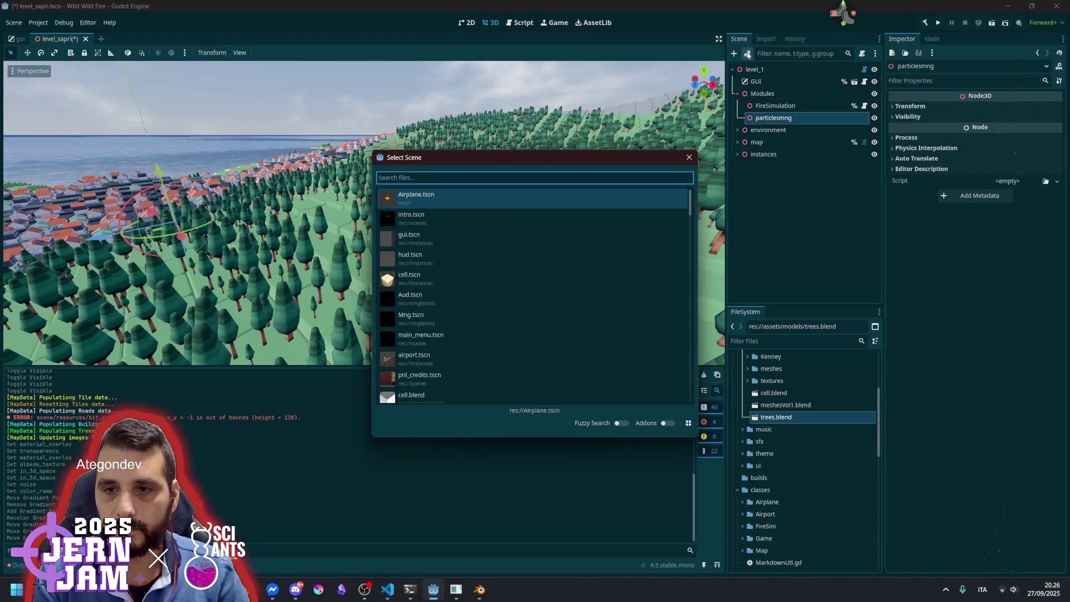
{"action": "type", "text": "smo"}
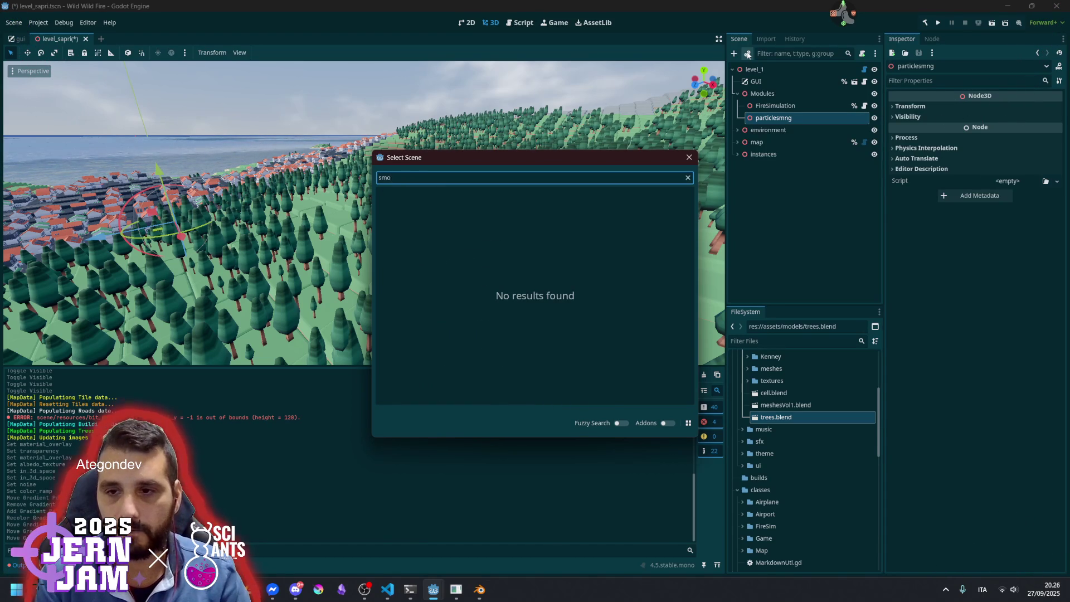
{"action": "key", "text": "BackSpace"}
{"action": "key", "text": "BackSpace"}
{"action": "key", "text": "BackSpace"}
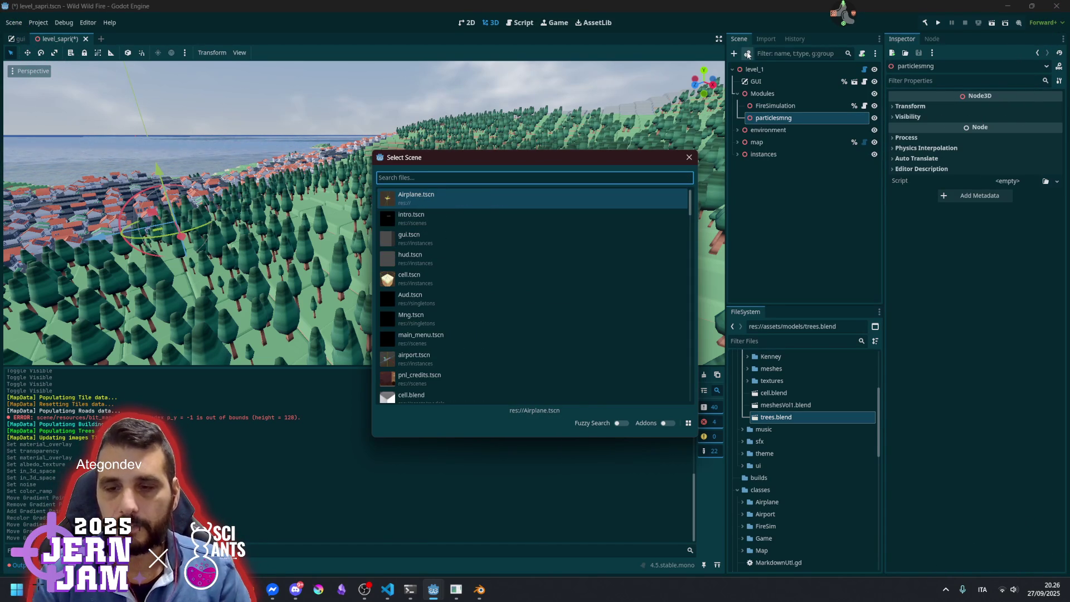
{"action": "left_click", "coordinate": [690, 157]}
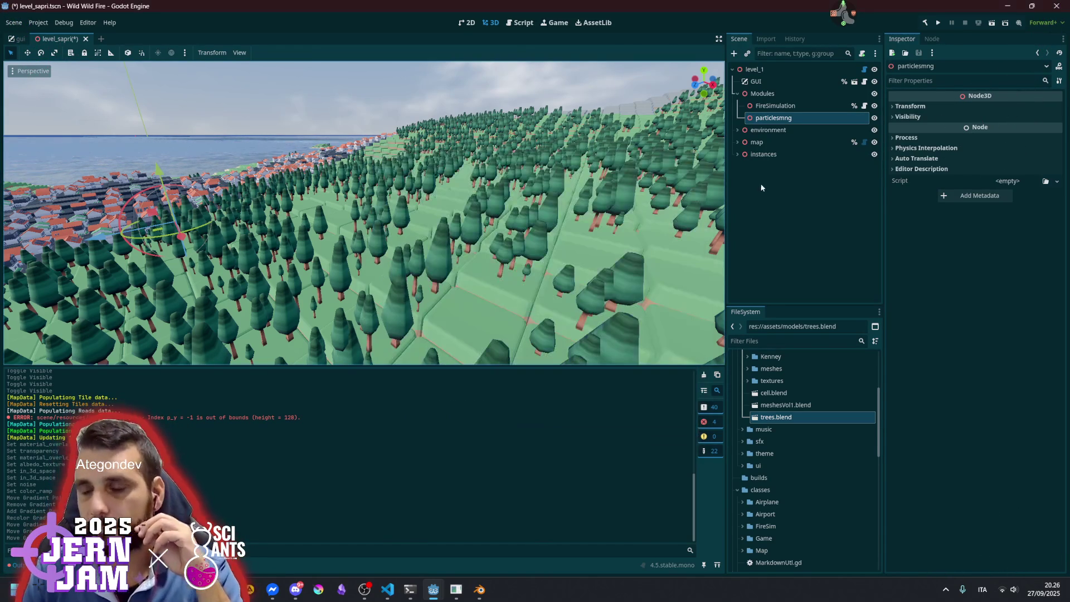
{"action": "left_click", "coordinate": [757, 181]}
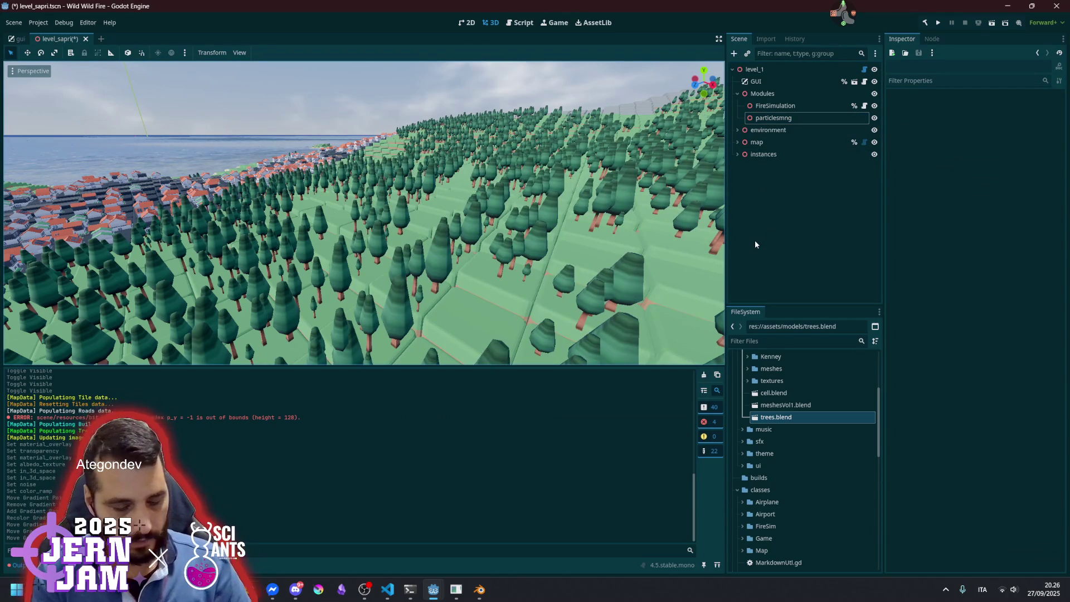
Quick-open cell.tscn in a new tab by searching 'cell'
{"action": "key", "text": "alt+shift+o"}
{"action": "type", "text": "cell"}
{"action": "key", "text": "Down"}
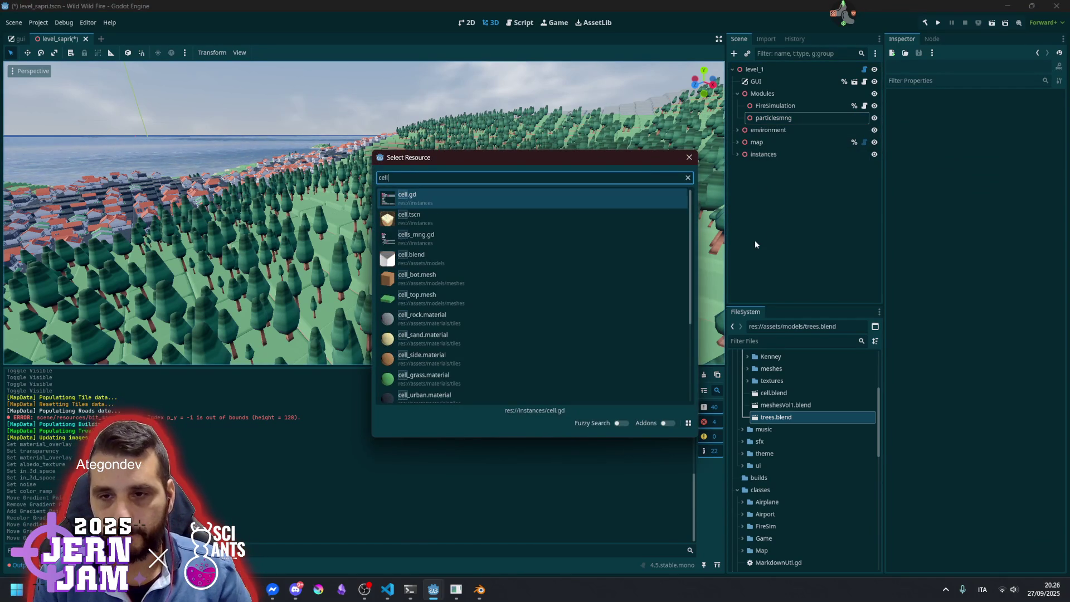
{"action": "key", "text": "Return"}
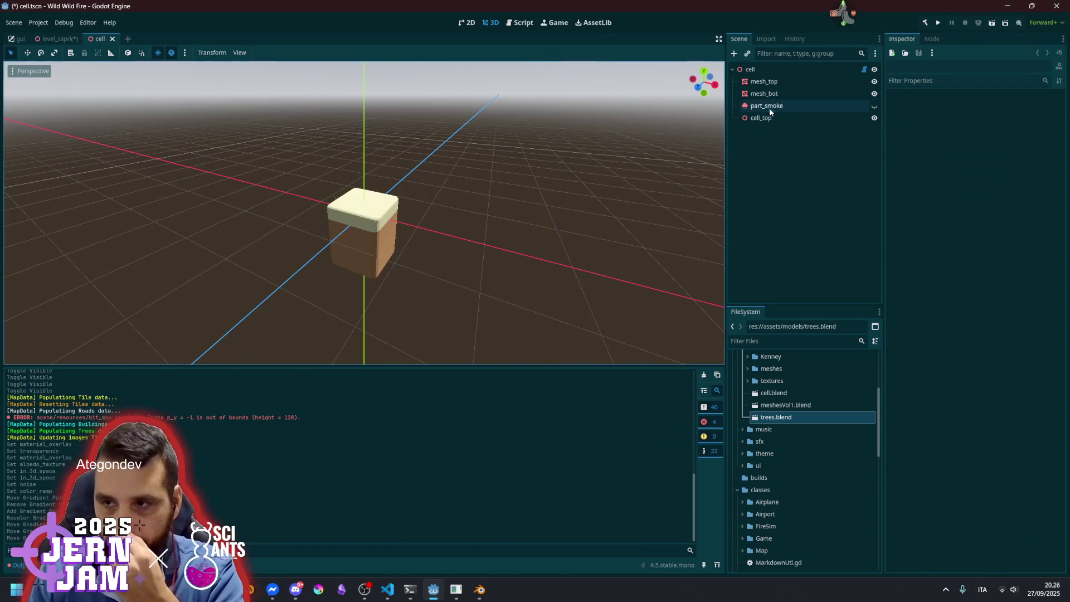
Save the part_smoke node as its own scene, res://instances/part_smoke.tscn
{"action": "left_click", "coordinate": [769, 107]}
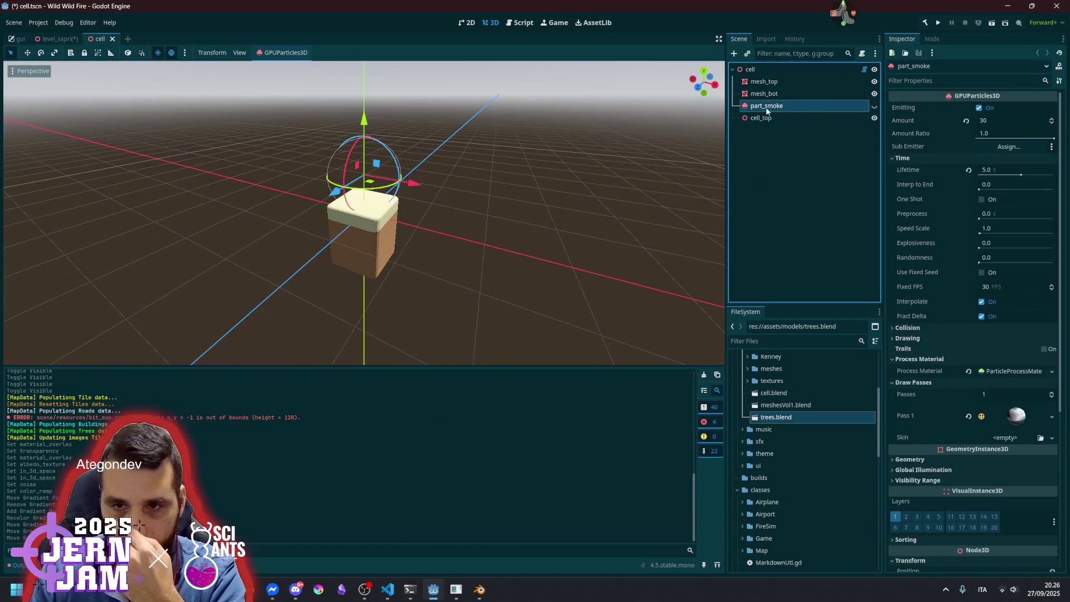
{"action": "right_click", "coordinate": [795, 105]}
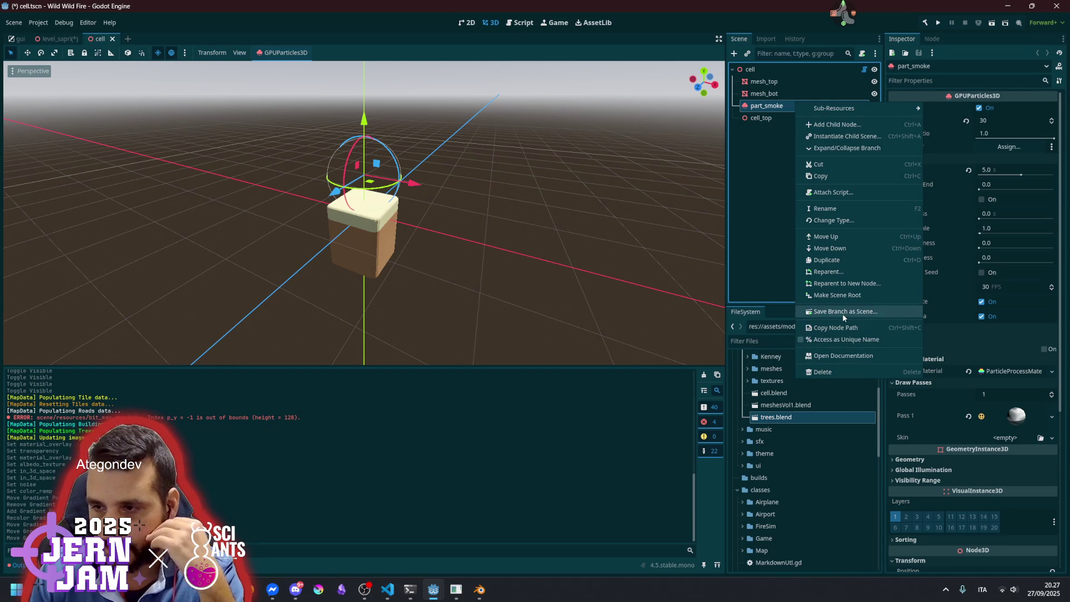
{"action": "left_click", "coordinate": [844, 312]}
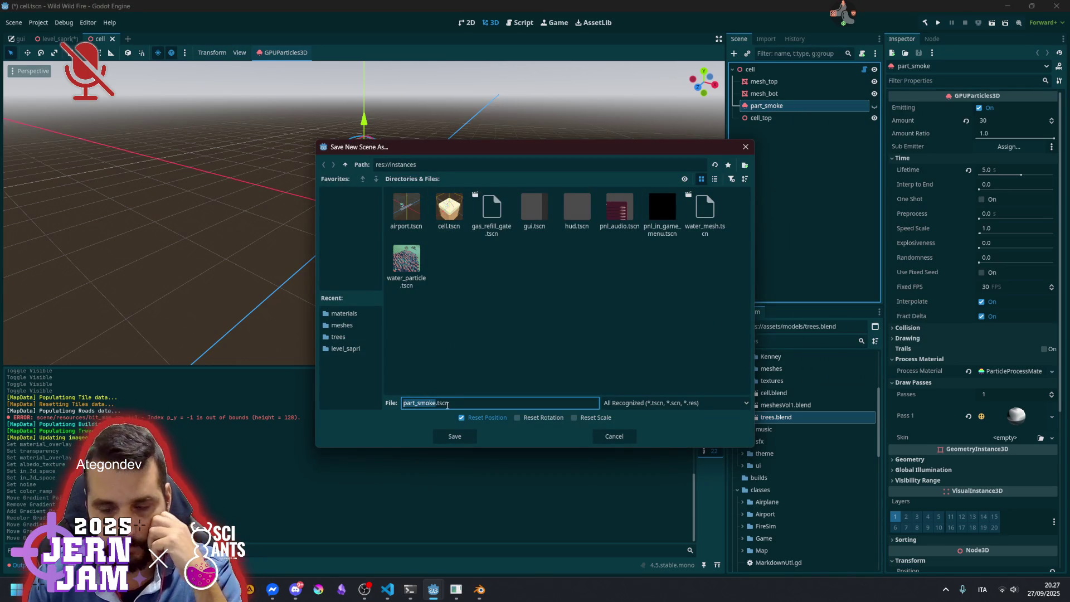
{"action": "left_click", "coordinate": [455, 437]}
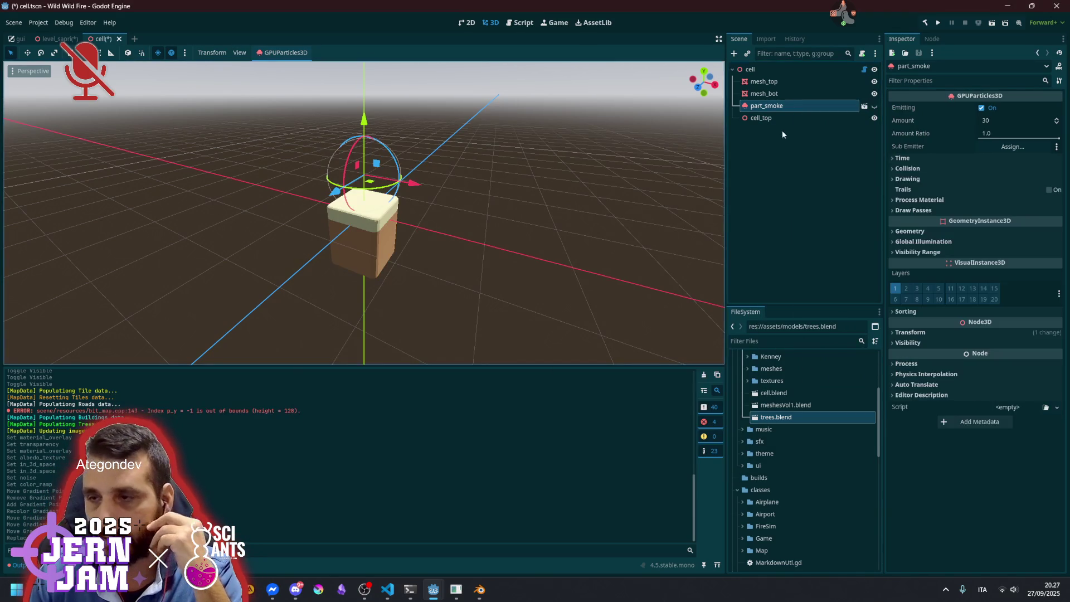
Make the part_smoke particles visible and orbit to watch the smoke rise
{"action": "left_click", "coordinate": [796, 110]}
{"action": "left_click", "coordinate": [875, 107]}
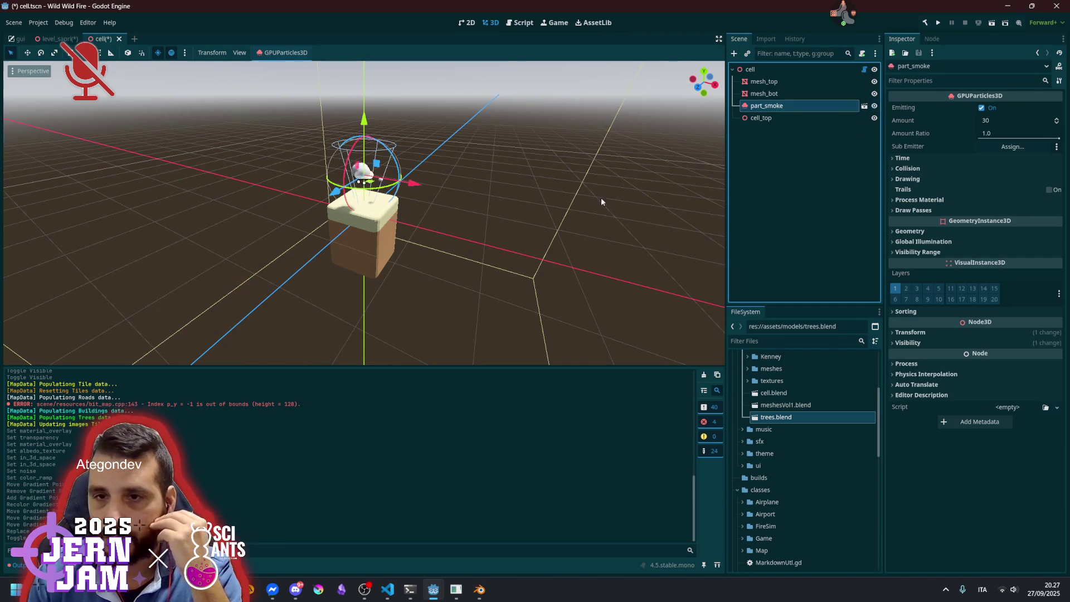
{"action": "left_click_drag", "start_coordinate": [426, 173], "coordinate": [467, 191]}
{"action": "scroll", "coordinate": [467, 191], "scroll_direction": "down", "scroll_amount": 3}
{"action": "left_click_drag", "start_coordinate": [546, 177], "coordinate": [430, 172]}
{"action": "scroll", "coordinate": [430, 172], "scroll_direction": "down", "scroll_amount": 3}
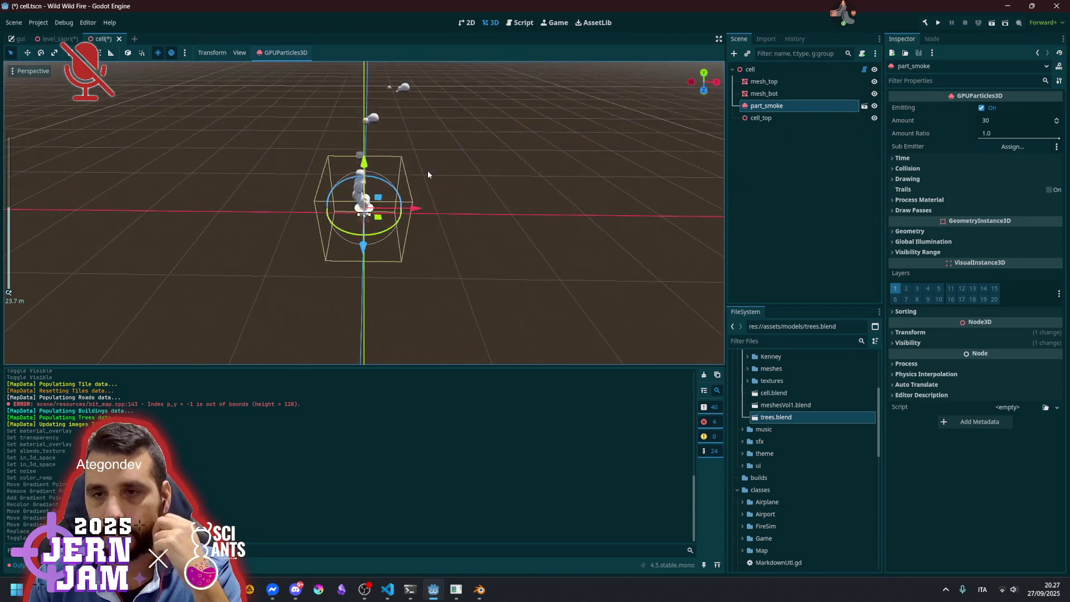
{"action": "scroll", "coordinate": [413, 182], "scroll_direction": "up", "scroll_amount": 2}
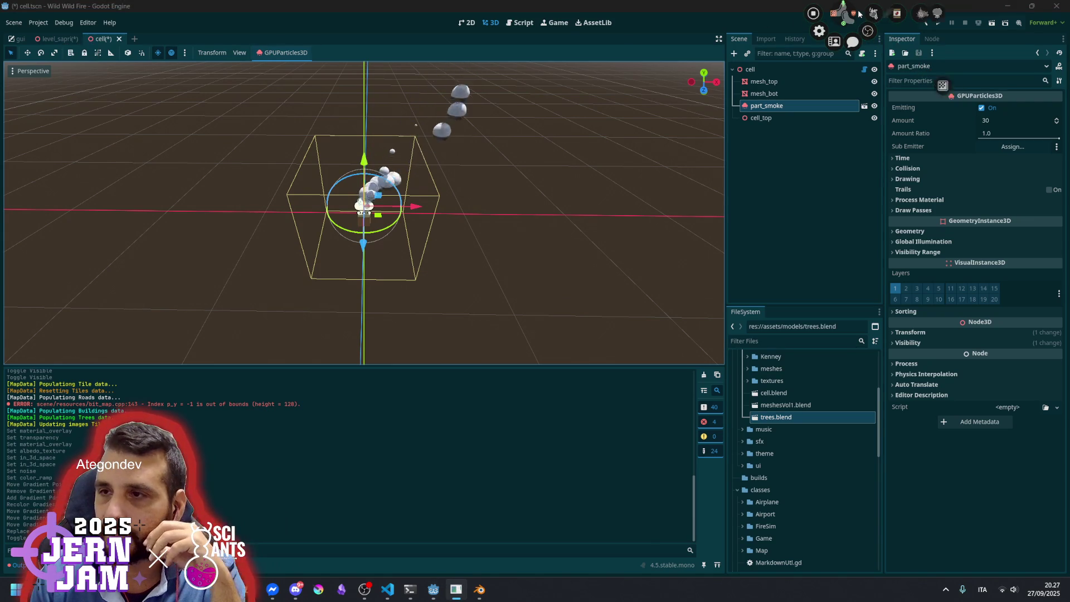
Save the cell scene with Ctrl+S and close its tab to return to level_sapri
{"action": "left_click", "coordinate": [804, 165]}
{"action": "left_click_drag", "start_coordinate": [435, 202], "coordinate": [521, 191]}
{"action": "left_click", "coordinate": [775, 129]}
{"action": "key", "text": "ctrl+s"}
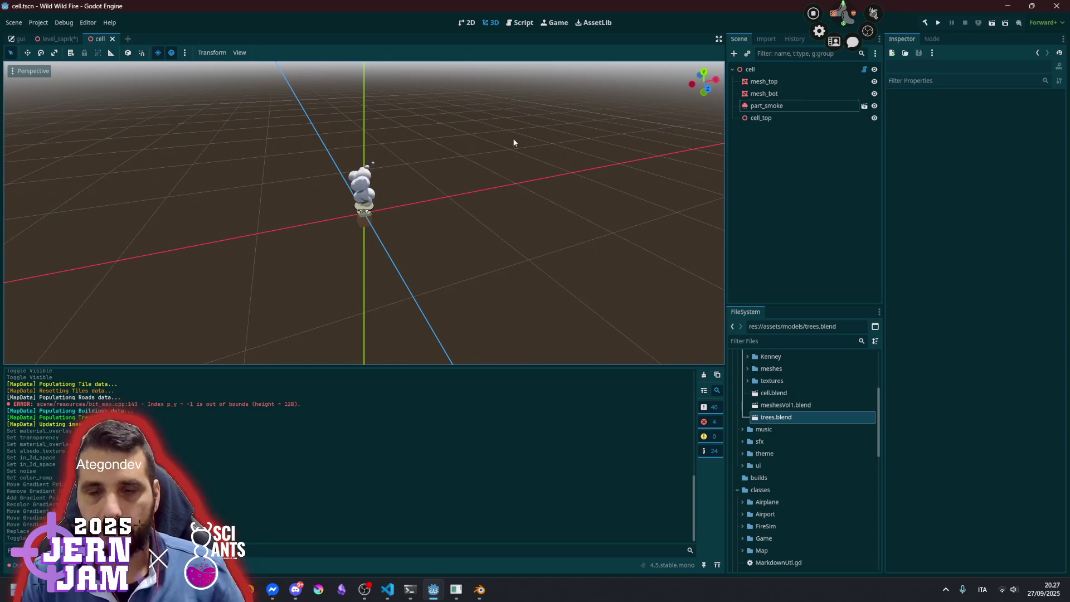
{"action": "left_click", "coordinate": [112, 39]}
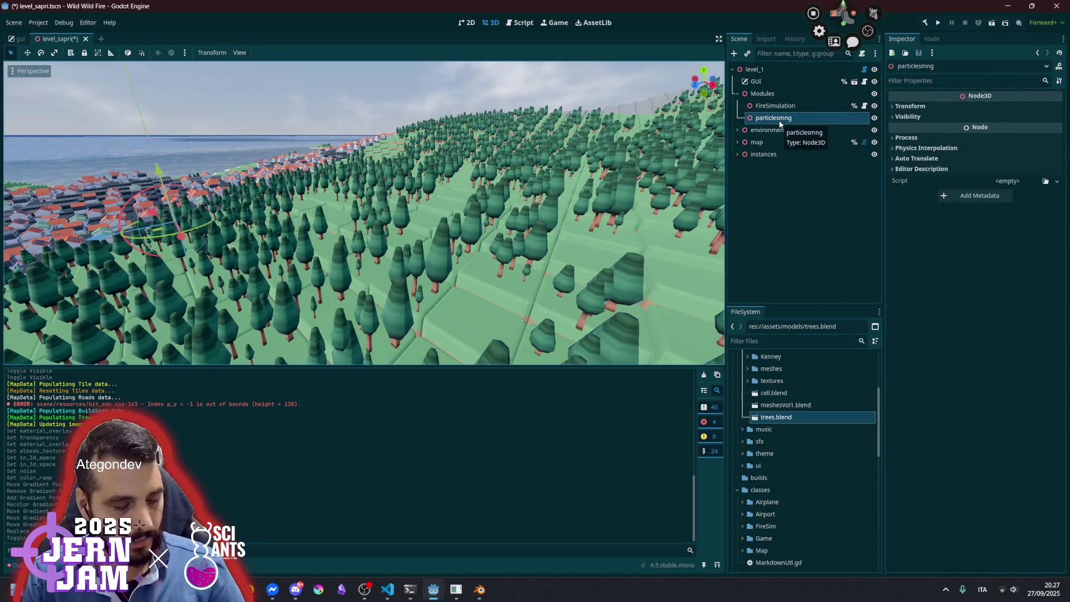
Instance part_smoke.tscn under particlesmng and make it visible
{"action": "left_click", "coordinate": [748, 54]}
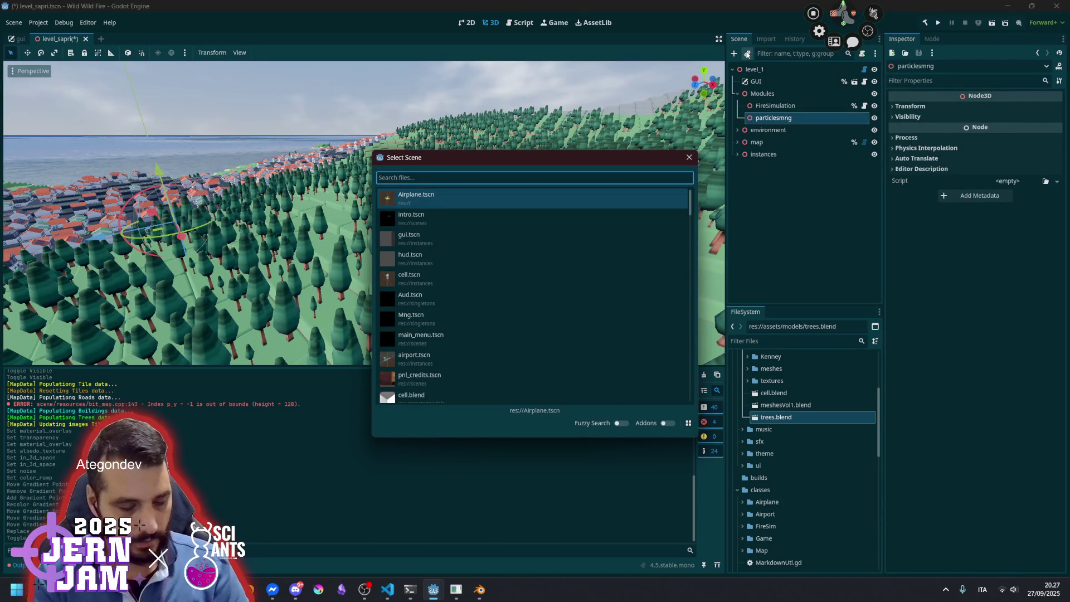
{"action": "type", "text": "part"}
{"action": "key", "text": "Return"}
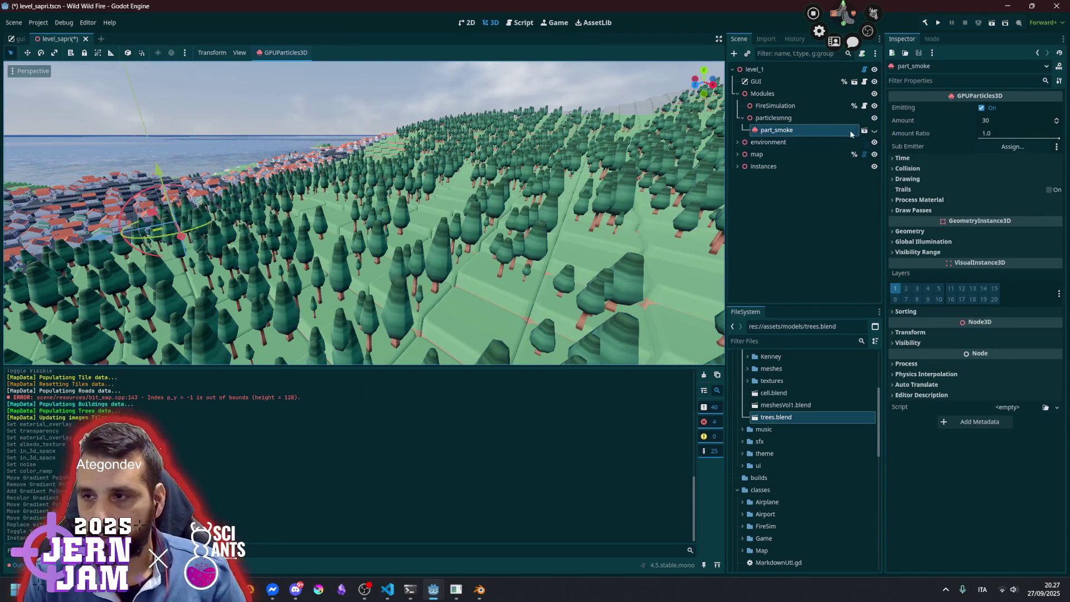
{"action": "left_click", "coordinate": [875, 132]}
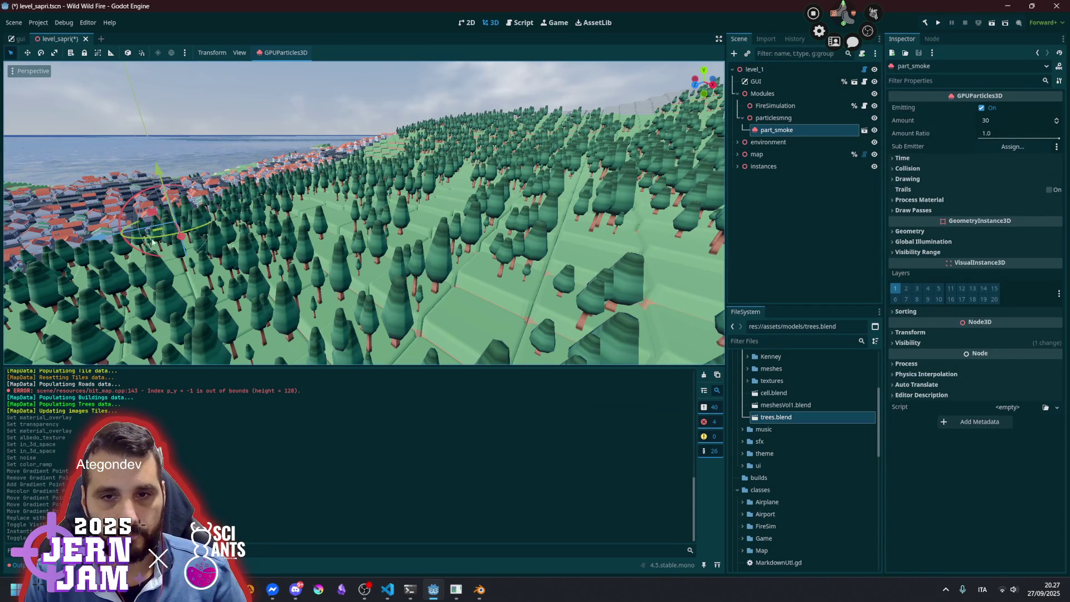
Raise the smoke emitter about 4 units and shift it about 3.2 units along X into the forest
{"action": "left_click_drag", "start_coordinate": [156, 166], "coordinate": [135, 97]}
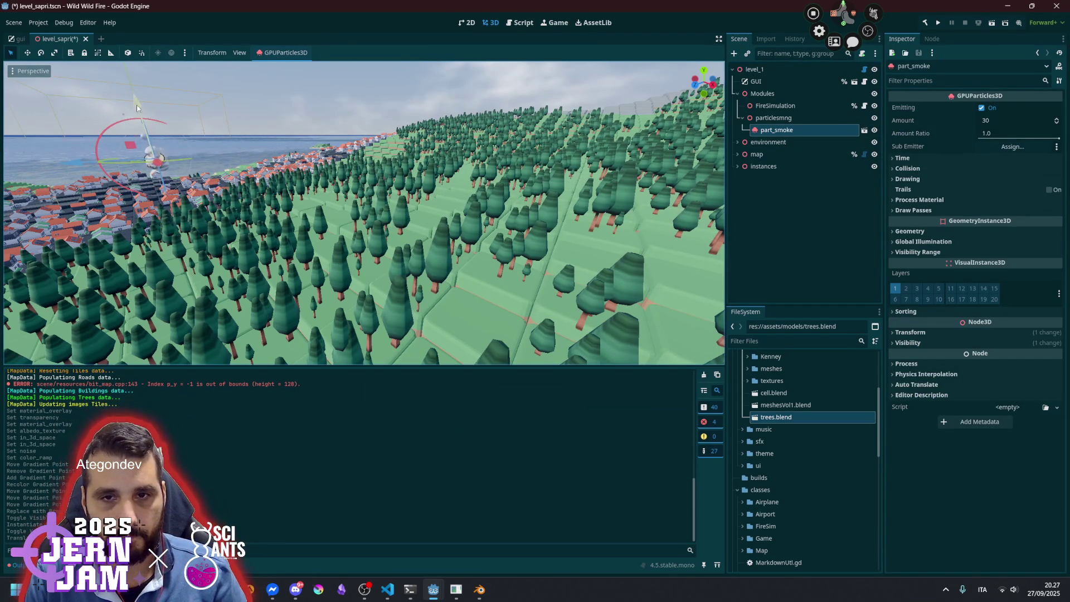
{"action": "left_click_drag", "start_coordinate": [159, 169], "coordinate": [349, 329]}
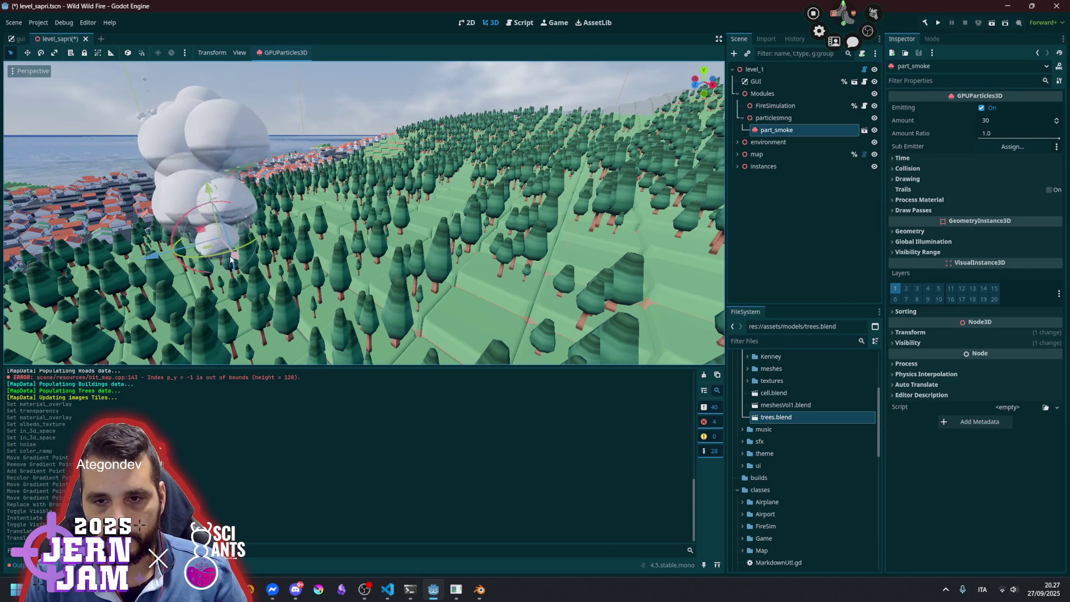
{"action": "mouse_move", "coordinate": [243, 262]}
{"action": "left_mouse_down"}
{"action": "mouse_move", "coordinate": [533, 466]}
{"action": "mouse_move", "coordinate": [460, 409]}
{"action": "left_mouse_up"}
{"action": "scroll", "coordinate": [355, 255], "scroll_direction": "down", "scroll_amount": 10}
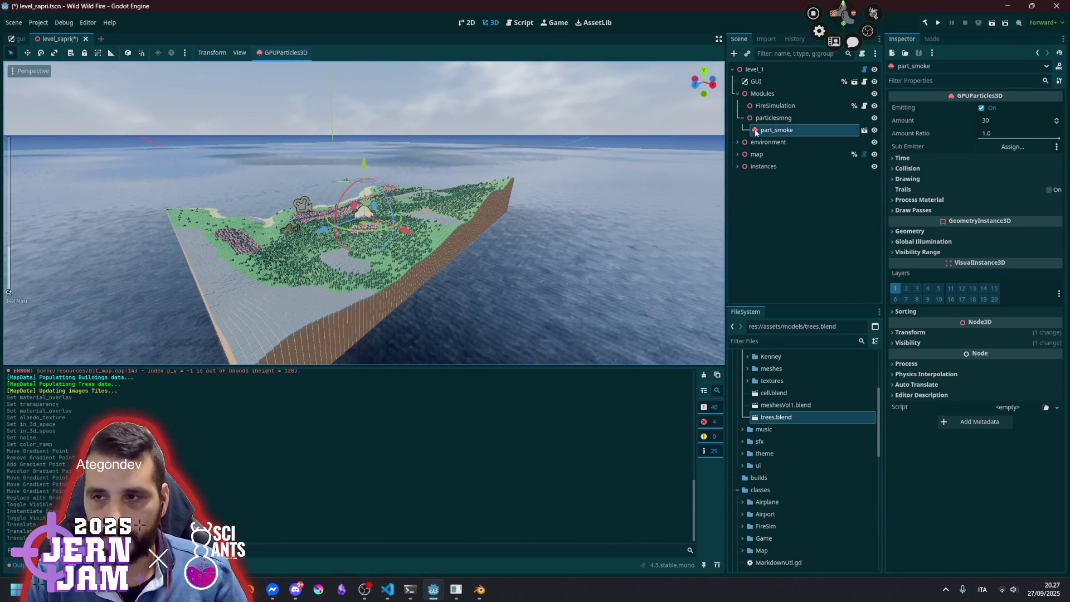
{"action": "scroll", "coordinate": [479, 178], "scroll_direction": "down", "scroll_amount": 3}
{"action": "scroll", "coordinate": [480, 178], "scroll_direction": "up", "scroll_amount": 10}
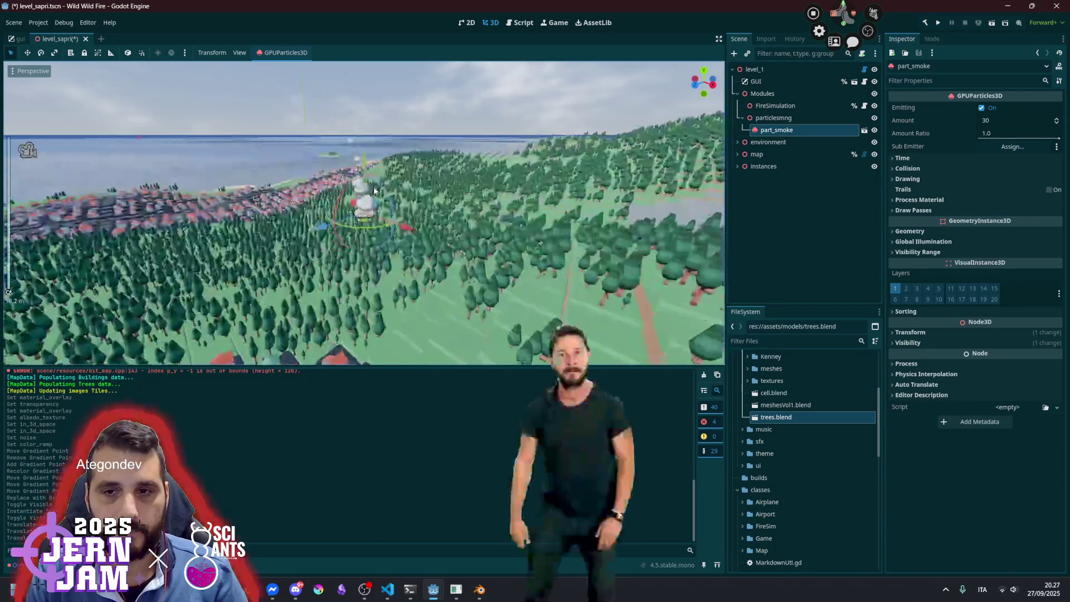
{"action": "scroll", "coordinate": [479, 243], "scroll_direction": "up", "scroll_amount": 10}
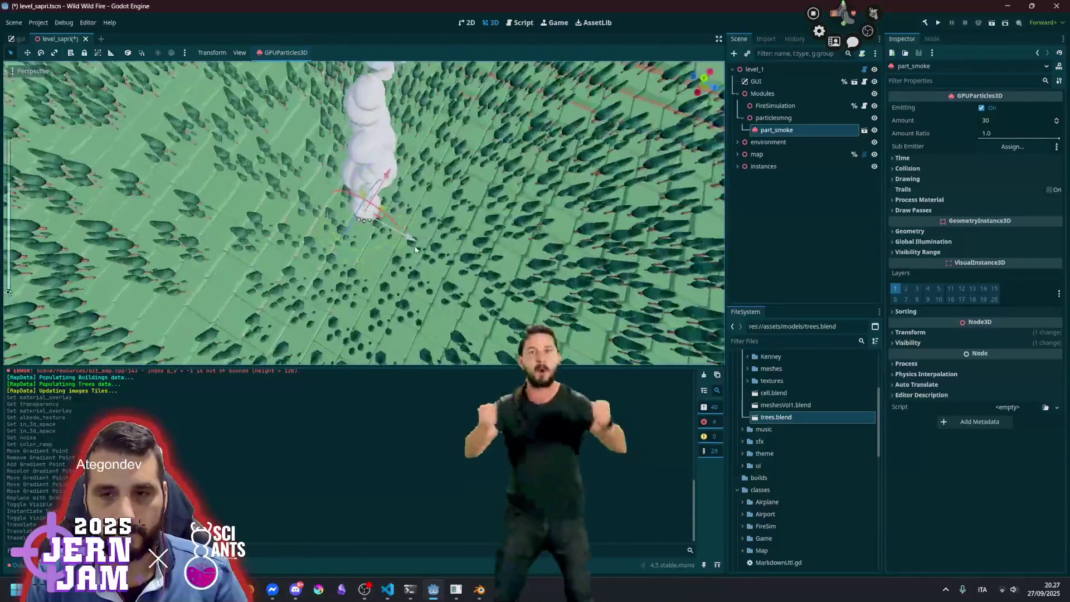